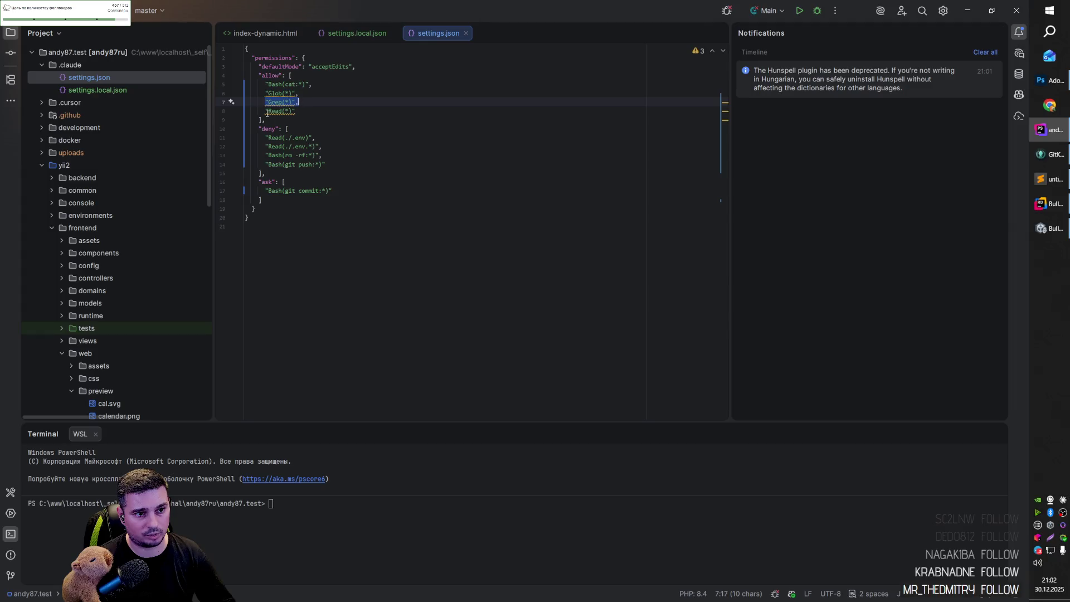
# Minimise PhpStorm holding settings.json so the Unity level scene shows.
pyautogui.click(328, 112)
pyautogui.click(316, 87)
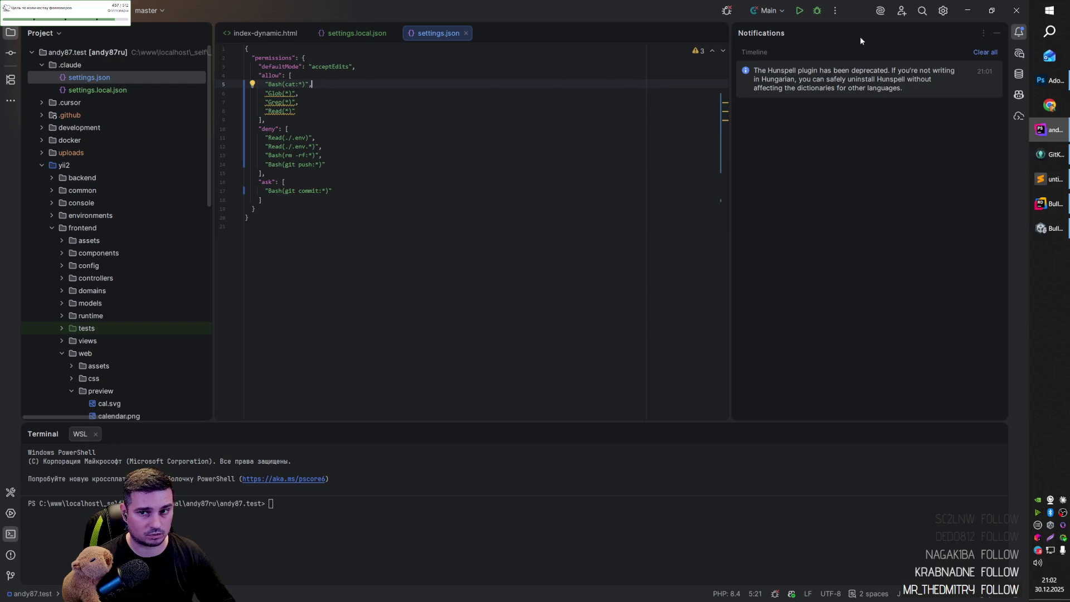
pyautogui.click(1016, 10)
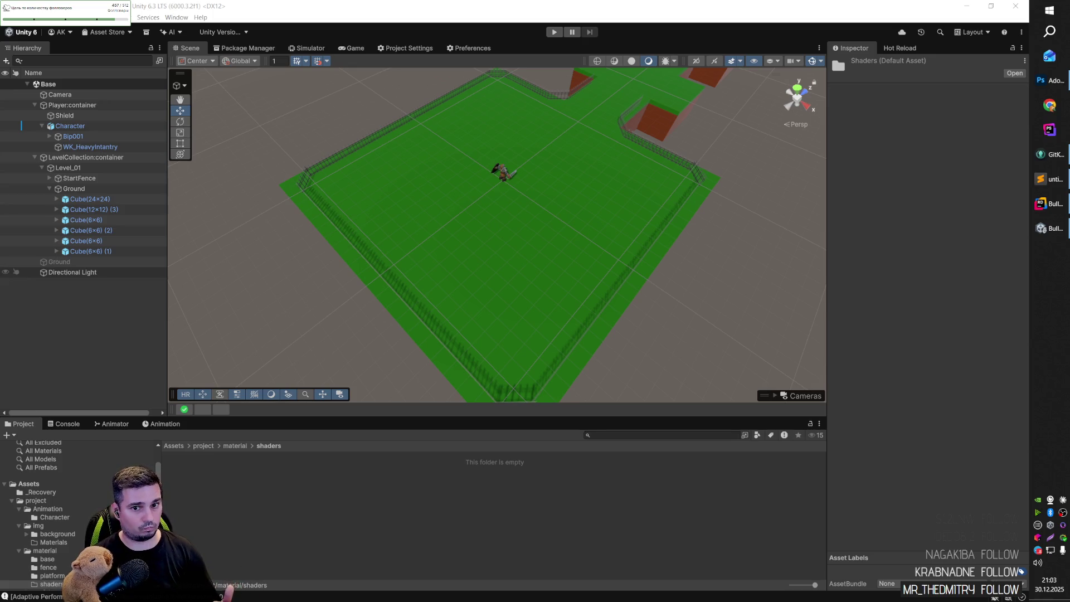
# Orbit the Scene view around the green Level_01 platforms, then bring up IsometricCharacterController.cs in Rider.
pyautogui.click(706, 307)
pyautogui.moveTo(504, 162); pyautogui.dragTo(507, 161)
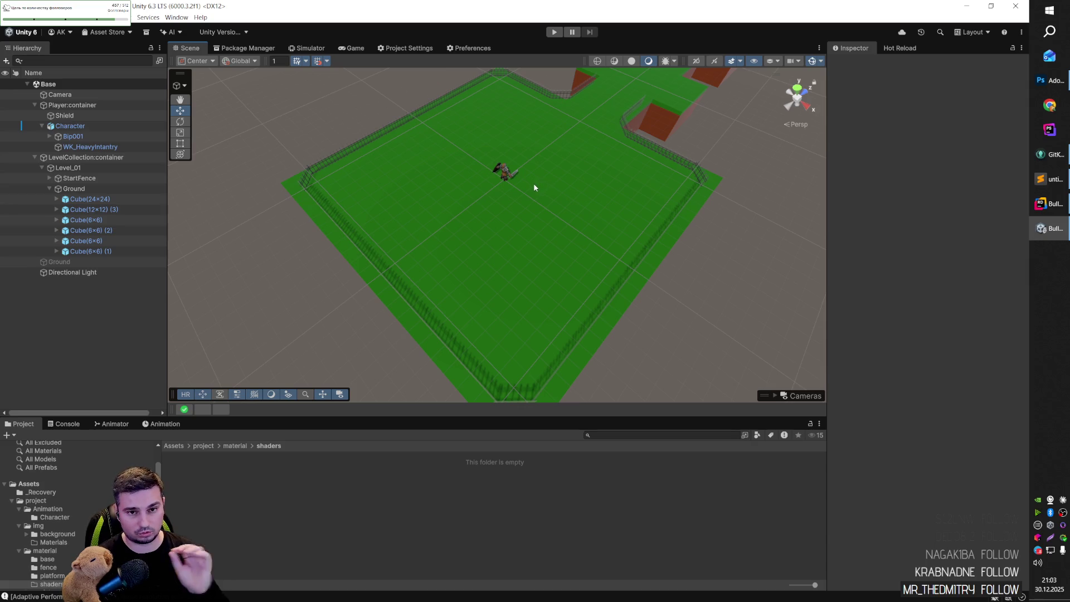
pyautogui.moveTo(533, 175); pyautogui.dragTo(644, 162)
pyautogui.scroll(3, 642, 164)
pyautogui.scroll(-3, 643, 168)
pyautogui.moveTo(626, 117)
pyautogui.mouseDown()
pyautogui.moveTo(580, 117)
pyautogui.moveTo(519, 182)
pyautogui.mouseUp()
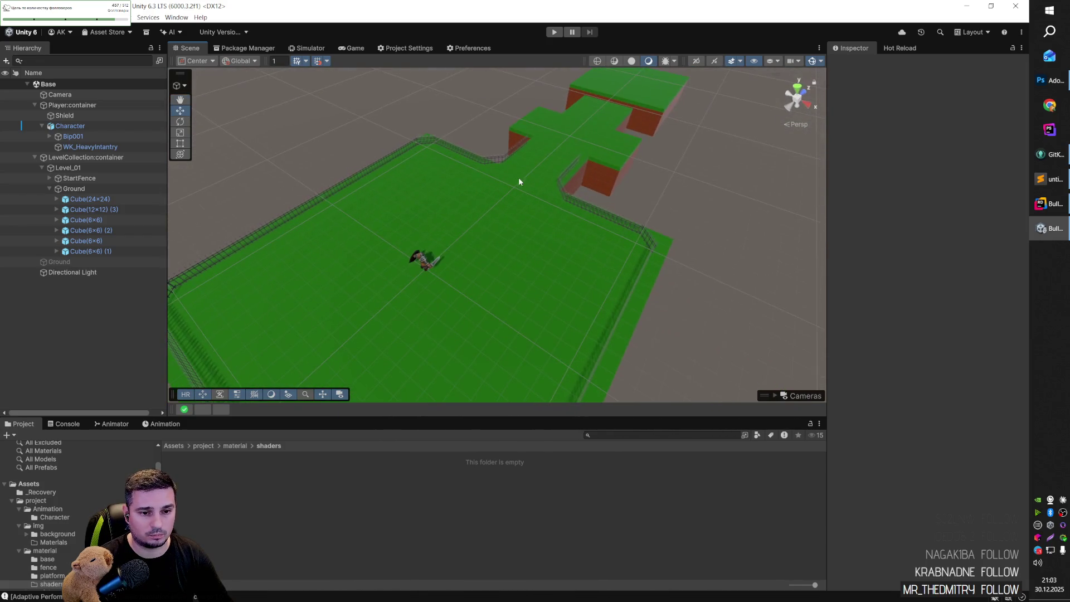
pyautogui.hotkey('alt', 'Tab')
pyautogui.click(661, 243)
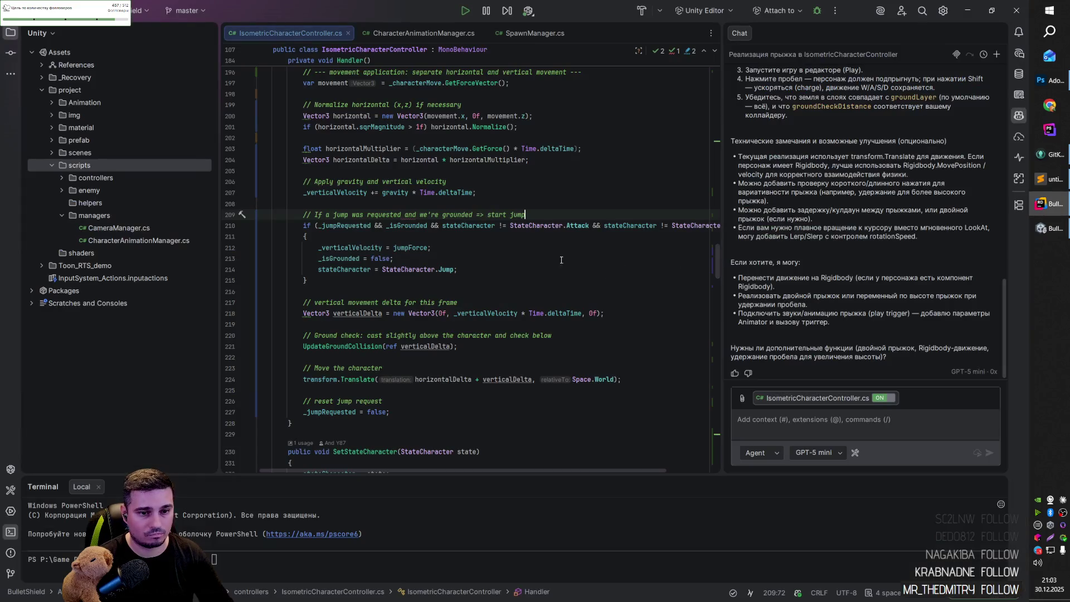
# Scan Handler from the jump comment past UpdateGroundCollision to the jump-request reset.
pyautogui.press('Up')
pyautogui.press('Up')
pyautogui.press('Up')
pyautogui.press('End')
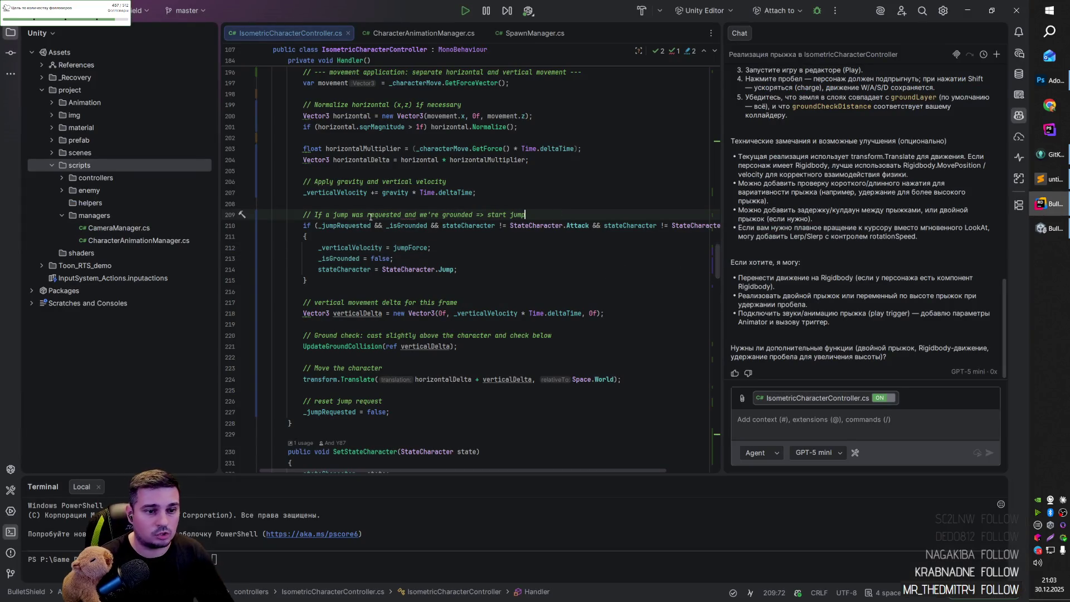
pyautogui.scroll(5, 549, 241)
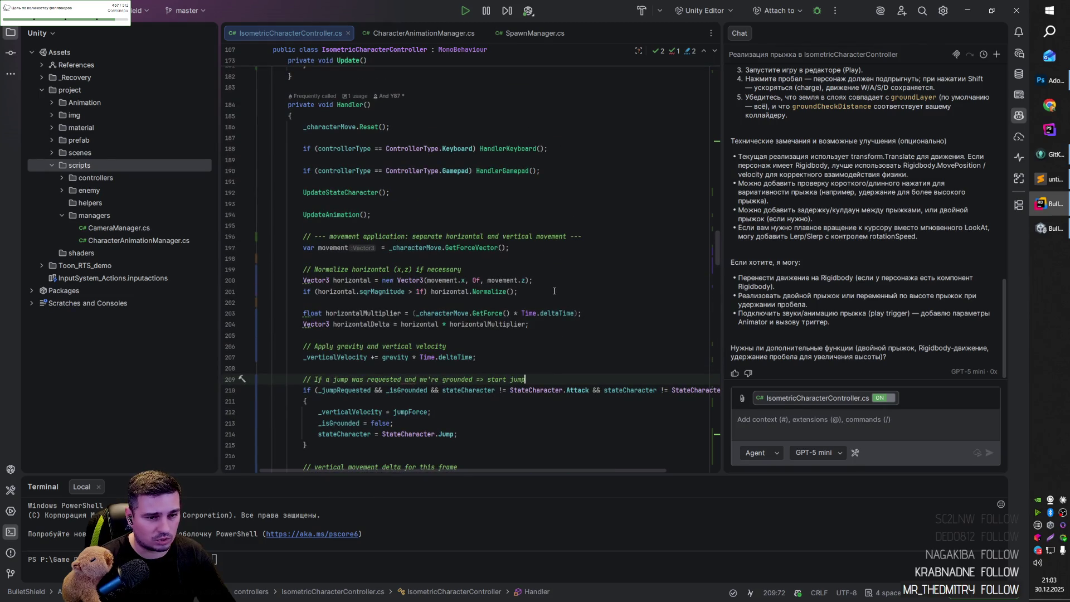
pyautogui.click(557, 268)
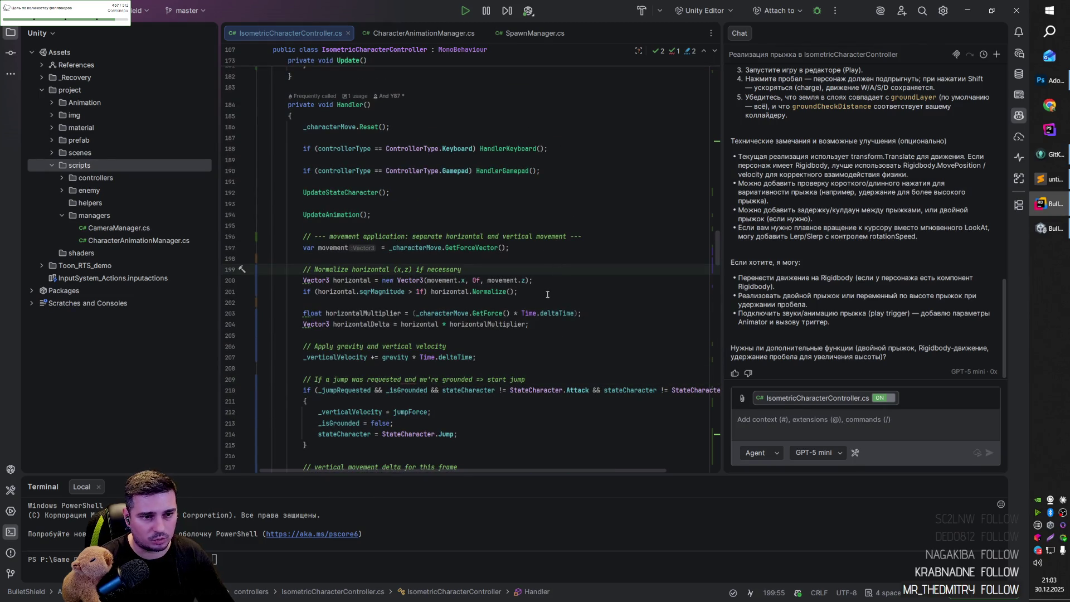
pyautogui.scroll(-6, 547, 294)
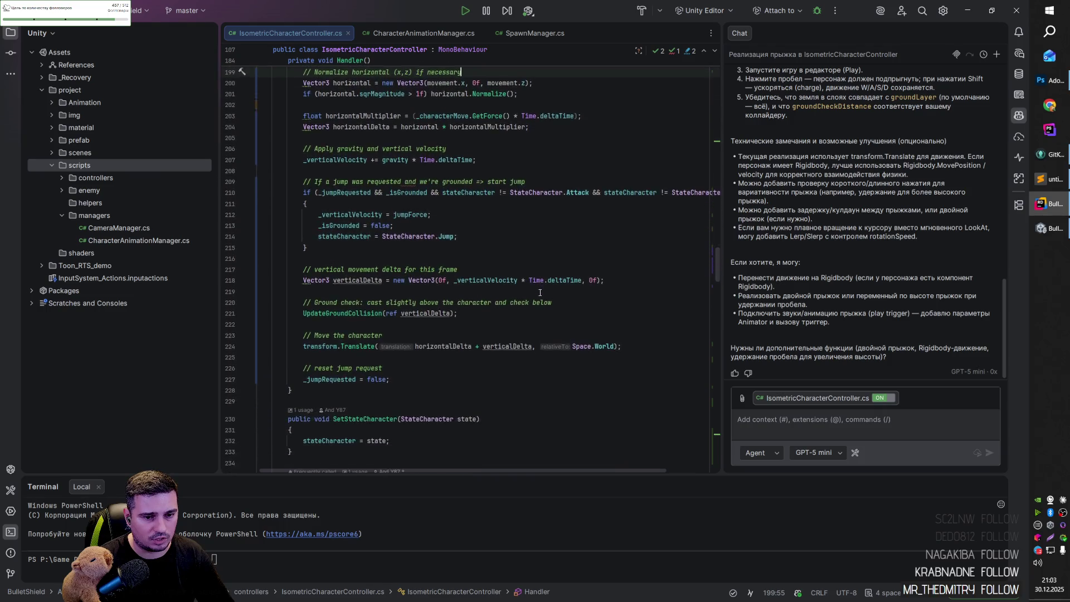
pyautogui.scroll(-2, 540, 292)
pyautogui.click(521, 248)
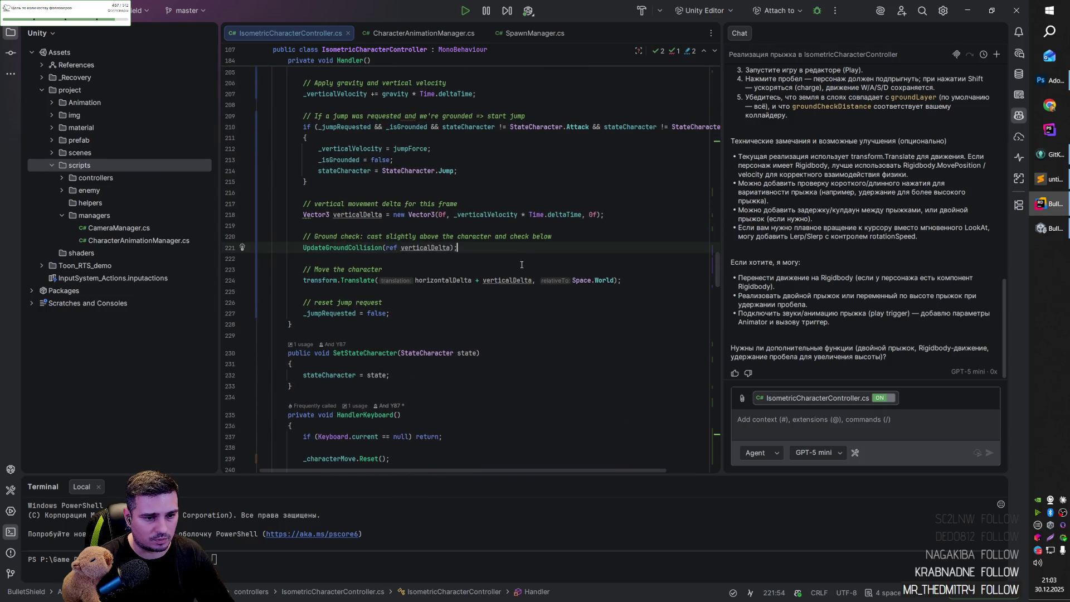
pyautogui.scroll(-2, 521, 264)
pyautogui.scroll(-2, 390, 223)
pyautogui.click(328, 182)
# Search the file for _jumpRequested and follow it from its declaration to where it's set true.
pyautogui.doubleClick(327, 180)
pyautogui.hotkey('ctrl', 'f')
pyautogui.scroll(4, 383, 250)
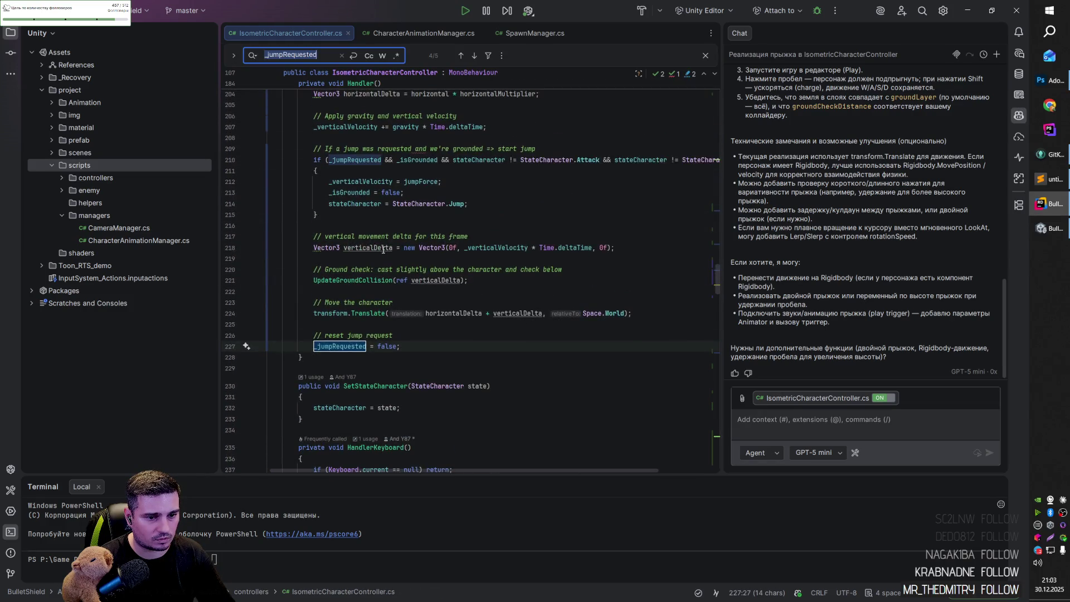
pyautogui.scroll(20, 379, 251)
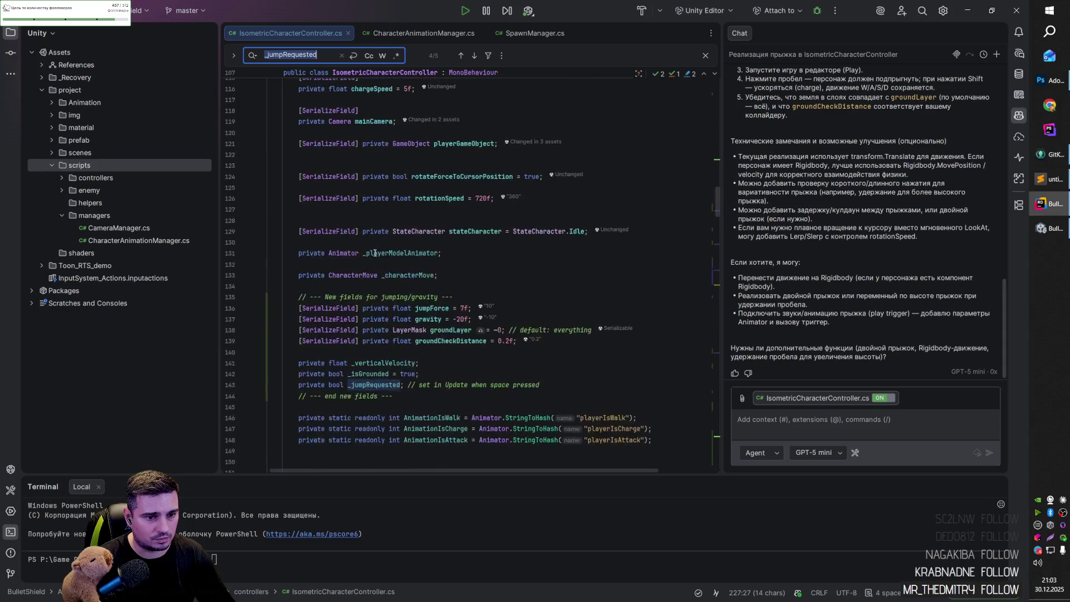
pyautogui.scroll(-4, 376, 261)
pyautogui.click(384, 253)
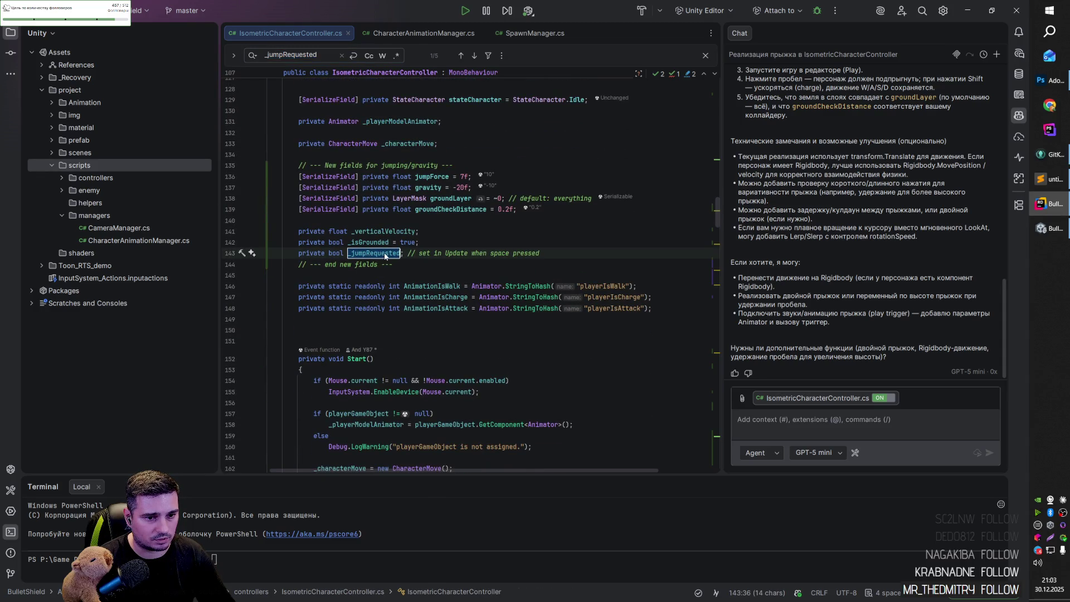
pyautogui.keyDown('ctrl'); pyautogui.click(390, 255); pyautogui.keyUp('ctrl')
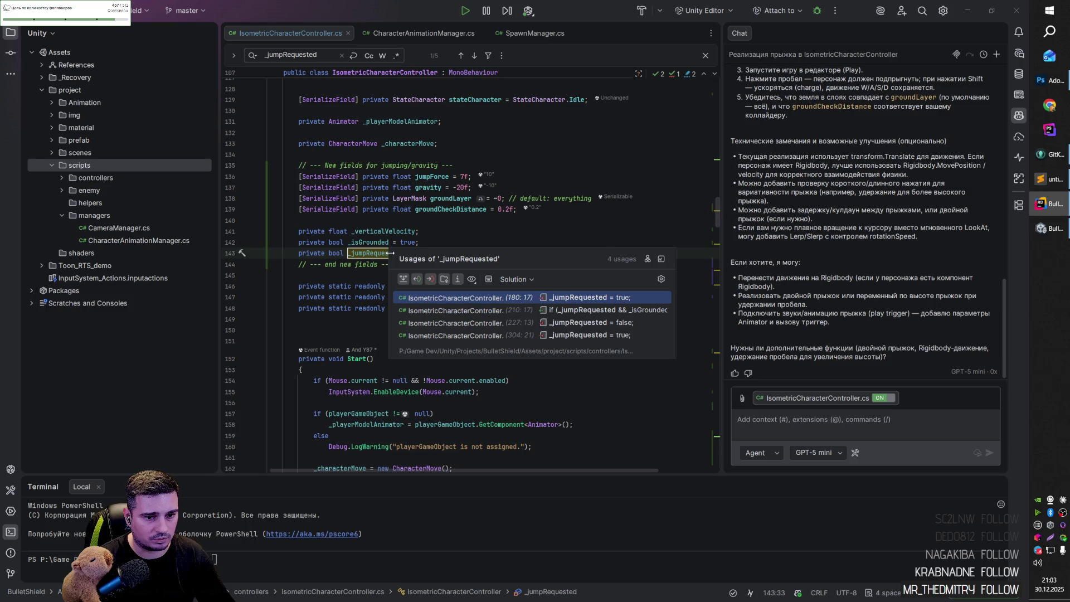
pyautogui.click(624, 299)
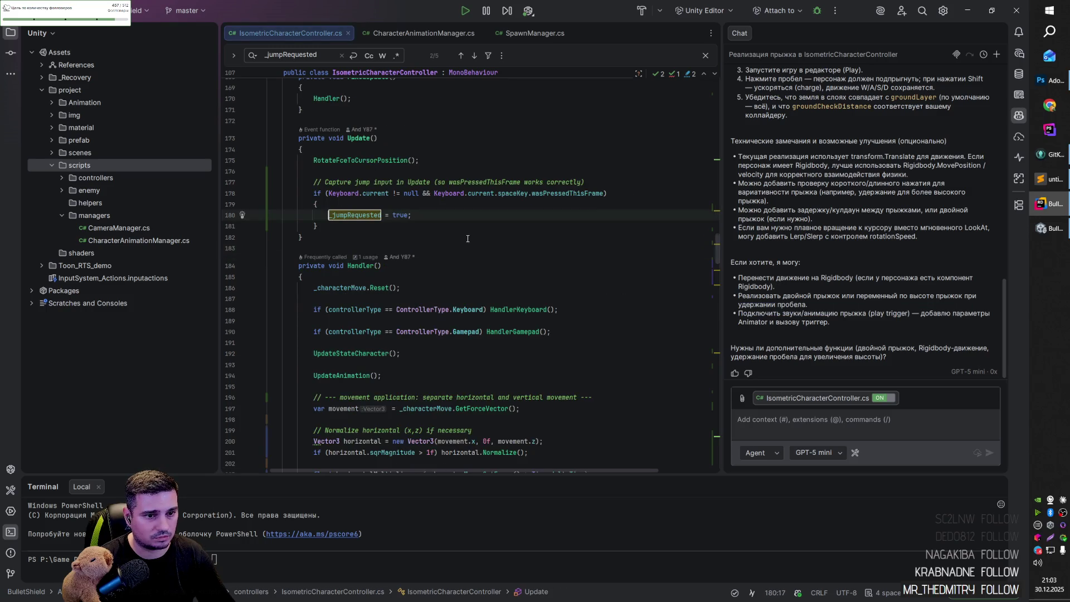
# Follow _jumpRequested's other usages to the grounded jump check and jump velocity line 212.
pyautogui.hotkey('ctrl', 'alt', 'Left')
pyautogui.keyDown('ctrl'); pyautogui.click(400, 257); pyautogui.keyUp('ctrl')
pyautogui.click(470, 312)
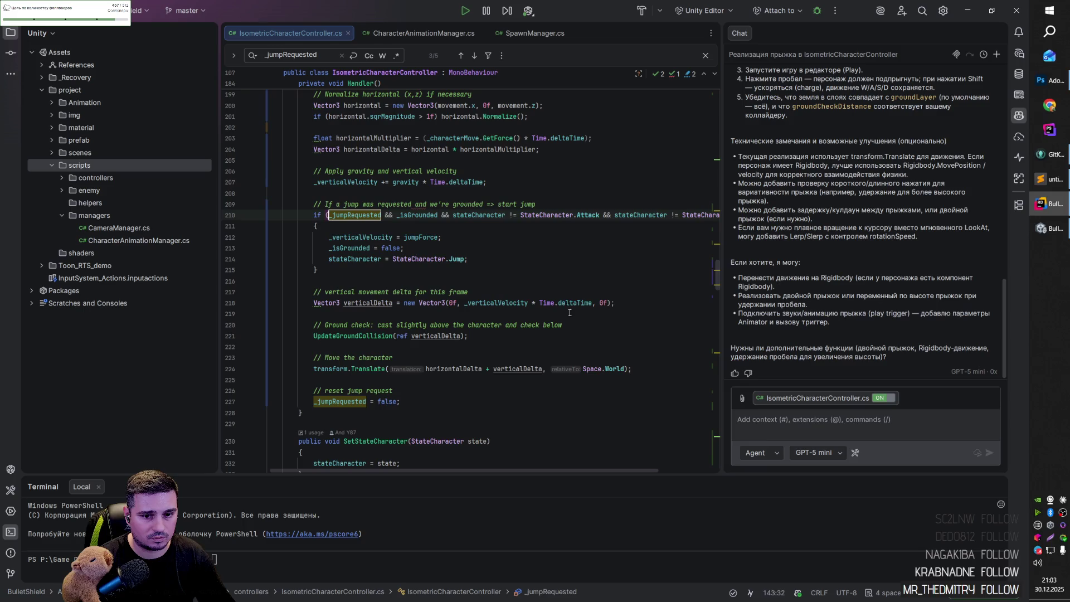
pyautogui.click(381, 237)
pyautogui.scroll(8, 382, 237)
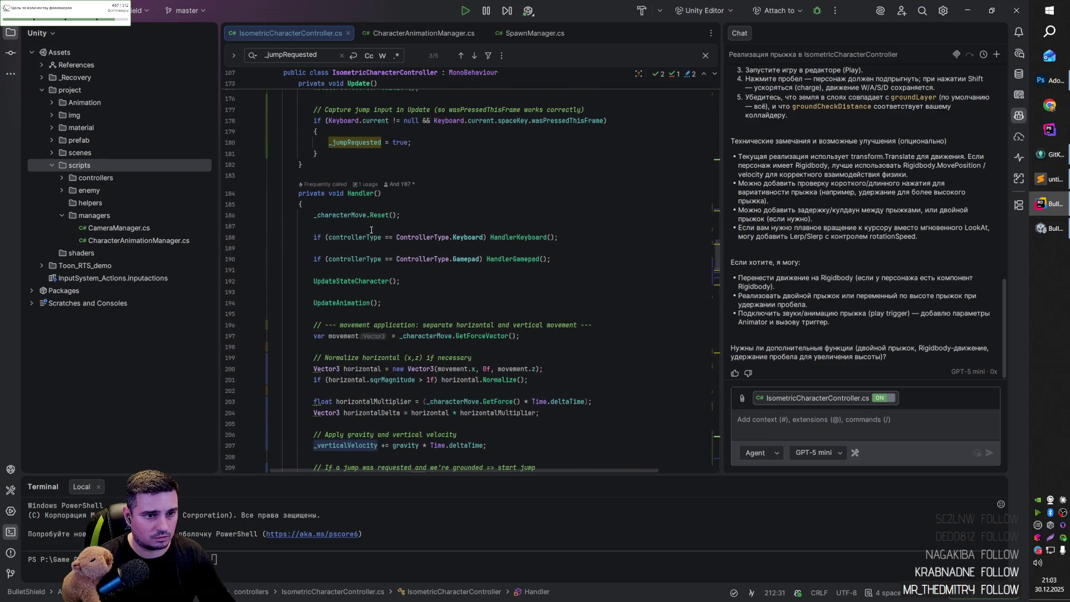
pyautogui.scroll(-2, 367, 245)
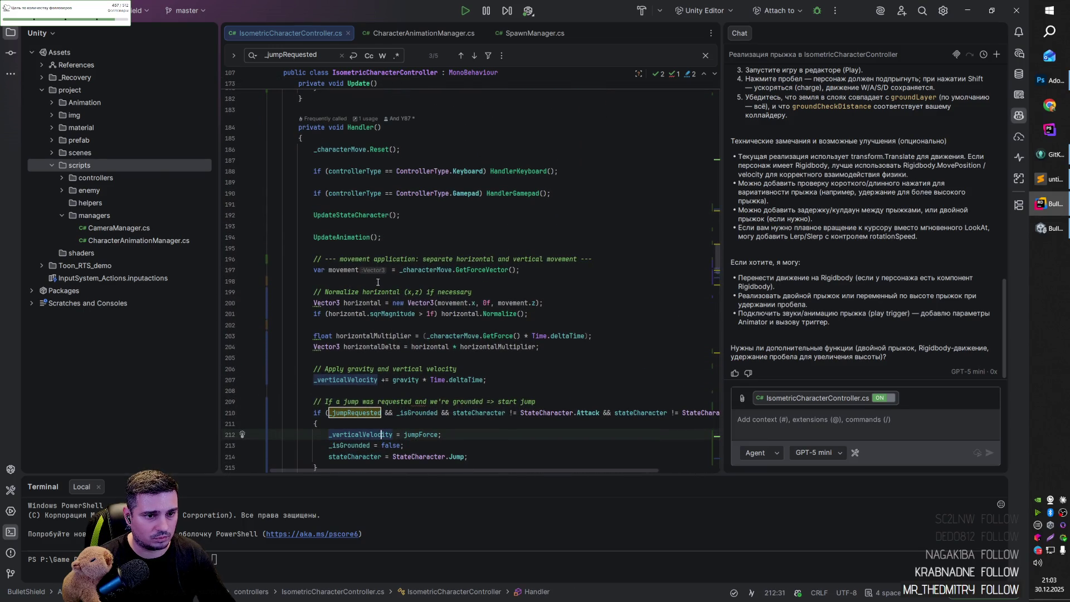
pyautogui.scroll(-2, 377, 282)
pyautogui.press('Escape')
# Inspect the horizontal, movement and horizontalMultiplier variables on lines 197–203.
pyautogui.scroll(-1, 384, 273)
pyautogui.click(375, 205)
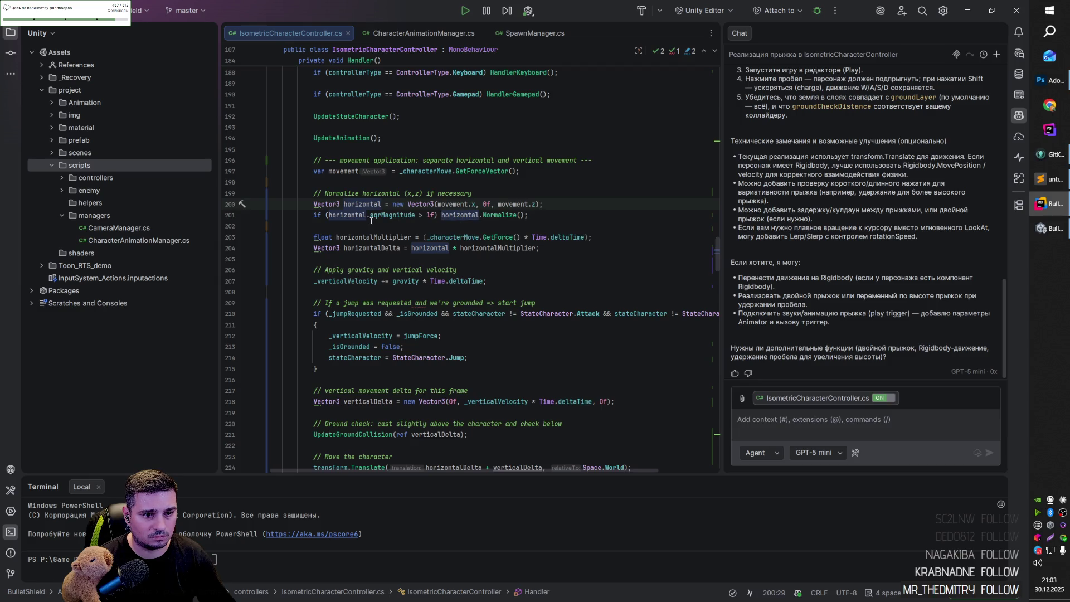
pyautogui.doubleClick(465, 204)
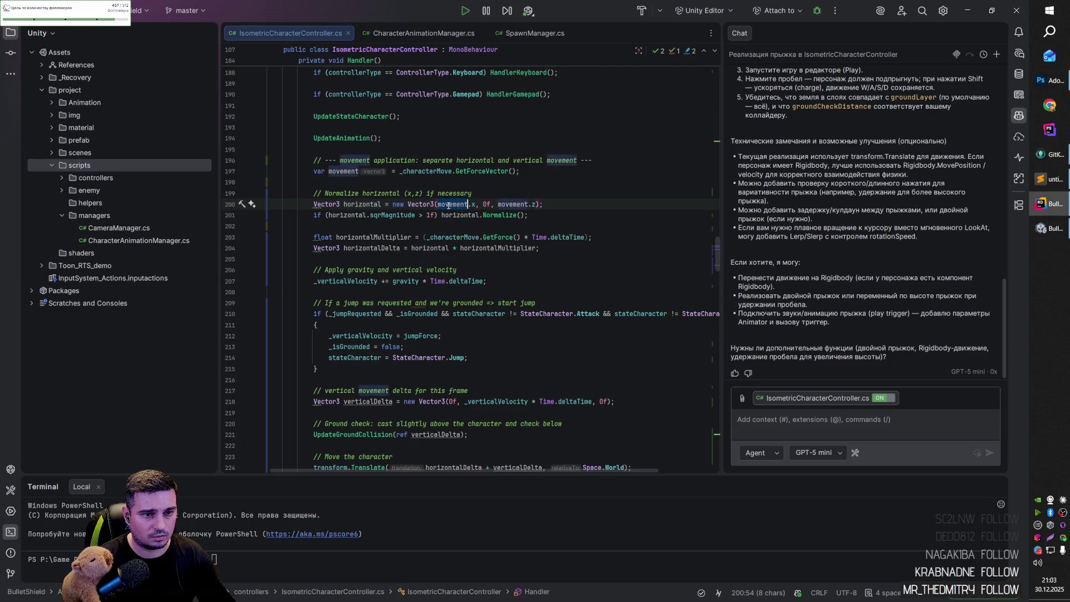
pyautogui.scroll(1, 437, 205)
pyautogui.click(437, 205)
pyautogui.doubleClick(342, 204)
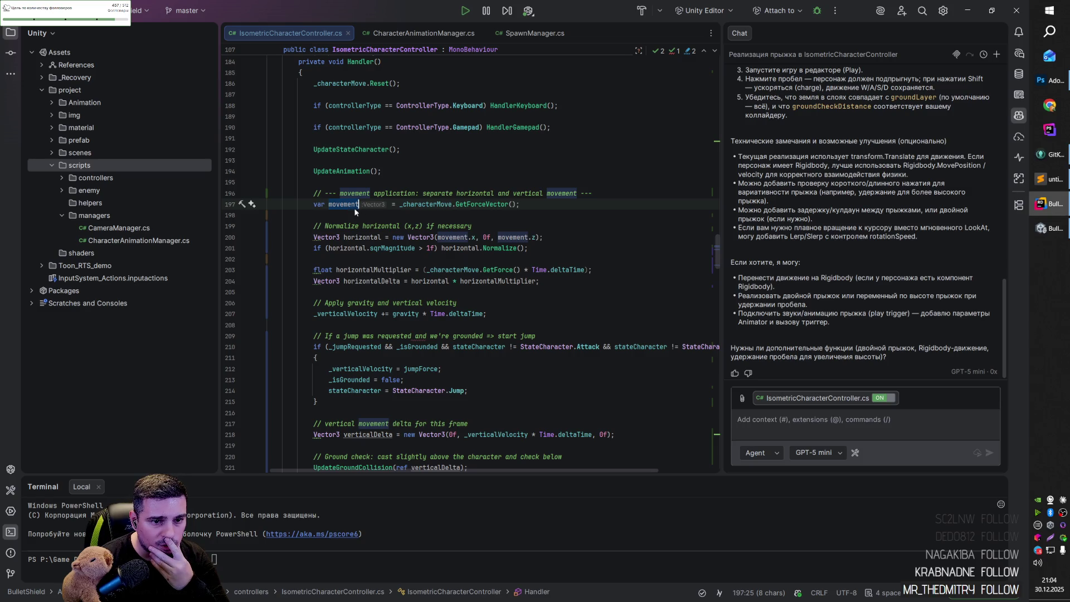
pyautogui.doubleClick(378, 238)
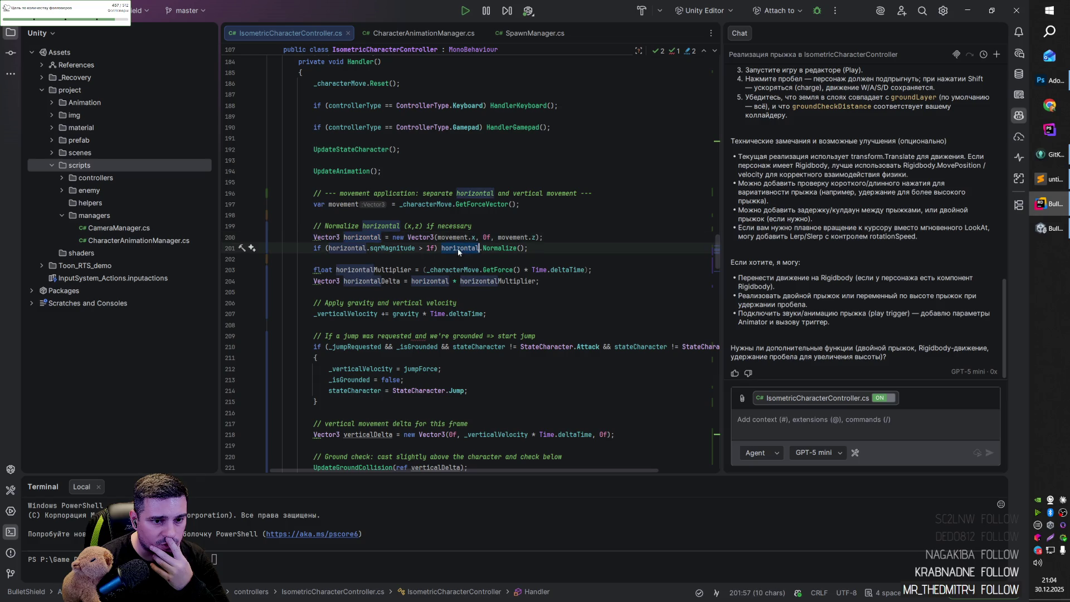
pyautogui.click(353, 271)
# Add blank lines after the Handler method's closing brace.
pyautogui.scroll(-4, 388, 291)
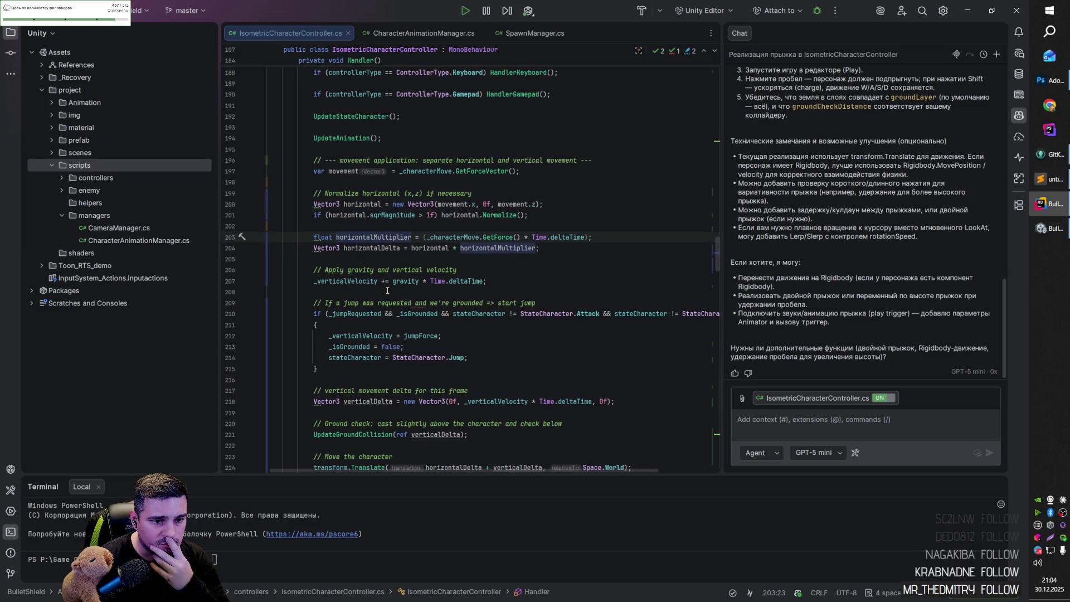
pyautogui.scroll(4, 387, 290)
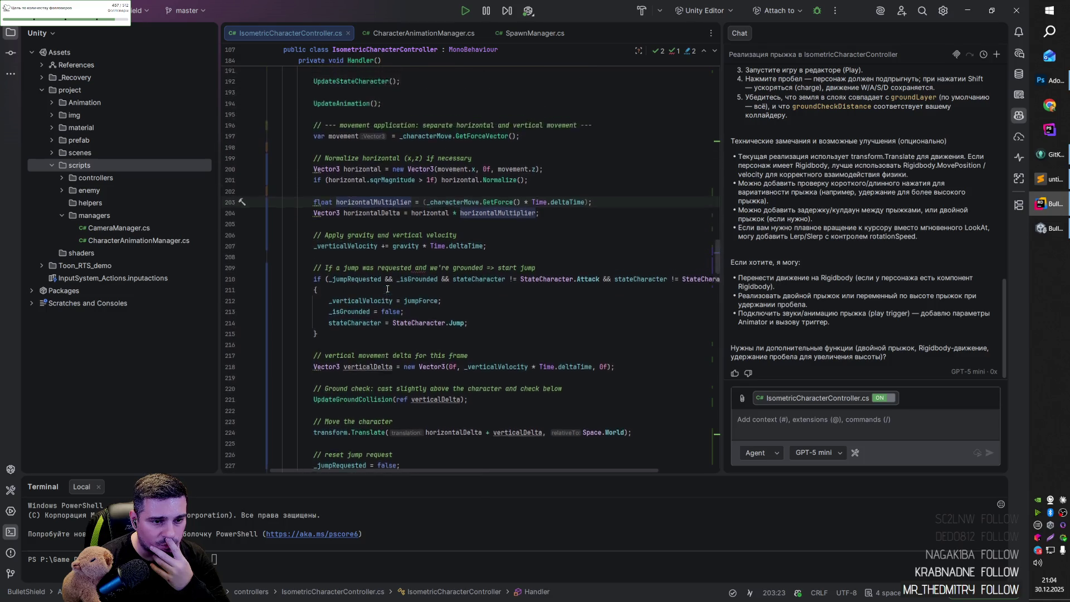
pyautogui.scroll(-6, 390, 297)
pyautogui.scroll(-1, 390, 297)
pyautogui.click(359, 320)
pyautogui.press('Return')
pyautogui.press('Return')
# Declare a new private void HandlerJump method below Handler.
pyautogui.write('pri')
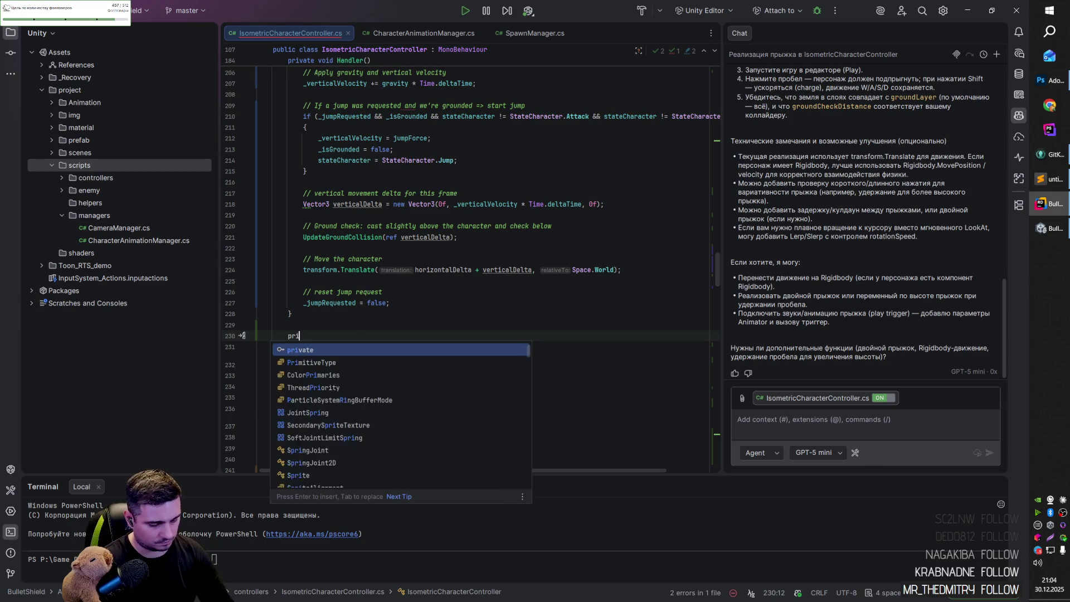
pyautogui.write('vate vodi ')
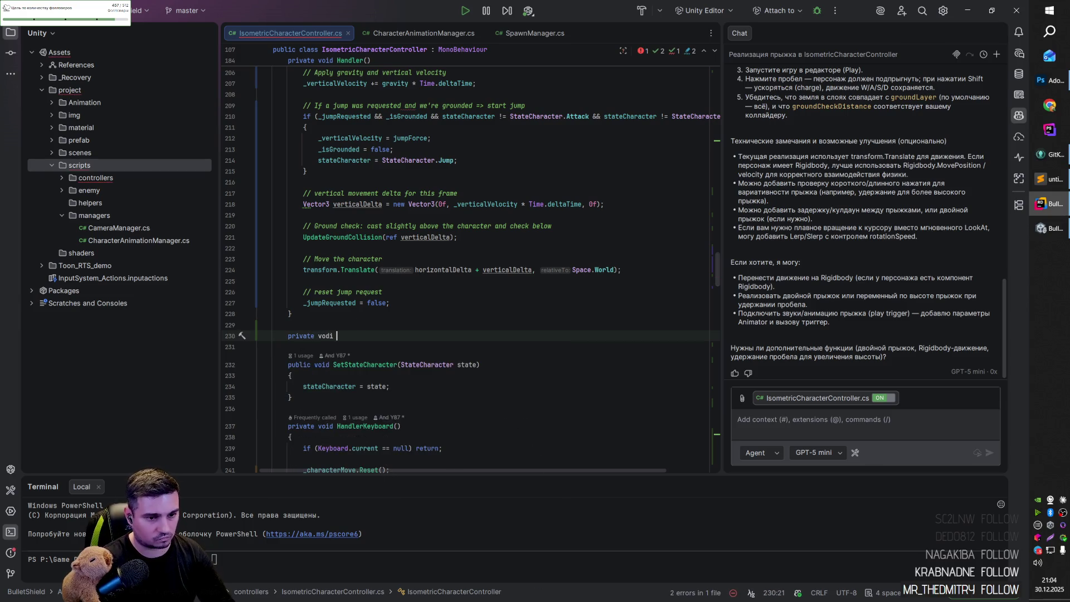
pyautogui.write('jumpHandler')
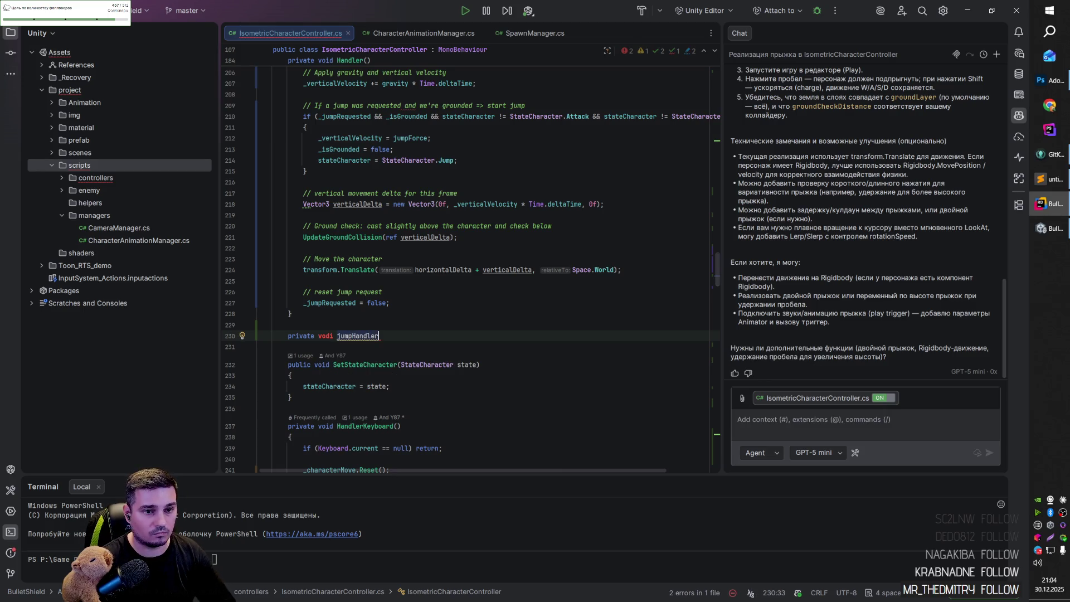
pyautogui.hotkey('ctrl', 'BackSpace')
pyautogui.hotkey('ctrl', 'BackSpace')
pyautogui.hotkey('ctrl', 'BackSpace')
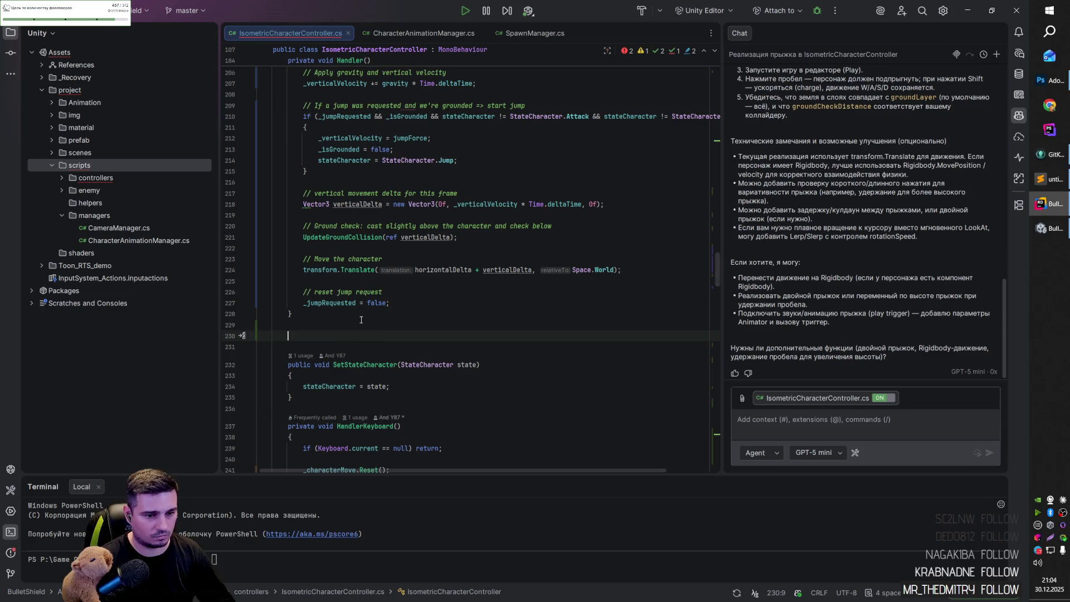
pyautogui.hotkey('ctrl', 'z')
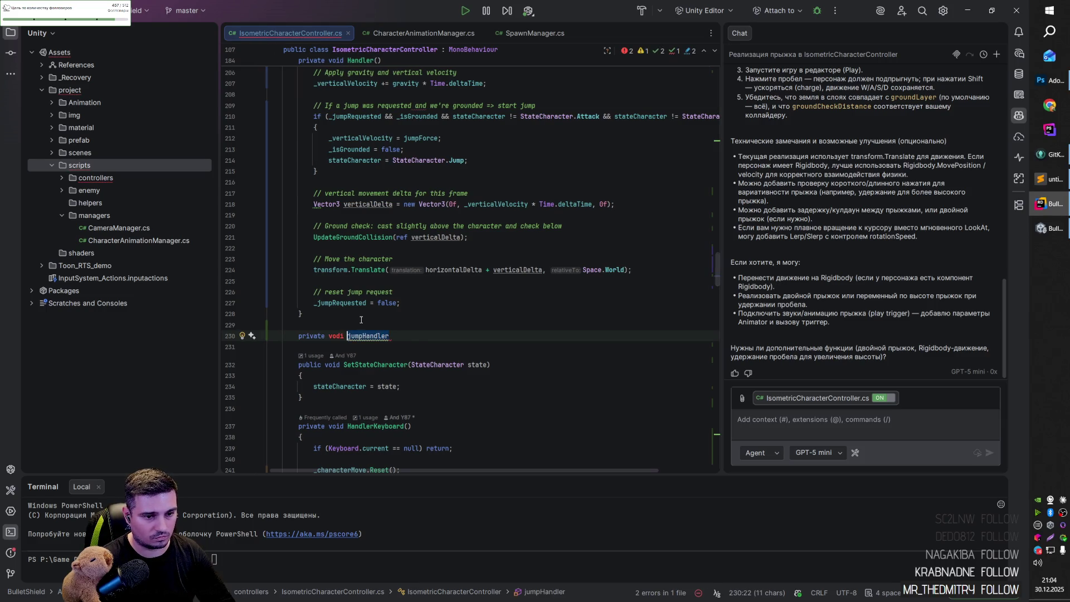
pyautogui.write('HandlerJump')
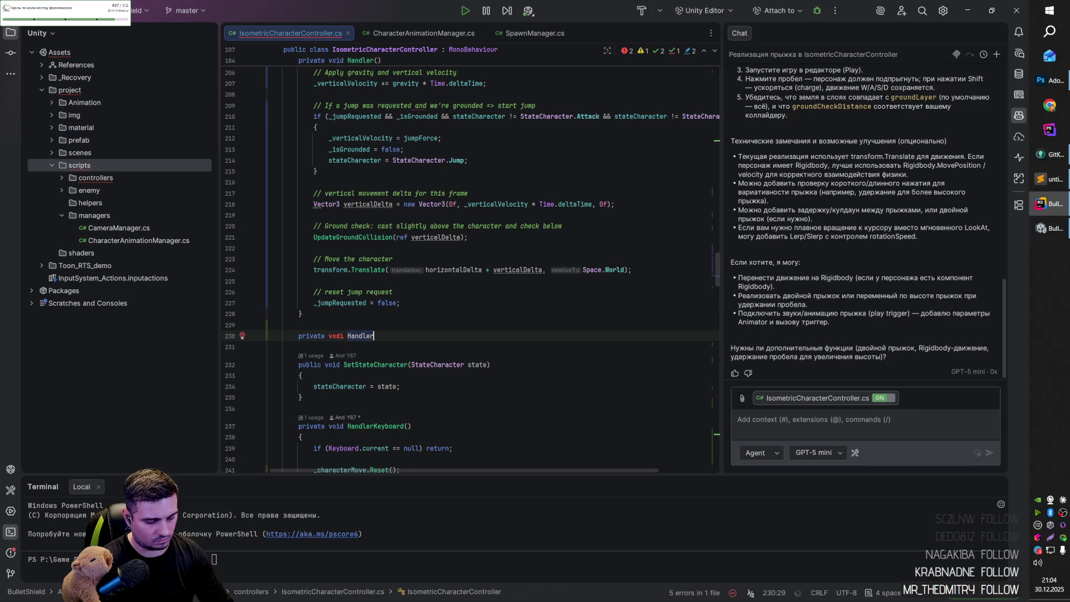
pyautogui.press('Tab')
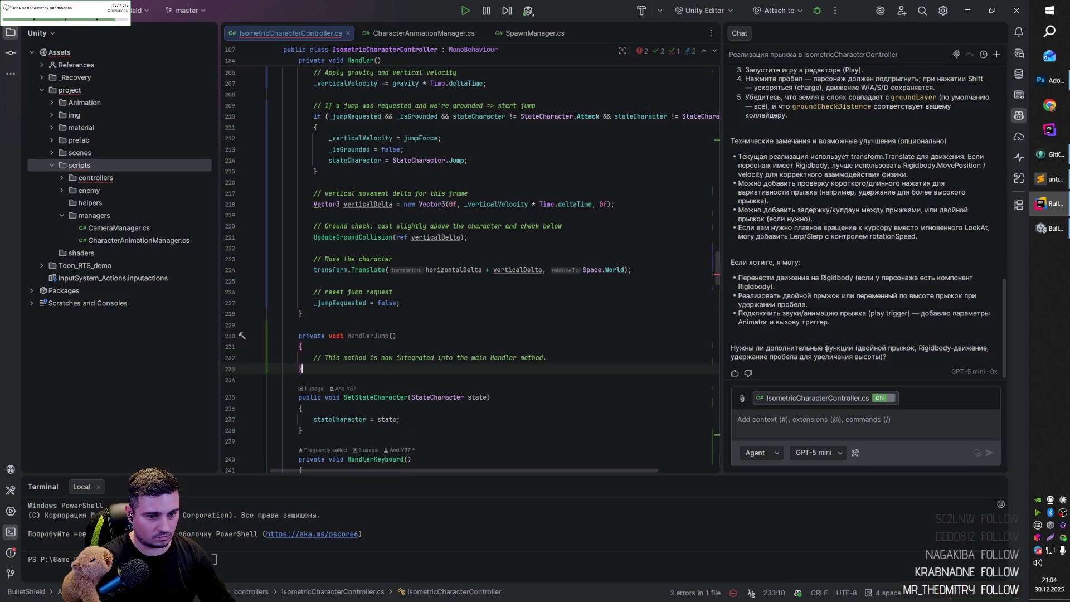
pyautogui.click(338, 335)
pyautogui.press('BackSpace')
pyautogui.press('BackSpace')
pyautogui.press('BackSpace')
pyautogui.write('i')
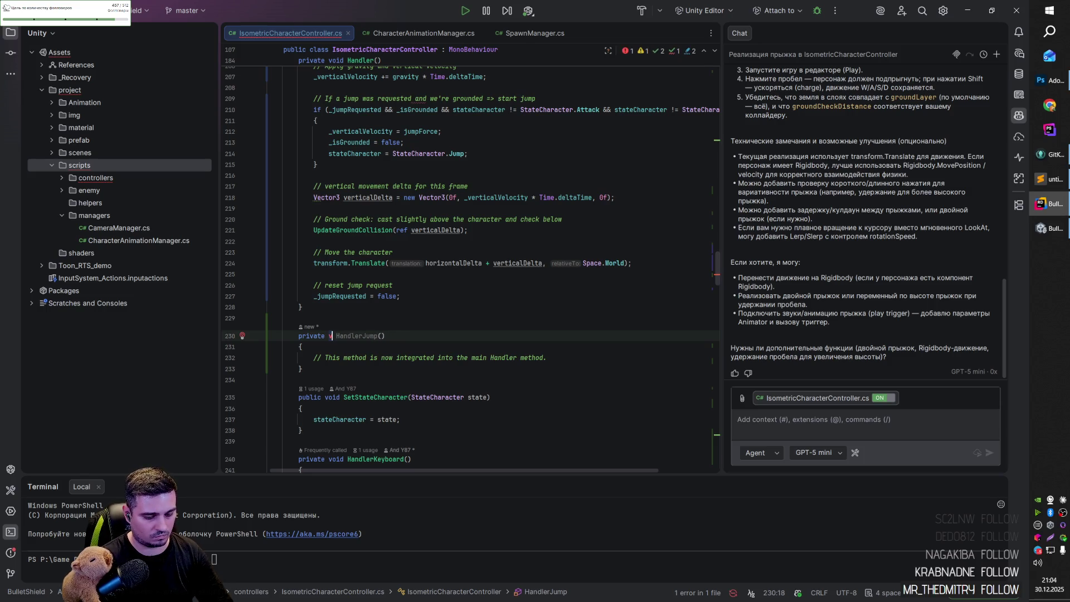
pyautogui.hotkey('ctrl', 'space')
# Move the movement, jump and gravity code out of Handler into HandlerJump's body.
pyautogui.press('Return')
pyautogui.click(411, 296)
pyautogui.scroll(6, 412, 296)
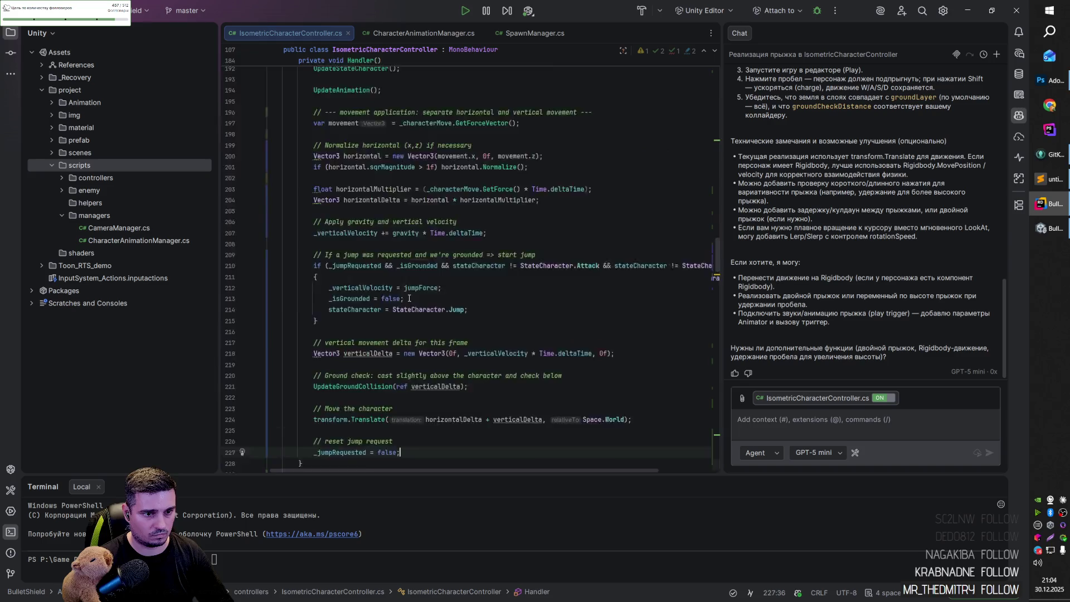
pyautogui.keyDown('shift'); pyautogui.click(367, 209); pyautogui.keyUp('shift')
pyautogui.press('Delete')
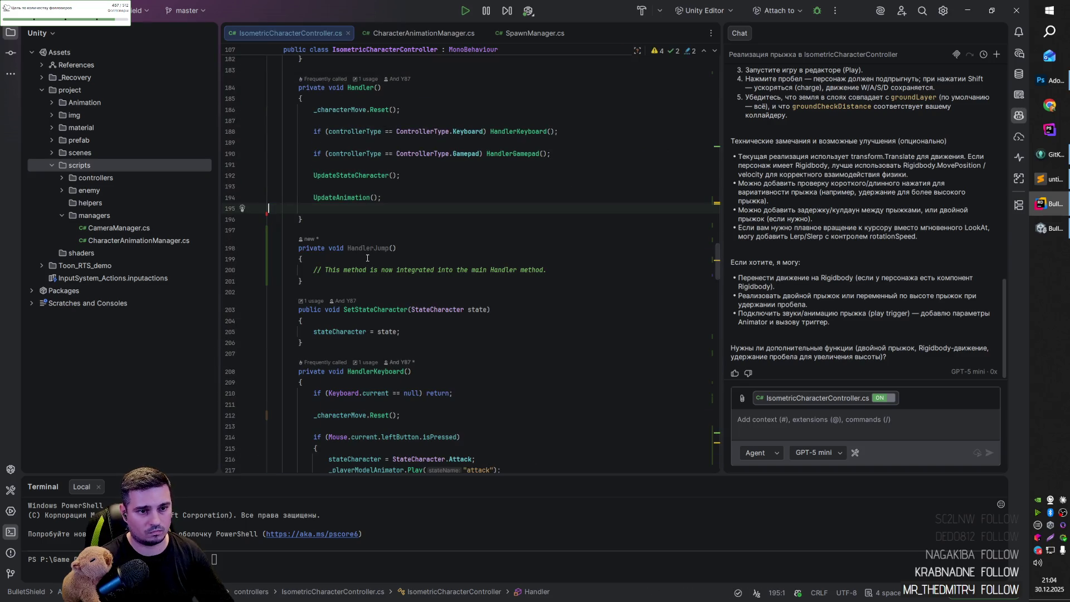
pyautogui.press('BackSpace')
pyautogui.press('Down')
pyautogui.press('Down')
pyautogui.press('Down')
pyautogui.hotkey('ctrl', 'w')
pyautogui.hotkey('ctrl', 'w')
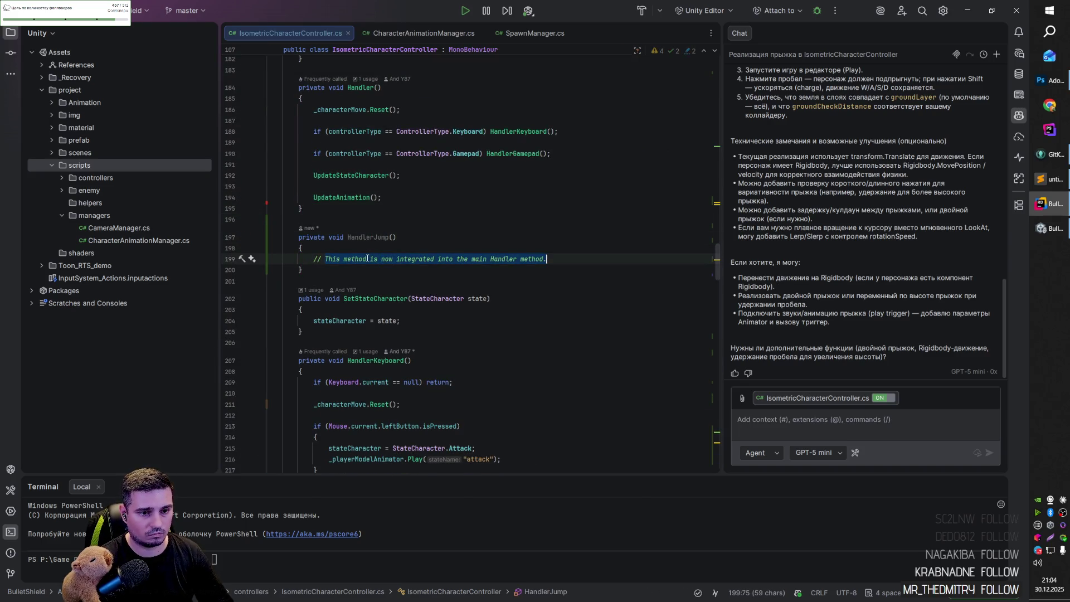
pyautogui.press('BackSpace')
pyautogui.press('BackSpace')
pyautogui.press('BackSpace')
pyautogui.press('BackSpace')
pyautogui.hotkey('ctrl', 'v')
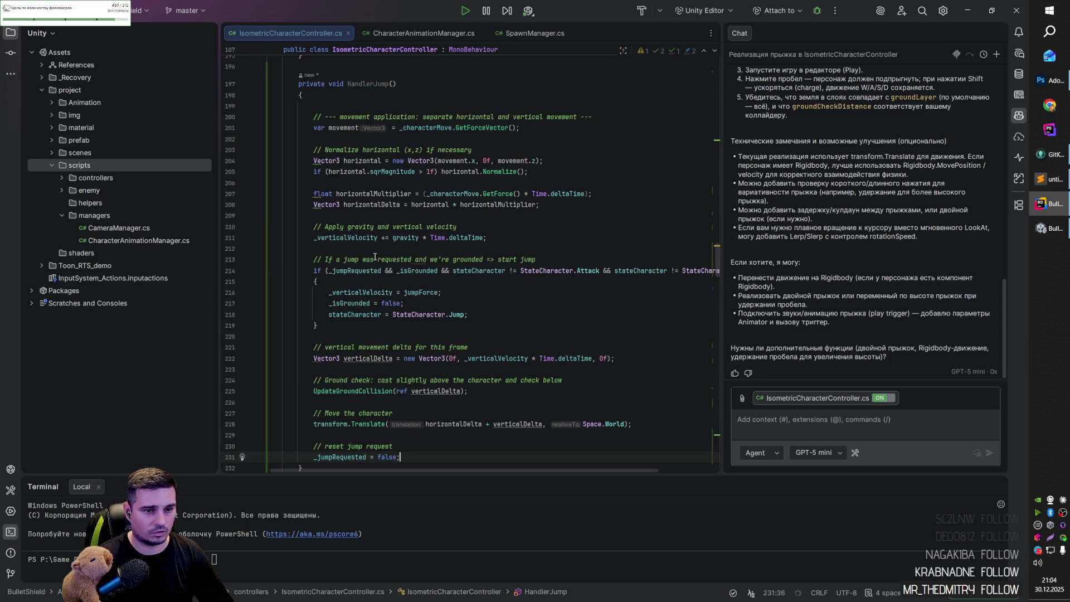
# Call HandlerJump(); after UpdateAnimation in Handler and remove HandlerJump's leading blank line.
pyautogui.click(430, 210)
pyautogui.press('Return')
pyautogui.press('Return')
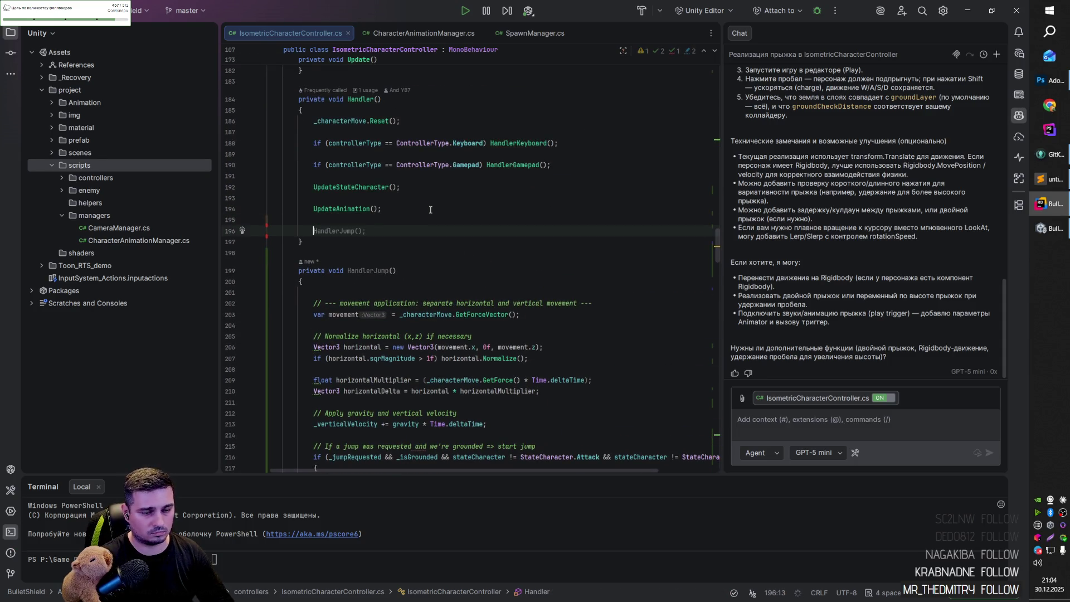
pyautogui.press('Tab')
pyautogui.click(410, 256)
pyautogui.scroll(-4, 410, 255)
pyautogui.click(502, 161)
pyautogui.press('BackSpace')
# Review the moved code through the ground check, movement and jump reset lines.
pyautogui.click(520, 183)
pyautogui.scroll(-4, 520, 192)
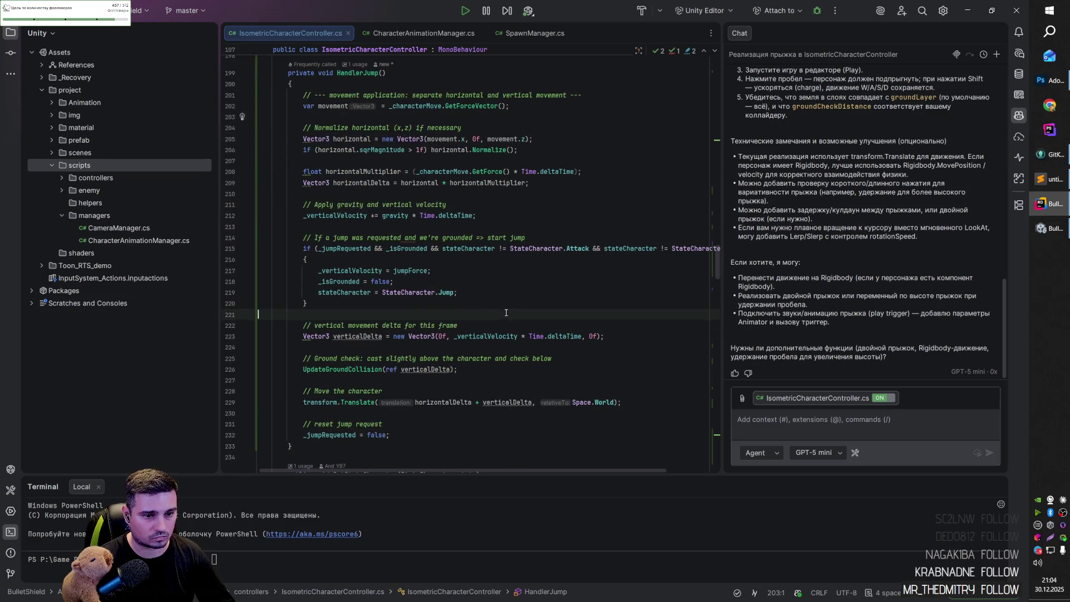
pyautogui.click(420, 230)
pyautogui.scroll(-1, 420, 303)
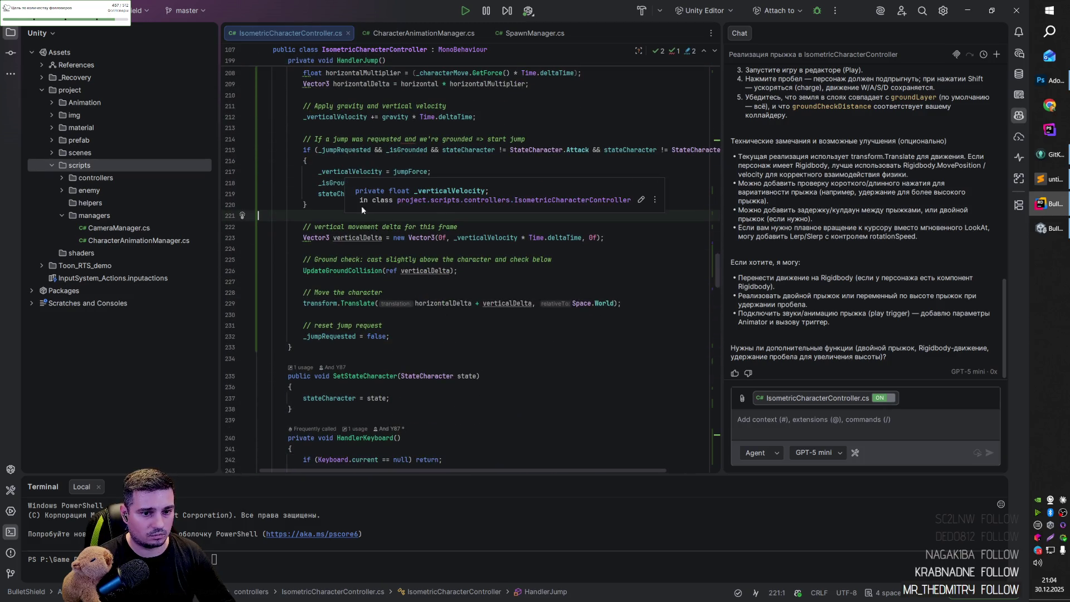
pyautogui.click(380, 284)
pyautogui.click(560, 315)
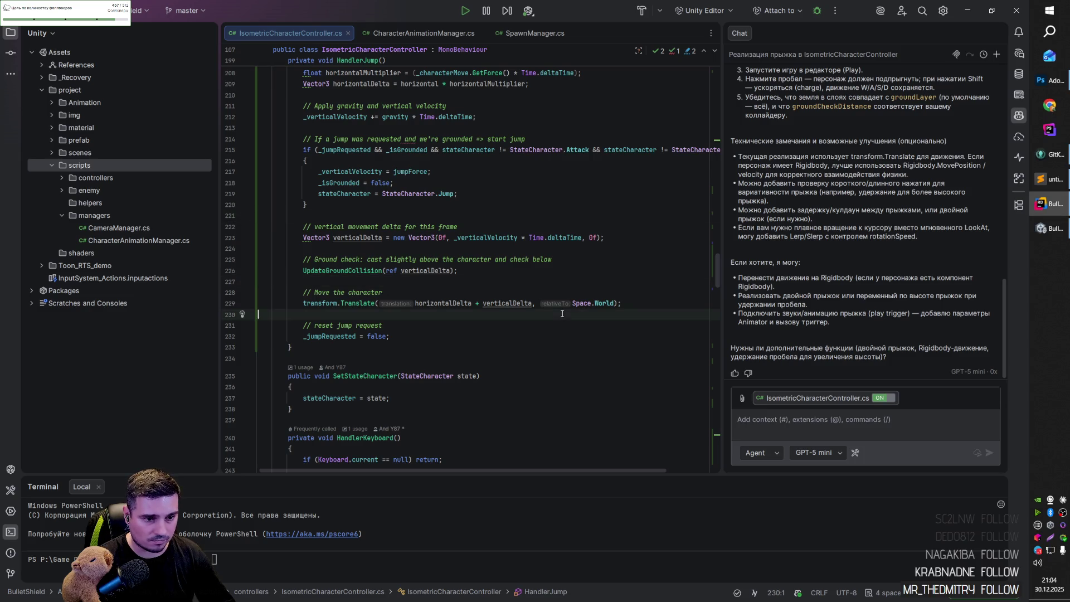
pyautogui.click(524, 338)
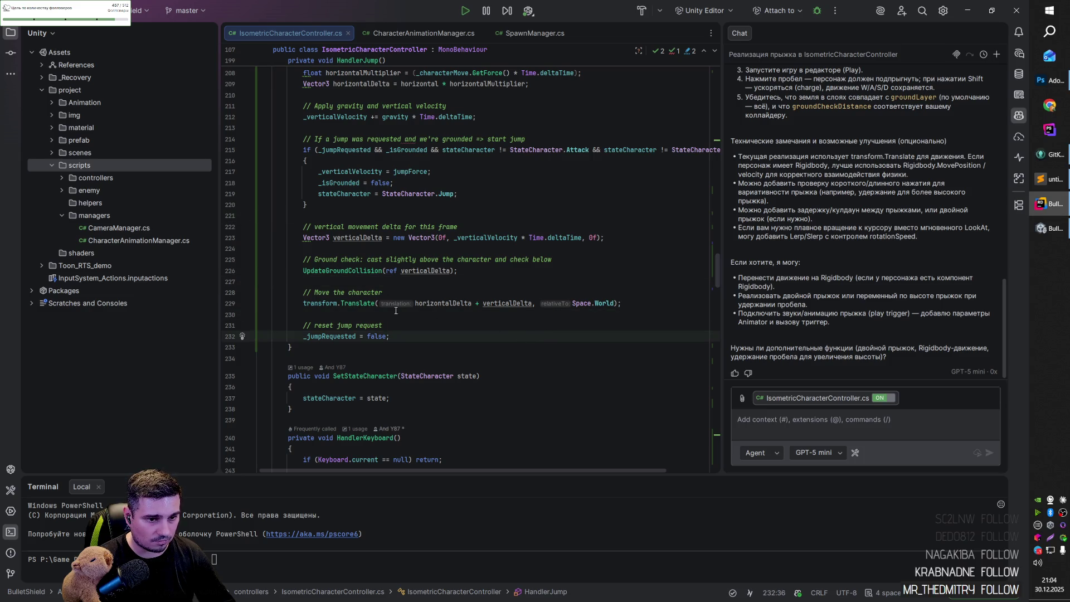
pyautogui.scroll(-3, 397, 311)
pyautogui.scroll(-20, 379, 305)
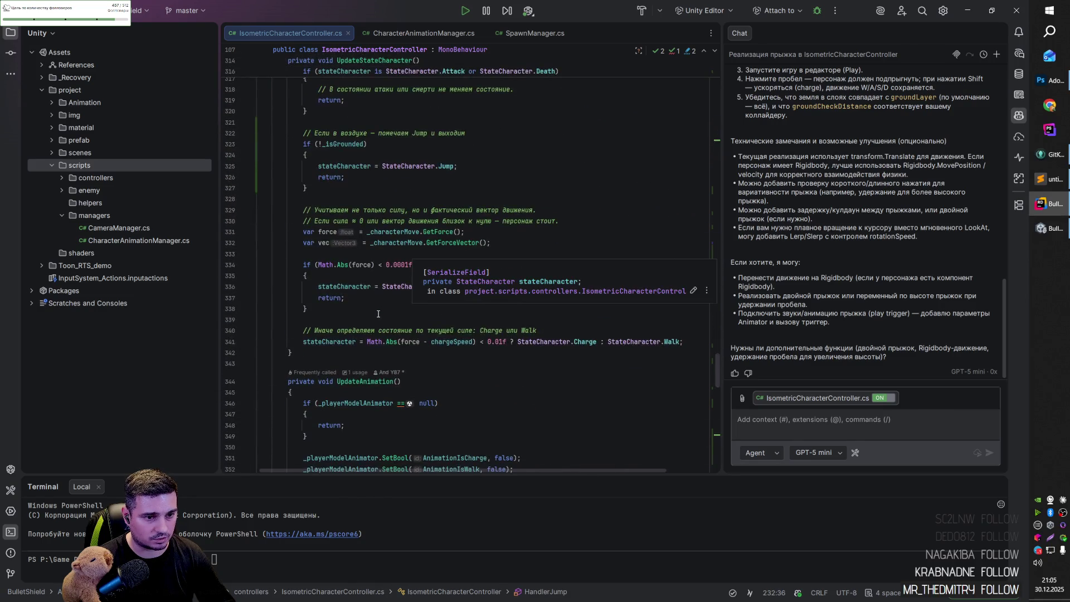
pyautogui.moveTo(718, 378)
pyautogui.mouseDown()
pyautogui.moveTo(711, 469)
pyautogui.moveTo(710, 438)
pyautogui.mouseUp()
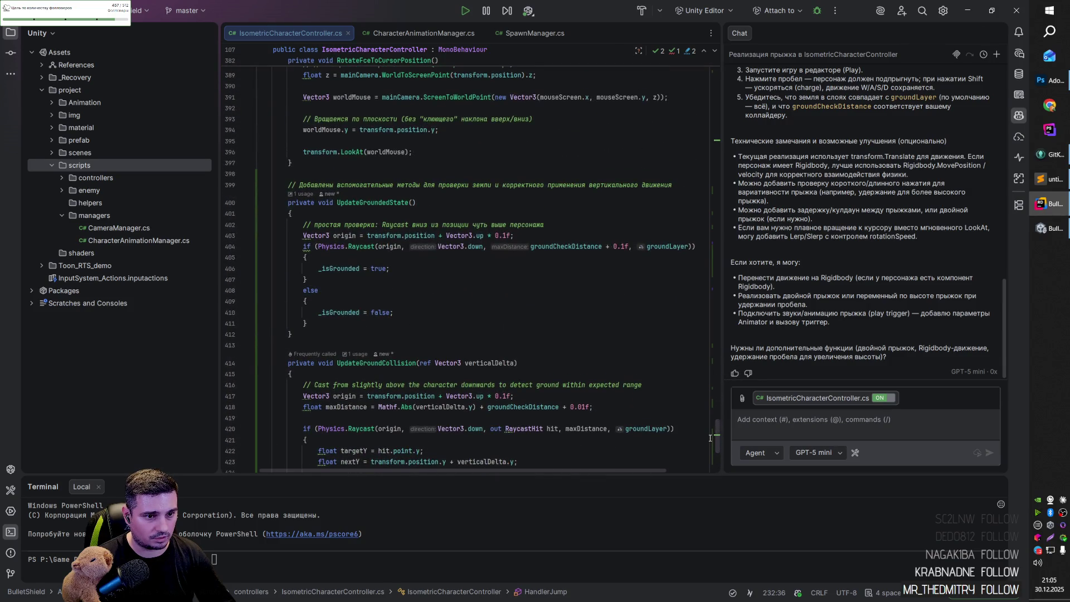
pyautogui.click(382, 360)
pyautogui.scroll(-5, 382, 360)
pyautogui.click(352, 206)
pyautogui.click(363, 212)
pyautogui.click(442, 205)
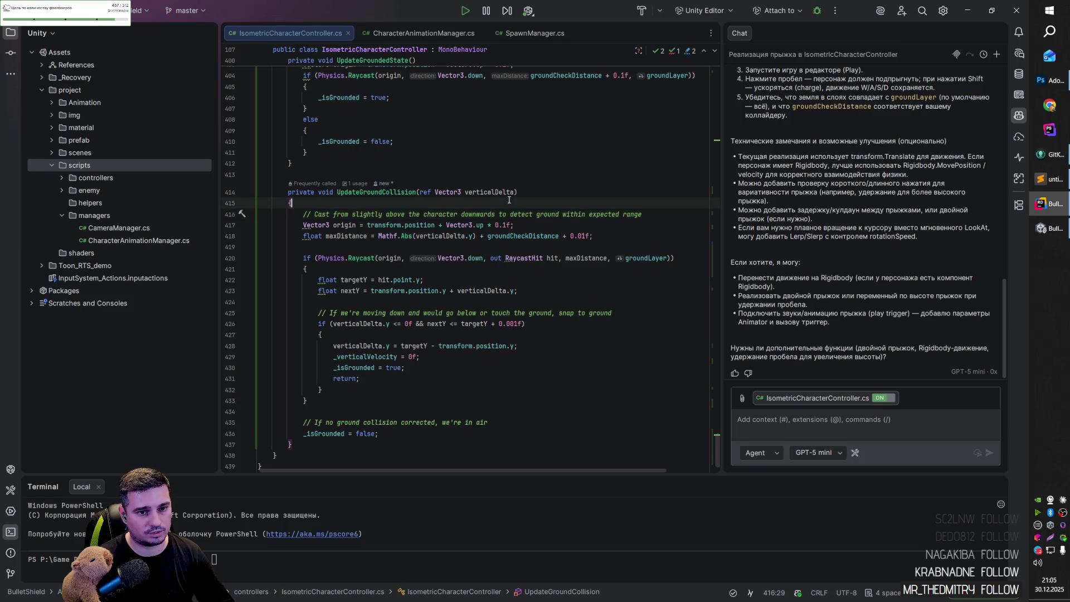
pyautogui.click(371, 251)
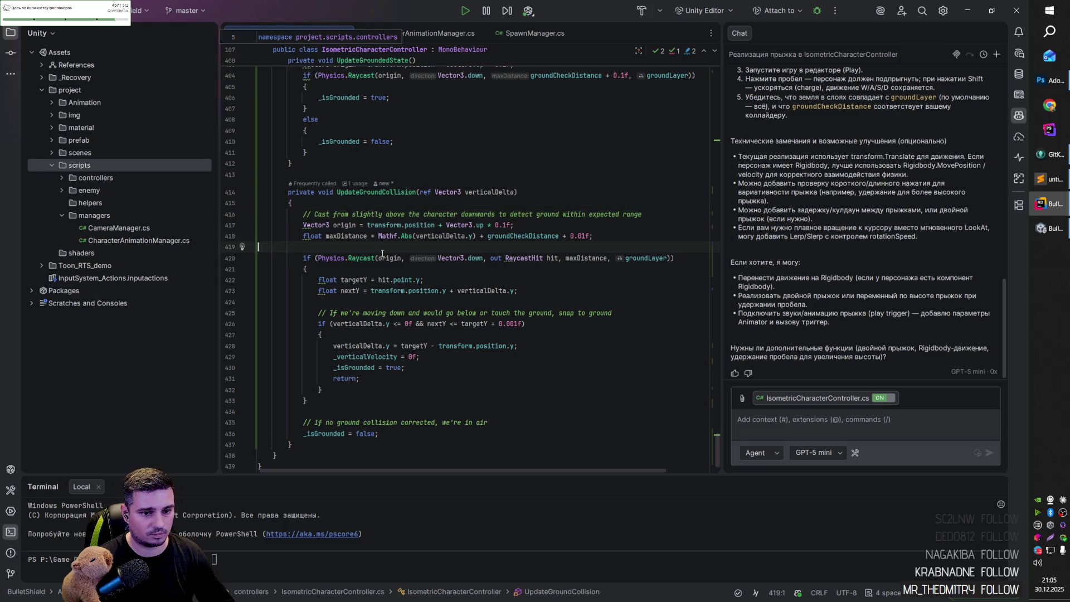
pyautogui.click(530, 348)
pyautogui.click(521, 368)
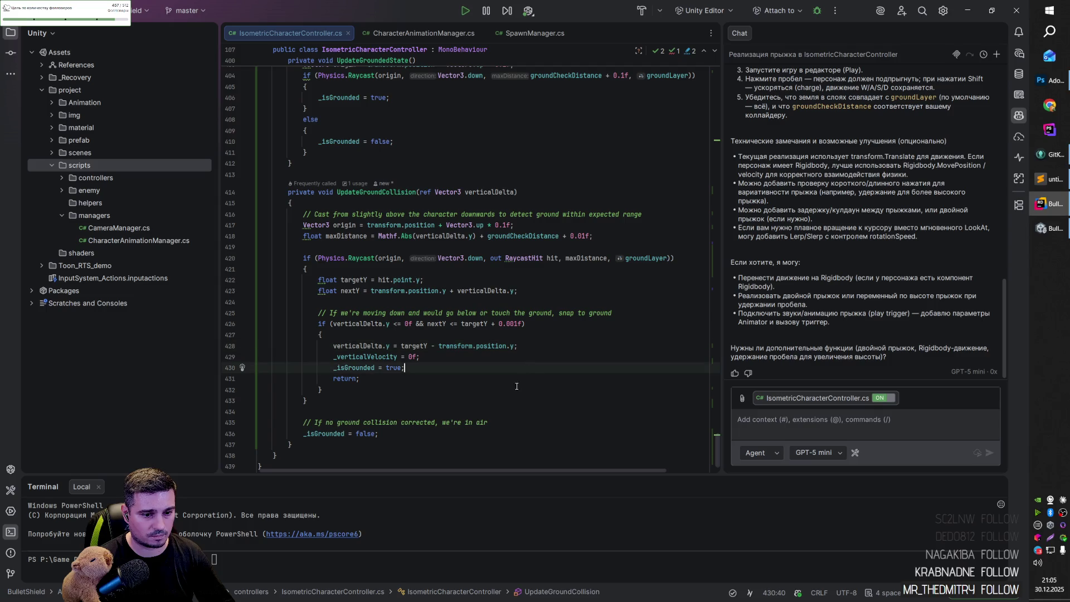
pyautogui.click(506, 303)
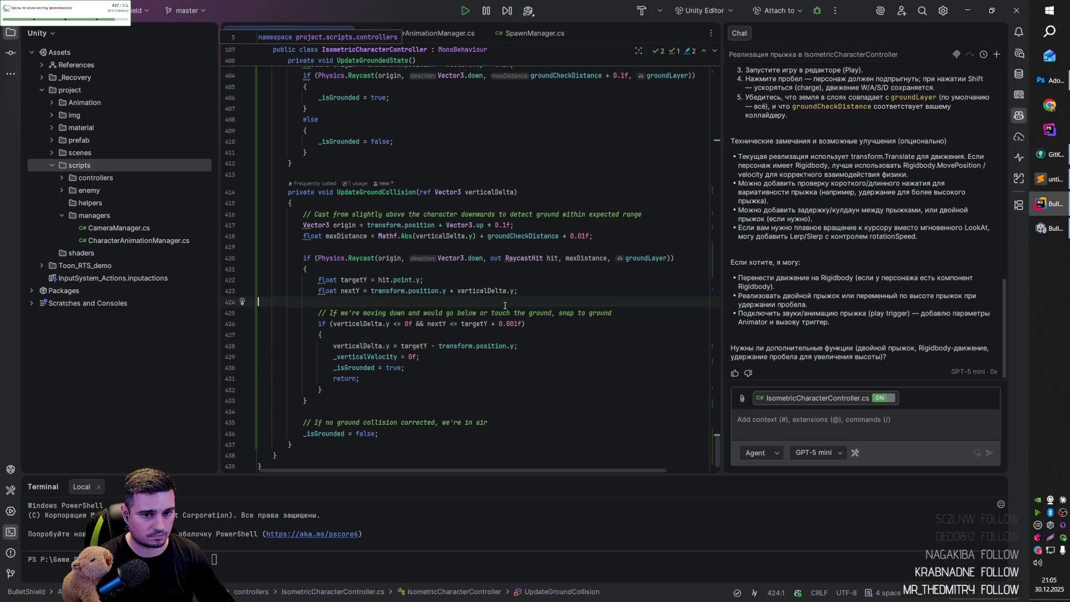
pyautogui.scroll(4, 502, 306)
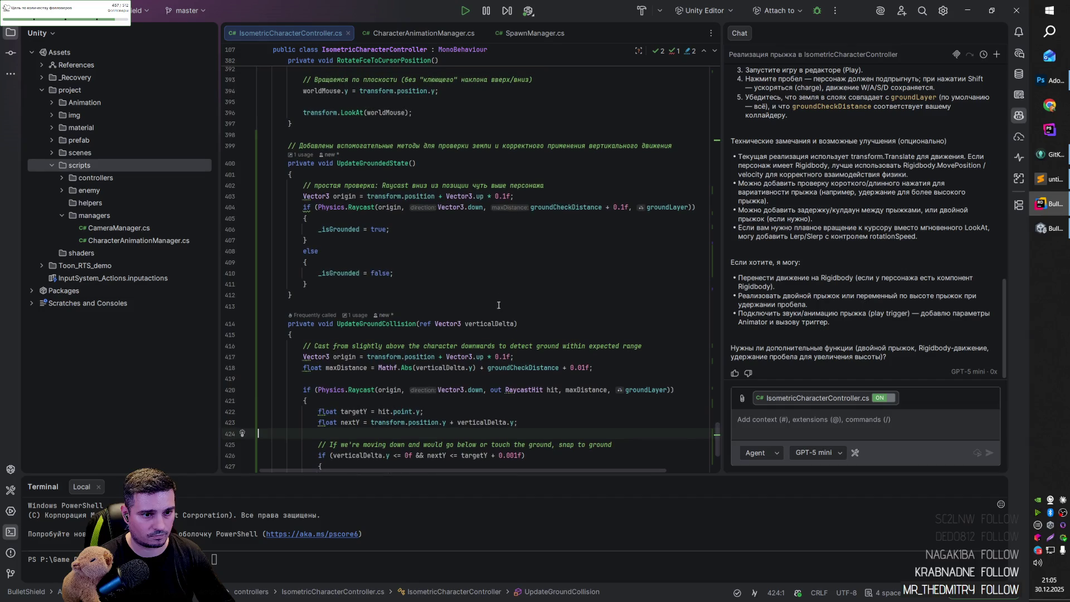
pyautogui.click(375, 229)
pyautogui.click(377, 274)
pyautogui.click(389, 206)
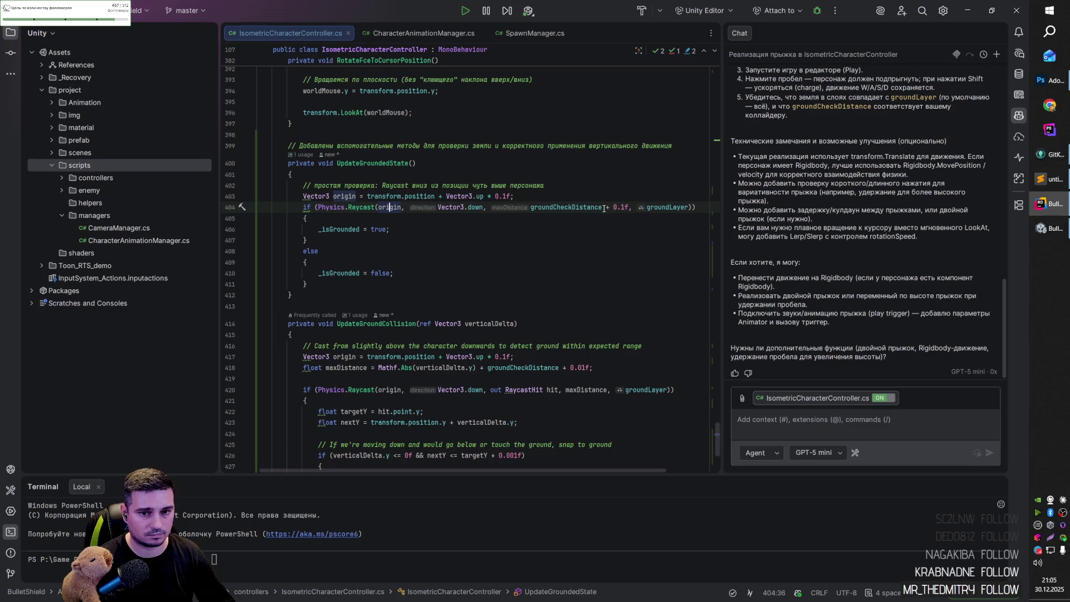
pyautogui.click(549, 186)
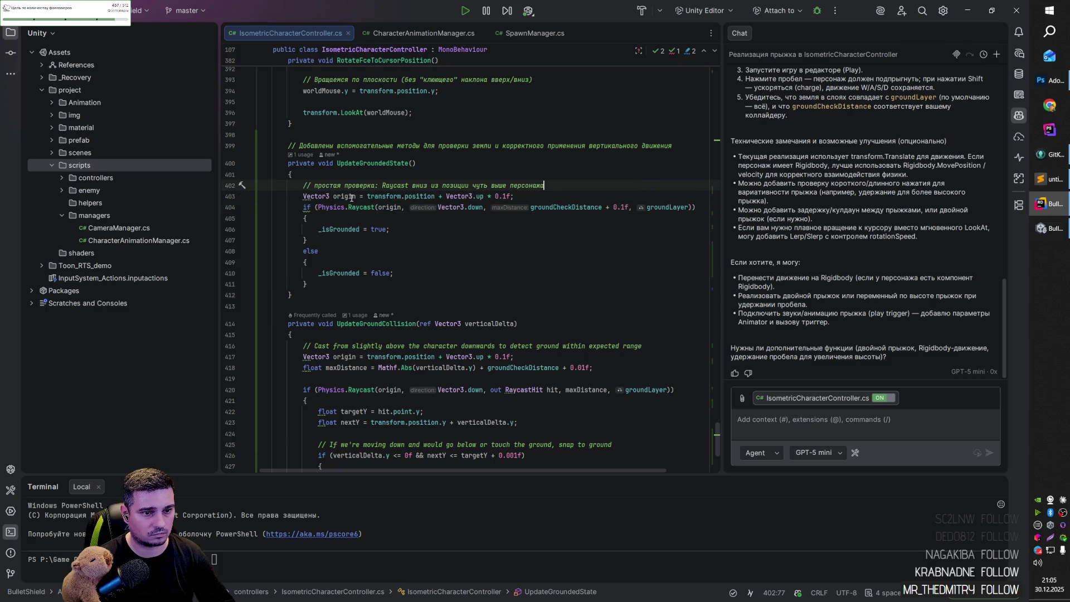
pyautogui.scroll(2, 476, 282)
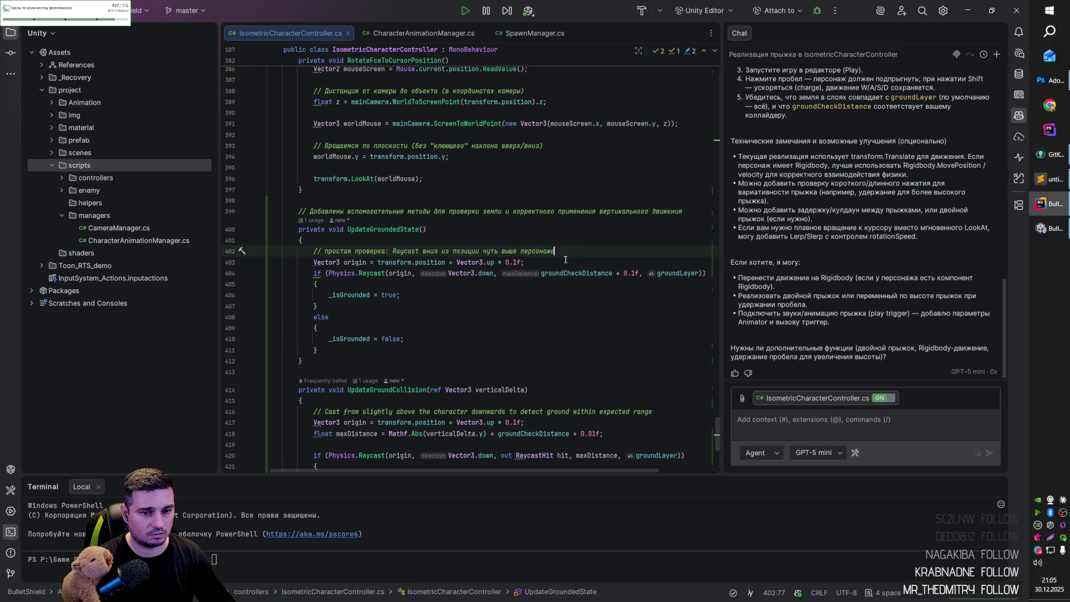
pyautogui.scroll(3, 558, 252)
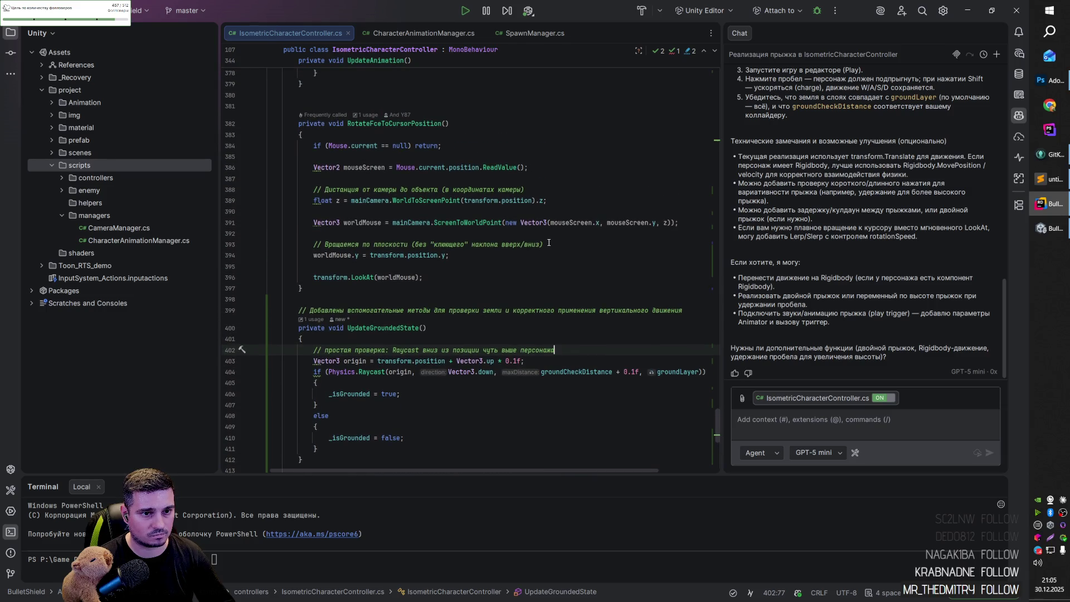
pyautogui.scroll(3, 549, 242)
pyautogui.click(407, 222)
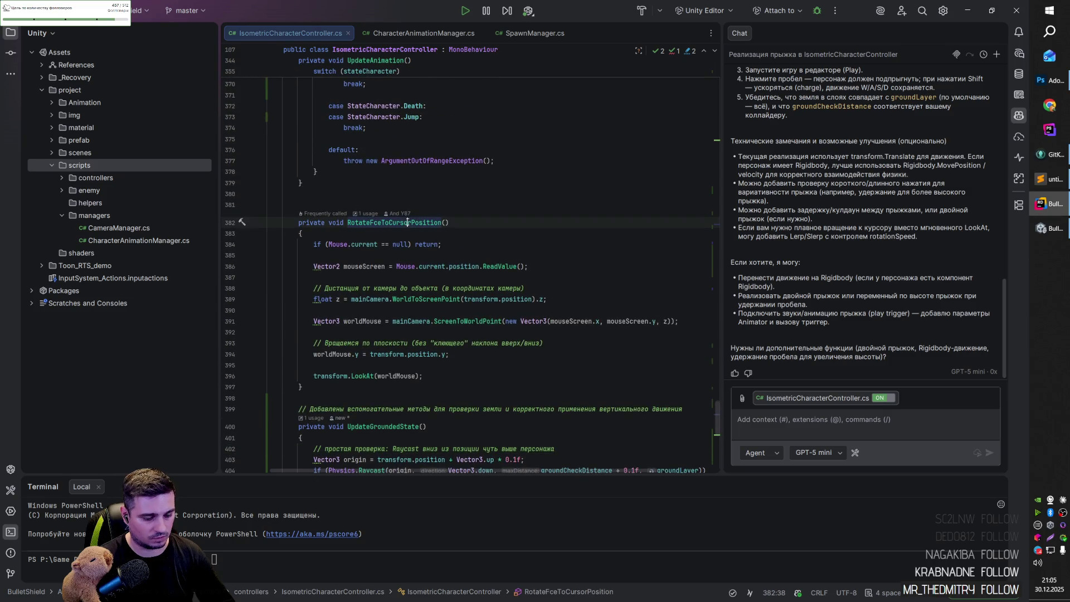
# Rename RotateFceToCursorPosition to RotatePlayerToCursorPosition using Shift+F6.
pyautogui.hotkey('shift', 'F6')
pyautogui.press('Right')
pyautogui.write('a')
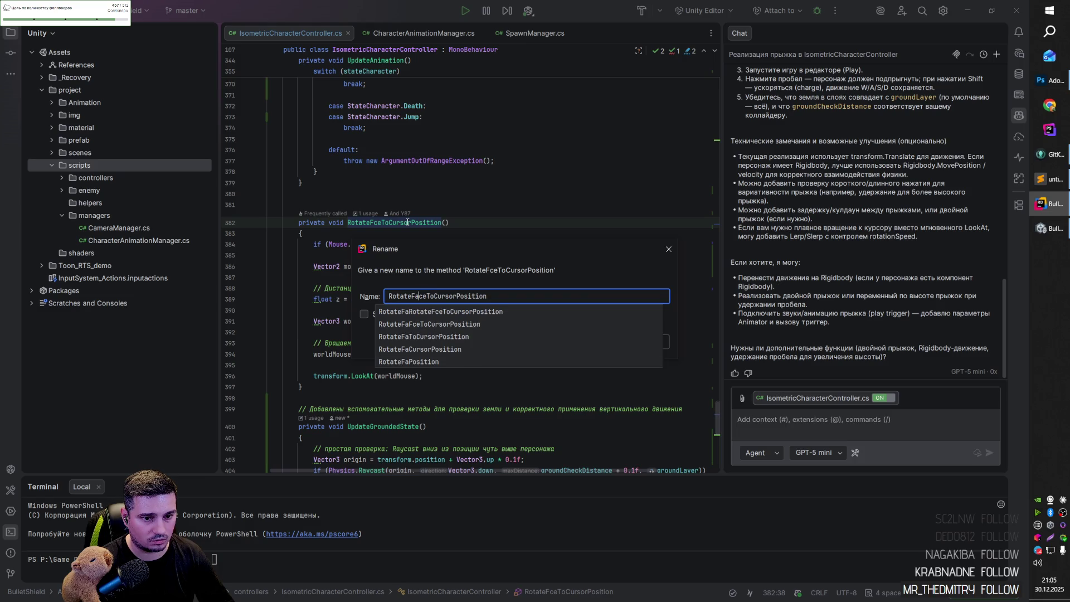
pyautogui.press('Right')
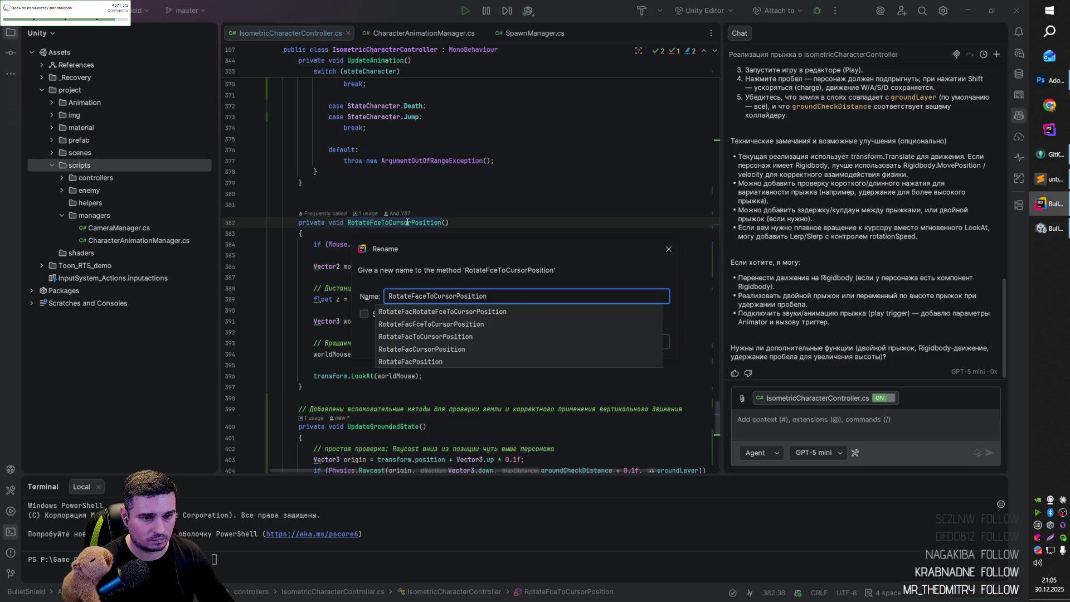
pyautogui.press('Delete')
pyautogui.press('BackSpace')
pyautogui.press('BackSpace')
pyautogui.press('BackSpace')
pyautogui.write('Pla')
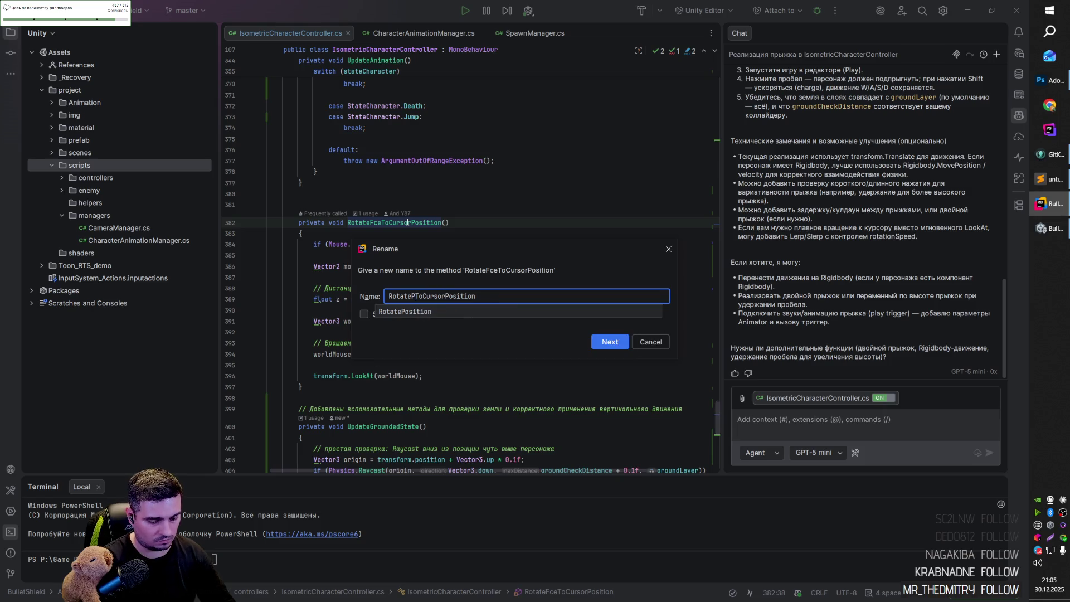
pyautogui.write('yer')
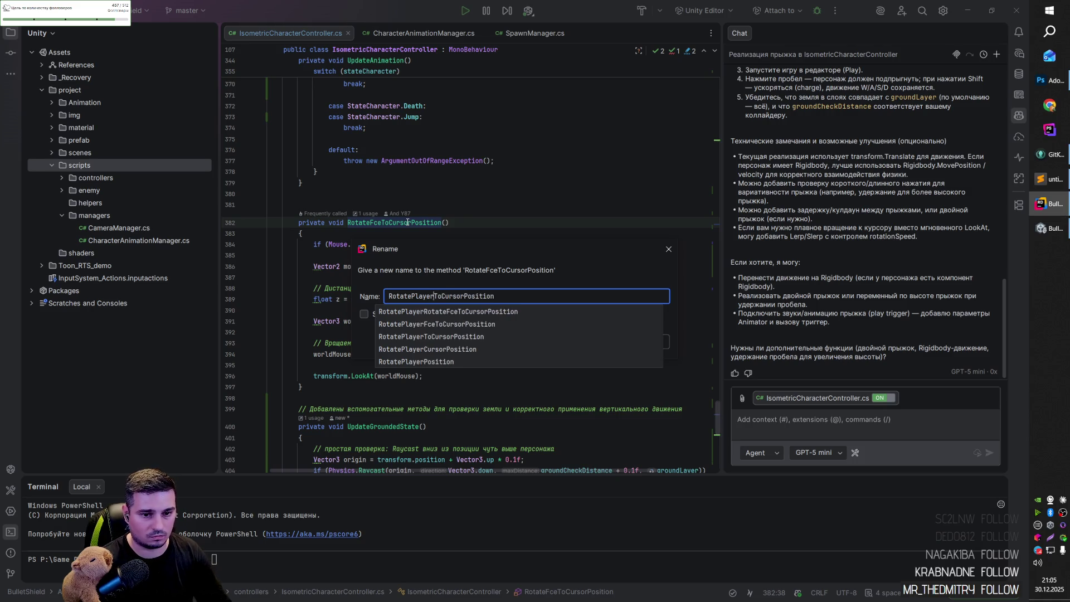
pyautogui.press('Return')
pyautogui.press('Return')
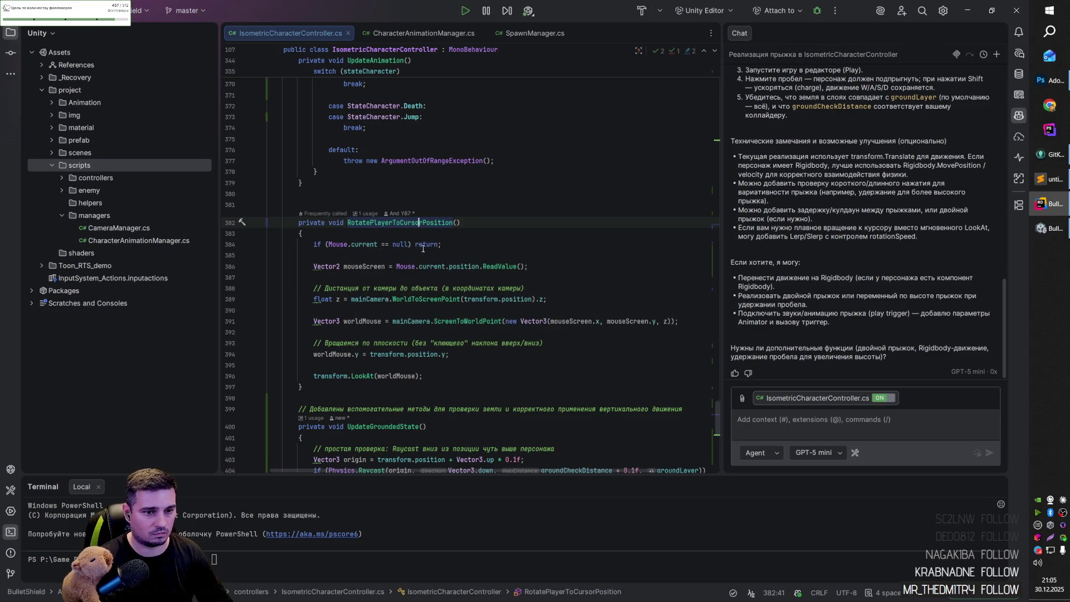
pyautogui.click(465, 258)
pyautogui.scroll(-3, 434, 245)
# Declare mouseScreen, z and worldMouse with var in the rotation method.
pyautogui.click(319, 167)
pyautogui.hotkey('alt', 'Return')
pyautogui.press('Return')
pyautogui.hotkey('alt', 'Return')
pyautogui.press('Return')
pyautogui.press('Down')
pyautogui.press('Down')
pyautogui.hotkey('alt', 'Return')
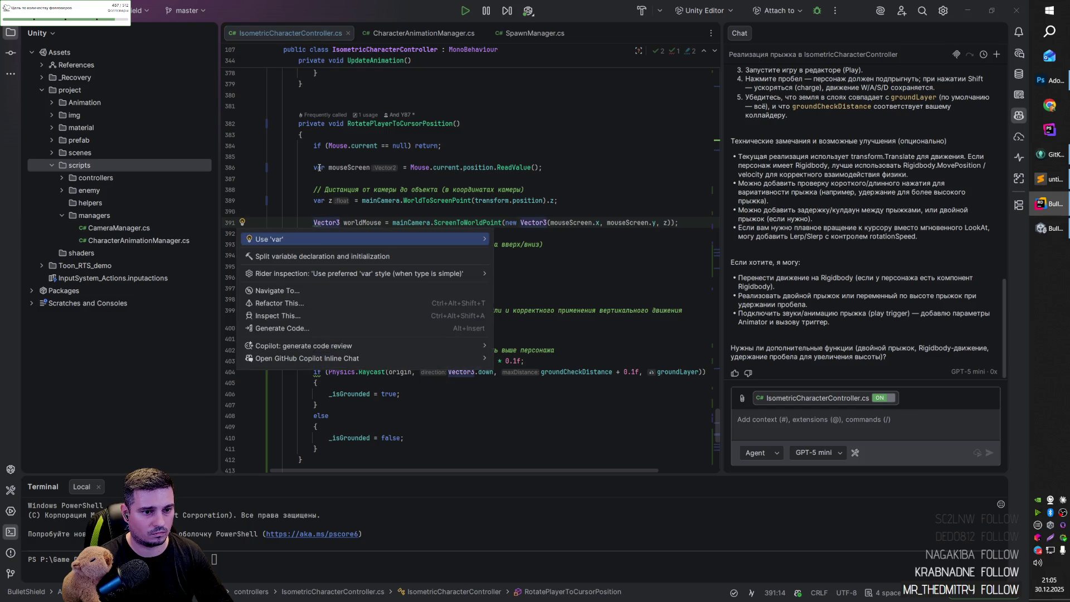
pyautogui.press('Return')
# Declare origin with var and collapse the ground-check if-statement into one assignment.
pyautogui.press('F2')
pyautogui.hotkey('alt', 'Return')
pyautogui.press('Return')
pyautogui.press('F2')
pyautogui.hotkey('alt', 'Return')
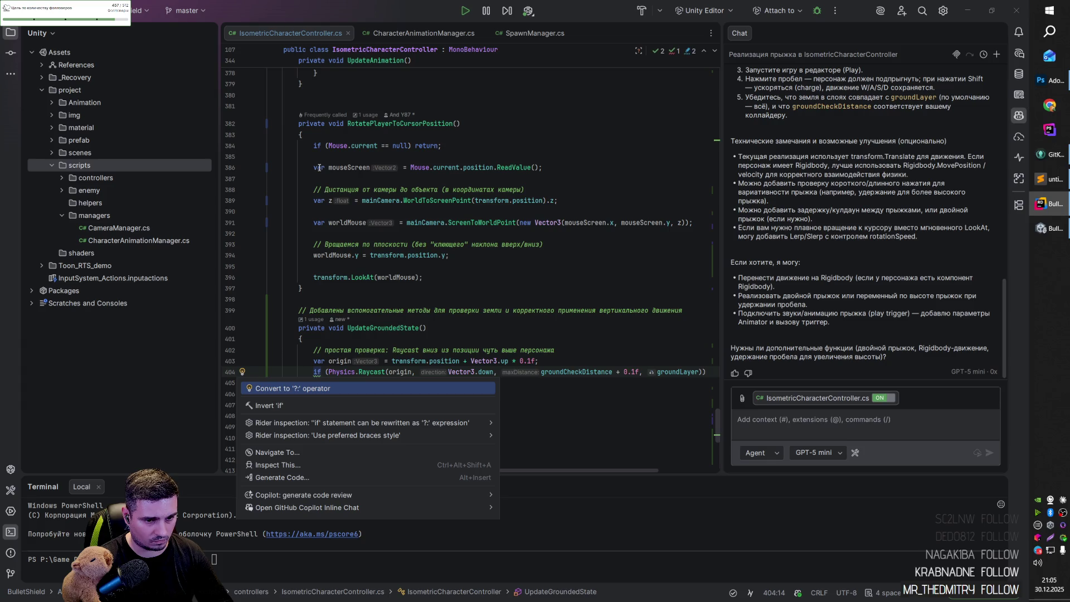
pyautogui.press('Return')
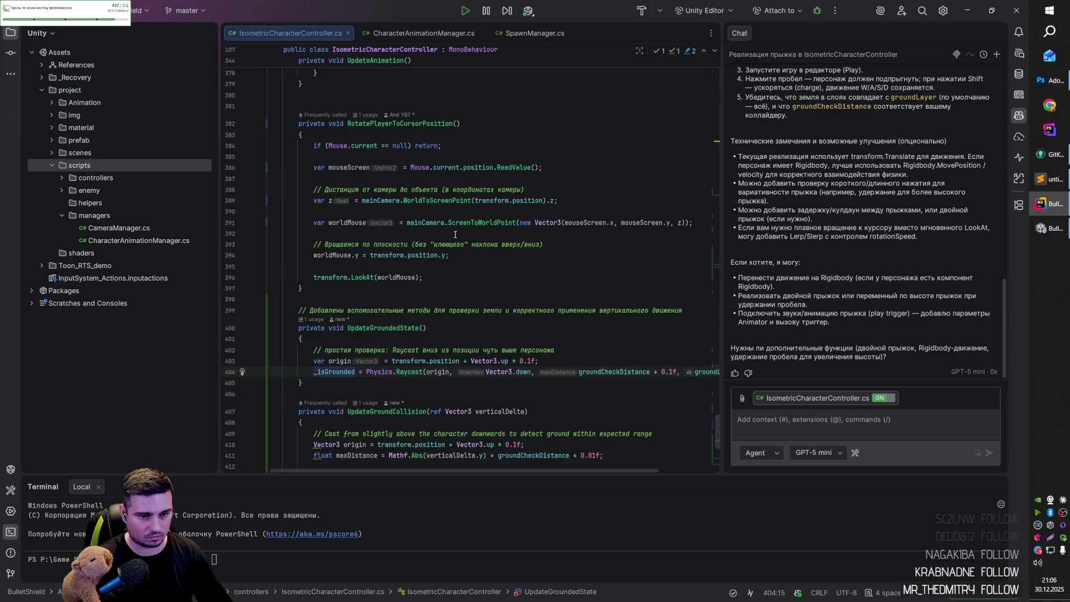
# Switch origin, maxDistance, targetY and nextY in UpdateGroundCollision from float to var.
pyautogui.scroll(-4, 563, 316)
pyautogui.hotkey('alt', 'Return')
pyautogui.press('Return')
pyautogui.press('Down')
pyautogui.hotkey('alt', 'Return')
pyautogui.press('Return')
pyautogui.press('Down')
pyautogui.press('Down')
pyautogui.press('Down')
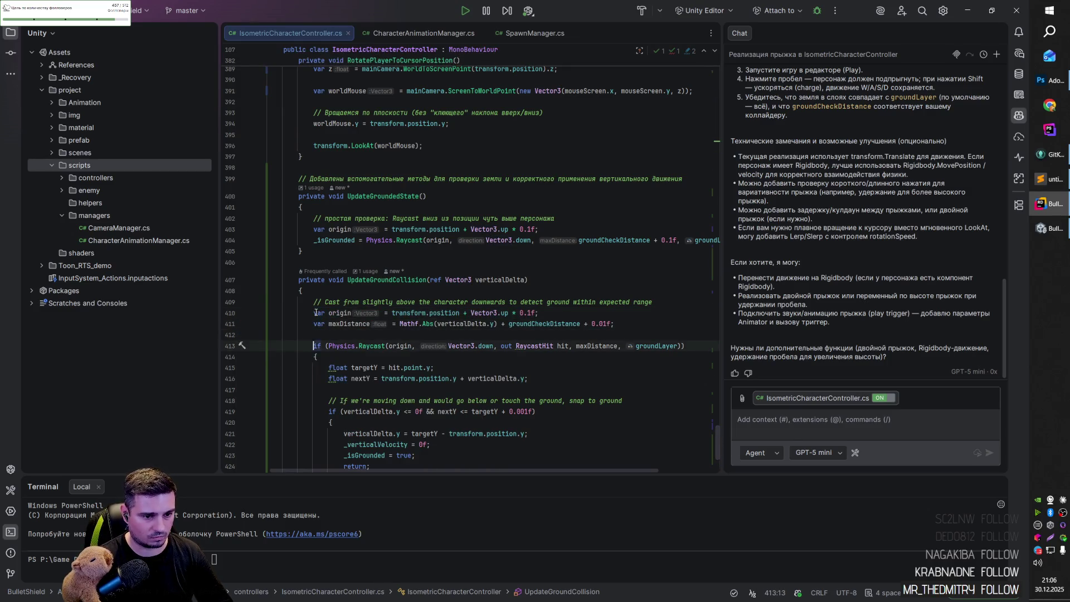
pyautogui.hotkey('ctrl', 'Right')
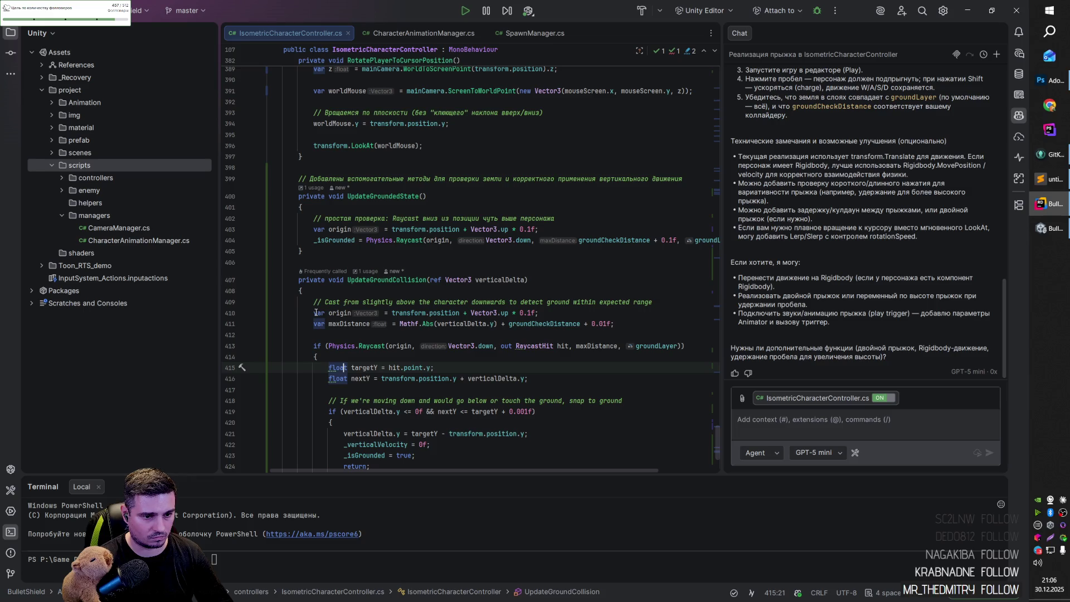
pyautogui.hotkey('alt', 'Return')
pyautogui.press('Return')
pyautogui.press('Down')
pyautogui.hotkey('alt', 'Return')
pyautogui.press('Return')
# Place the caret on empty line 279, then return to the Unity editor.
pyautogui.scroll(-5, 315, 313)
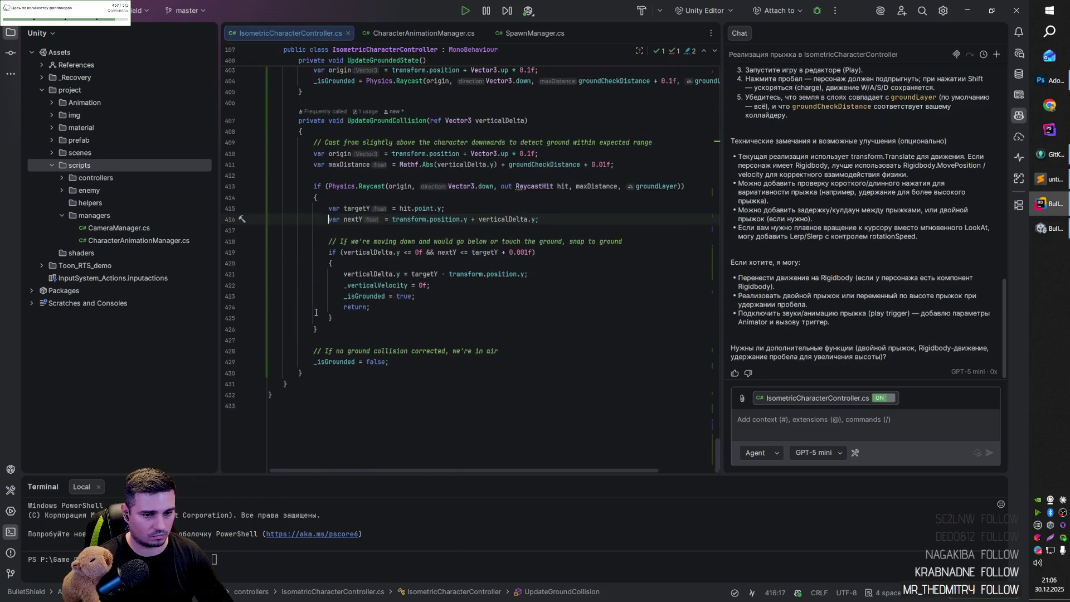
pyautogui.click(362, 340)
pyautogui.scroll(10, 356, 337)
pyautogui.scroll(13, 351, 335)
pyautogui.scroll(9, 350, 334)
pyautogui.scroll(15, 350, 335)
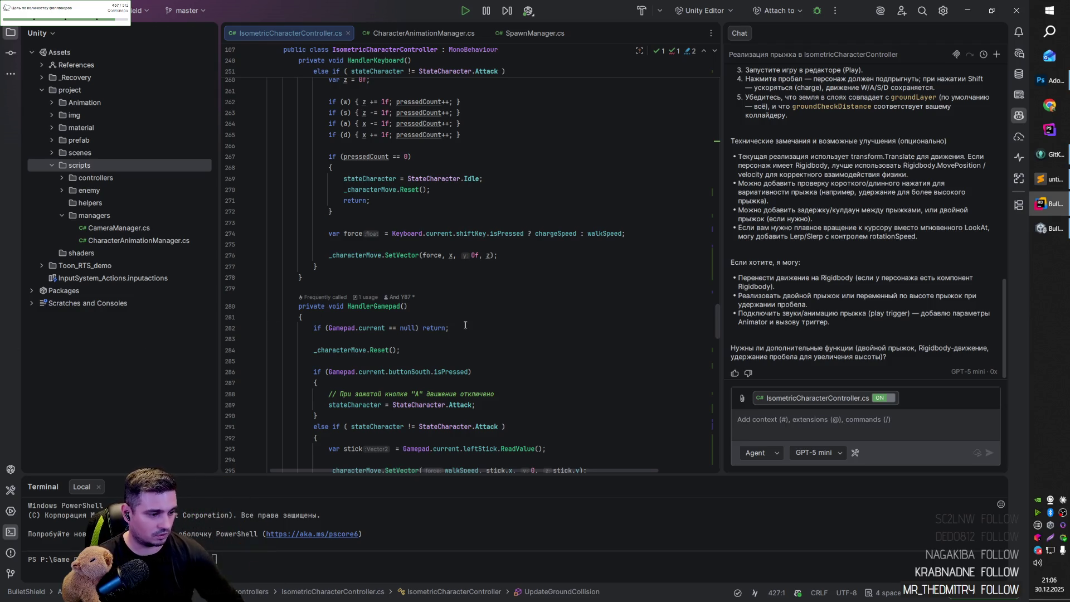
pyautogui.click(453, 287)
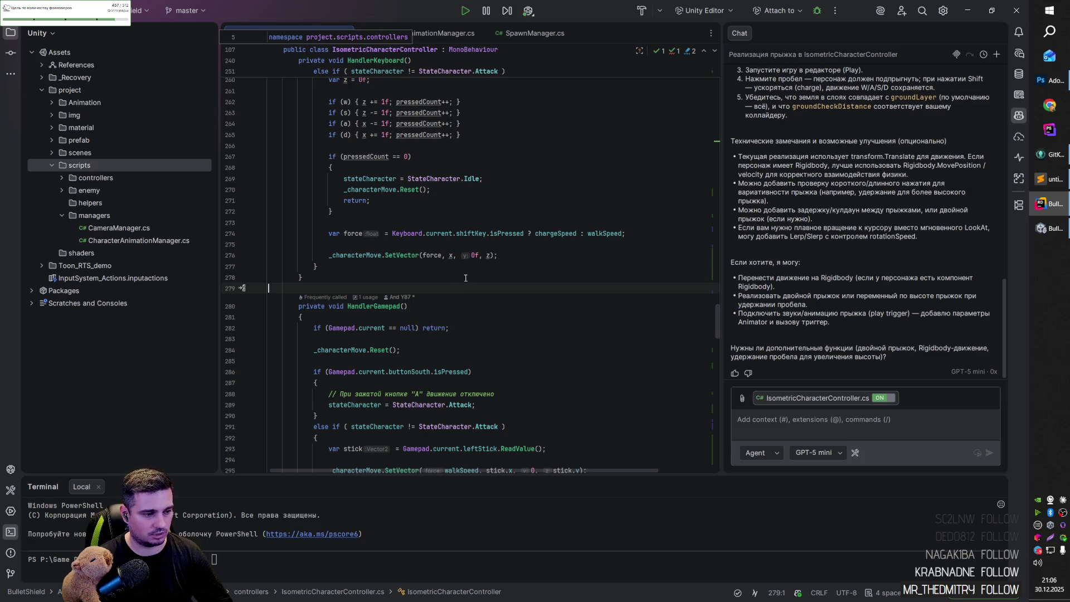
pyautogui.hotkey('alt', 'Tab')
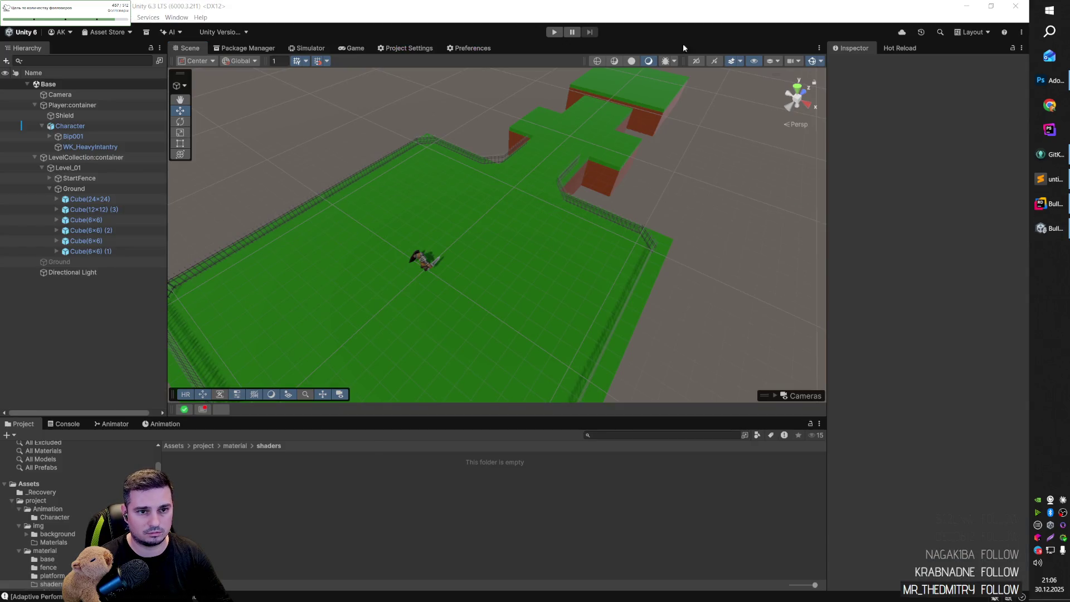
# Bring the browser showing the GitHub profile page to the front and maximise it.
pyautogui.moveTo(1039, 162)
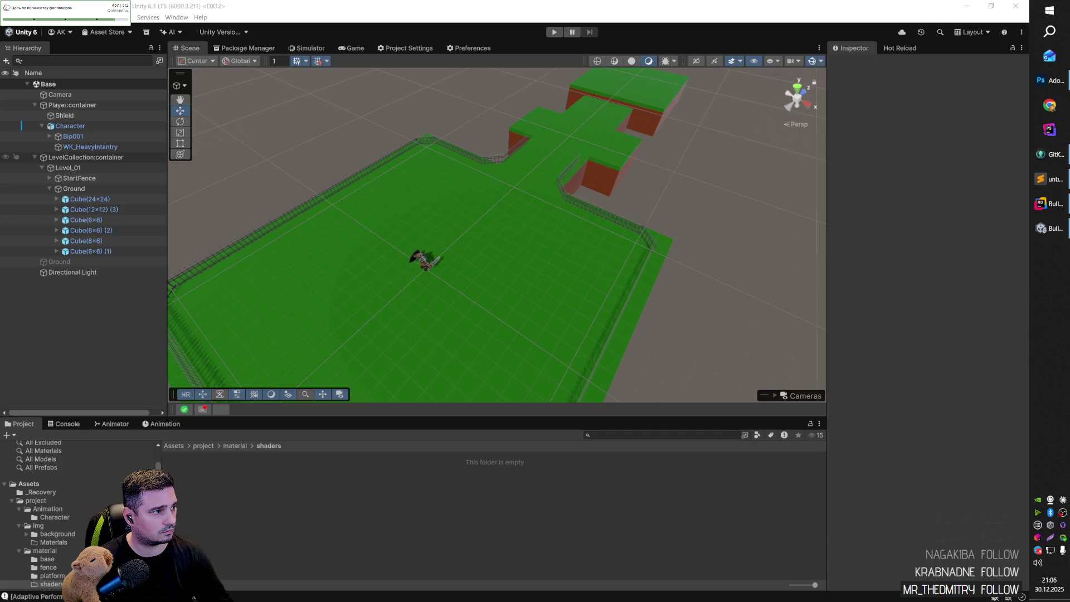
pyautogui.click(1049, 104)
pyautogui.doubleClick(439, 122)
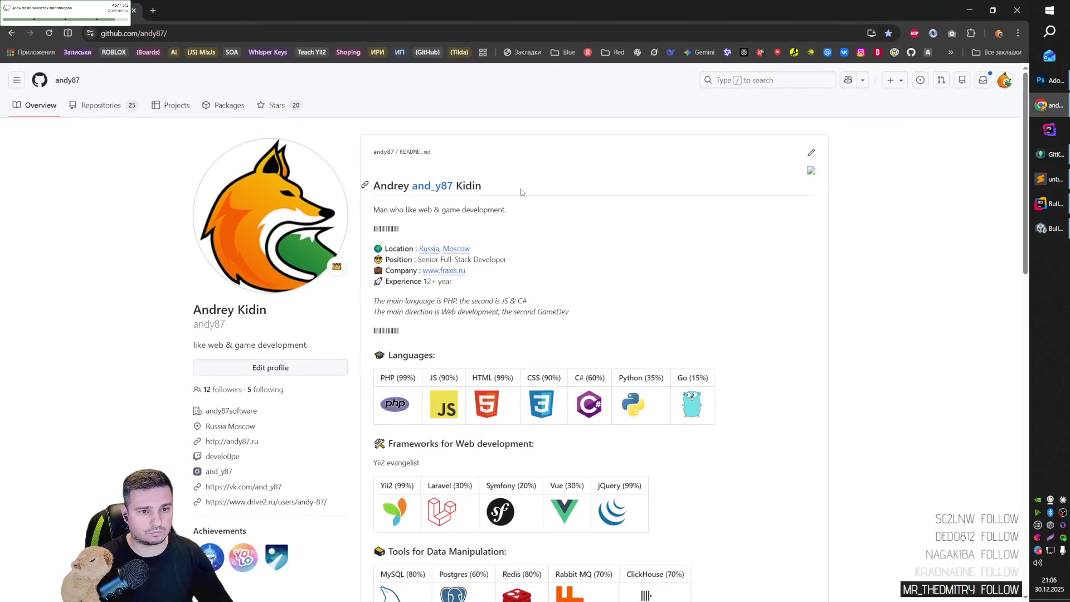
pyautogui.click(171, 105)
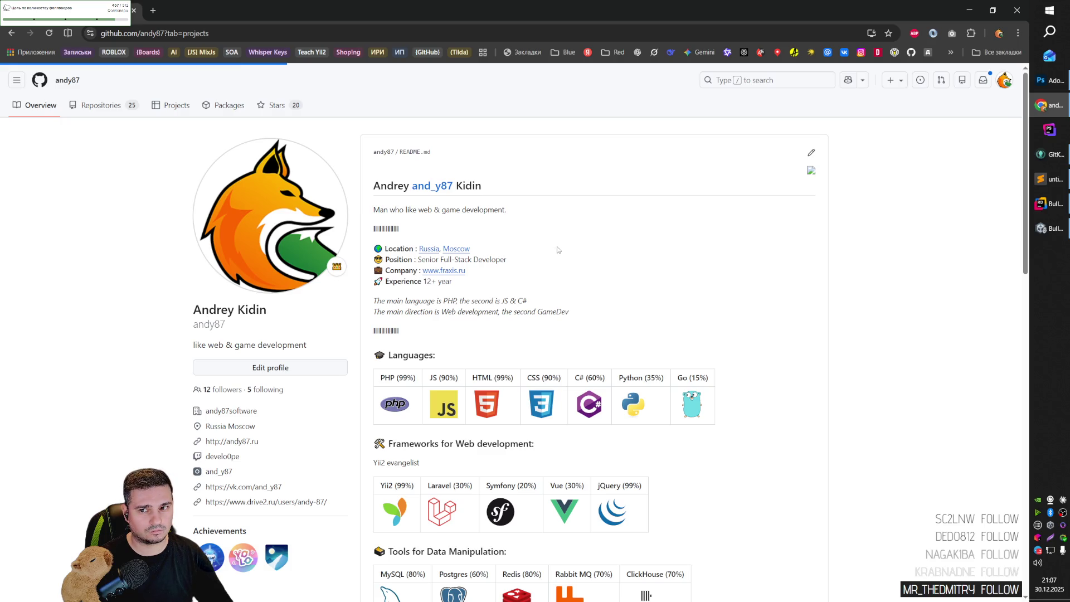
pyautogui.click(1003, 87)
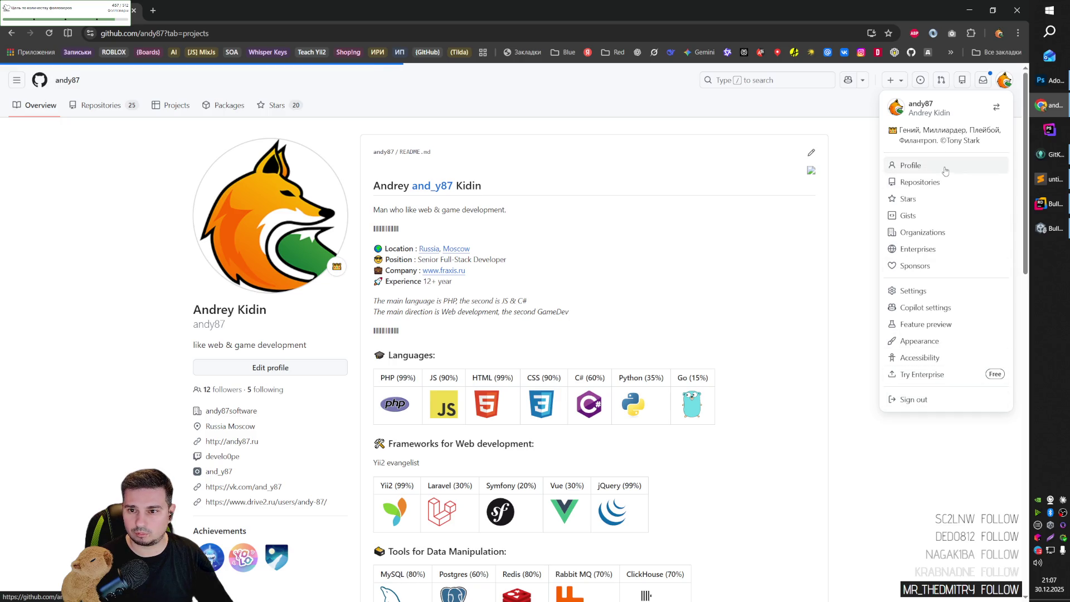
pyautogui.middleClick(938, 290)
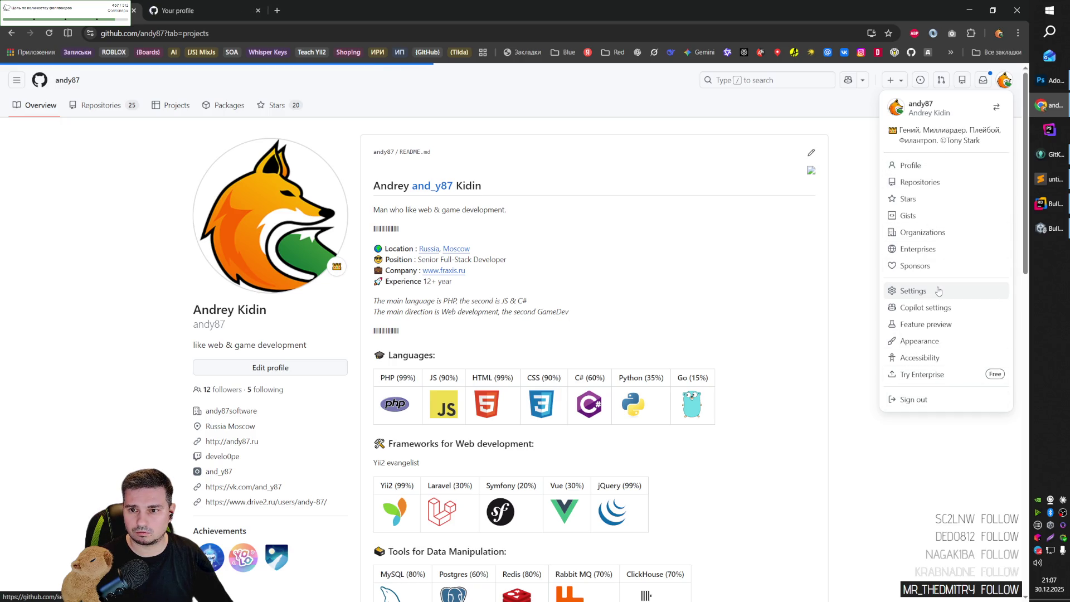
pyautogui.middleClick(915, 171)
pyautogui.click(195, 7)
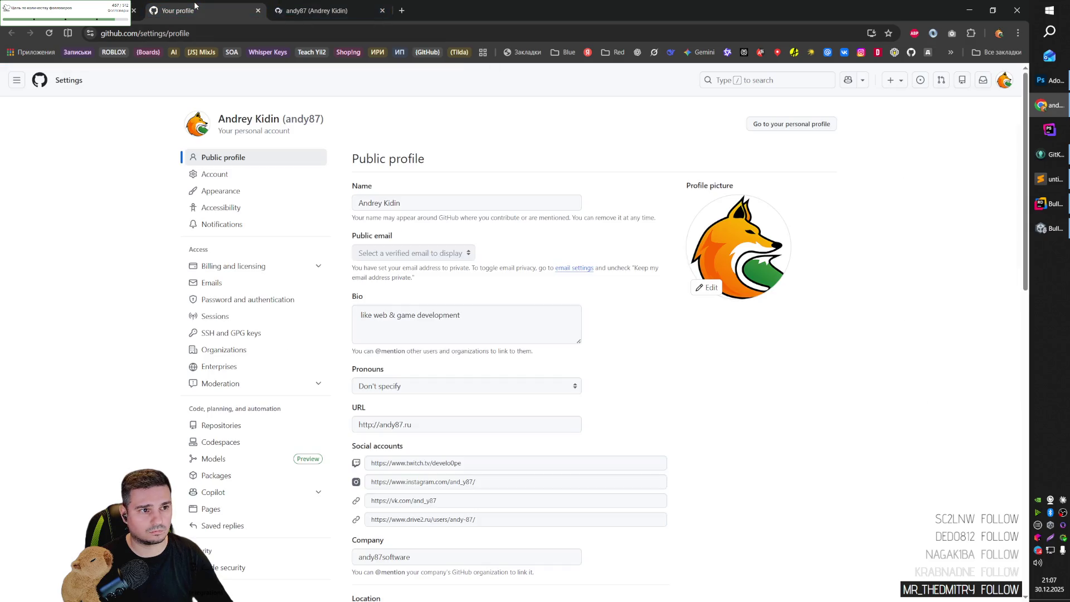
pyautogui.click(1006, 81)
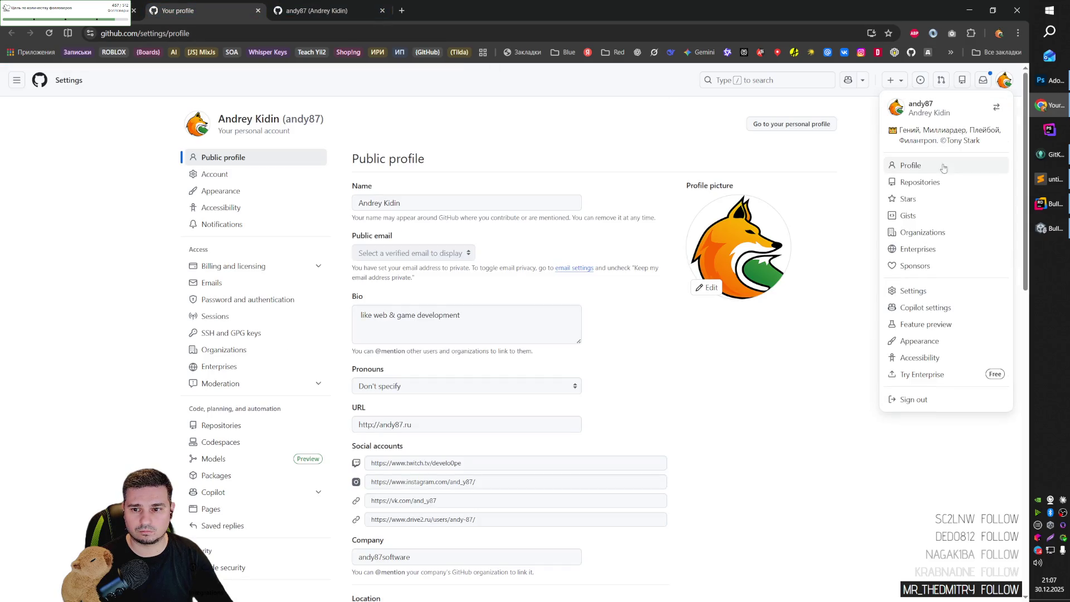
pyautogui.click(922, 170)
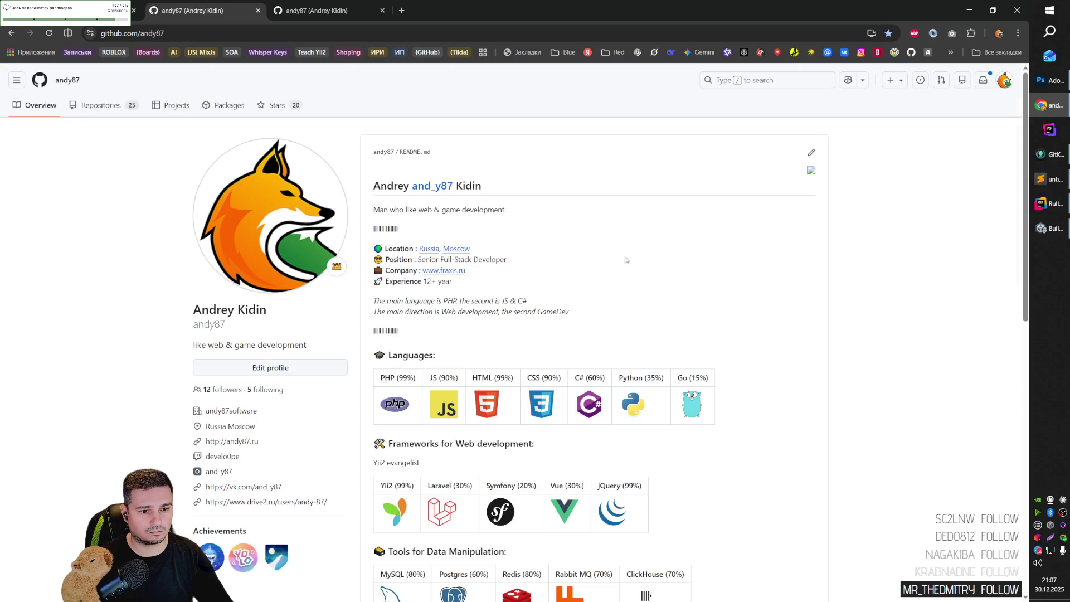
pyautogui.click(305, 9)
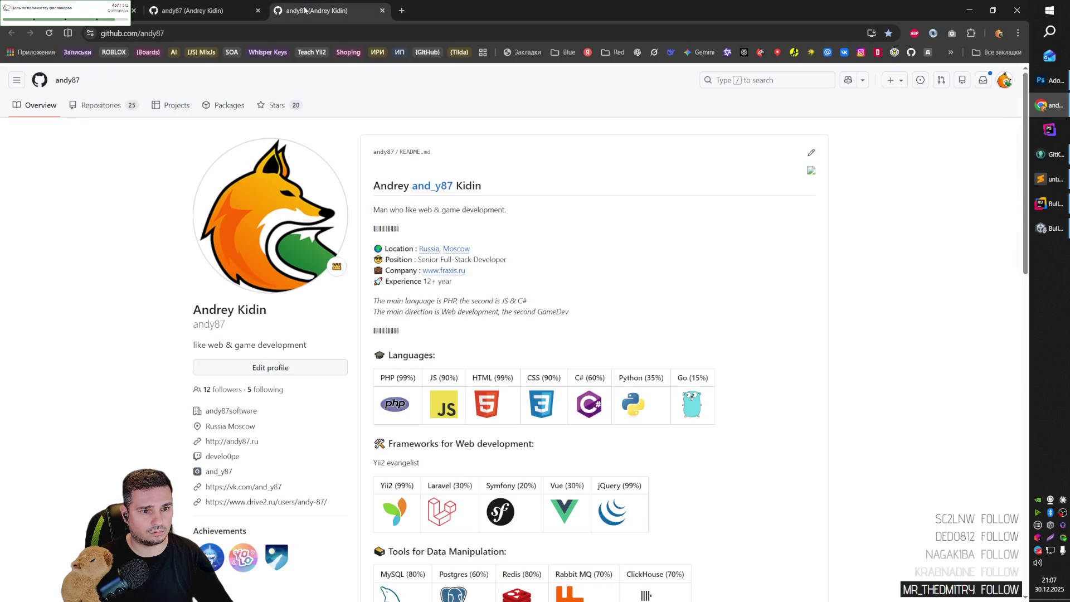
pyautogui.click(1004, 82)
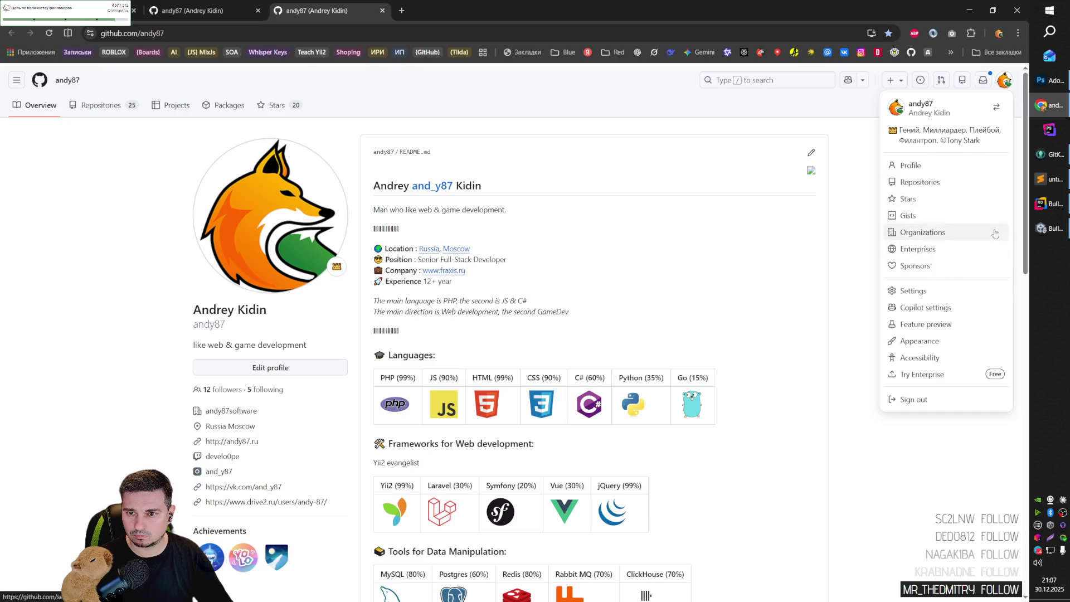
pyautogui.click(954, 490)
pyautogui.hotkey('ctrl', 'w')
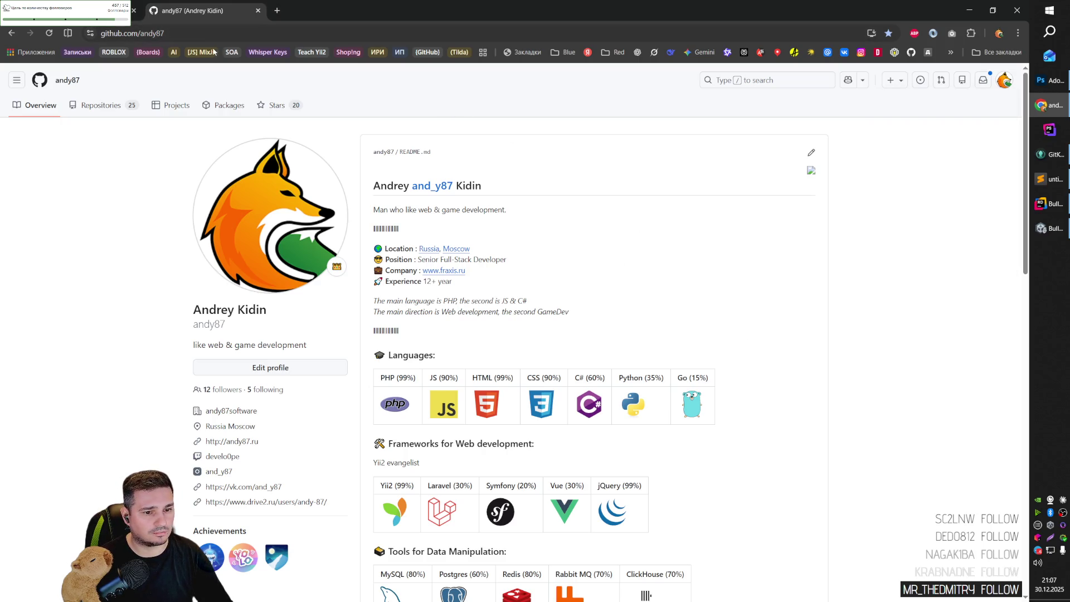
pyautogui.hotkey('ctrl', 'w')
pyautogui.click(876, 475)
pyautogui.scroll(-12, 875, 475)
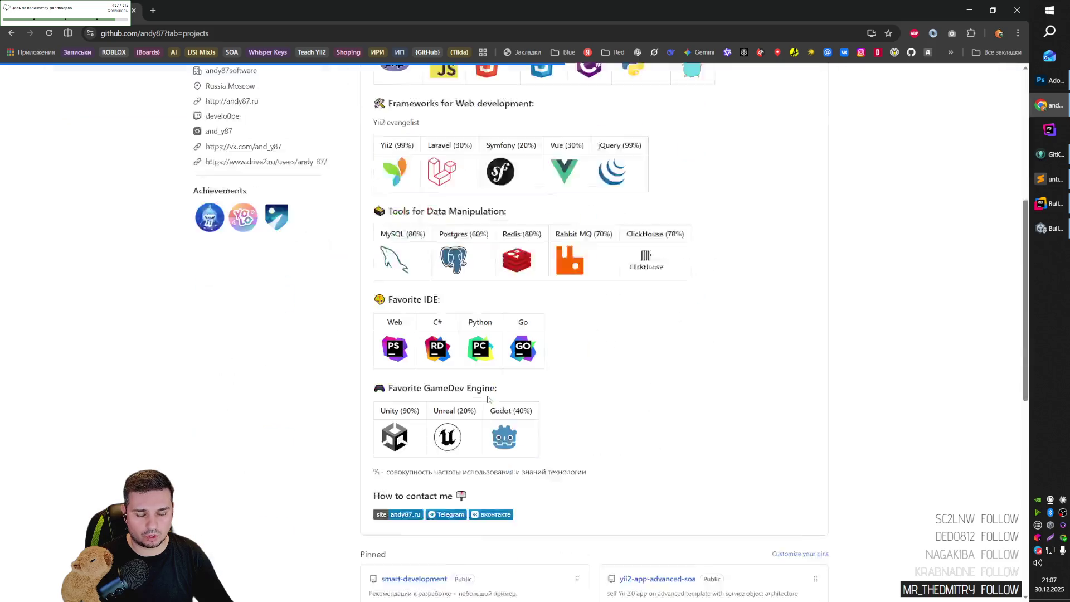
# Open the yii2-app-advanced-soa repository's Settings > Actions > General page on GitHub.
pyautogui.click(633, 242)
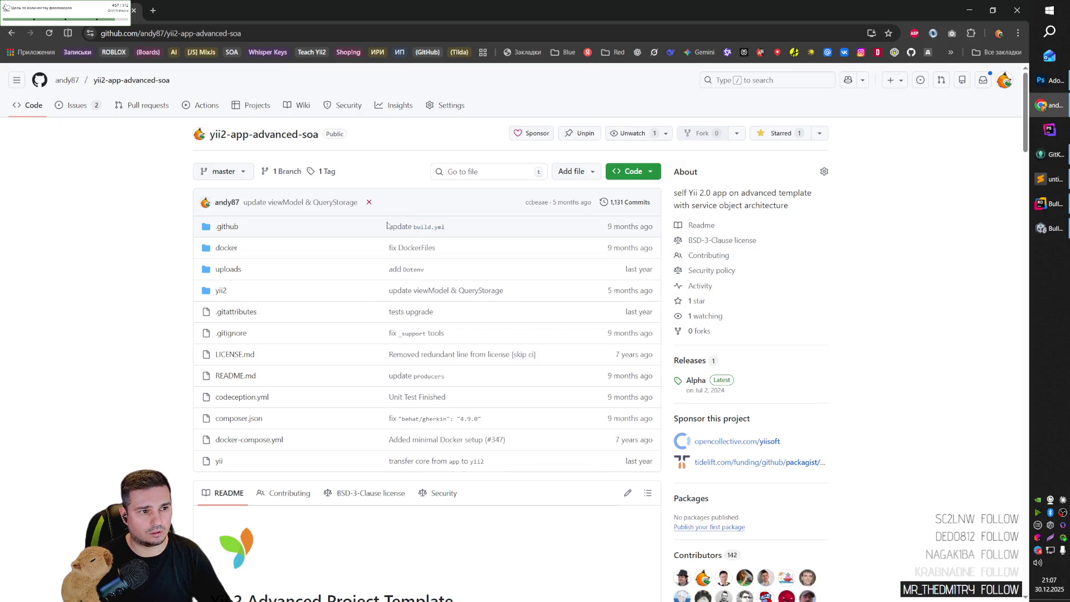
pyautogui.click(450, 105)
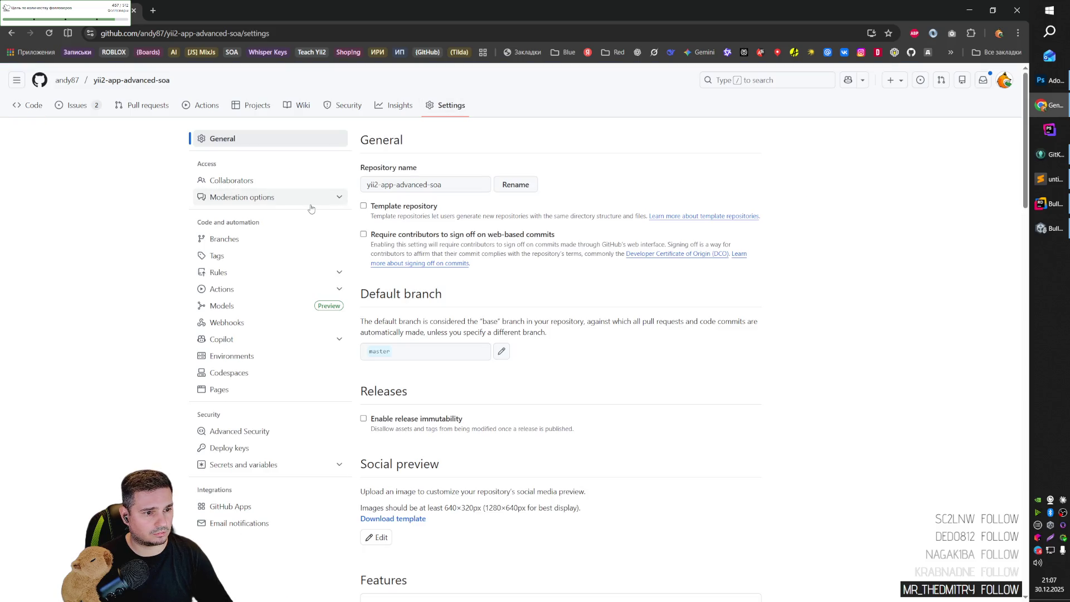
pyautogui.click(230, 290)
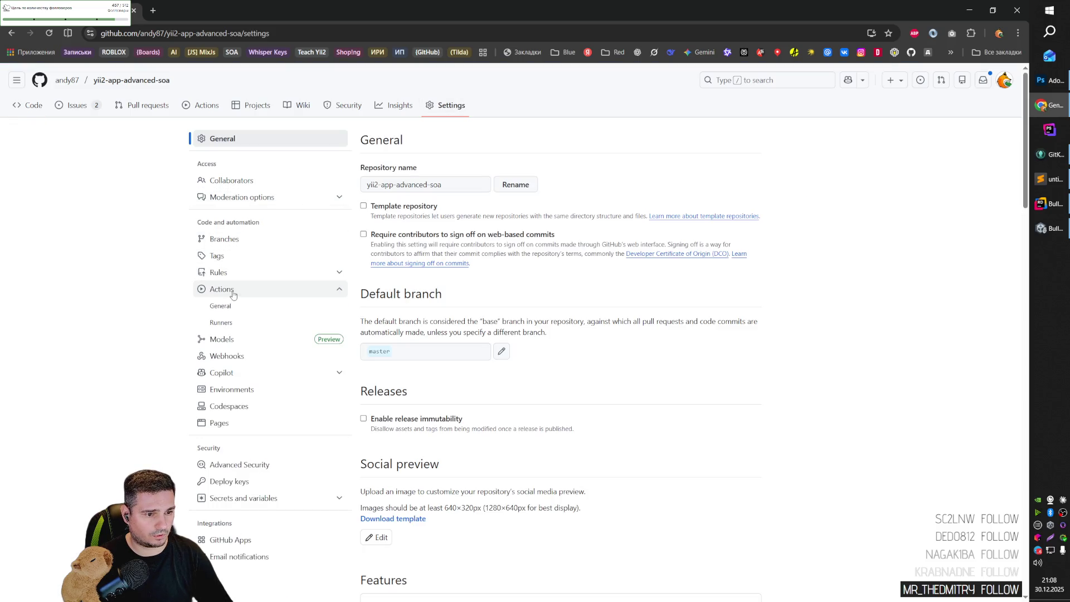
pyautogui.click(232, 311)
# Scroll through the Actions permissions, then return to the Rider editor window.
pyautogui.scroll(-5, 487, 311)
pyautogui.scroll(-1, 487, 311)
pyautogui.scroll(4, 486, 311)
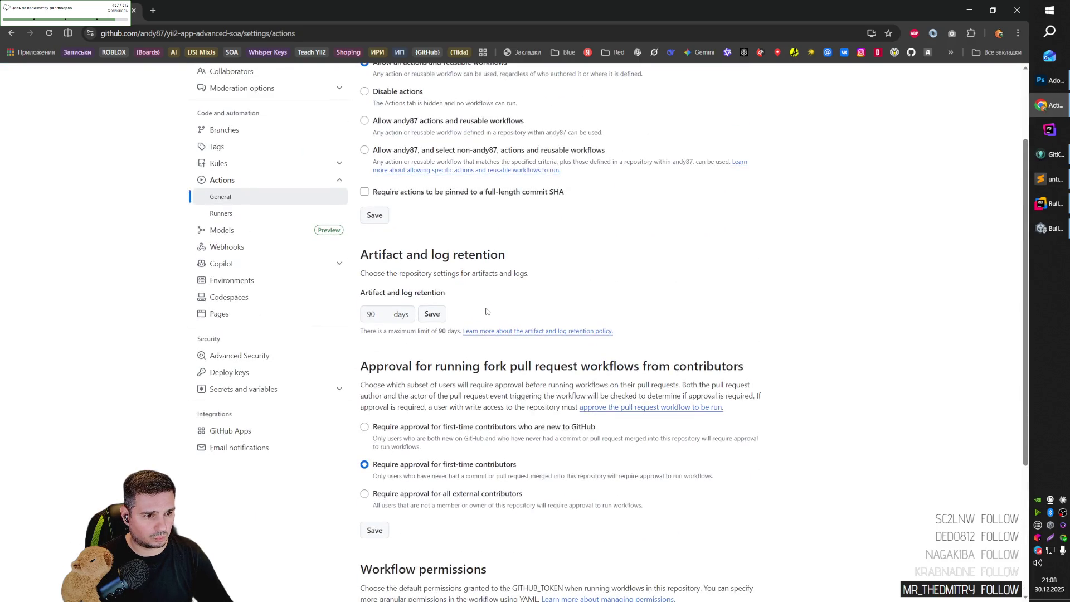
pyautogui.scroll(1, 485, 309)
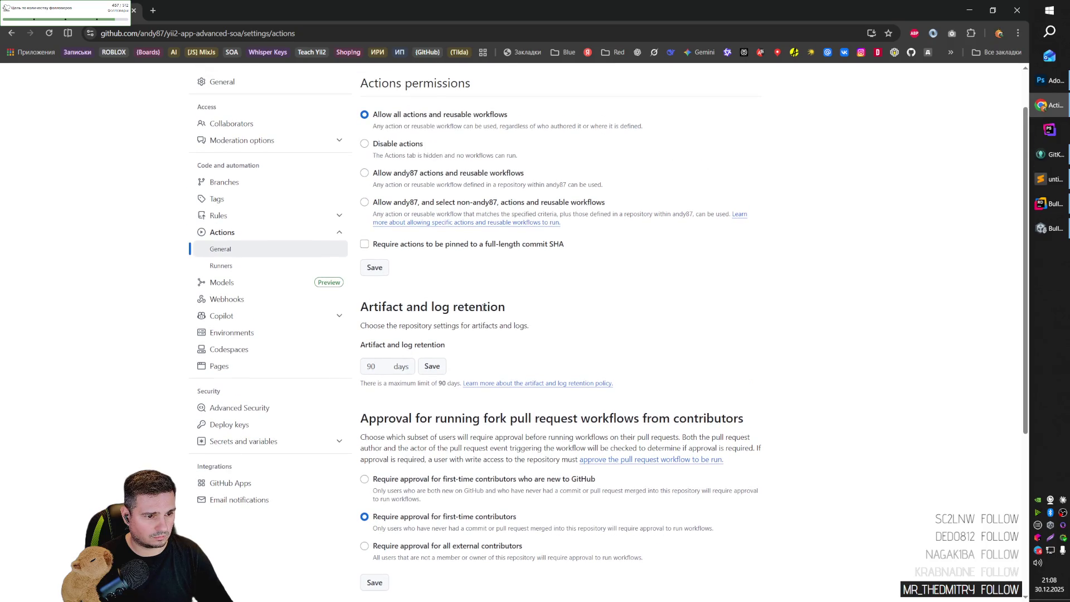
pyautogui.scroll(1, 482, 308)
pyautogui.scroll(1, 483, 311)
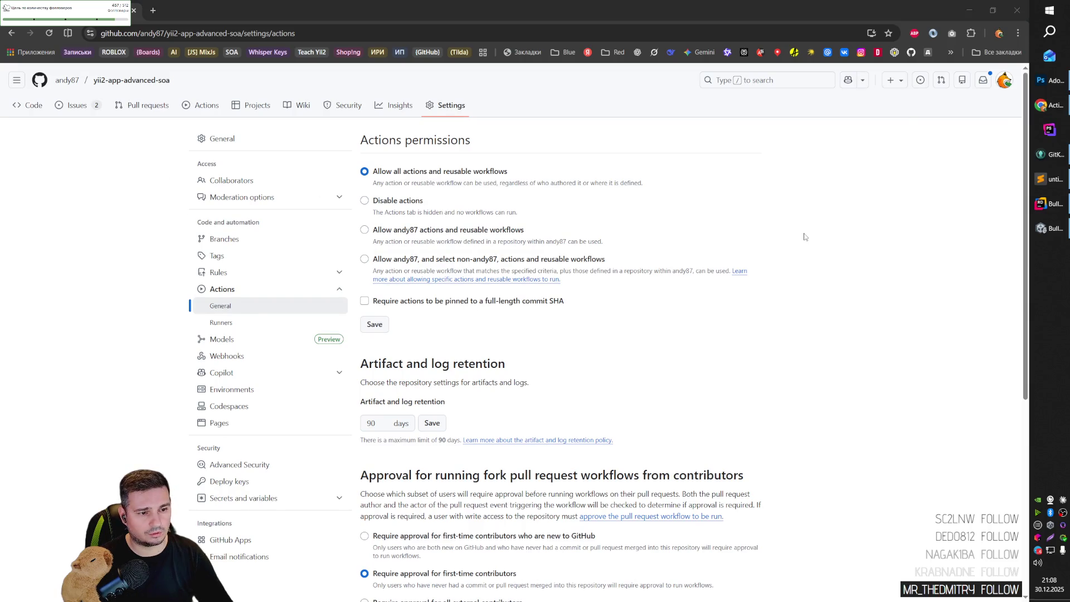
pyautogui.hotkey('alt', 'Tab')
pyautogui.click(744, 157)
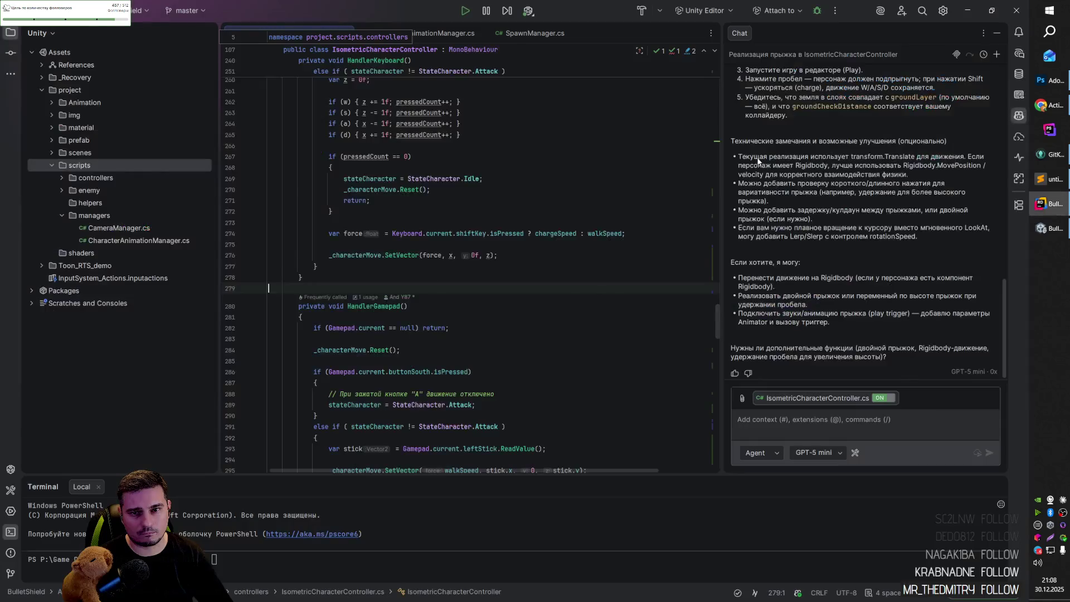
# In PhpStorm, collapse .claude and open .github/workflows/build.yml to look through it.
pyautogui.hotkey('alt', 'Tab')
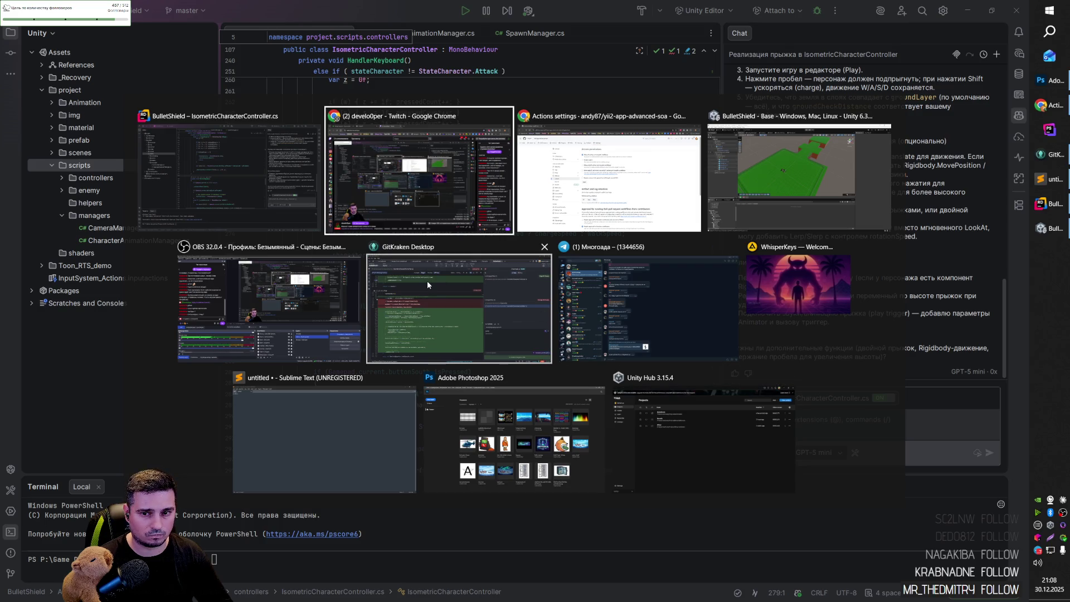
pyautogui.press('Escape')
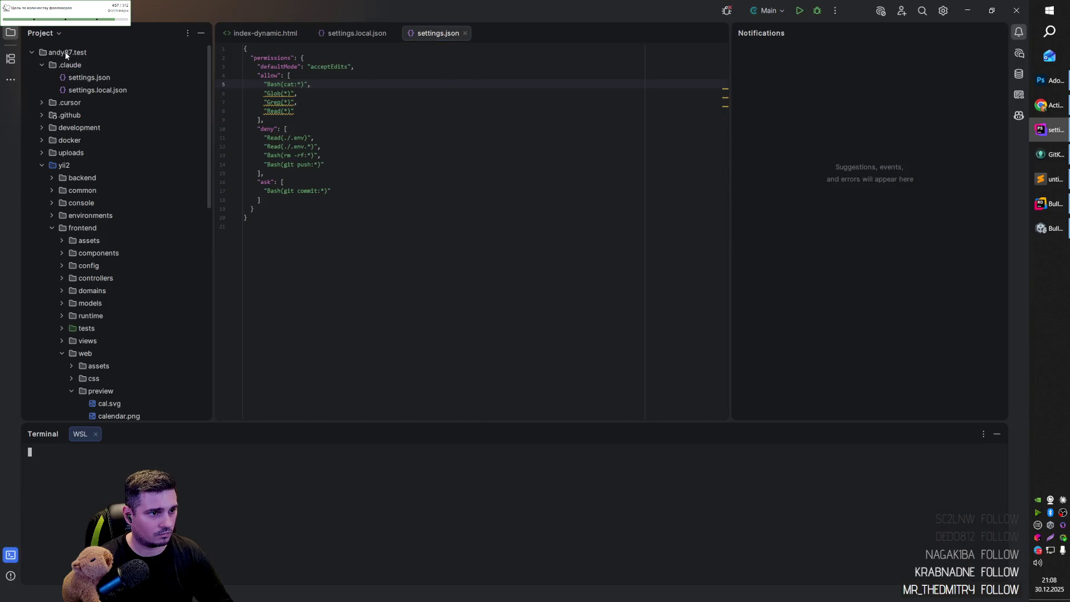
pyautogui.click(60, 66)
pyautogui.click(41, 65)
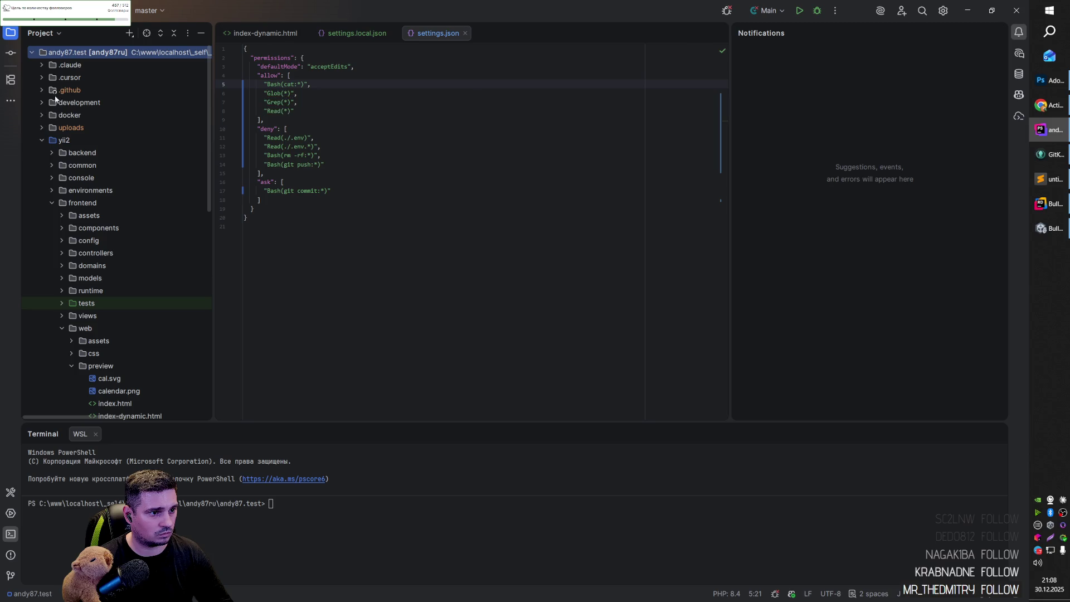
pyautogui.doubleClick(55, 92)
pyautogui.click(54, 104)
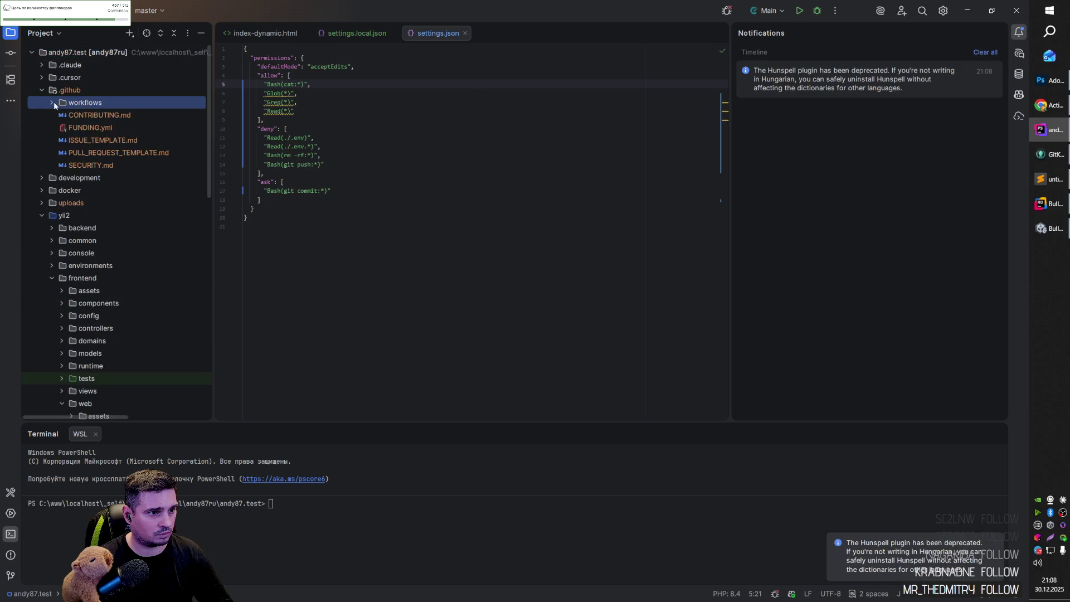
pyautogui.click(52, 103)
pyautogui.doubleClick(89, 115)
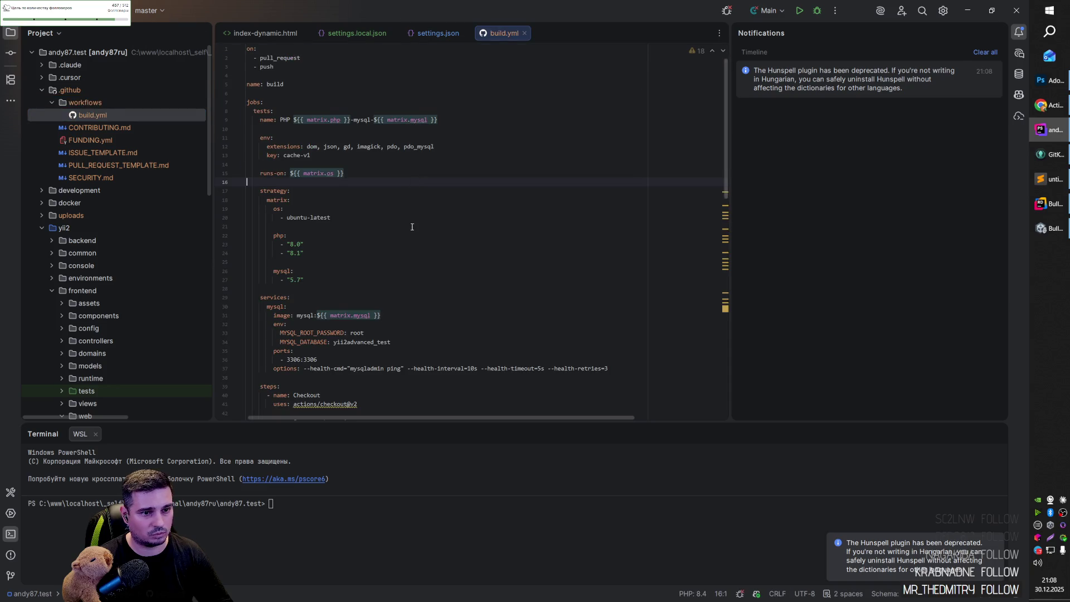
pyautogui.scroll(-20, 412, 226)
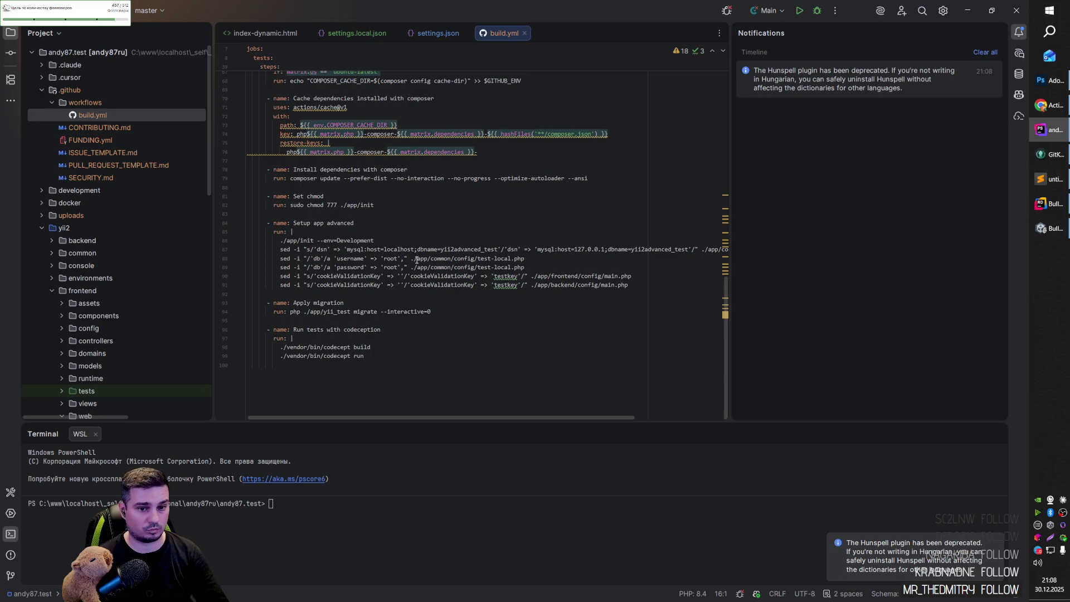
pyautogui.scroll(20, 446, 262)
# Close the build.yml, settings.json, settings.local.json and index-dynamic.html tabs, then PhpStorm itself, showing Task View.
pyautogui.click(524, 33)
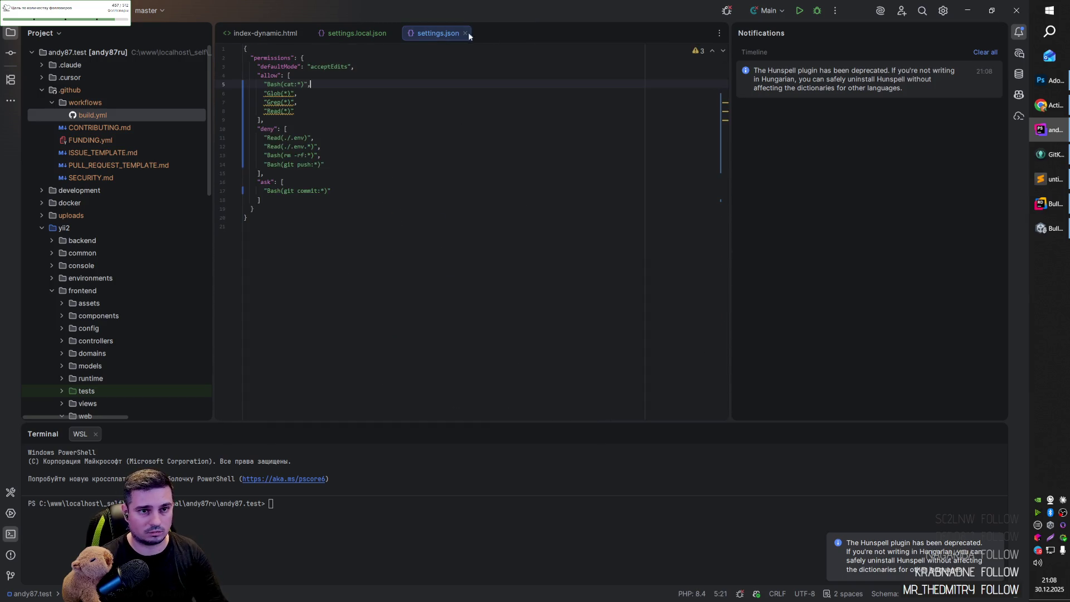
pyautogui.click(464, 33)
pyautogui.click(390, 33)
pyautogui.click(305, 33)
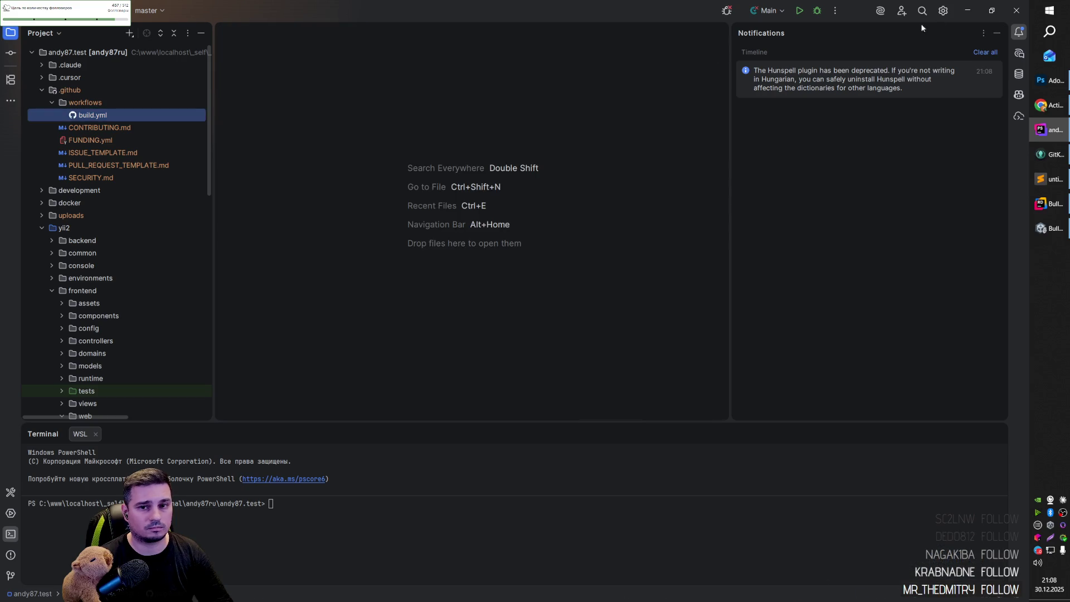
pyautogui.click(1016, 10)
pyautogui.press('super+Tab')
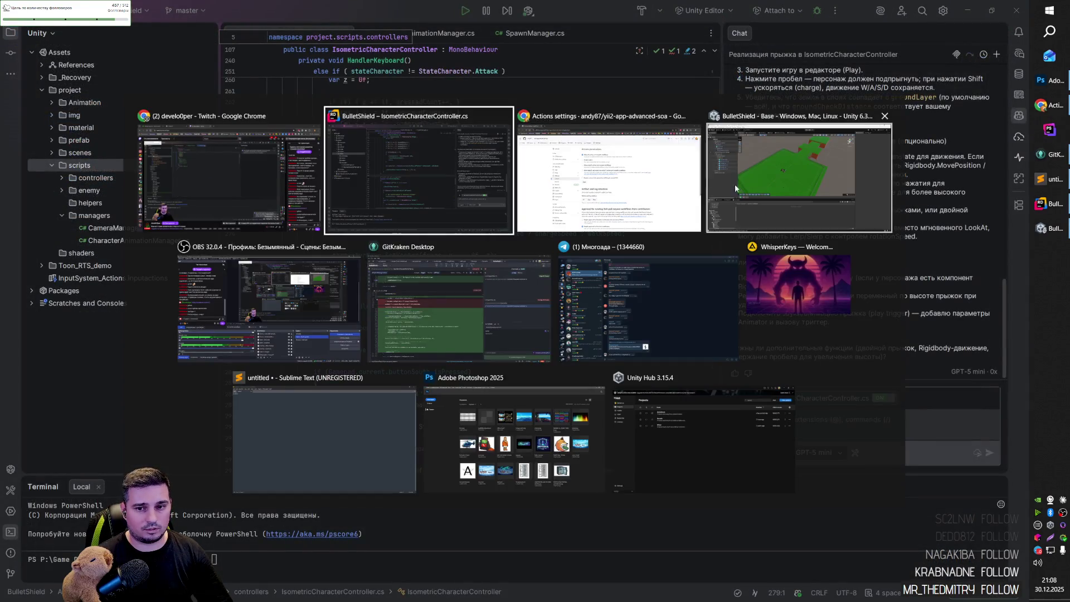
# Bring the Unity BulletShield window forward, selecting and then deselecting the Cube(24x24) platform.
pyautogui.click(810, 174)
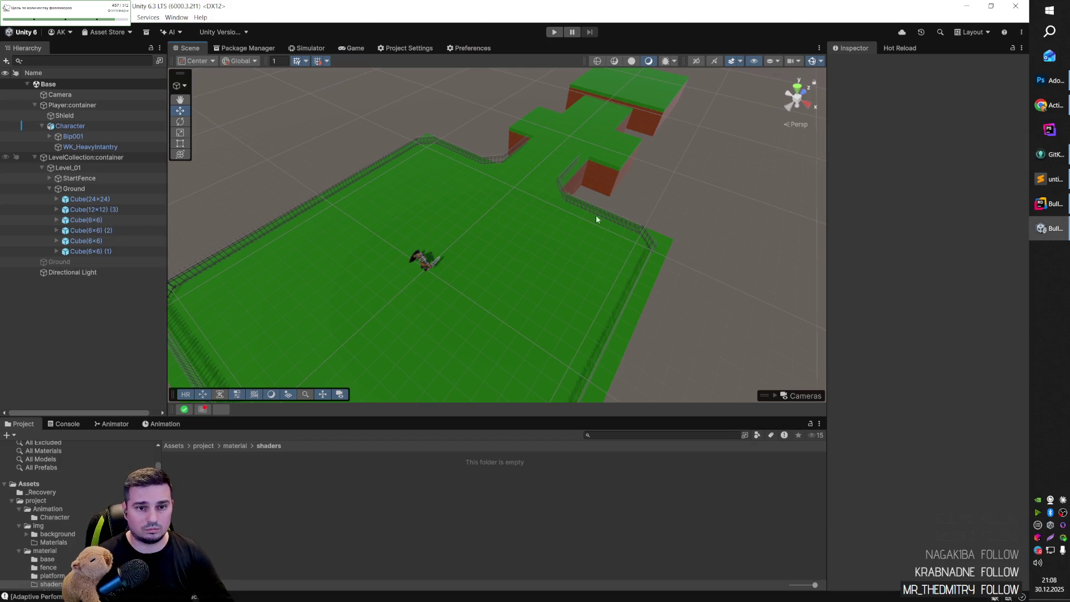
pyautogui.click(507, 254)
pyautogui.click(677, 279)
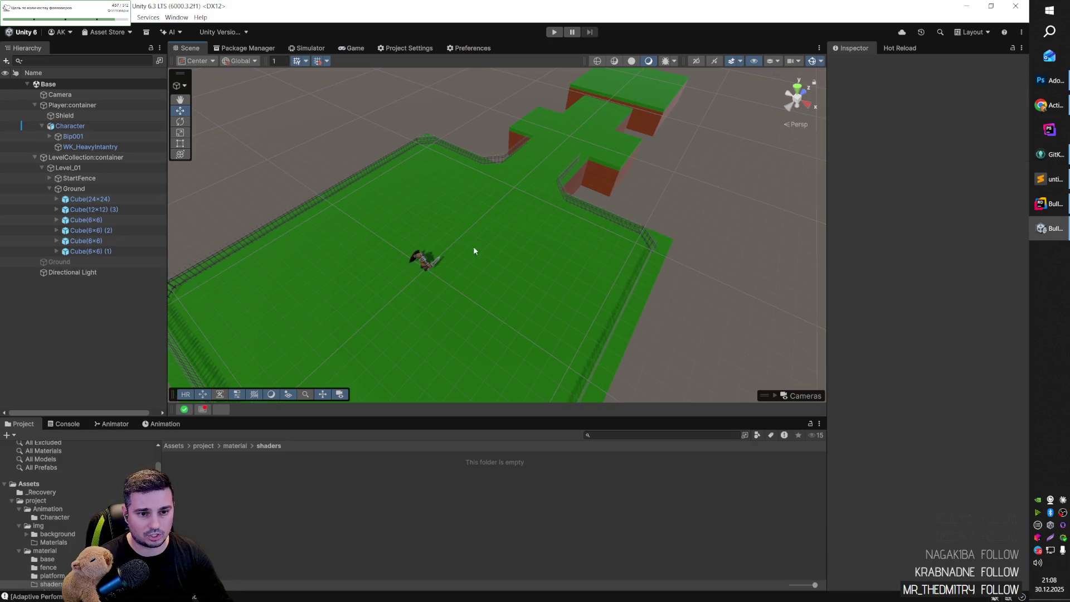
# Orbit and zoom the Scene view to survey the Level_01 green platforms from several angles.
pyautogui.scroll(5, 464, 254)
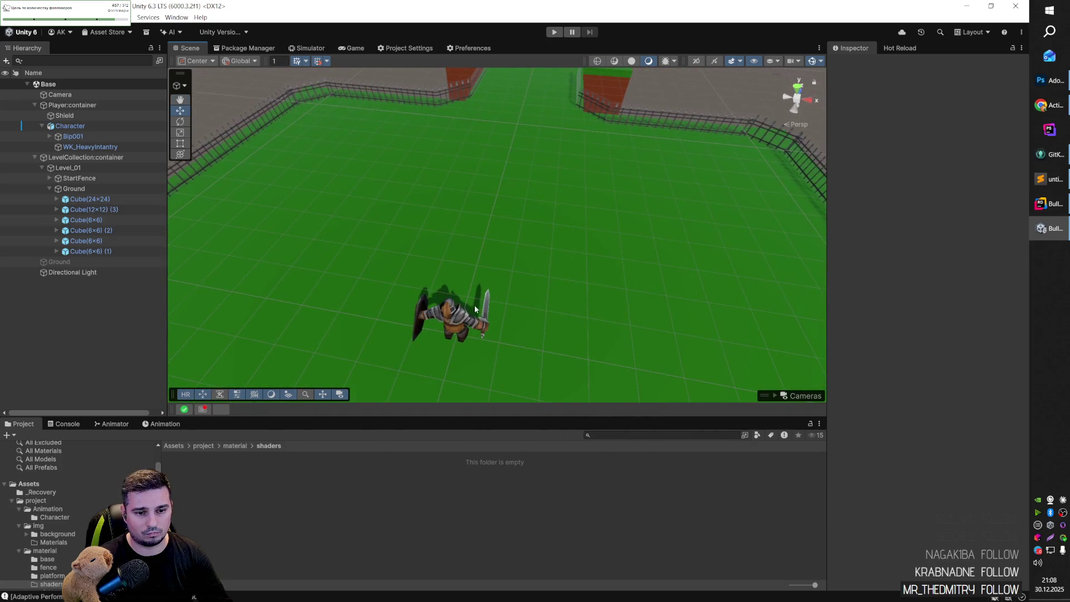
pyautogui.scroll(-10, 500, 182)
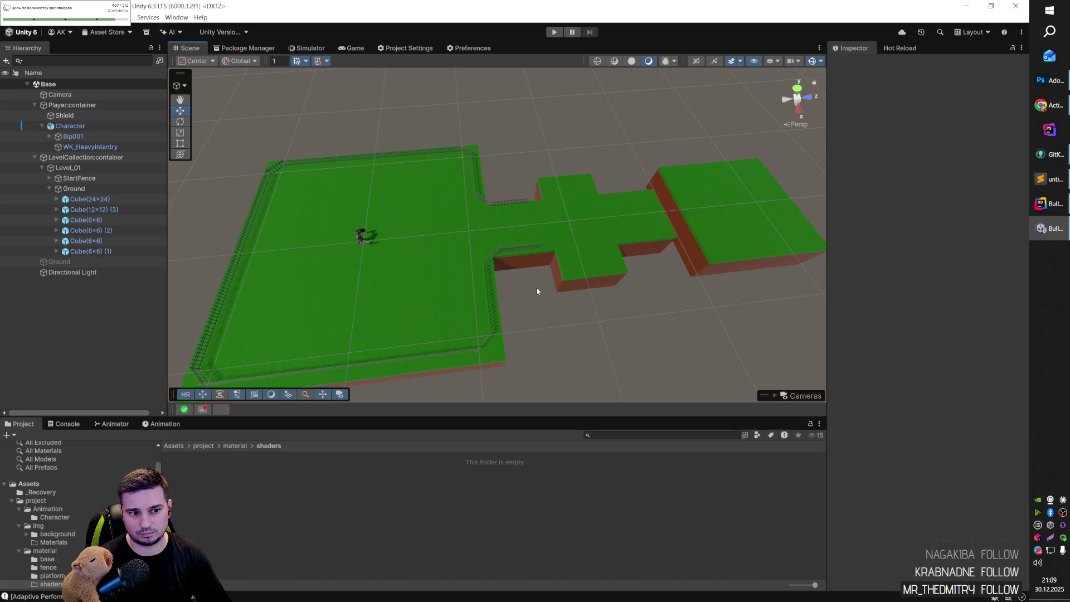
pyautogui.moveTo(531, 295)
pyautogui.mouseDown()
pyautogui.moveTo(533, 277)
pyautogui.moveTo(493, 259)
pyautogui.mouseUp()
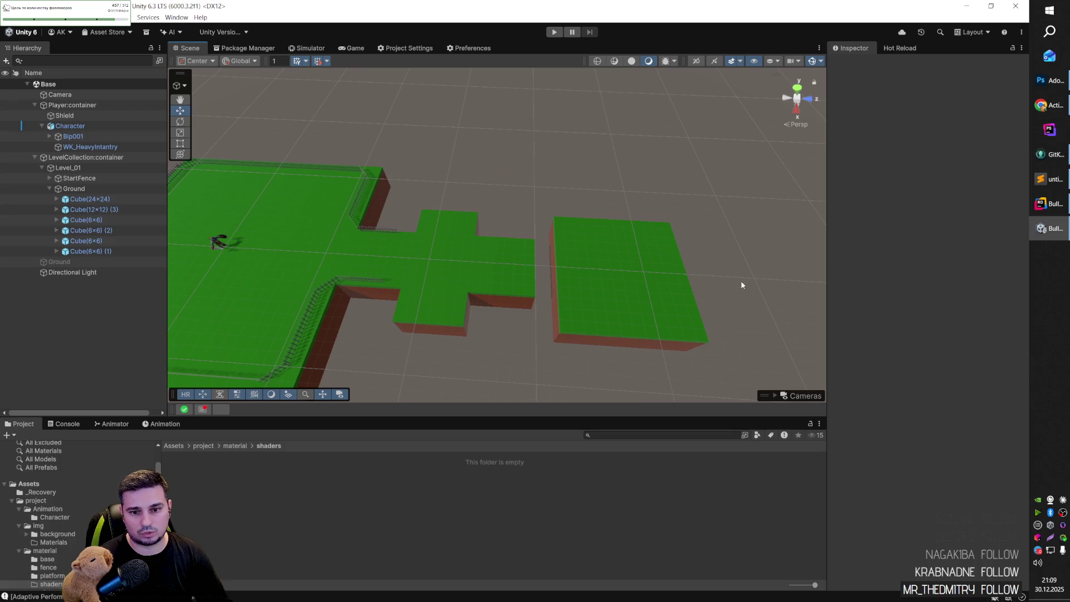
pyautogui.moveTo(723, 276)
pyautogui.mouseDown()
pyautogui.moveTo(736, 273)
pyautogui.moveTo(728, 280)
pyautogui.mouseUp()
pyautogui.scroll(5, 729, 280)
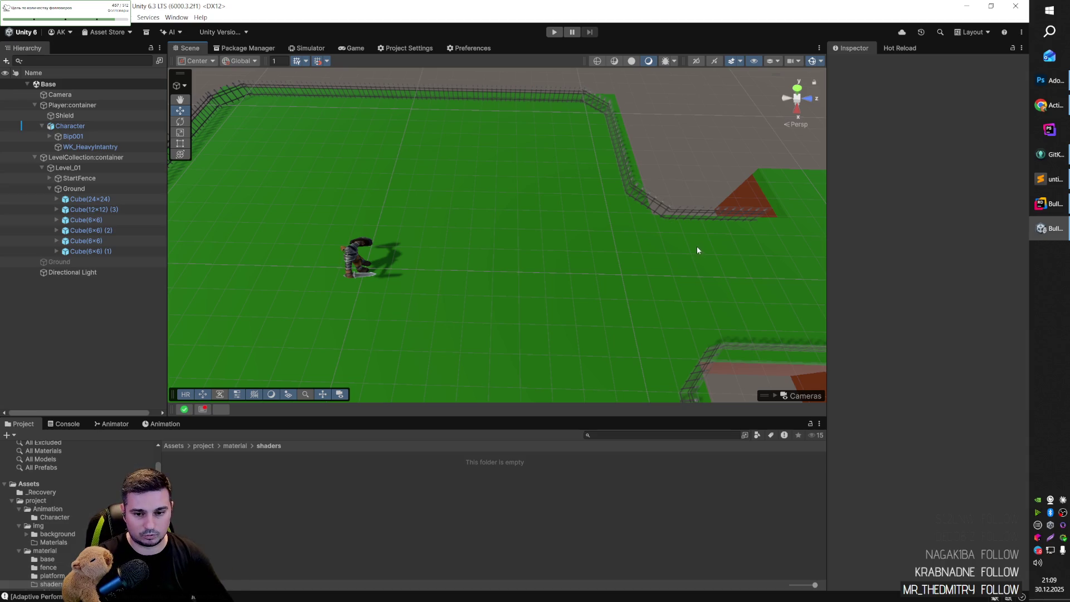
pyautogui.scroll(-5, 479, 244)
pyautogui.moveTo(535, 241); pyautogui.dragTo(546, 217)
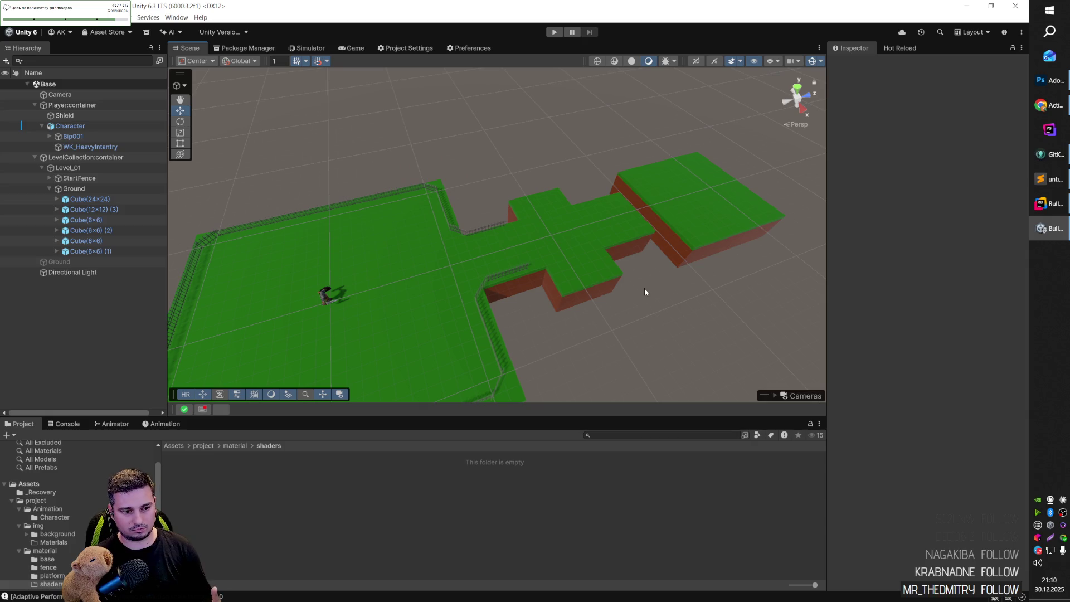
# Dismiss five Hot Reload suggestions, keeping and expanding 'Switch code optimization' to Debug Mode.
pyautogui.click(193, 410)
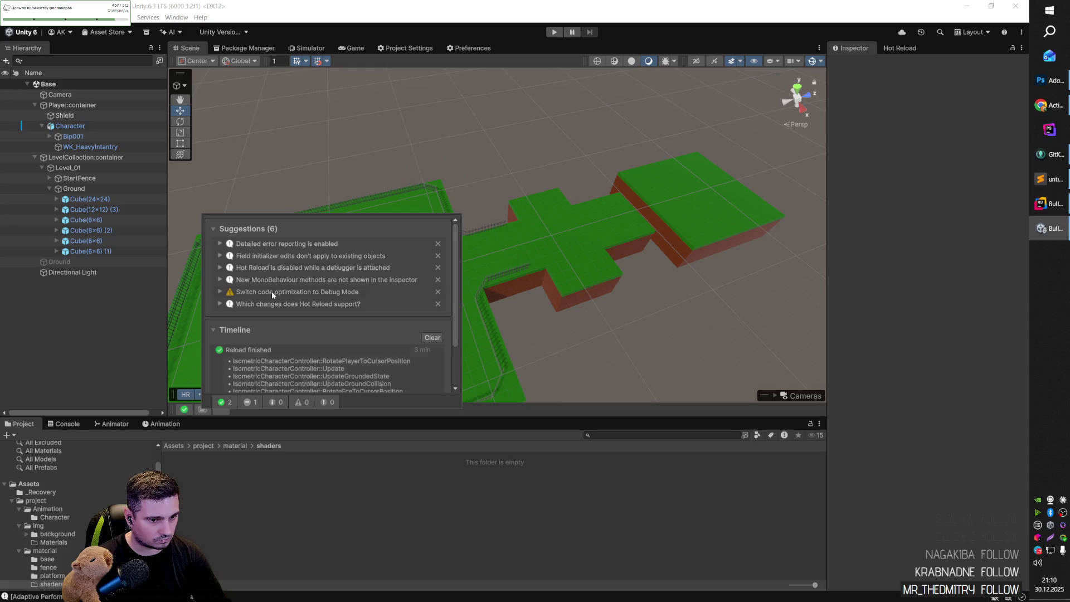
pyautogui.click(438, 244)
pyautogui.click(437, 244)
pyautogui.click(437, 244)
pyautogui.click(438, 244)
pyautogui.click(437, 255)
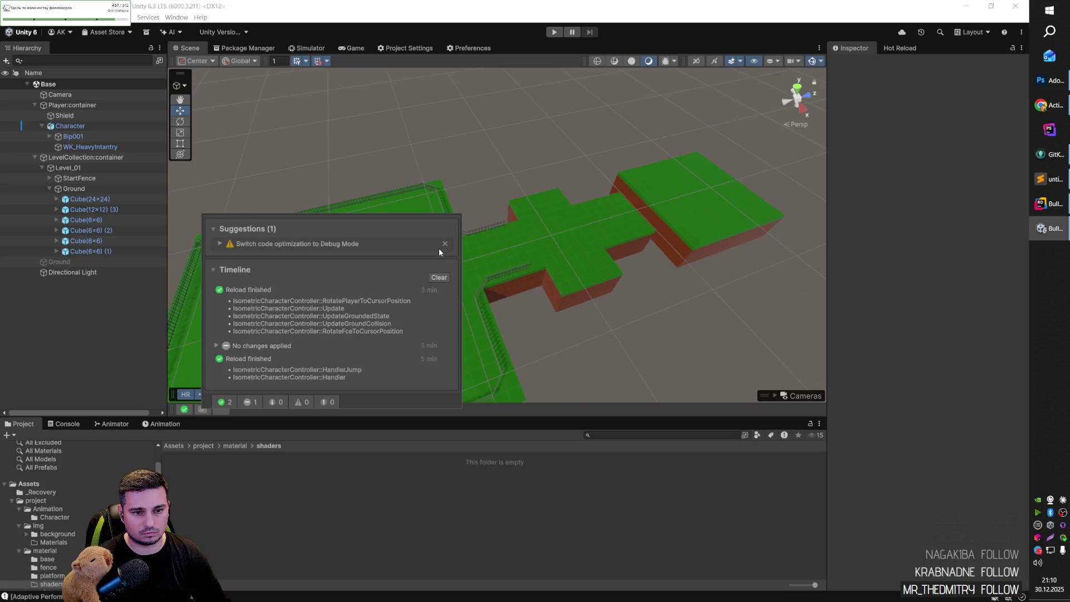
pyautogui.click(312, 244)
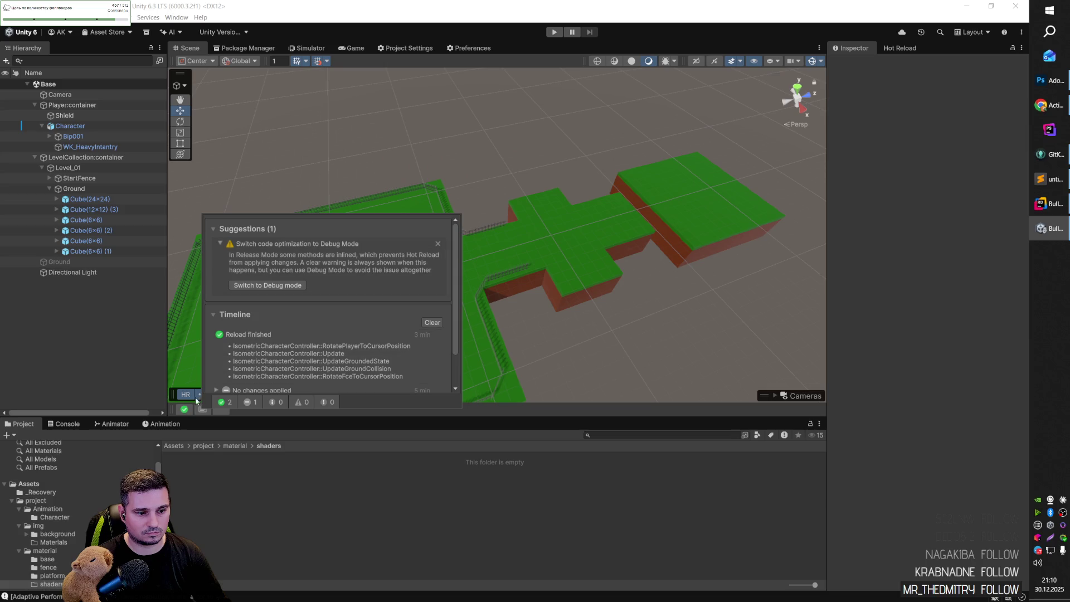
pyautogui.click(660, 322)
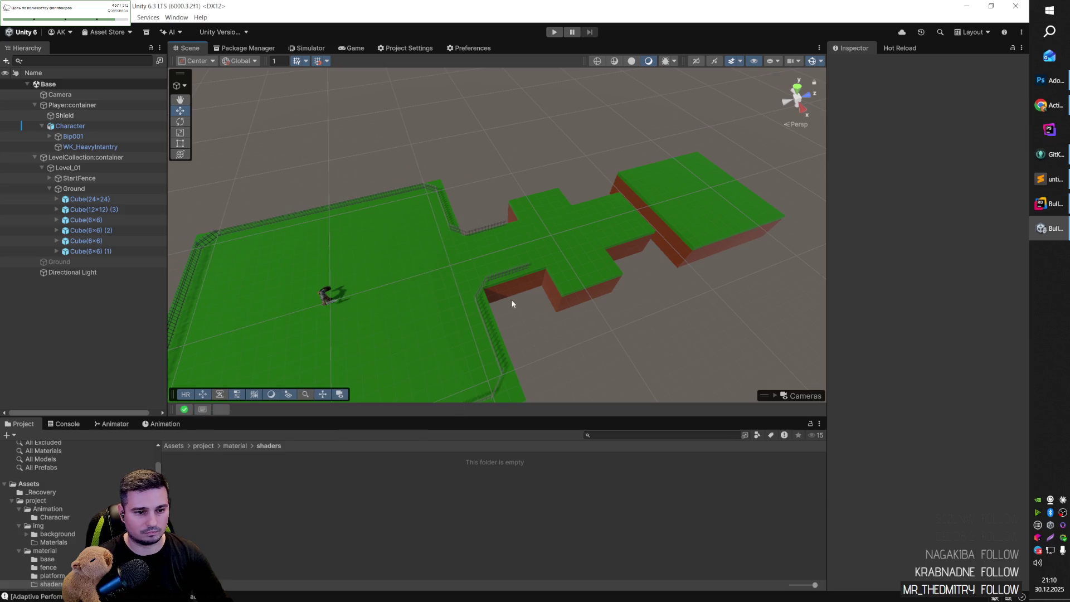
# Orbit the Scene view lower around the level and go up to the material folder.
pyautogui.moveTo(560, 326)
pyautogui.mouseDown()
pyautogui.moveTo(509, 336)
pyautogui.moveTo(524, 334)
pyautogui.mouseUp()
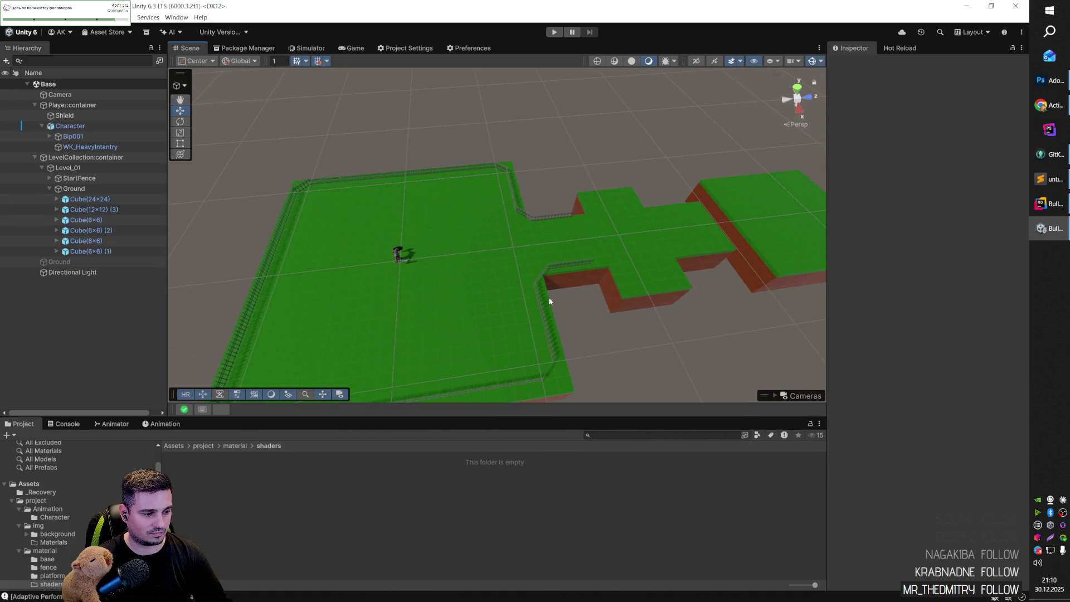
pyautogui.moveTo(548, 297)
pyautogui.mouseDown()
pyautogui.moveTo(602, 284)
pyautogui.moveTo(566, 255)
pyautogui.moveTo(640, 220)
pyautogui.moveTo(537, 227)
pyautogui.moveTo(407, 283)
pyautogui.moveTo(413, 299)
pyautogui.moveTo(461, 298)
pyautogui.moveTo(353, 313)
pyautogui.moveTo(509, 260)
pyautogui.moveTo(539, 280)
pyautogui.moveTo(437, 303)
pyautogui.moveTo(673, 279)
pyautogui.moveTo(683, 268)
pyautogui.moveTo(566, 243)
pyautogui.moveTo(501, 208)
pyautogui.moveTo(533, 139)
pyautogui.moveTo(377, 234)
pyautogui.moveTo(506, 191)
pyautogui.moveTo(630, 225)
pyautogui.moveTo(656, 219)
pyautogui.moveTo(642, 181)
pyautogui.moveTo(696, 234)
pyautogui.moveTo(685, 271)
pyautogui.mouseUp()
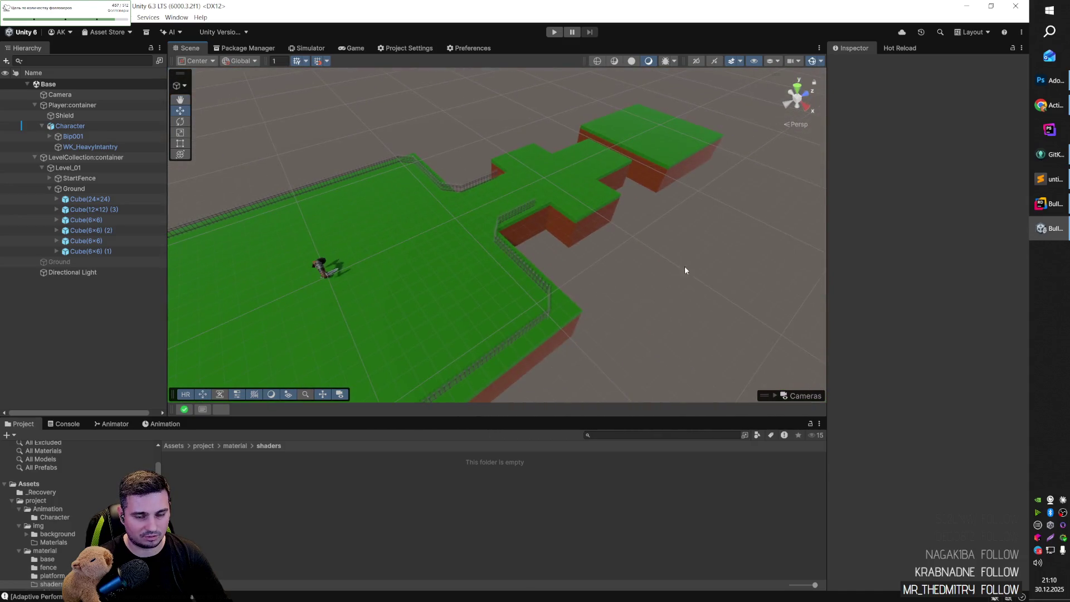
pyautogui.click(231, 447)
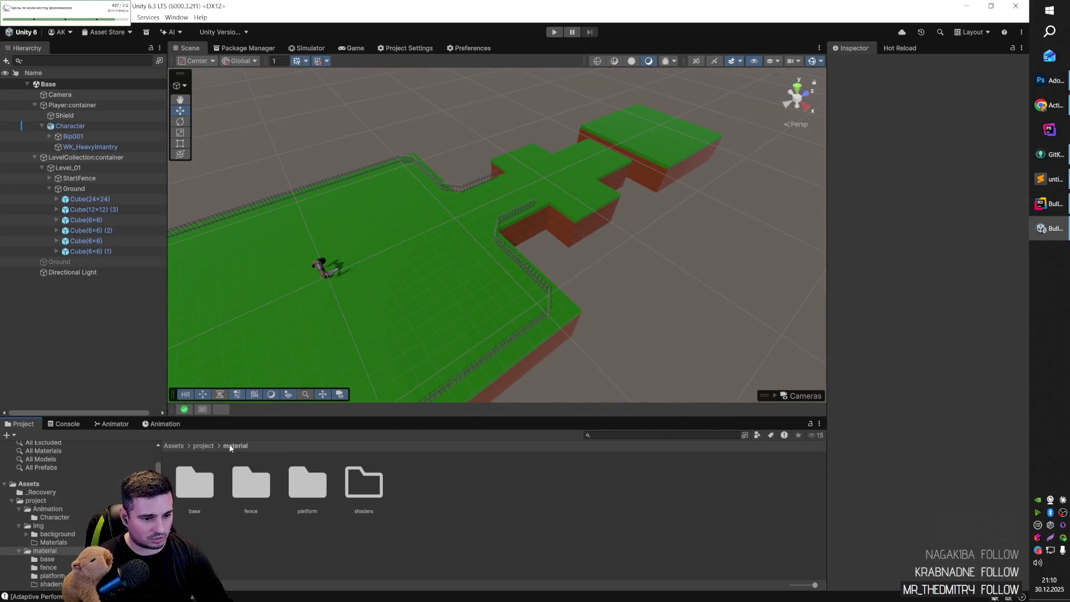
# Open the shaders folder and orbit the Scene view in around the character and green platforms.
pyautogui.doubleClick(364, 484)
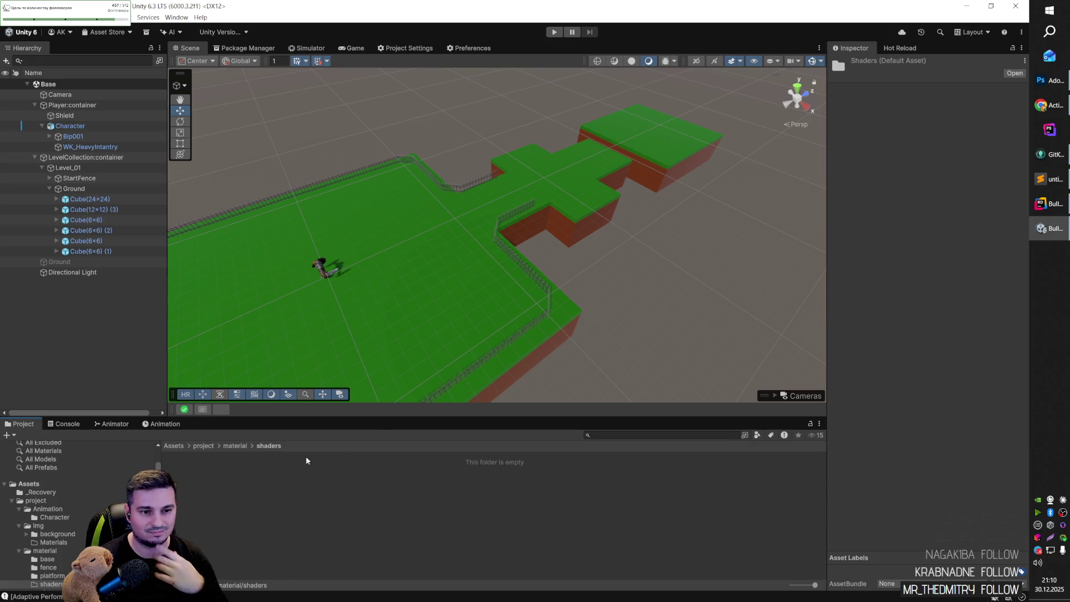
pyautogui.click(606, 282)
pyautogui.moveTo(638, 253)
pyautogui.mouseDown()
pyautogui.moveTo(580, 227)
pyautogui.moveTo(489, 232)
pyautogui.moveTo(449, 207)
pyautogui.moveTo(420, 221)
pyautogui.moveTo(412, 240)
pyautogui.moveTo(627, 270)
pyautogui.moveTo(496, 253)
pyautogui.moveTo(425, 269)
pyautogui.moveTo(453, 274)
pyautogui.mouseUp()
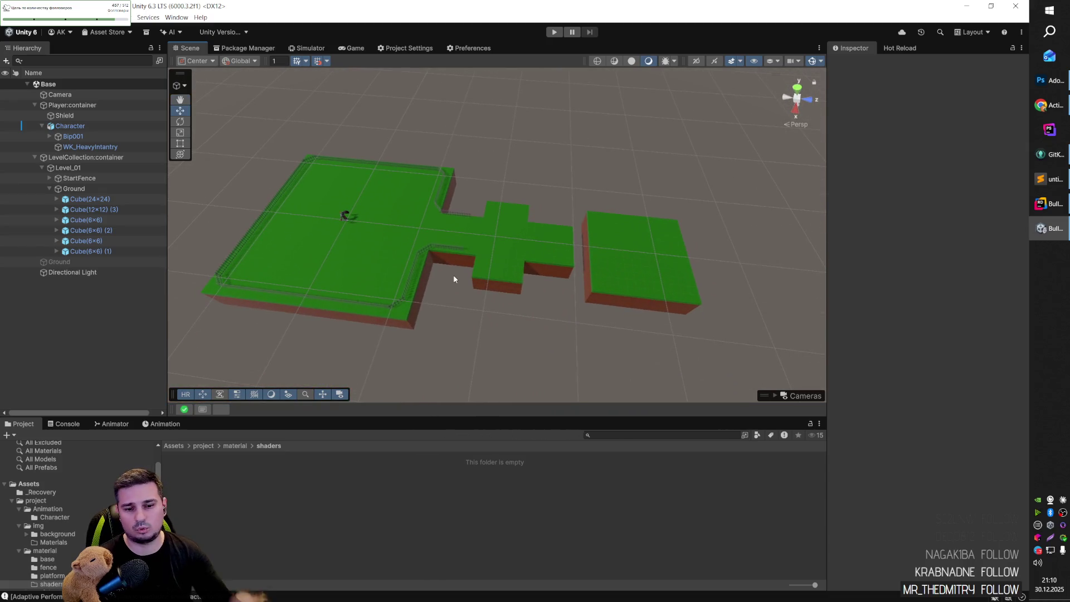
pyautogui.scroll(3, 455, 287)
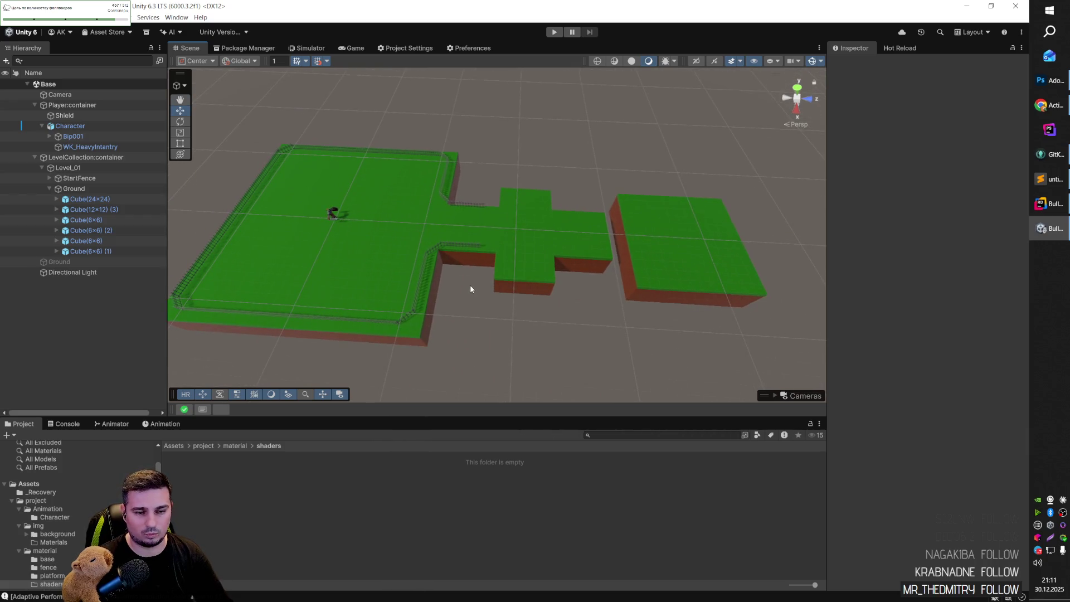
pyautogui.moveTo(470, 289)
pyautogui.mouseDown()
pyautogui.moveTo(453, 291)
pyautogui.moveTo(464, 289)
pyautogui.mouseUp()
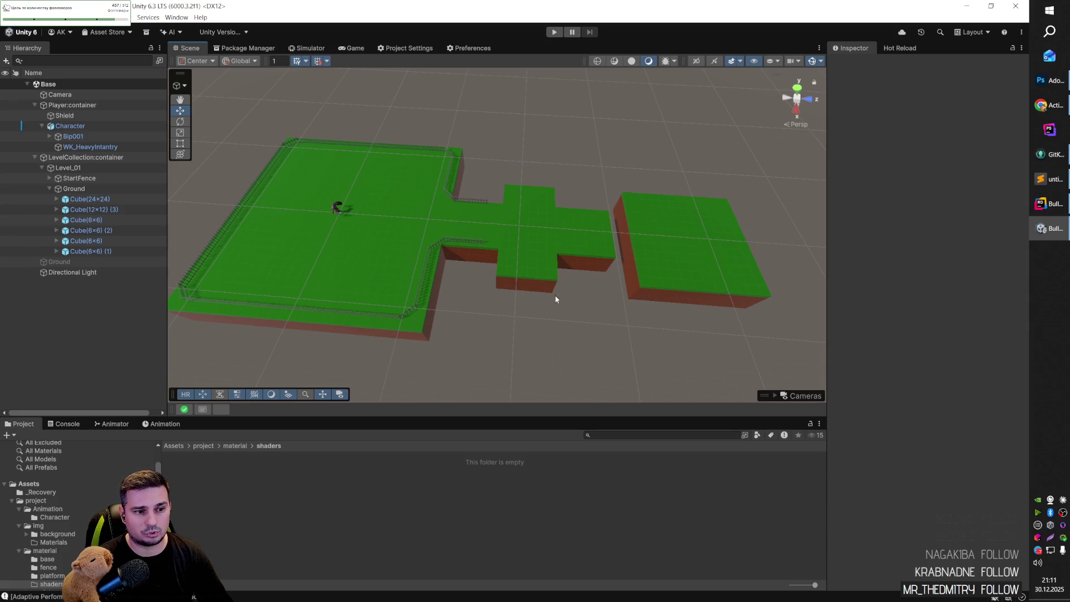
pyautogui.moveTo(570, 301)
pyautogui.mouseDown()
pyautogui.moveTo(429, 285)
pyautogui.moveTo(406, 227)
pyautogui.moveTo(434, 255)
pyautogui.moveTo(662, 277)
pyautogui.moveTo(607, 294)
pyautogui.moveTo(615, 305)
pyautogui.mouseUp()
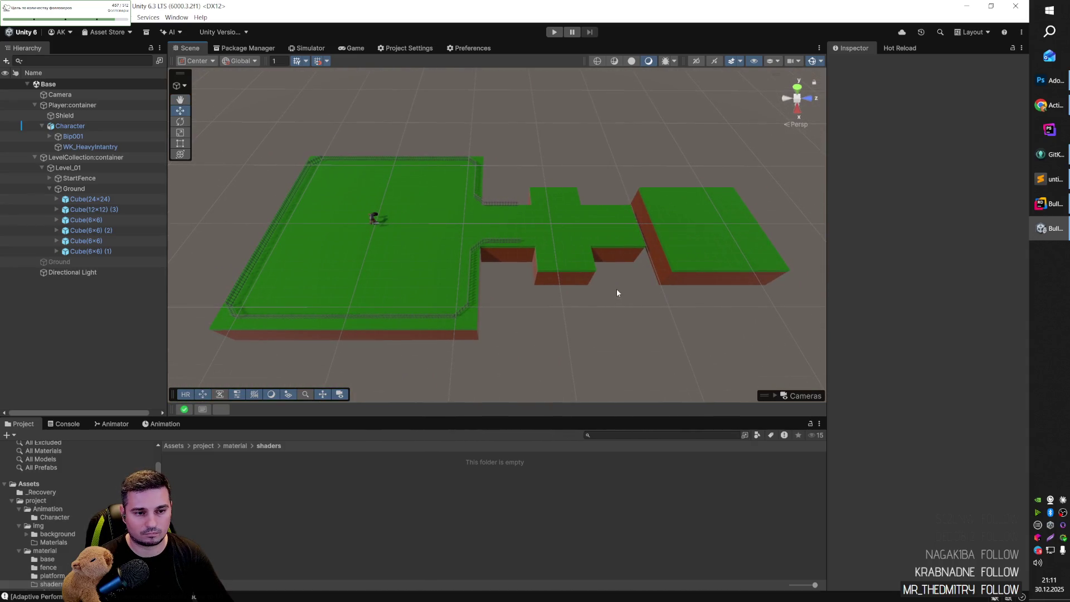
pyautogui.moveTo(313, 253)
pyautogui.mouseDown()
pyautogui.moveTo(370, 279)
pyautogui.moveTo(546, 300)
pyautogui.moveTo(756, 276)
pyautogui.mouseUp()
pyautogui.hotkey('alt', 'Tab')
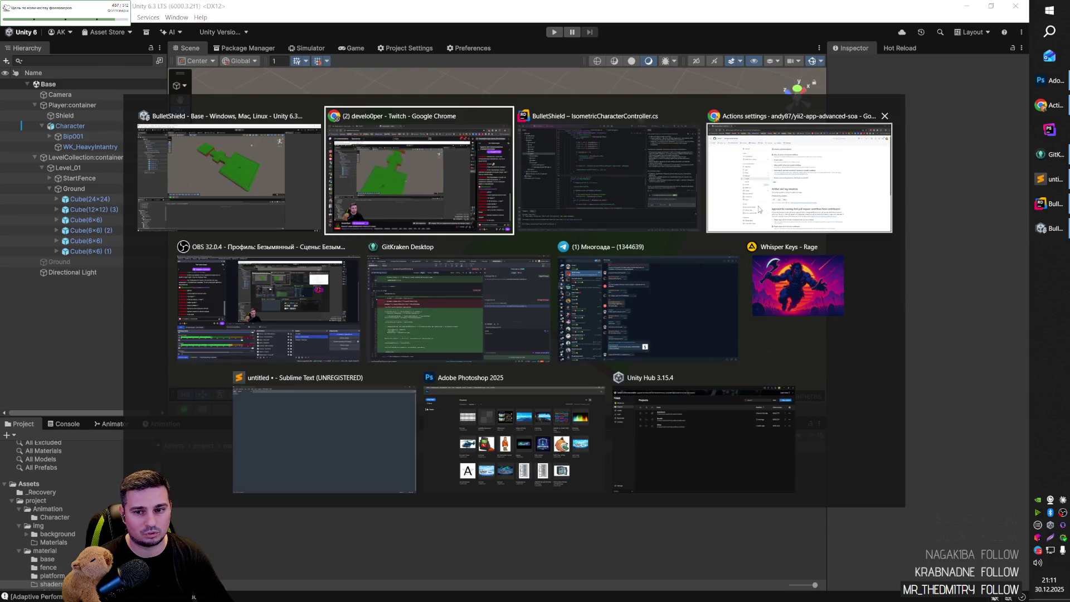
pyautogui.hotkey('alt', 'Tab')
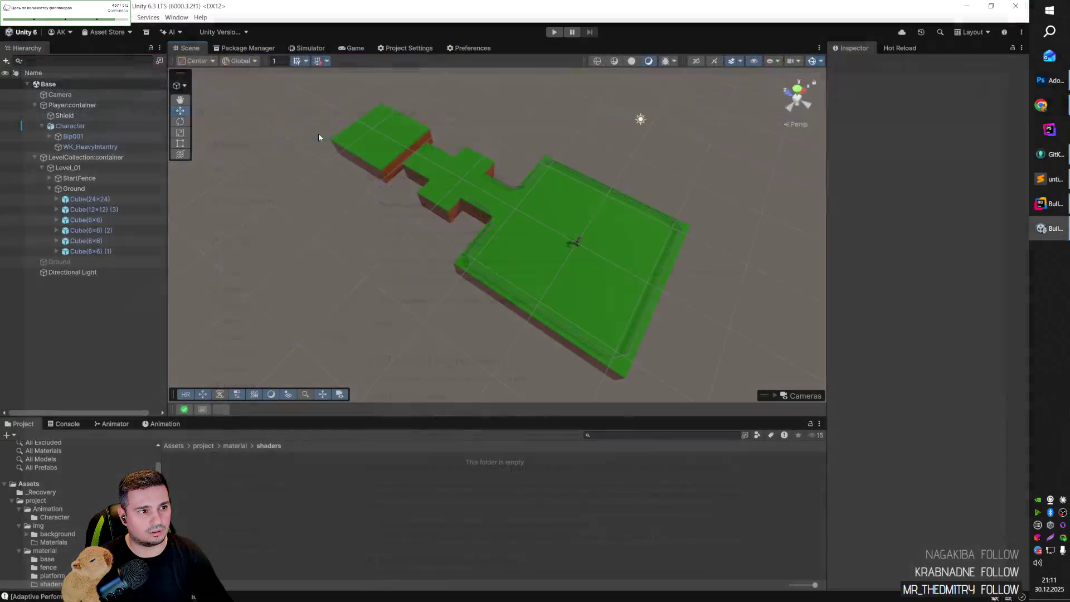
pyautogui.moveTo(635, 252)
pyautogui.mouseDown()
pyautogui.moveTo(582, 233)
pyautogui.moveTo(492, 265)
pyautogui.moveTo(487, 244)
pyautogui.moveTo(516, 251)
pyautogui.mouseUp()
pyautogui.scroll(6, 487, 243)
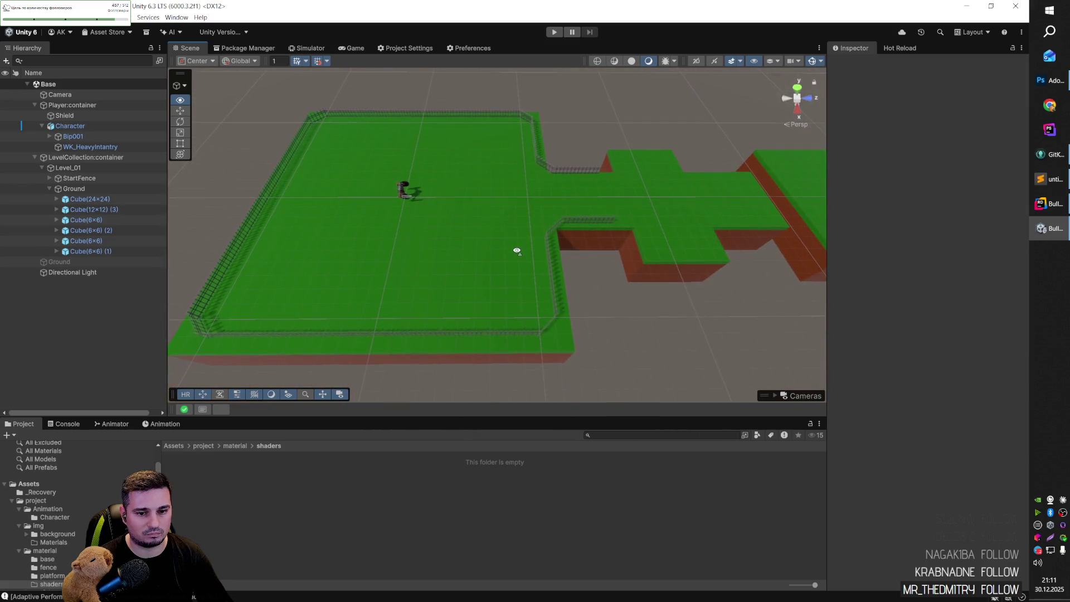
pyautogui.scroll(-6, 517, 251)
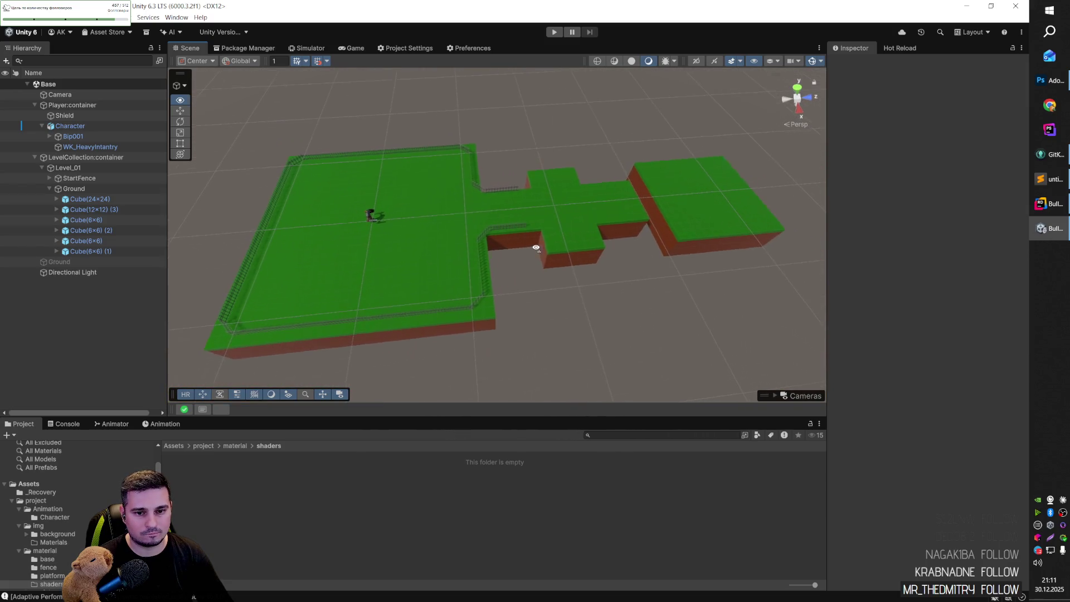
# Reopen the empty shaders folder and show its Create > 2D asset menu.
pyautogui.click(240, 447)
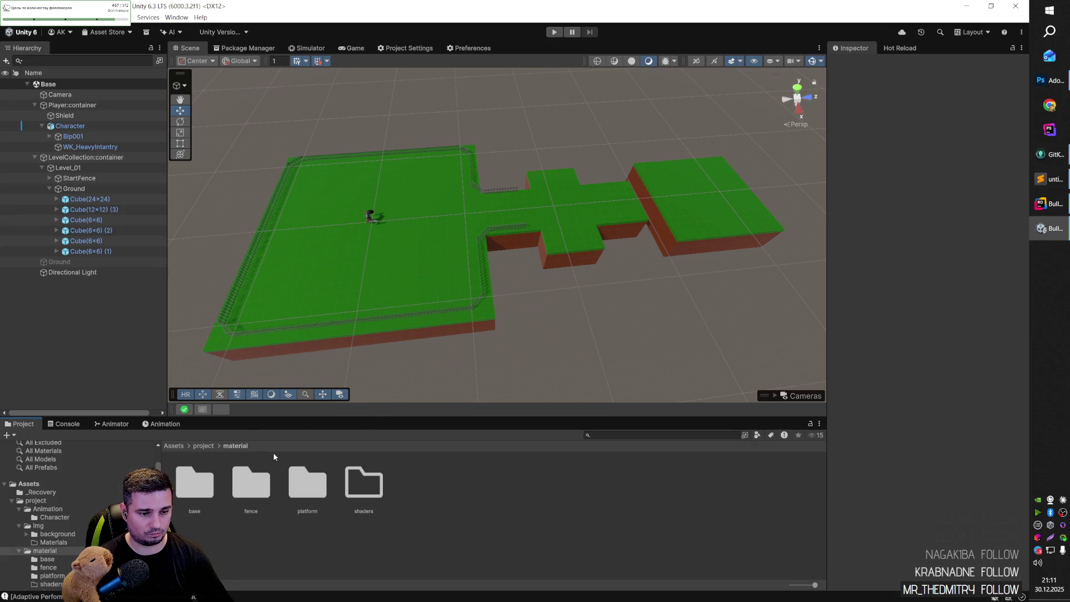
pyautogui.doubleClick(364, 482)
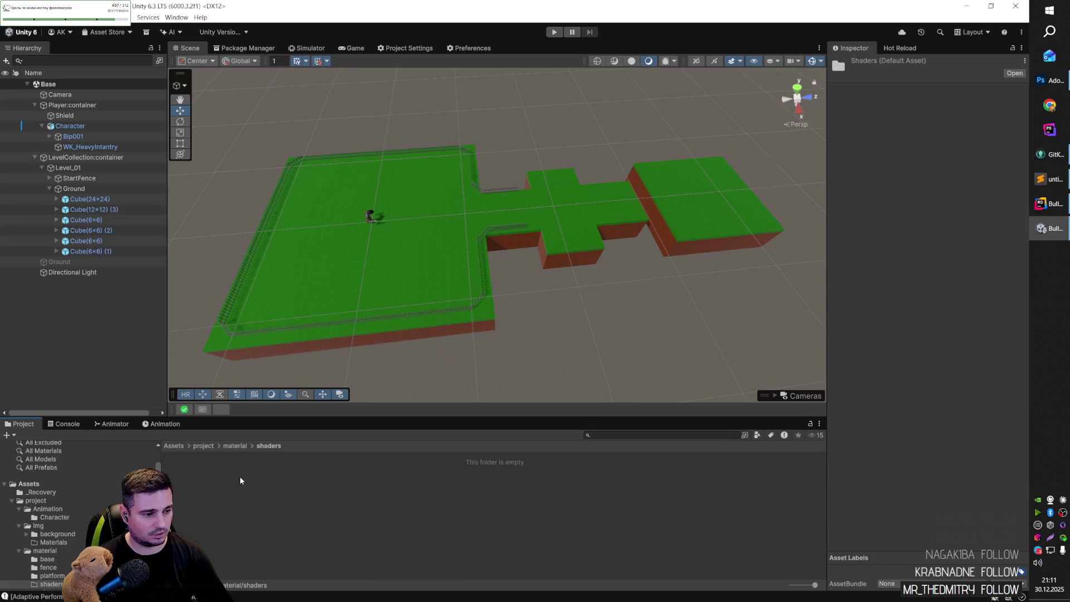
pyautogui.rightClick(241, 480)
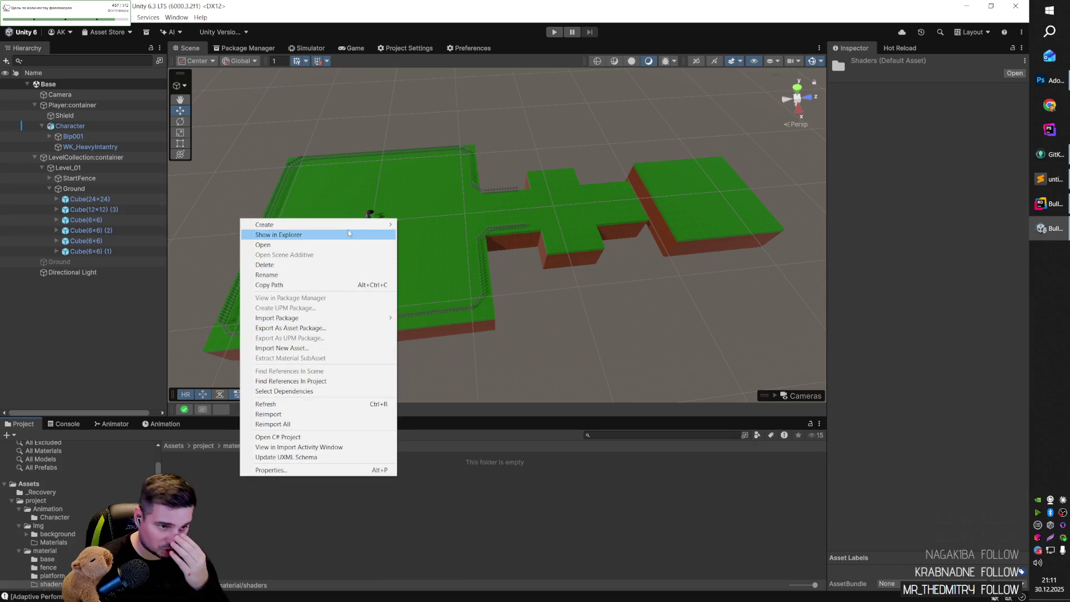
pyautogui.moveTo(358, 223)
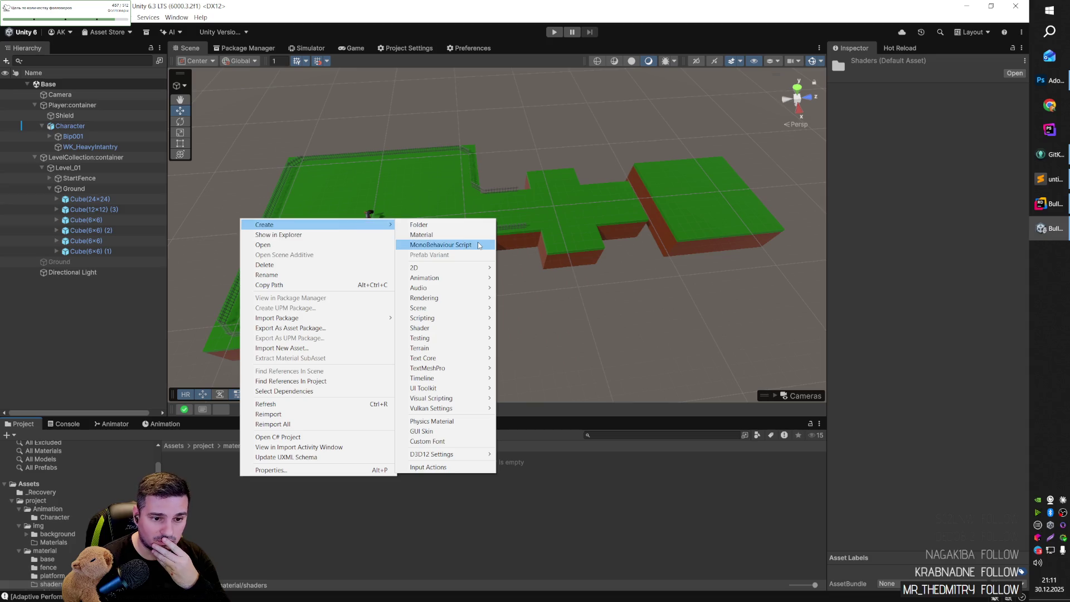
pyautogui.moveTo(472, 272)
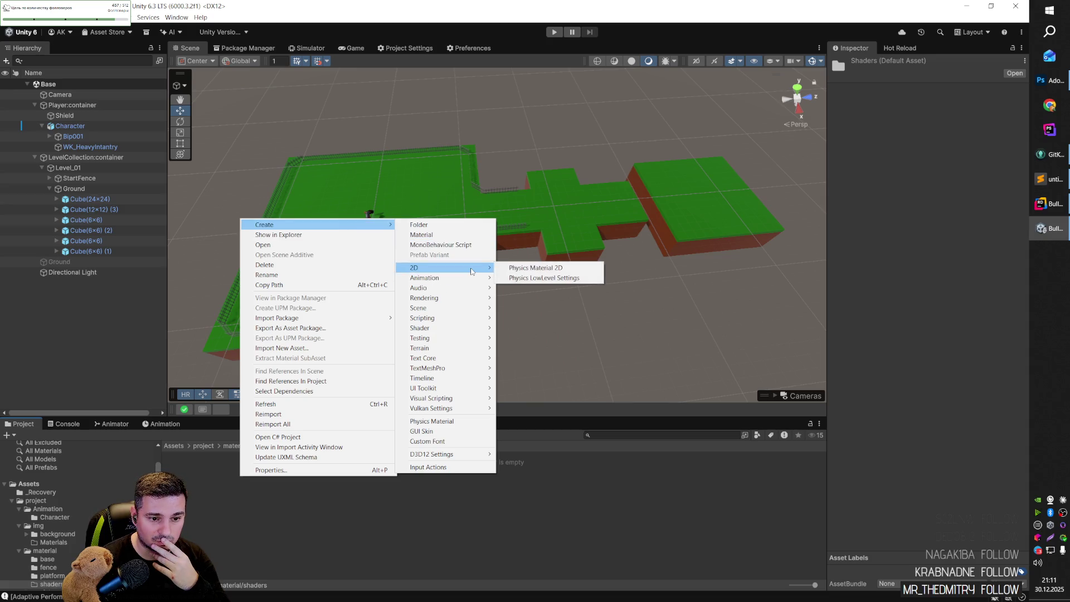
pyautogui.click(60, 94)
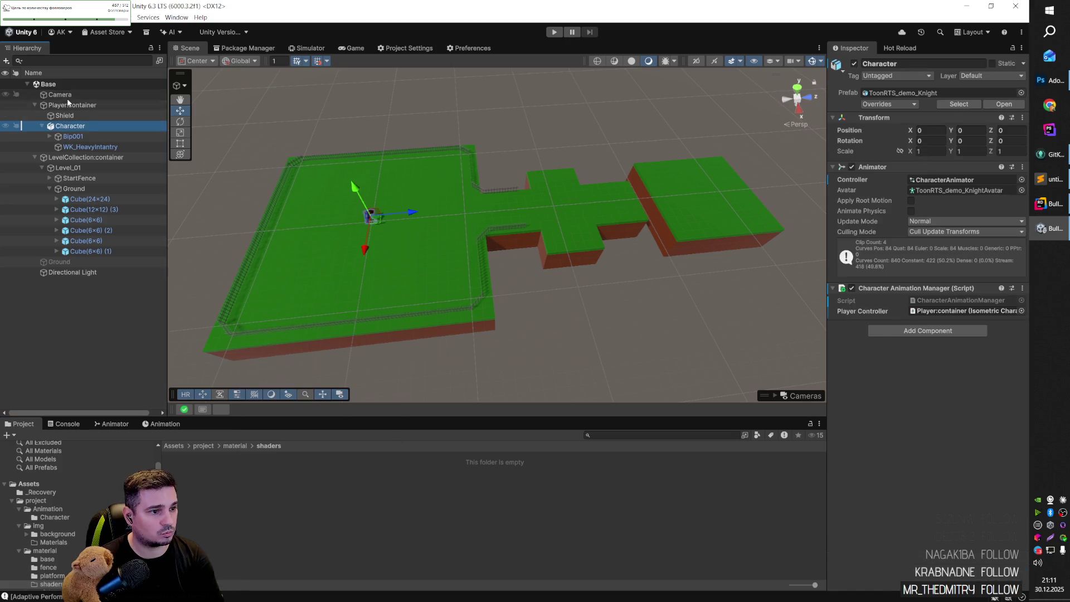
pyautogui.click(71, 106)
pyautogui.press('Left')
pyautogui.click(66, 115)
pyautogui.press('Left')
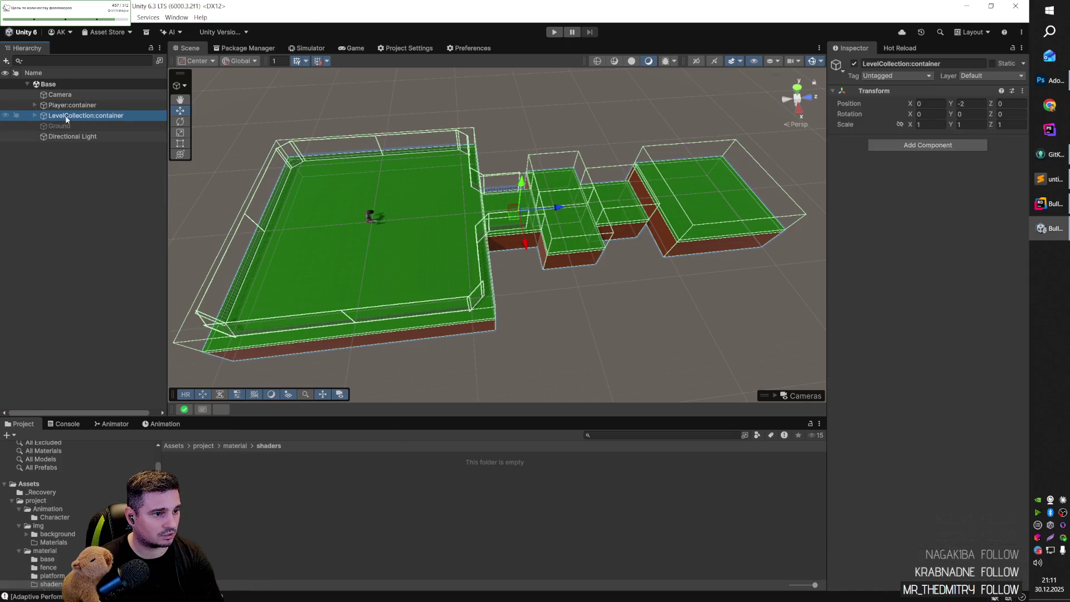
pyautogui.press('Right')
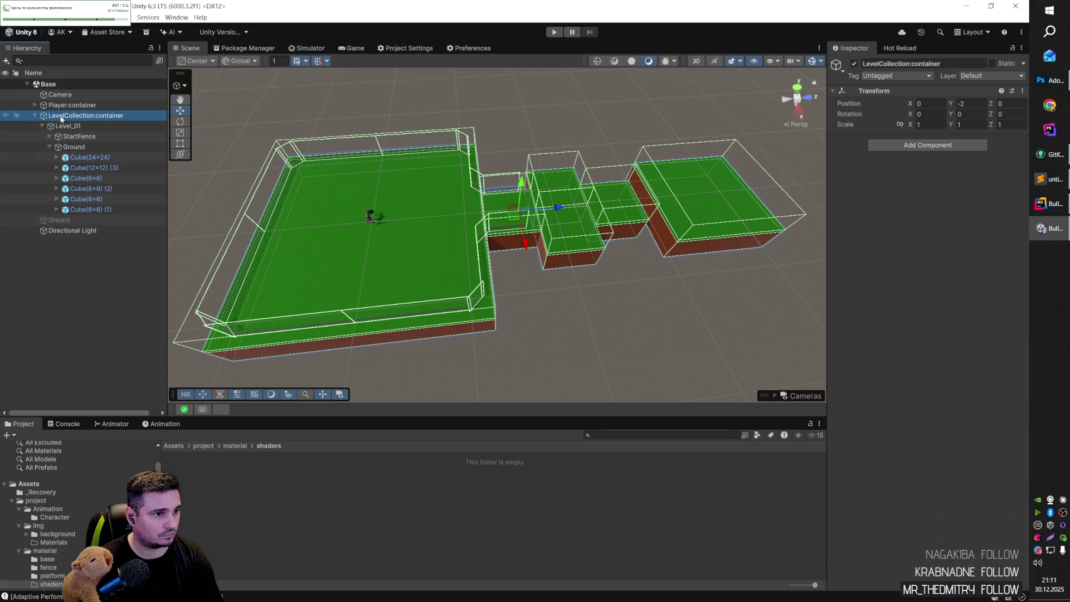
pyautogui.click(64, 127)
pyautogui.press('Left')
pyautogui.press('Right')
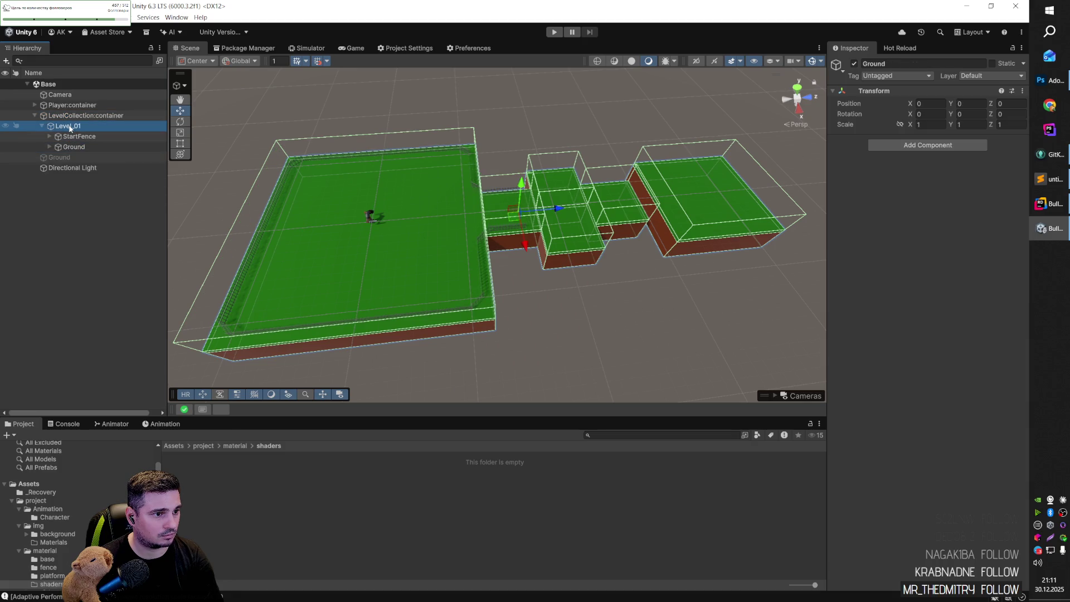
pyautogui.rightClick(70, 128)
pyautogui.moveTo(165, 277)
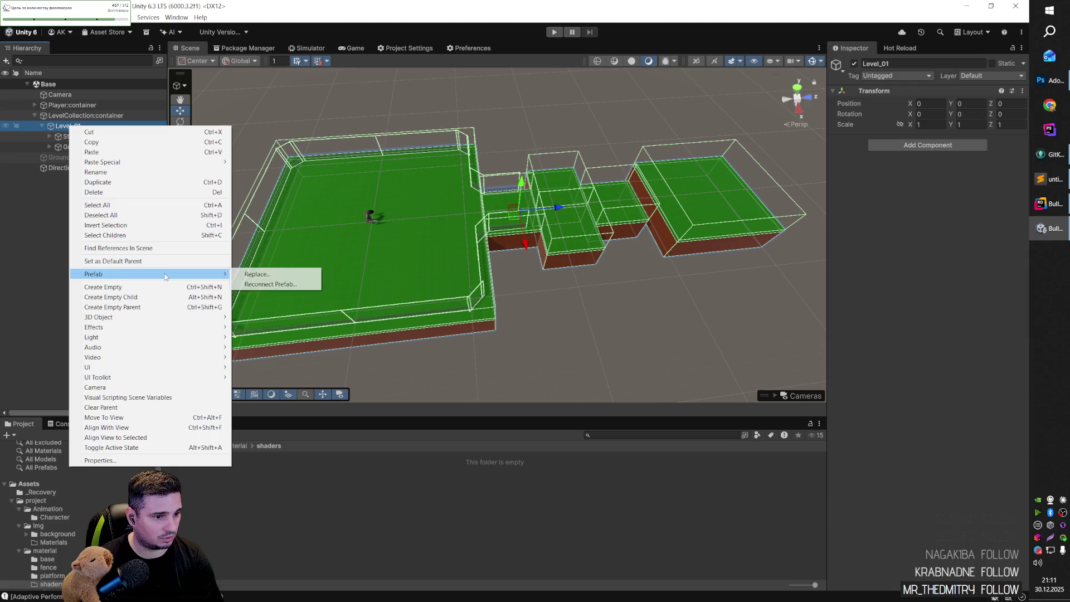
pyautogui.click(61, 188)
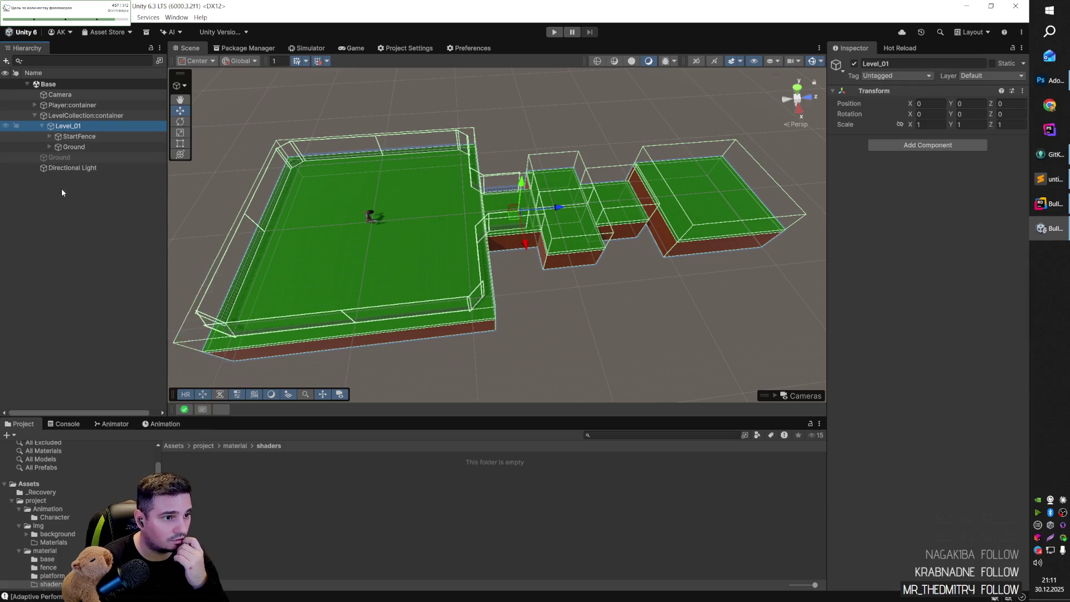
pyautogui.rightClick(64, 188)
pyautogui.moveTo(183, 356)
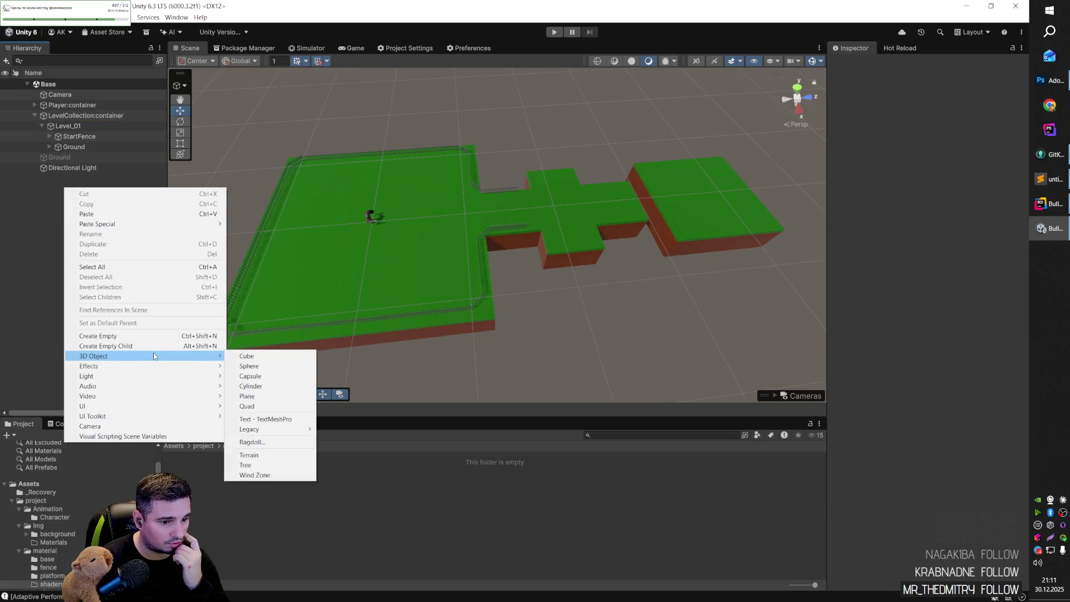
pyautogui.moveTo(303, 429)
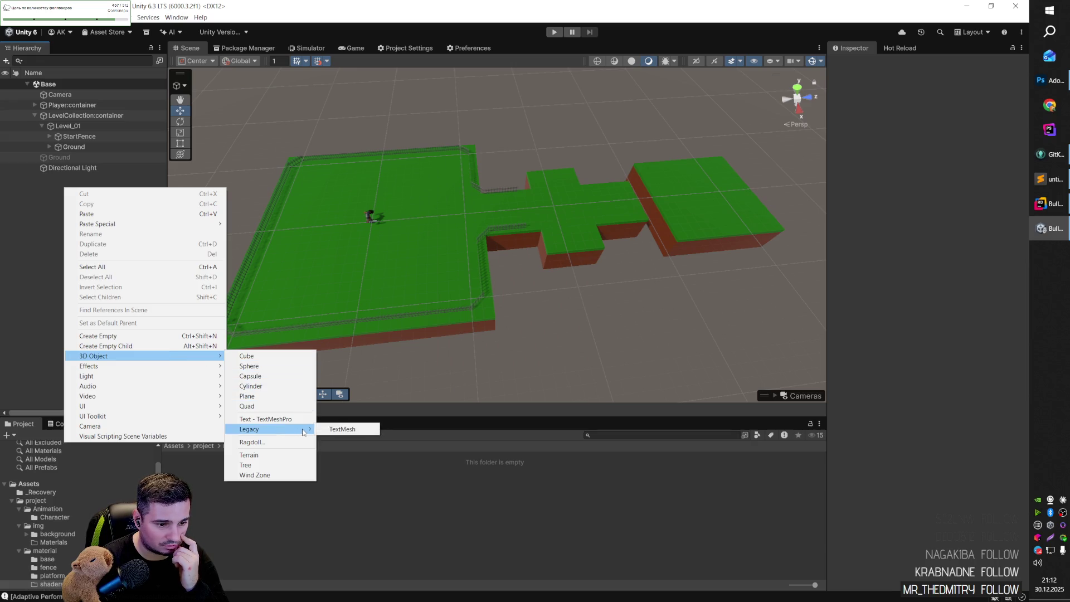
pyautogui.moveTo(212, 366)
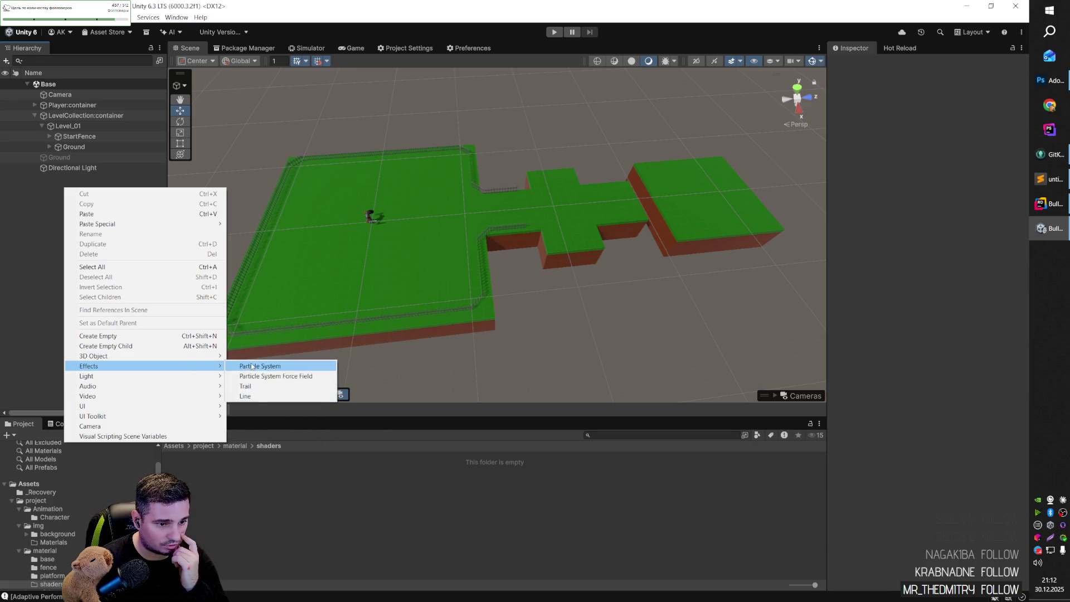
pyautogui.moveTo(177, 378)
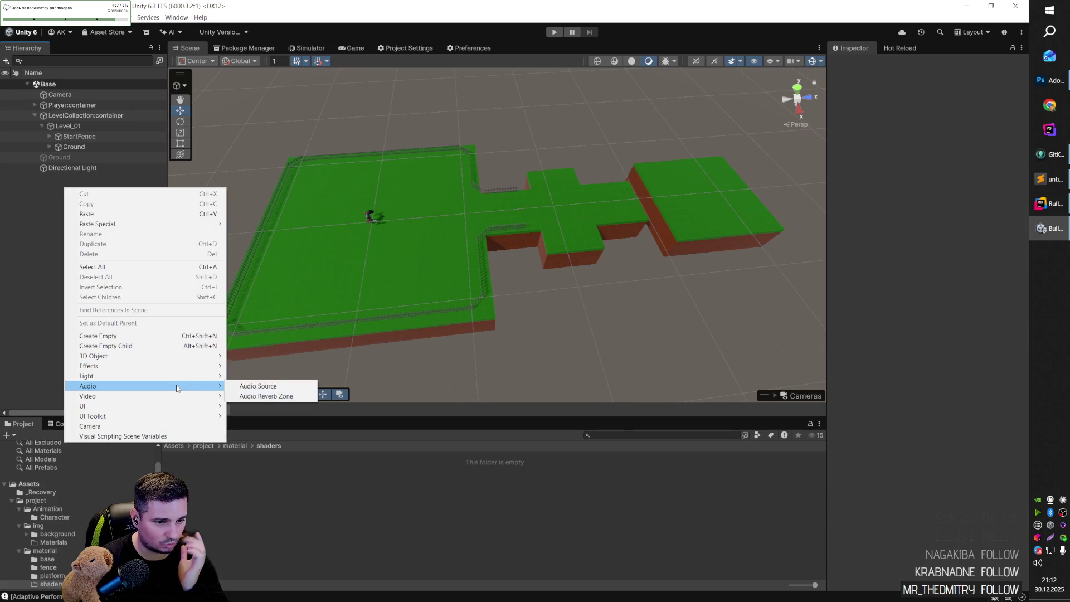
pyautogui.moveTo(177, 407)
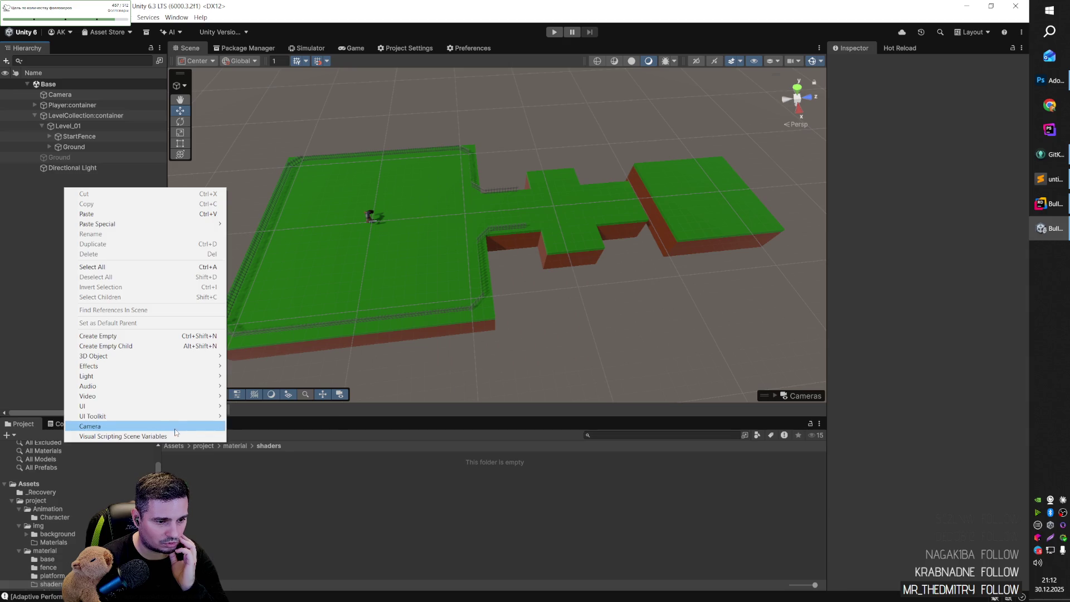
pyautogui.click(193, 437)
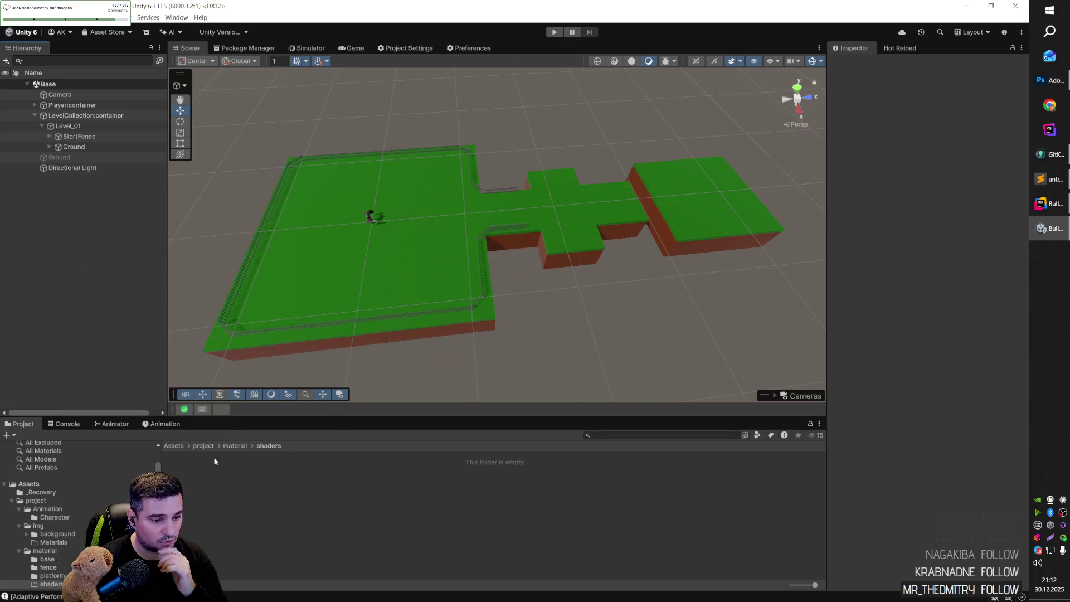
# Create a Standard Surface Shader asset in the shaders folder.
pyautogui.rightClick(245, 469)
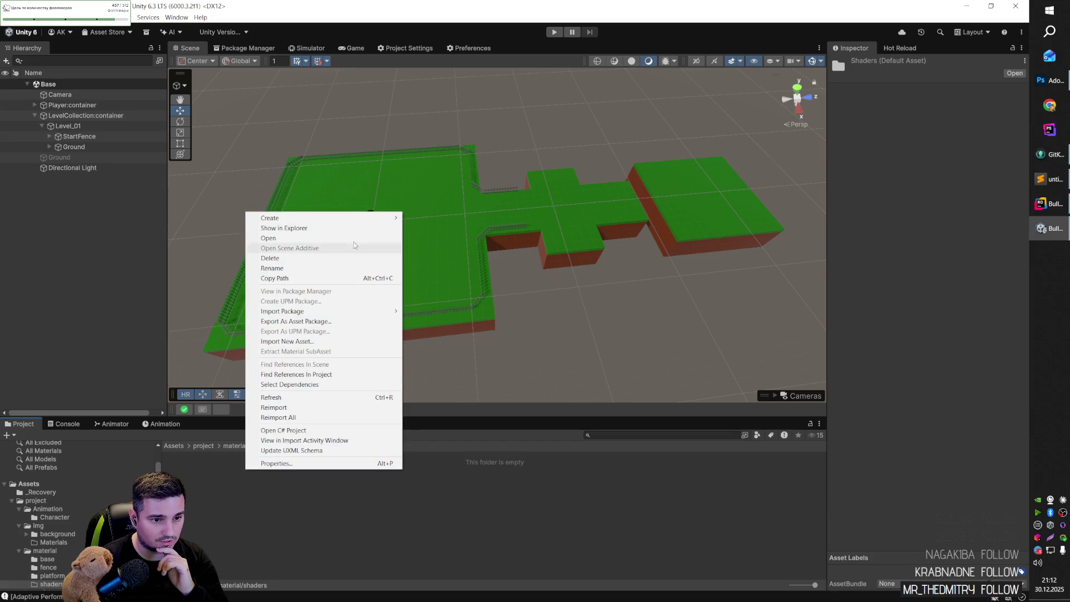
pyautogui.moveTo(354, 223)
pyautogui.moveTo(470, 297)
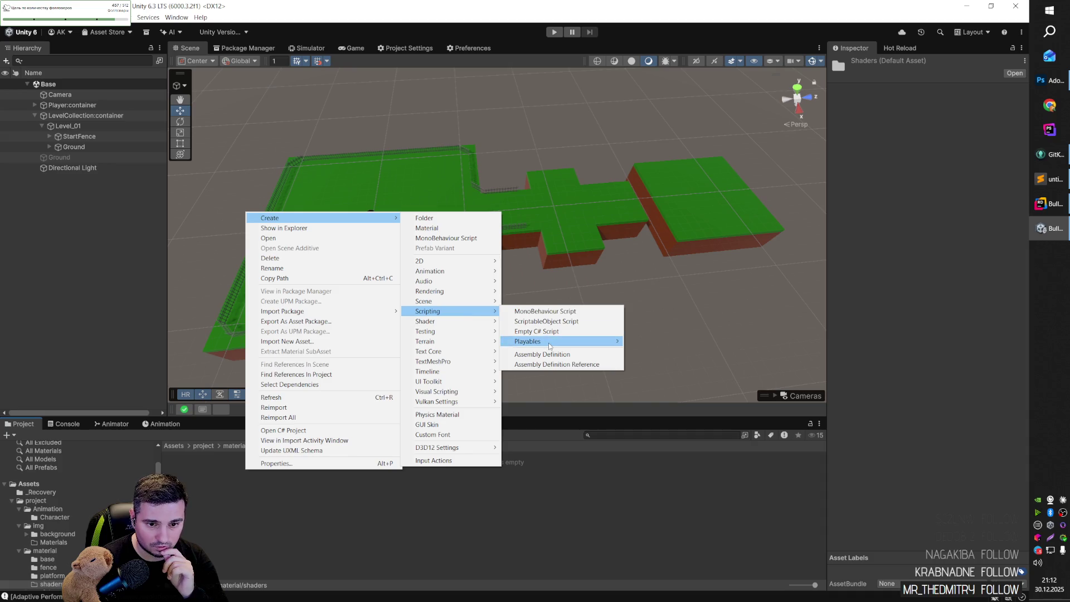
pyautogui.moveTo(549, 346)
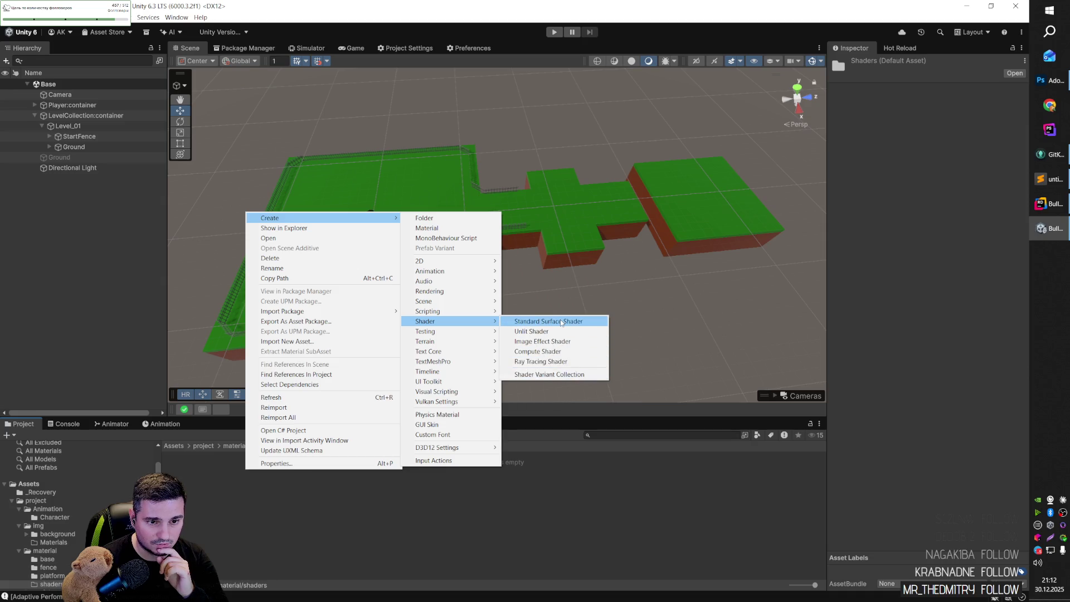
pyautogui.click(561, 322)
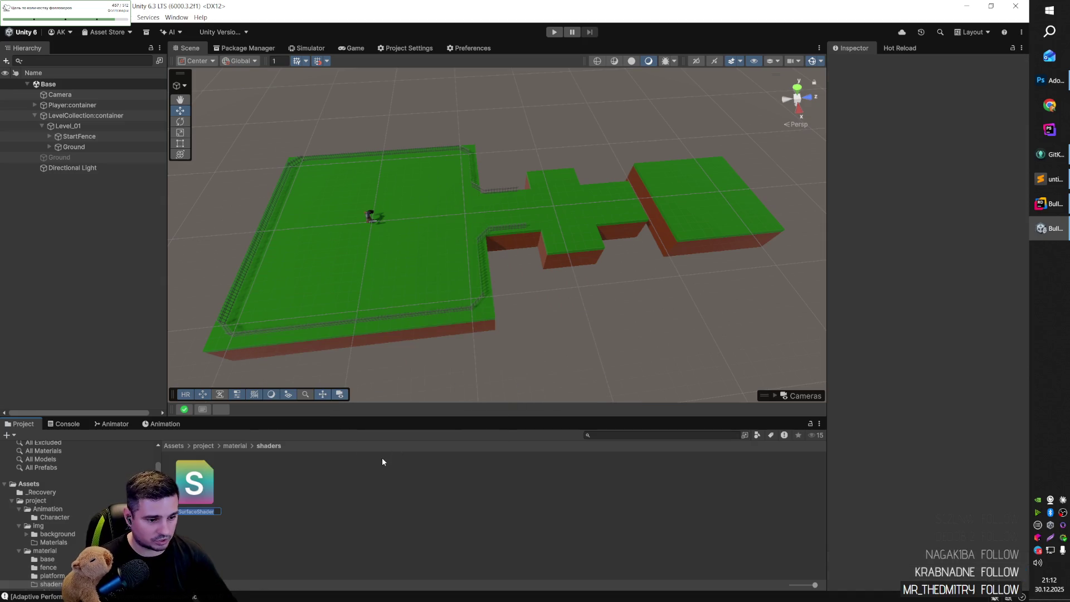
# Create an Unlit Shader asset in the shaders folder.
pyautogui.rightClick(257, 487)
pyautogui.moveTo(334, 235)
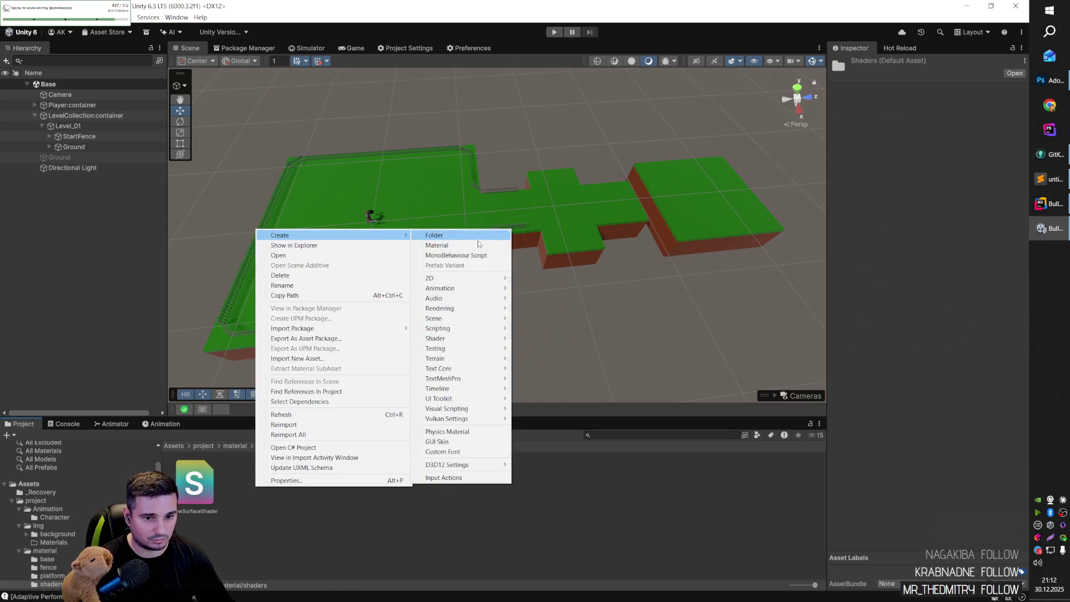
pyautogui.moveTo(446, 338)
pyautogui.click(548, 347)
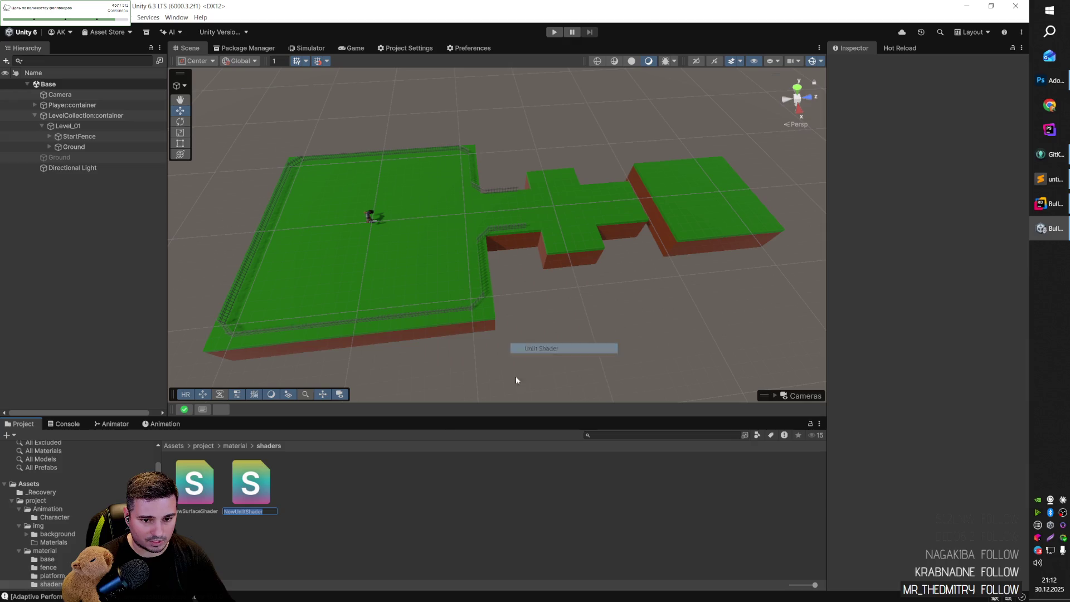
pyautogui.rightClick(342, 499)
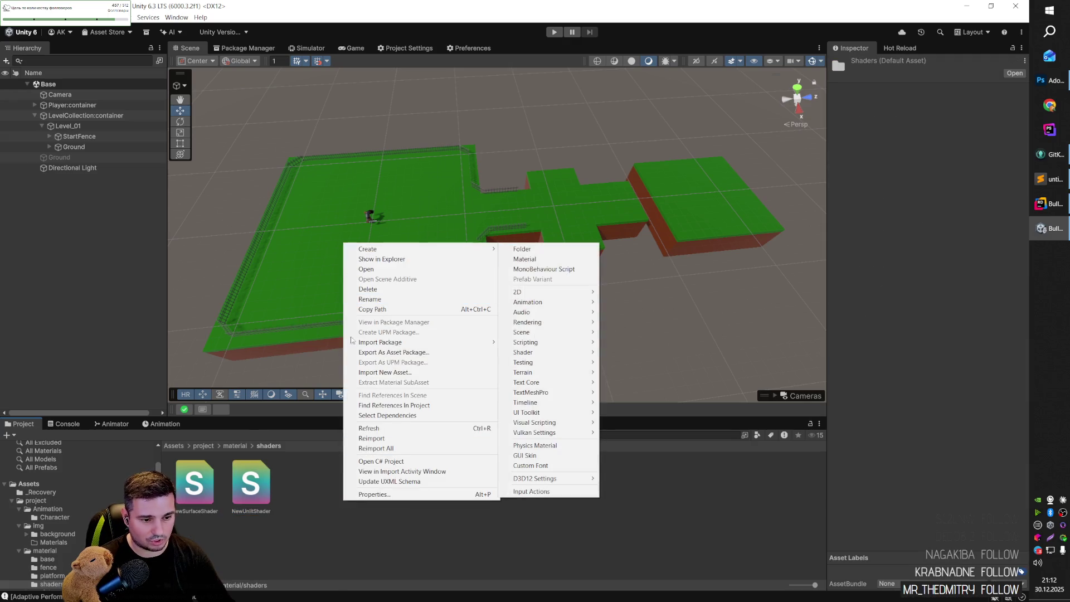
# Create an image effect shader and a compute shader, keeping their default names.
pyautogui.moveTo(487, 249)
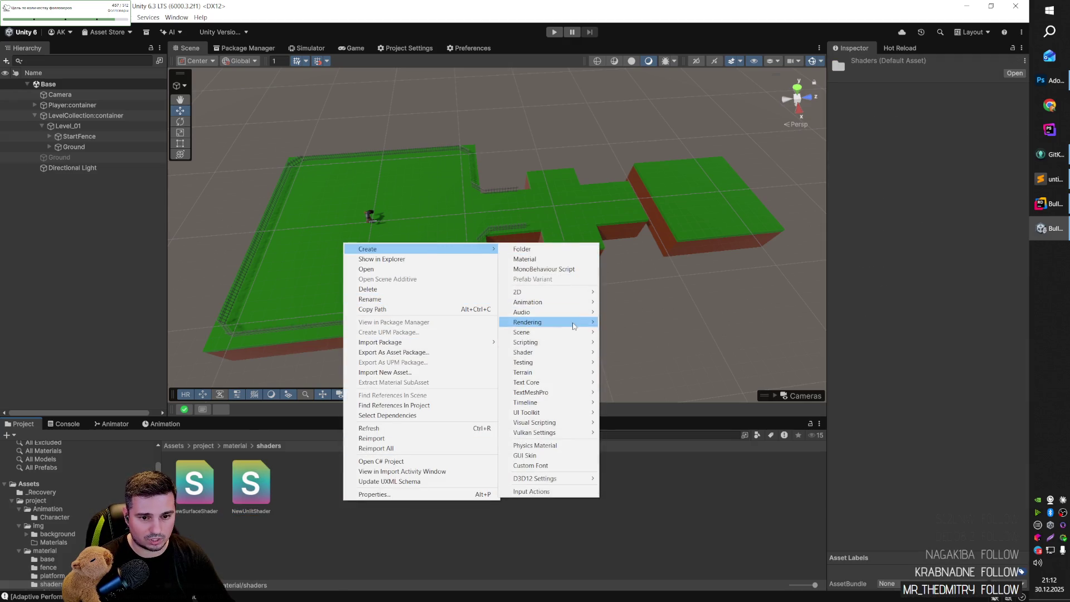
pyautogui.moveTo(570, 347)
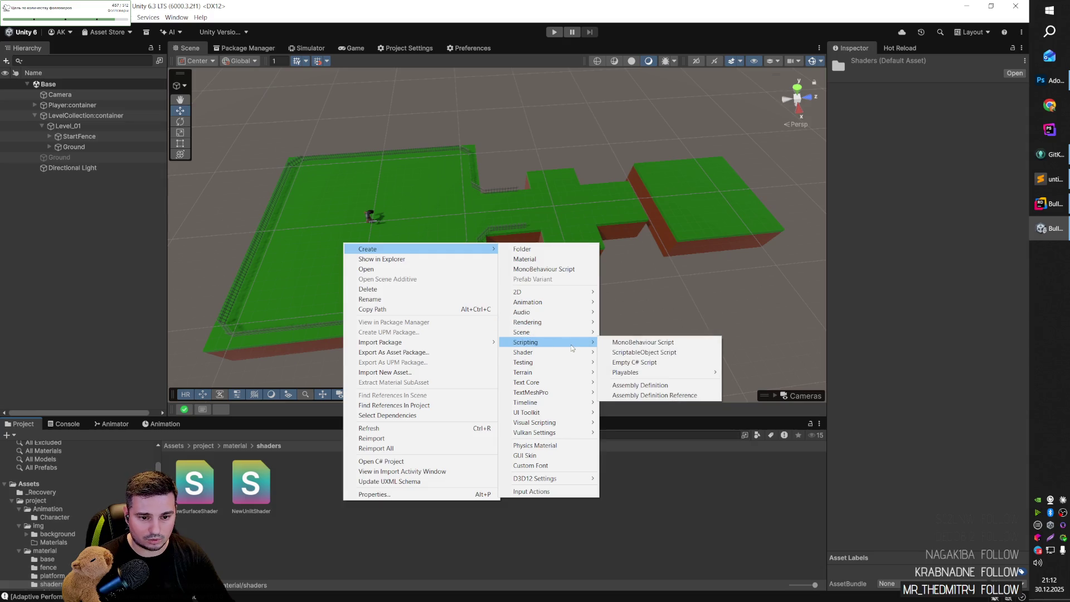
pyautogui.click(629, 371)
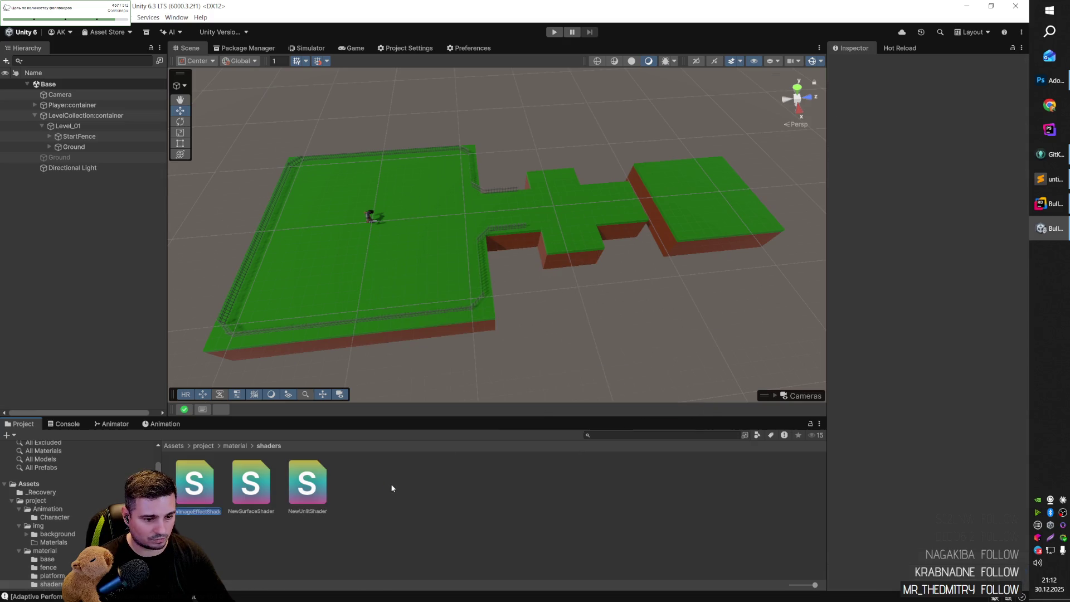
pyautogui.rightClick(357, 488)
pyautogui.moveTo(457, 229)
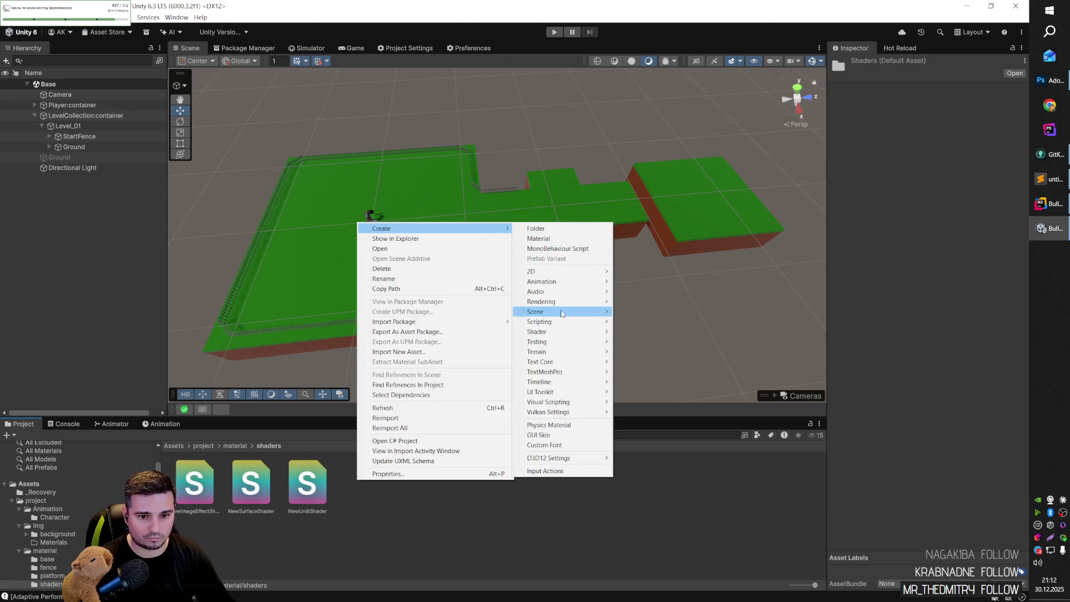
pyautogui.moveTo(565, 333)
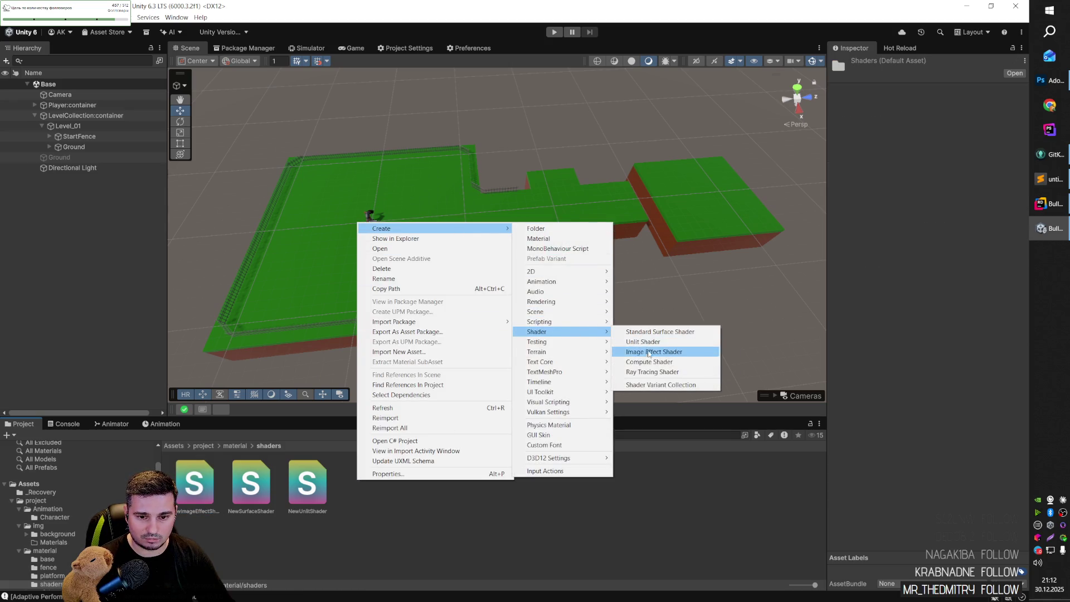
pyautogui.click(649, 362)
pyautogui.press('Return')
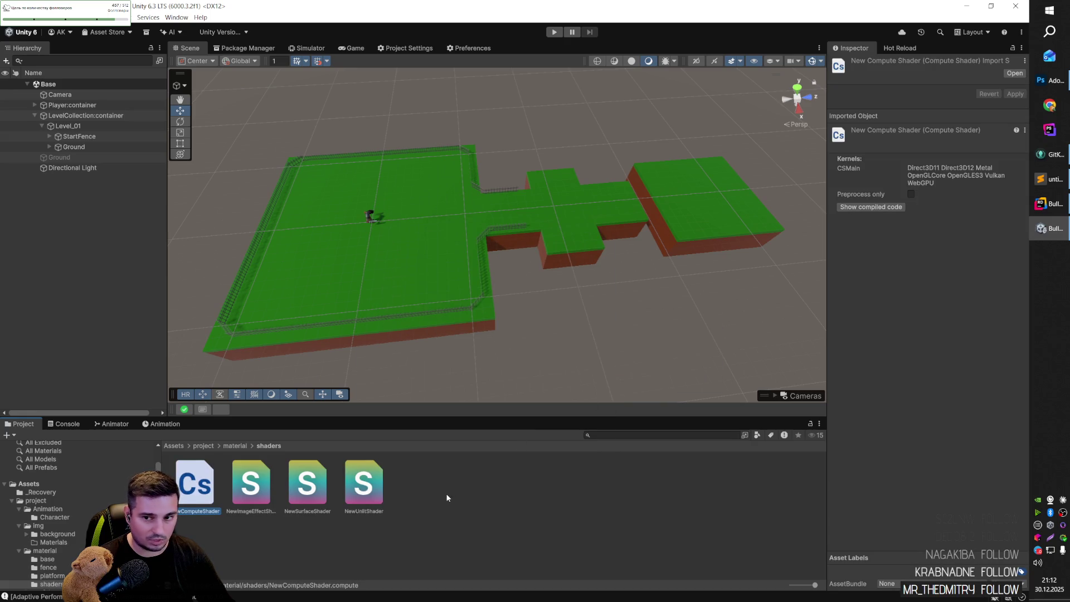
# Create a ray tracing shader and the NewShaderVariants collection, then start adding a shader to it.
pyautogui.rightClick(415, 489)
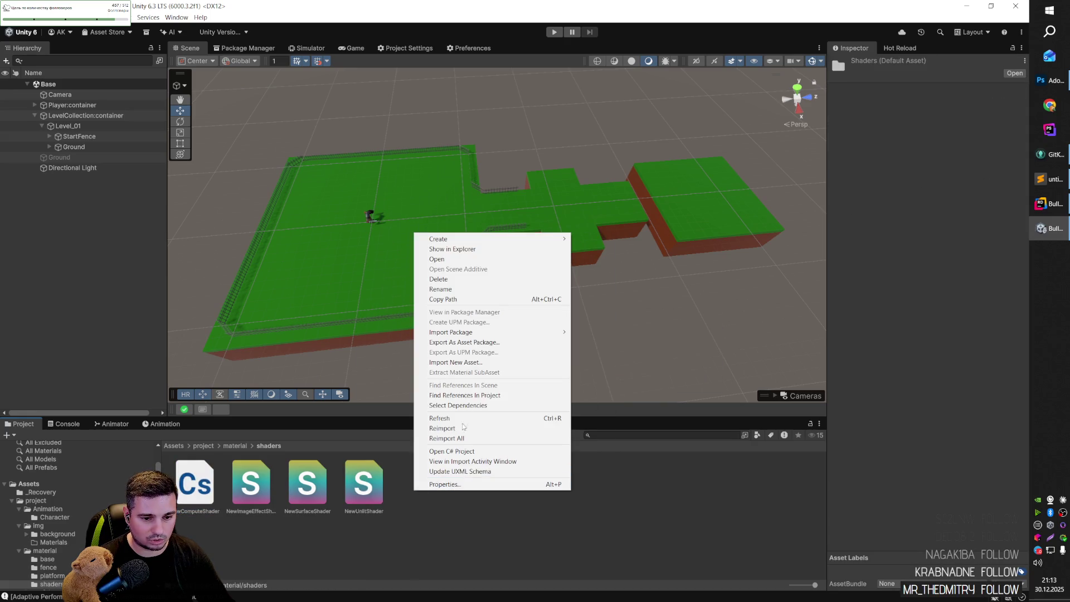
pyautogui.moveTo(491, 238)
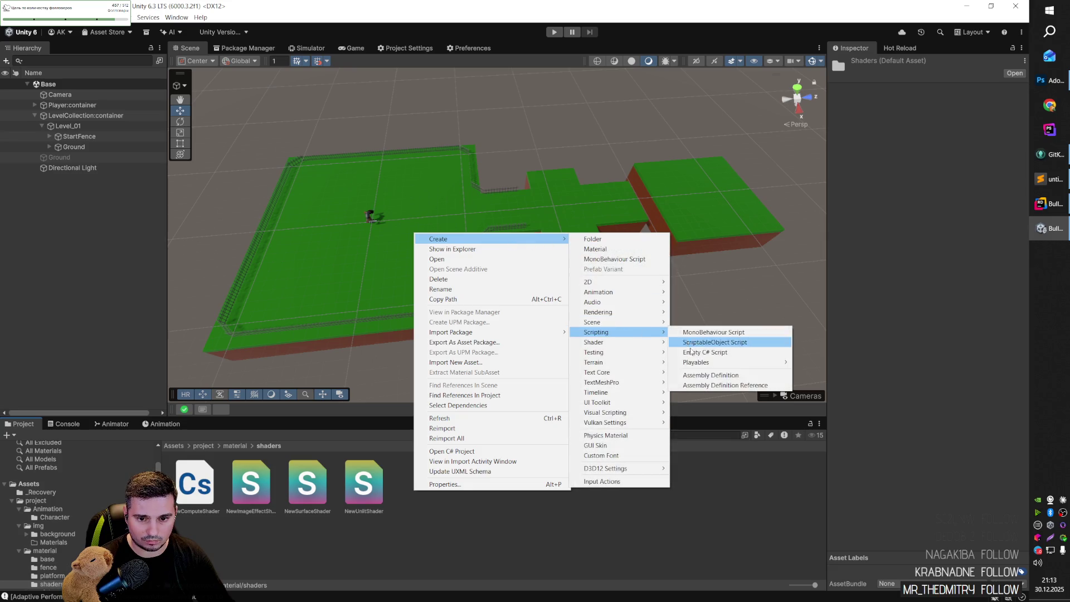
pyautogui.moveTo(604, 342)
pyautogui.click(693, 382)
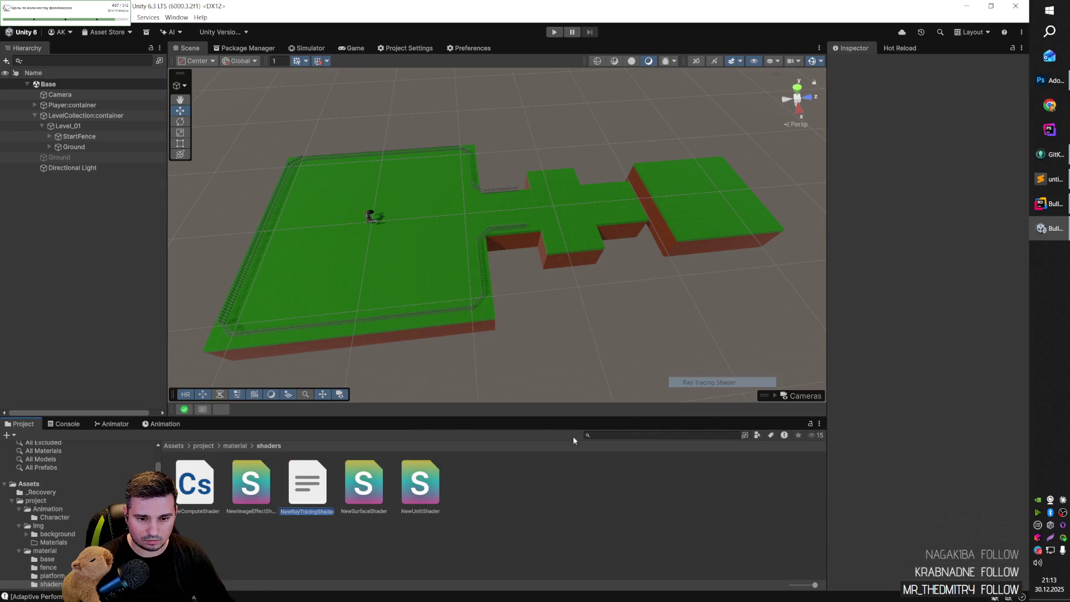
pyautogui.press('Return')
pyautogui.rightClick(474, 485)
pyautogui.moveTo(499, 232)
pyautogui.moveTo(693, 337)
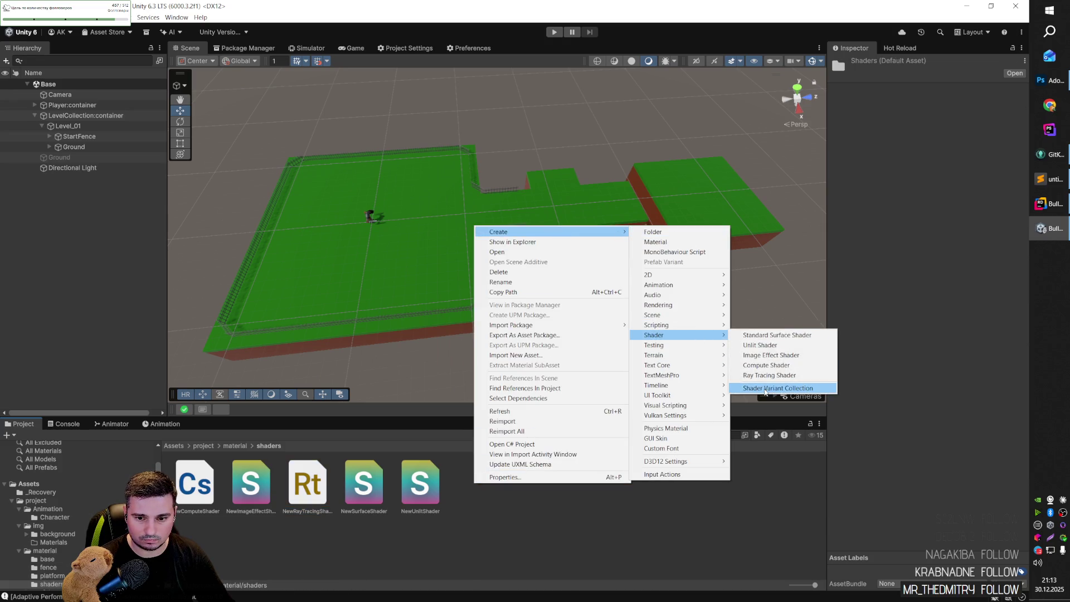
pyautogui.click(764, 388)
pyautogui.press('Return')
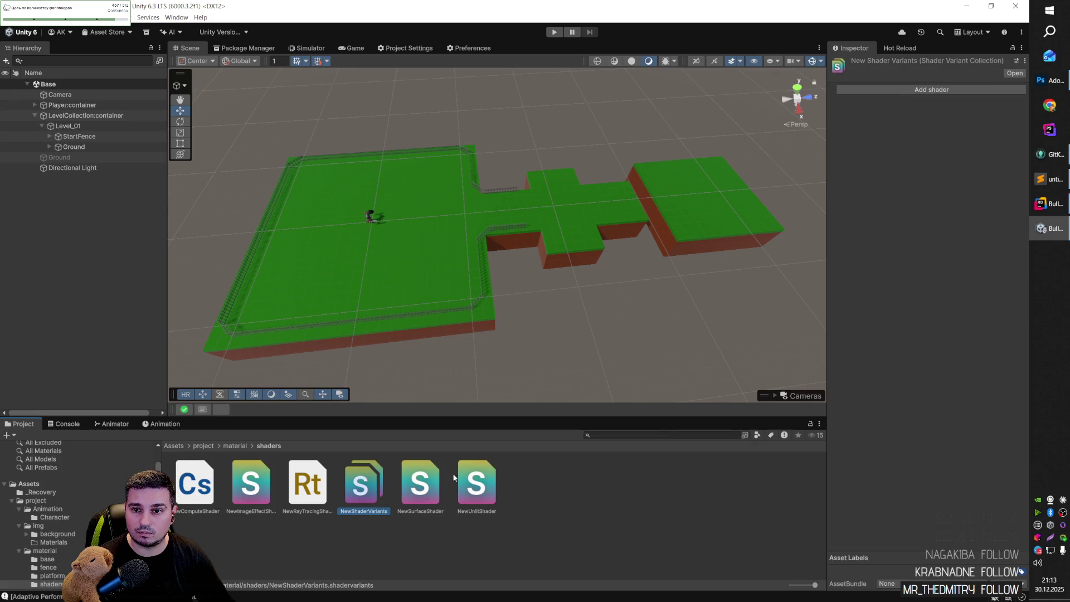
pyautogui.click(915, 89)
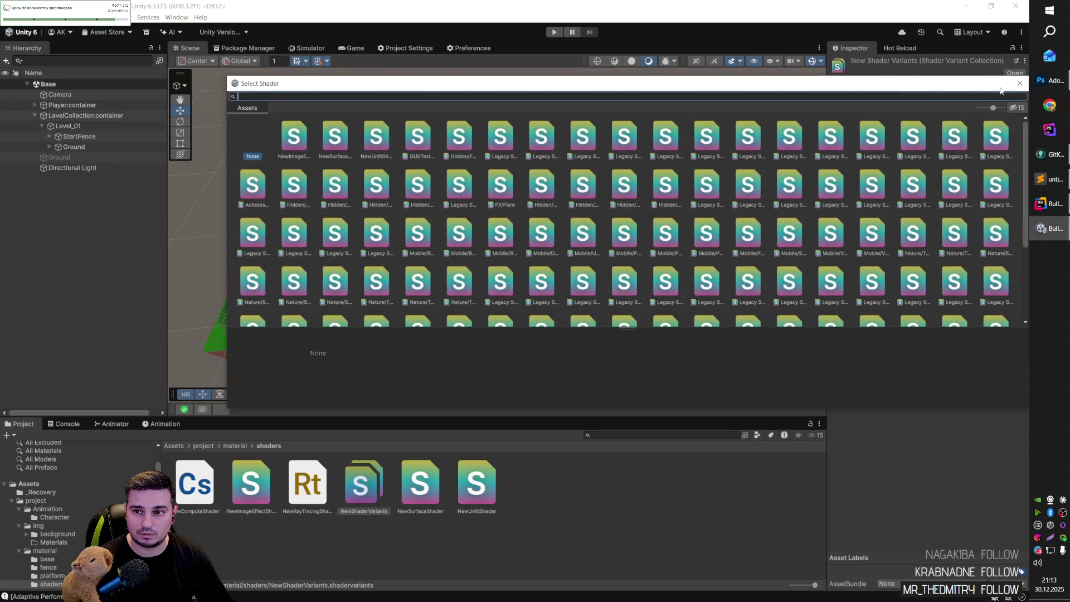
# Close the shader picker and open NewRayTracingShader in the code editor, then return to Unity.
pyautogui.click(1019, 83)
pyautogui.click(297, 492)
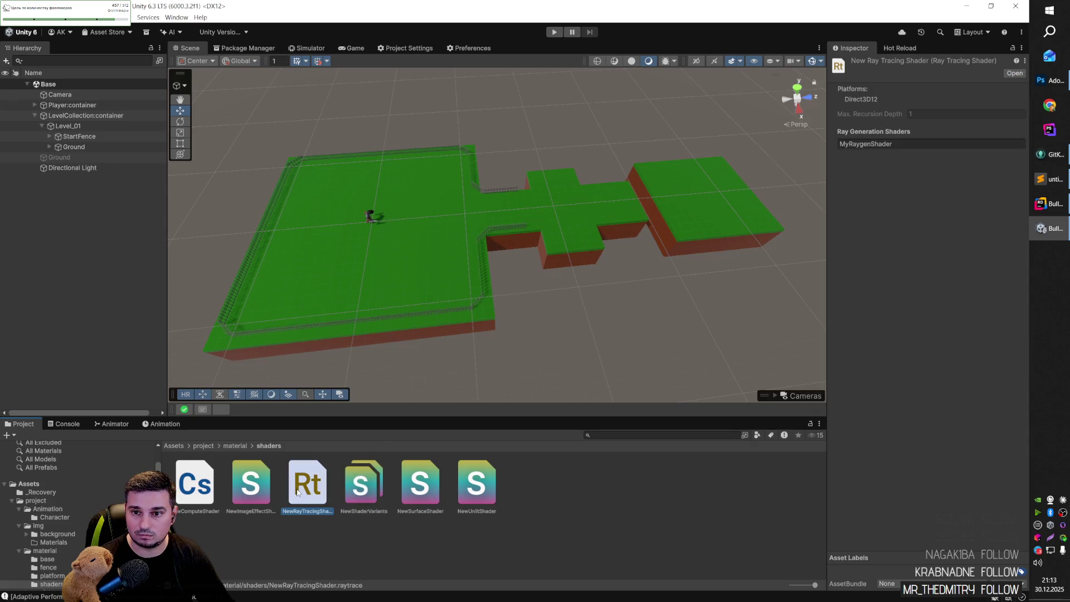
pyautogui.click(1010, 73)
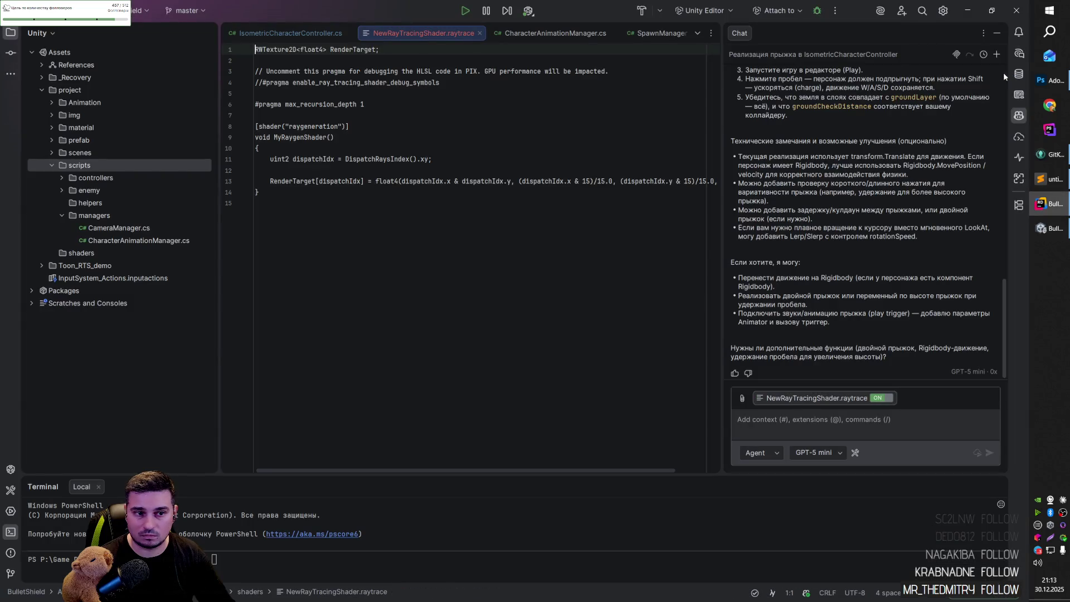
pyautogui.click(498, 31)
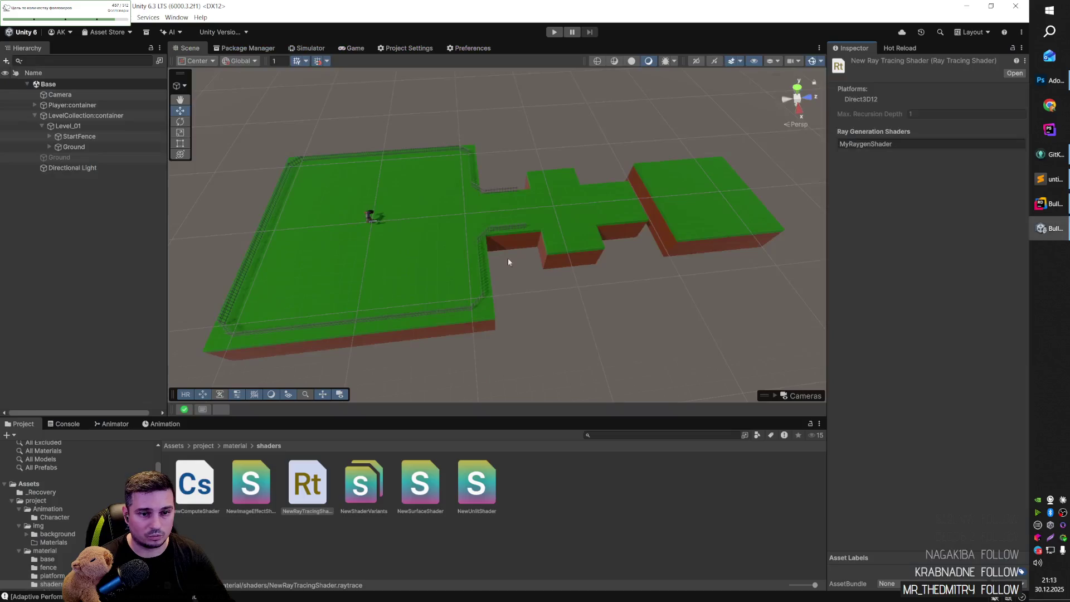
pyautogui.hotkey('alt', 'Tab')
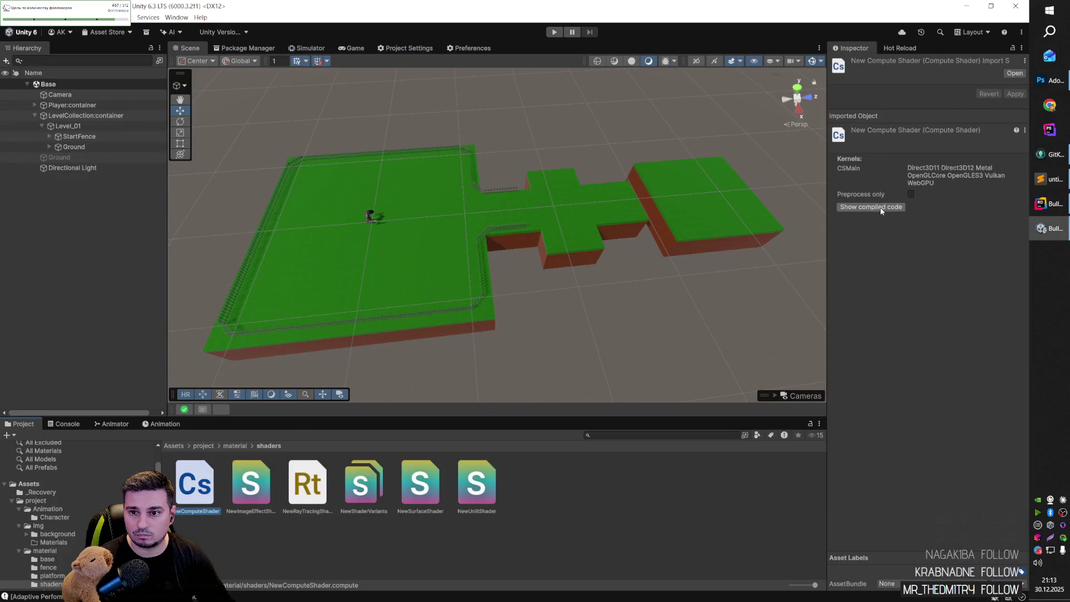
# Select all six shader assets and delete them, confirming the deletion.
pyautogui.click(524, 474)
pyautogui.click(204, 504)
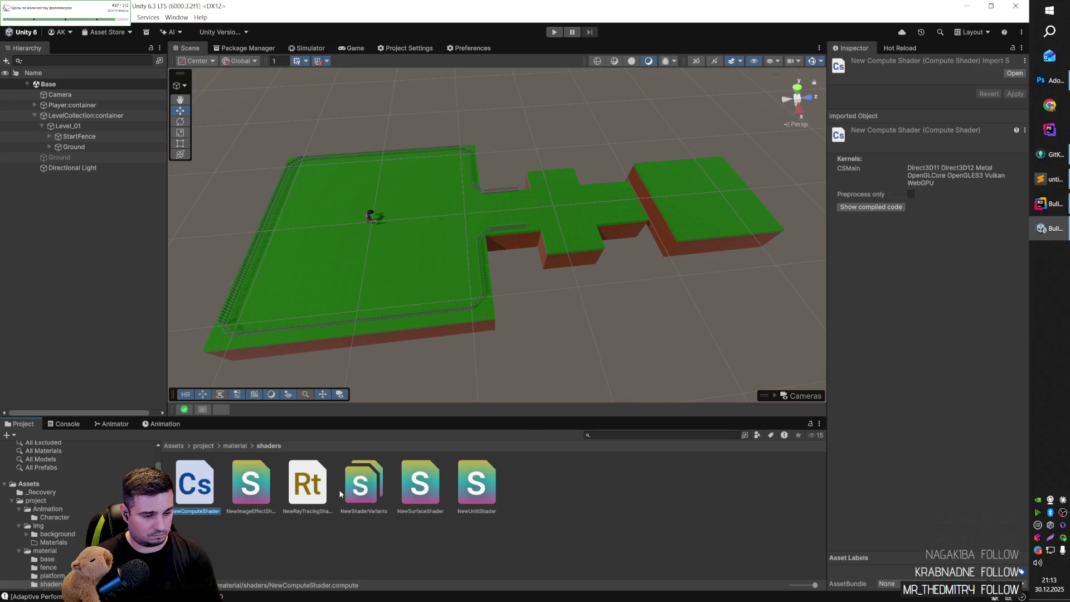
pyautogui.keyDown('shift'); pyautogui.click(467, 480); pyautogui.keyUp('shift')
pyautogui.press('Delete')
pyautogui.press('Return')
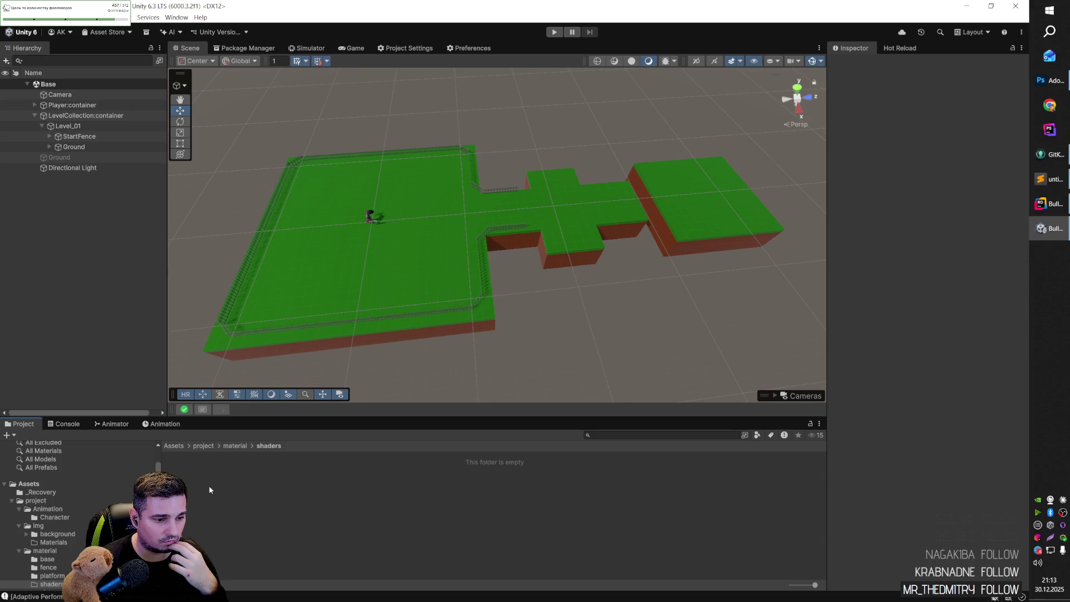
# Check the folder and Asset Store menus, then agree to the terms and install Unity AI.
pyautogui.rightClick(207, 468)
pyautogui.moveTo(310, 312)
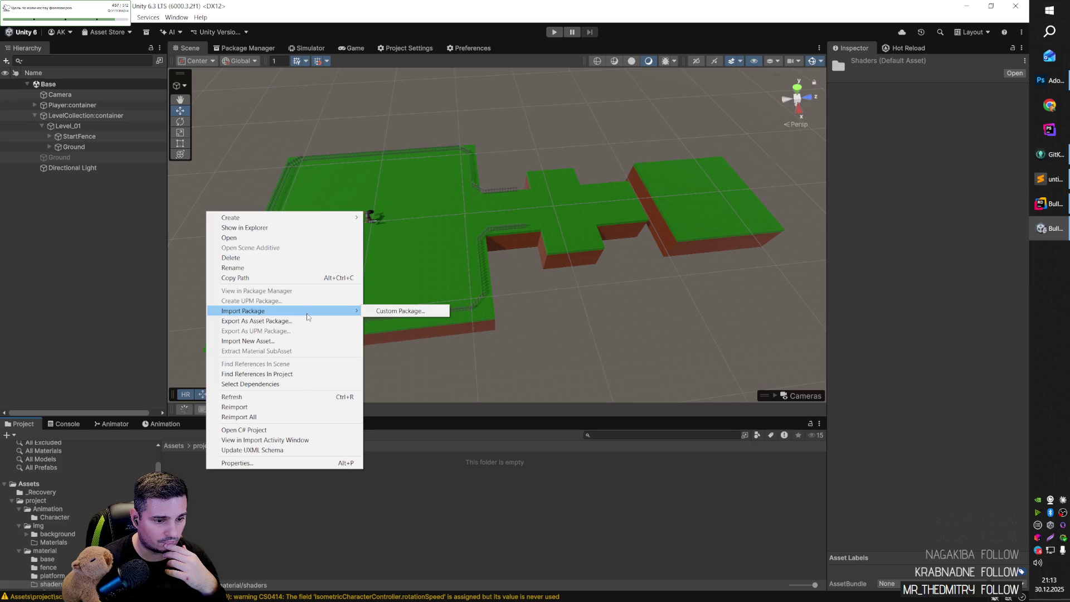
pyautogui.press('Escape')
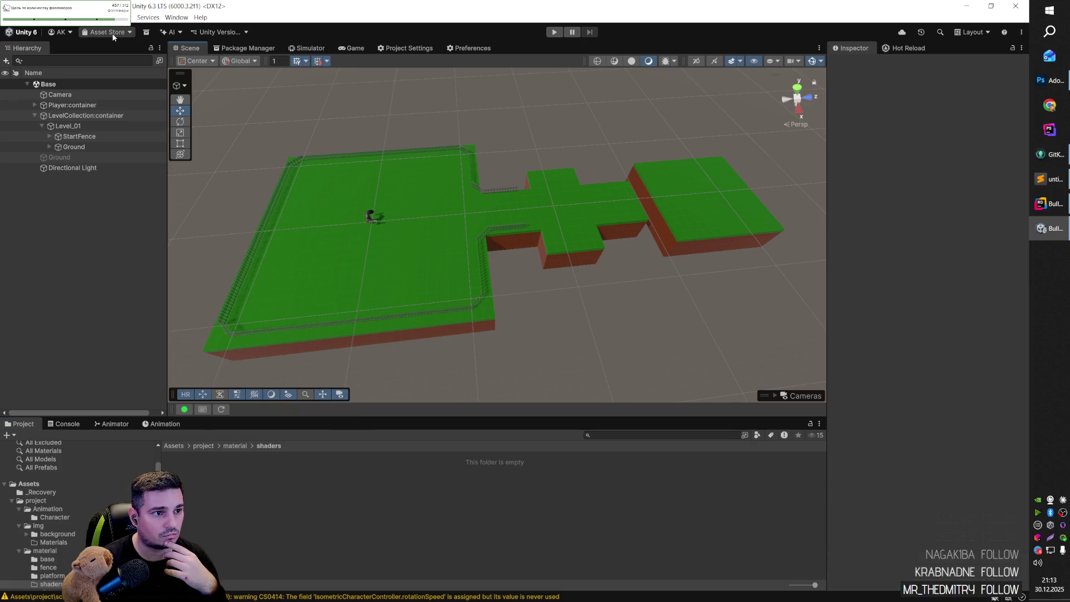
pyautogui.click(112, 32)
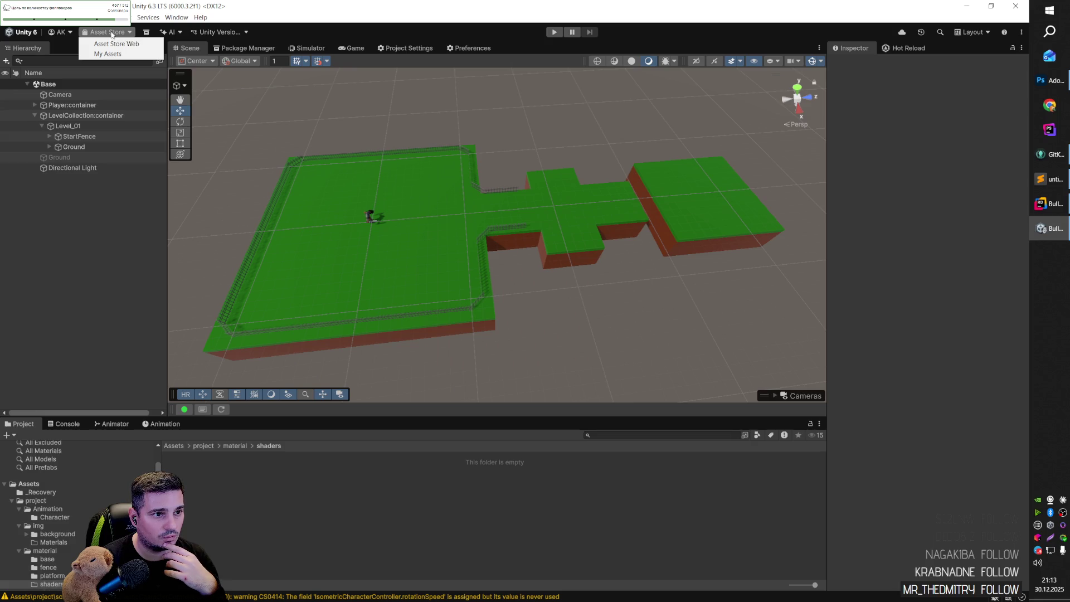
pyautogui.press('Escape')
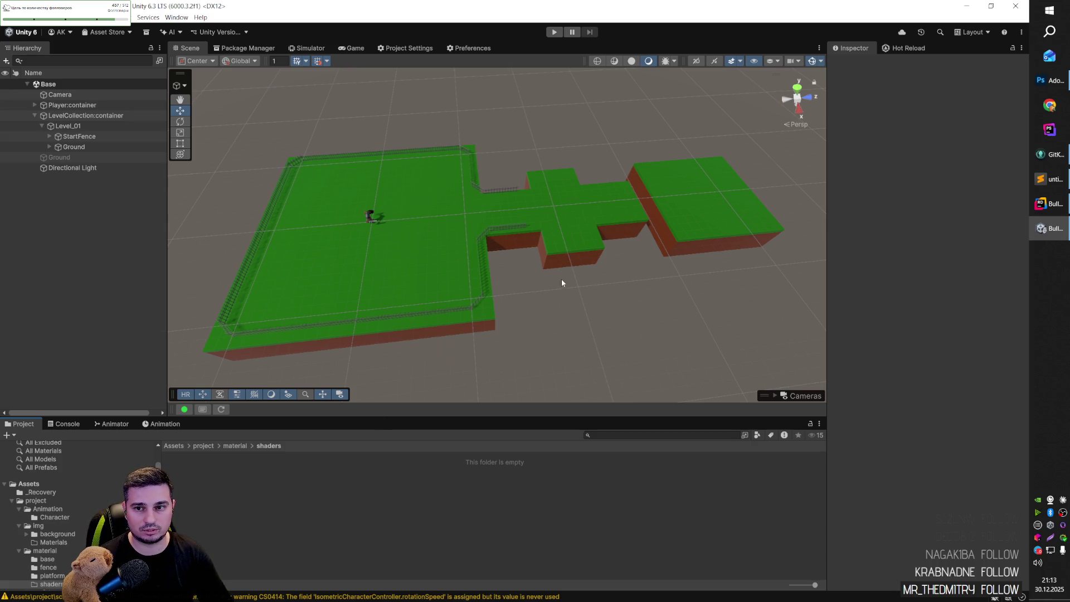
pyautogui.click(170, 32)
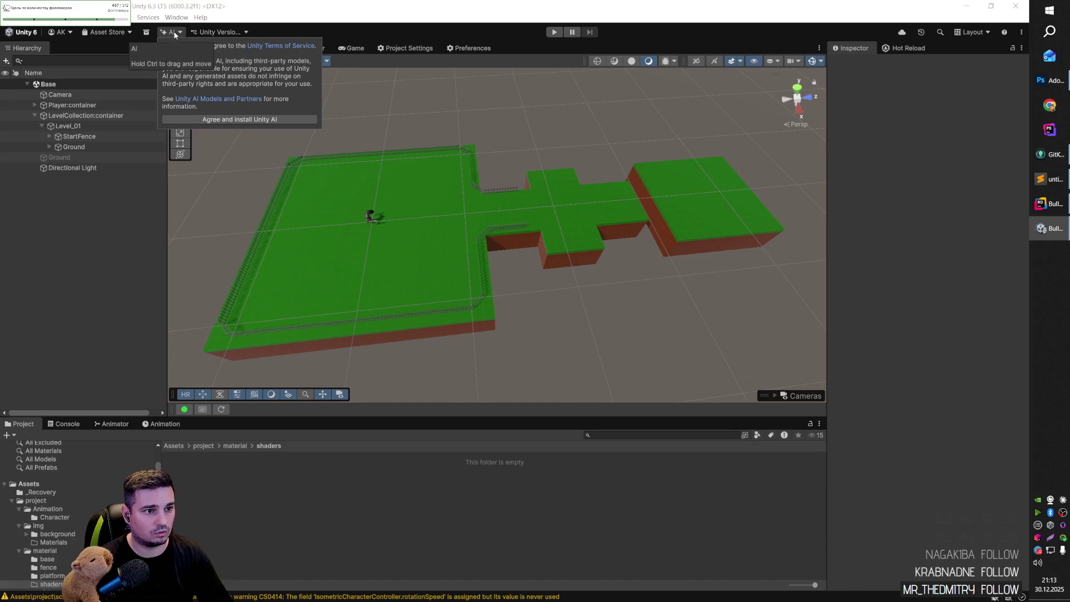
pyautogui.click(248, 118)
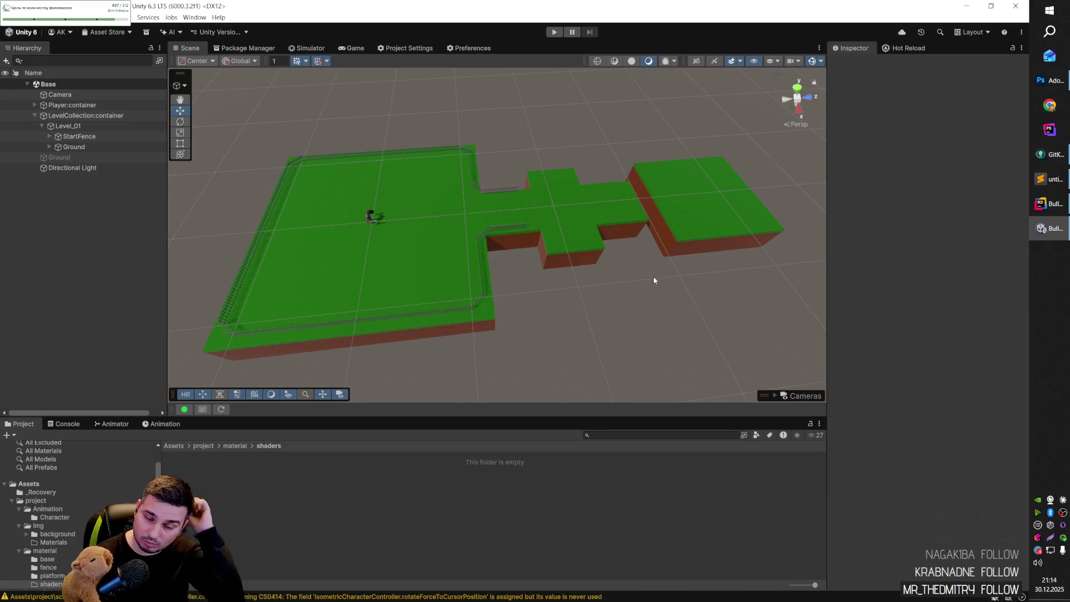
# Duplicate Cube(6x6) (1) and slide the copies along Z beyond the end of the path.
pyautogui.moveTo(649, 277); pyautogui.dragTo(599, 268)
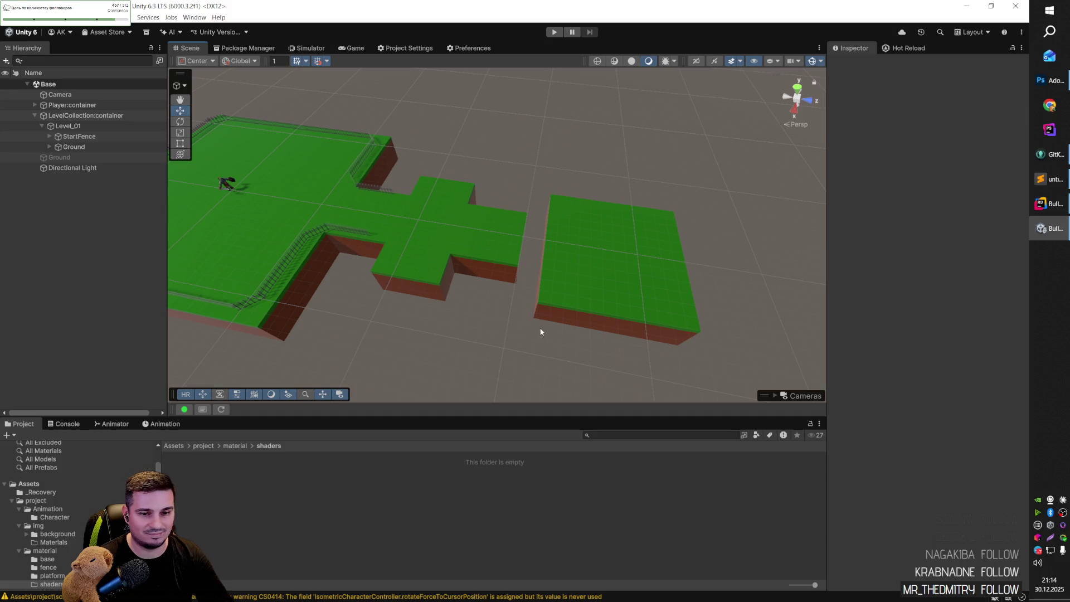
pyautogui.moveTo(502, 321)
pyautogui.mouseDown()
pyautogui.moveTo(509, 312)
pyautogui.moveTo(394, 265)
pyautogui.moveTo(583, 288)
pyautogui.moveTo(437, 269)
pyautogui.moveTo(483, 296)
pyautogui.moveTo(520, 301)
pyautogui.moveTo(458, 289)
pyautogui.moveTo(460, 254)
pyautogui.mouseUp()
pyautogui.click(454, 237)
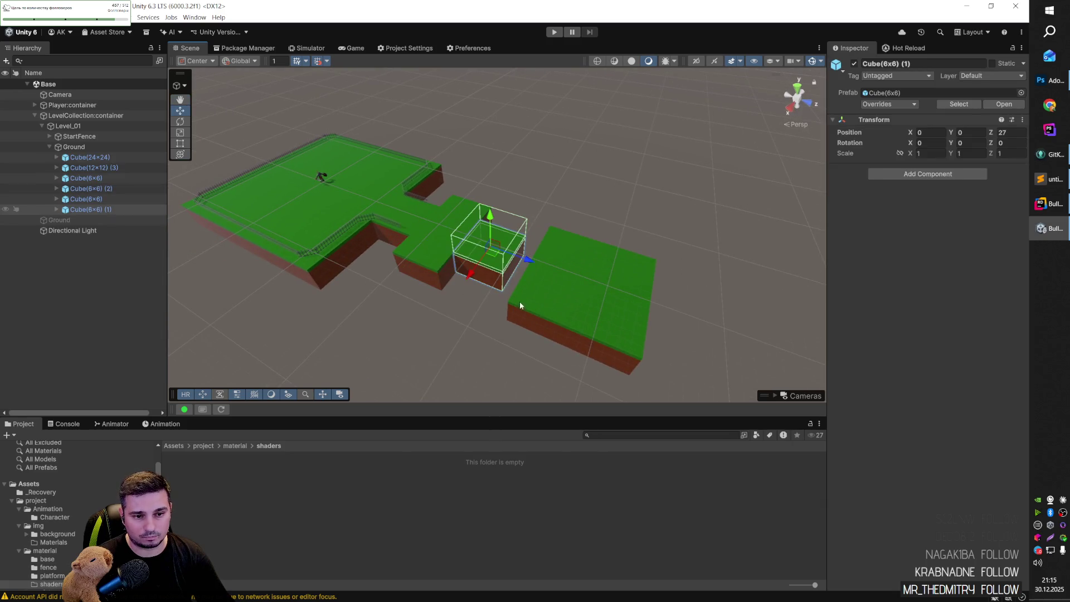
pyautogui.hotkey('ctrl', 'd')
pyautogui.moveTo(518, 259)
pyautogui.mouseDown()
pyautogui.moveTo(753, 354)
pyautogui.moveTo(747, 363)
pyautogui.moveTo(717, 360)
pyautogui.moveTo(695, 376)
pyautogui.moveTo(617, 363)
pyautogui.moveTo(616, 184)
pyautogui.moveTo(645, 327)
pyautogui.moveTo(673, 353)
pyautogui.mouseUp()
pyautogui.press('f')
pyautogui.moveTo(536, 235)
pyautogui.mouseDown()
pyautogui.moveTo(570, 242)
pyautogui.moveTo(526, 238)
pyautogui.moveTo(532, 247)
pyautogui.moveTo(640, 263)
pyautogui.moveTo(487, 191)
pyautogui.moveTo(641, 282)
pyautogui.moveTo(518, 211)
pyautogui.moveTo(563, 215)
pyautogui.mouseUp()
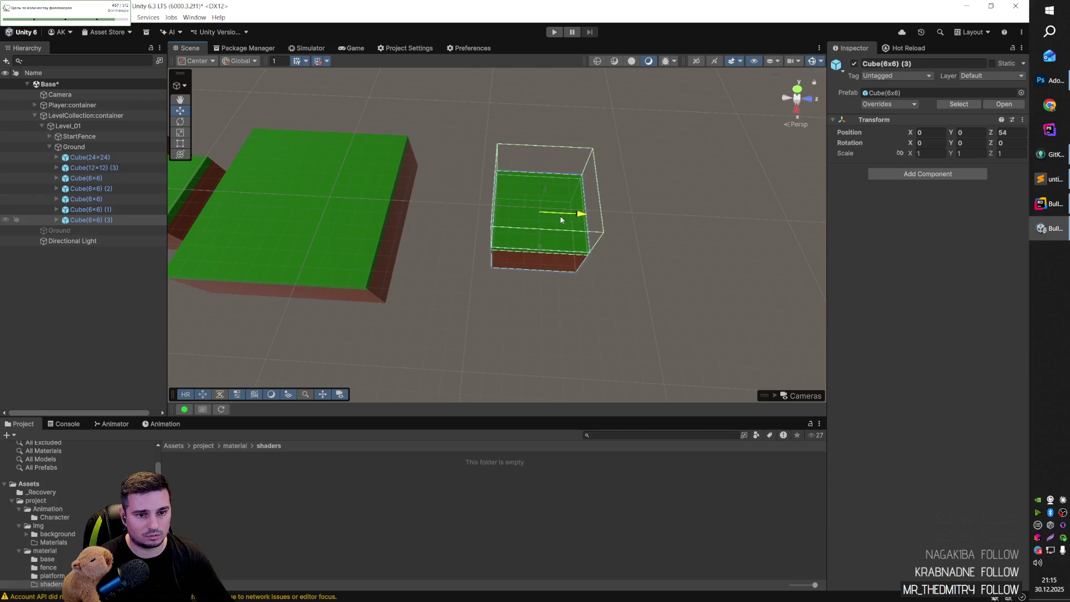
pyautogui.hotkey('ctrl', 'z')
pyautogui.hotkey('ctrl', 'd')
pyautogui.moveTo(477, 208)
pyautogui.mouseDown()
pyautogui.moveTo(579, 218)
pyautogui.moveTo(550, 218)
pyautogui.mouseUp()
pyautogui.click(480, 305)
pyautogui.moveTo(480, 305)
pyautogui.mouseDown()
pyautogui.moveTo(478, 232)
pyautogui.moveTo(569, 275)
pyautogui.moveTo(564, 294)
pyautogui.moveTo(595, 242)
pyautogui.moveTo(635, 227)
pyautogui.moveTo(603, 250)
pyautogui.moveTo(456, 294)
pyautogui.moveTo(569, 291)
pyautogui.moveTo(513, 274)
pyautogui.moveTo(524, 249)
pyautogui.moveTo(431, 251)
pyautogui.moveTo(651, 260)
pyautogui.mouseUp()
# Duplicate one more cube, then delete the extra copies Cube(6x6) (4), (5) and (3).
pyautogui.click(467, 284)
pyautogui.hotkey('ctrl', 'd')
pyautogui.hotkey('ctrl', 'd')
pyautogui.click(632, 330)
pyautogui.click(651, 259)
pyautogui.press('Delete')
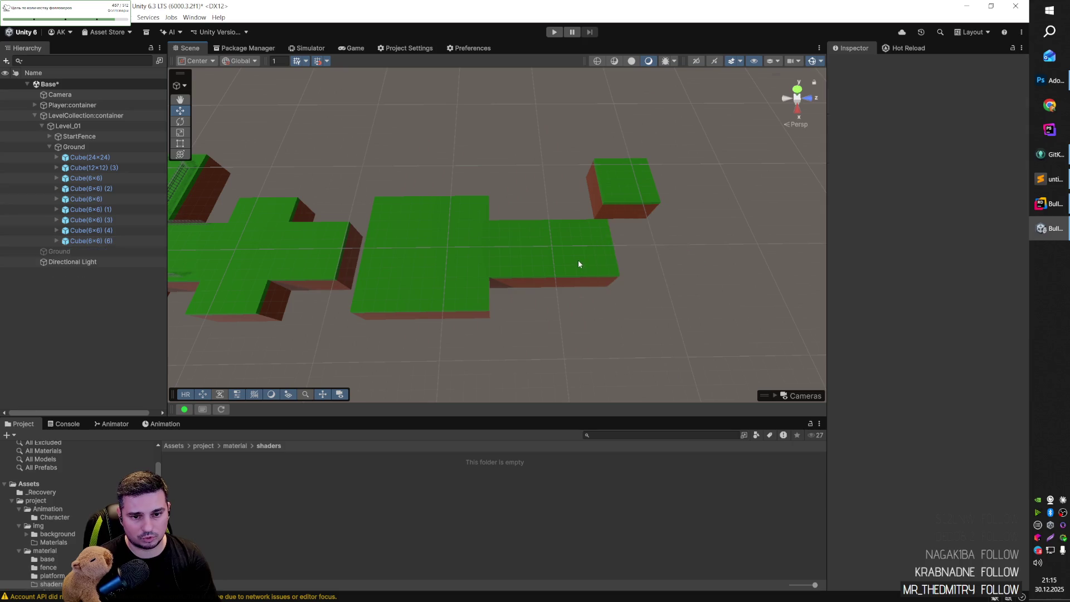
pyautogui.click(577, 260)
pyautogui.press('Delete')
pyautogui.click(530, 260)
pyautogui.press('Delete')
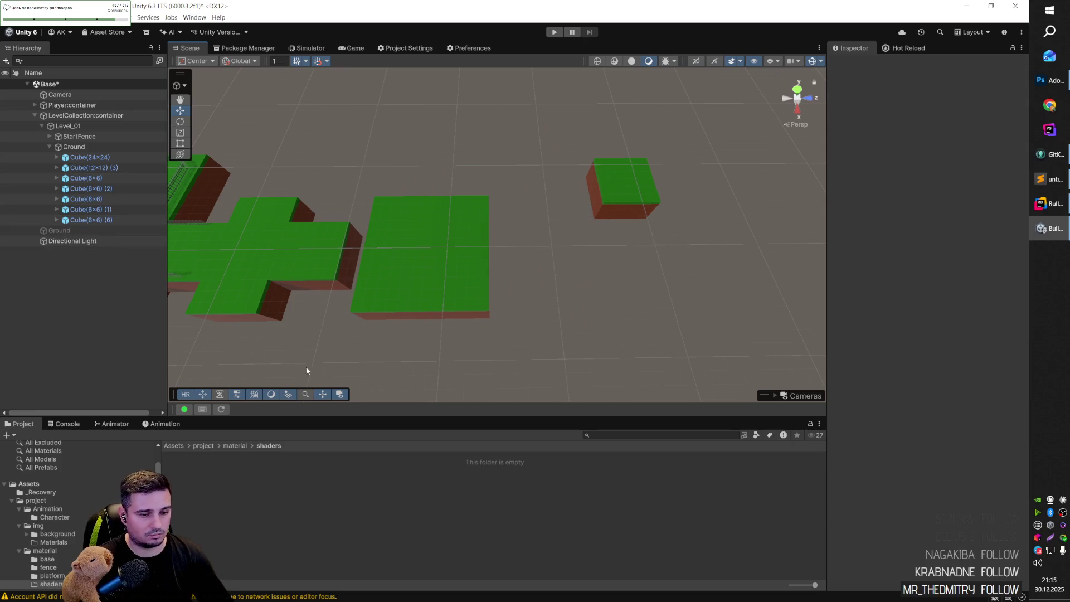
pyautogui.click(204, 446)
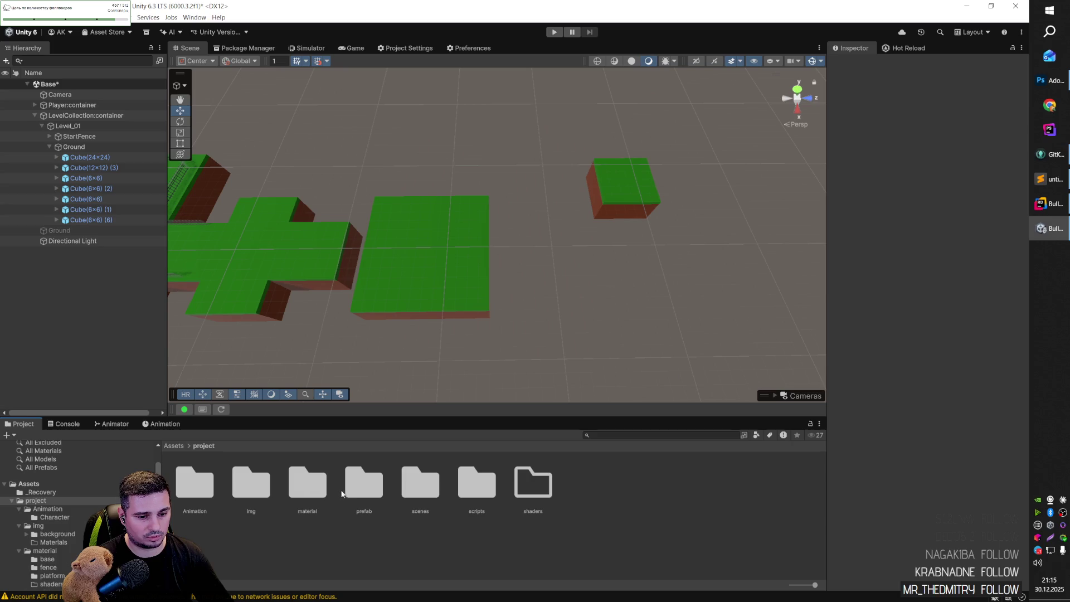
# Place a Cube(4x12) platform from prefab/platform under Ground and set its Y position to 0.
pyautogui.doubleClick(358, 489)
pyautogui.doubleClick(255, 484)
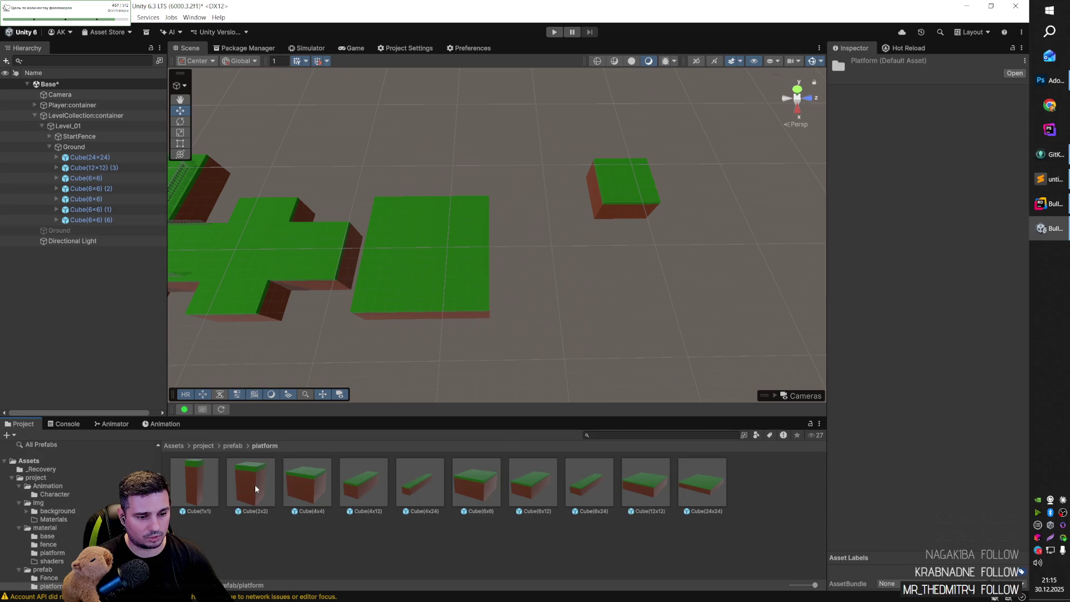
pyautogui.moveTo(384, 486)
pyautogui.mouseDown()
pyautogui.moveTo(568, 282)
pyautogui.moveTo(610, 249)
pyautogui.moveTo(647, 253)
pyautogui.mouseUp()
pyautogui.click(969, 133)
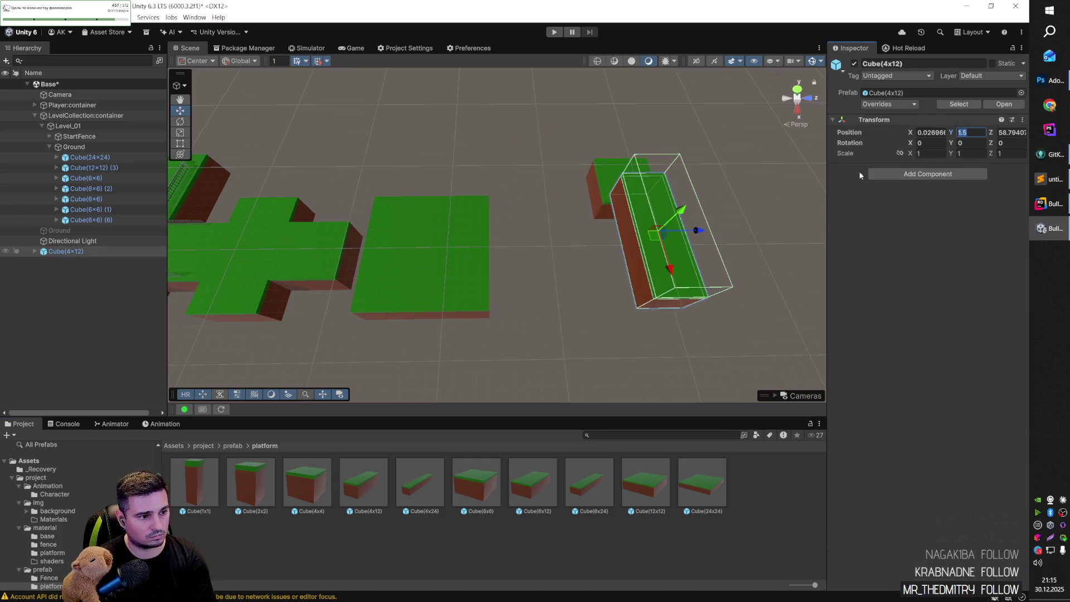
pyautogui.moveTo(71, 251); pyautogui.dragTo(115, 224)
pyautogui.click(969, 132)
pyautogui.write('0')
pyautogui.moveTo(691, 263)
pyautogui.mouseDown()
pyautogui.moveTo(700, 275)
pyautogui.moveTo(685, 289)
pyautogui.moveTo(698, 296)
pyautogui.mouseUp()
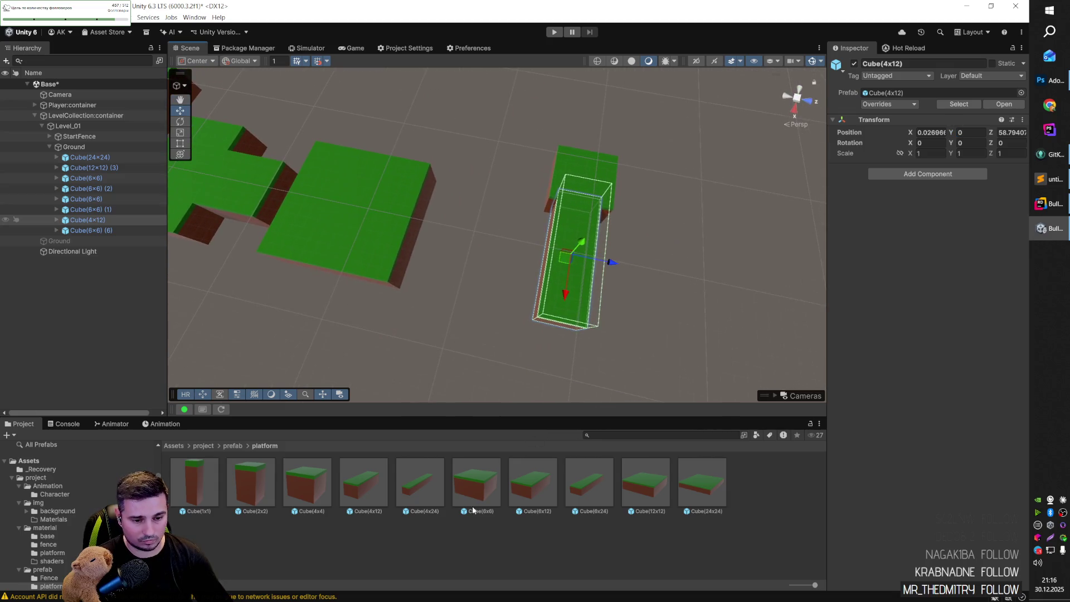
# Add a Cube(6x24) platform under Ground, then undo and redo the recent platform additions.
pyautogui.moveTo(596, 492)
pyautogui.mouseDown()
pyautogui.moveTo(492, 279)
pyautogui.moveTo(494, 258)
pyautogui.mouseUp()
pyautogui.click(121, 264)
pyautogui.moveTo(125, 222); pyautogui.dragTo(124, 219)
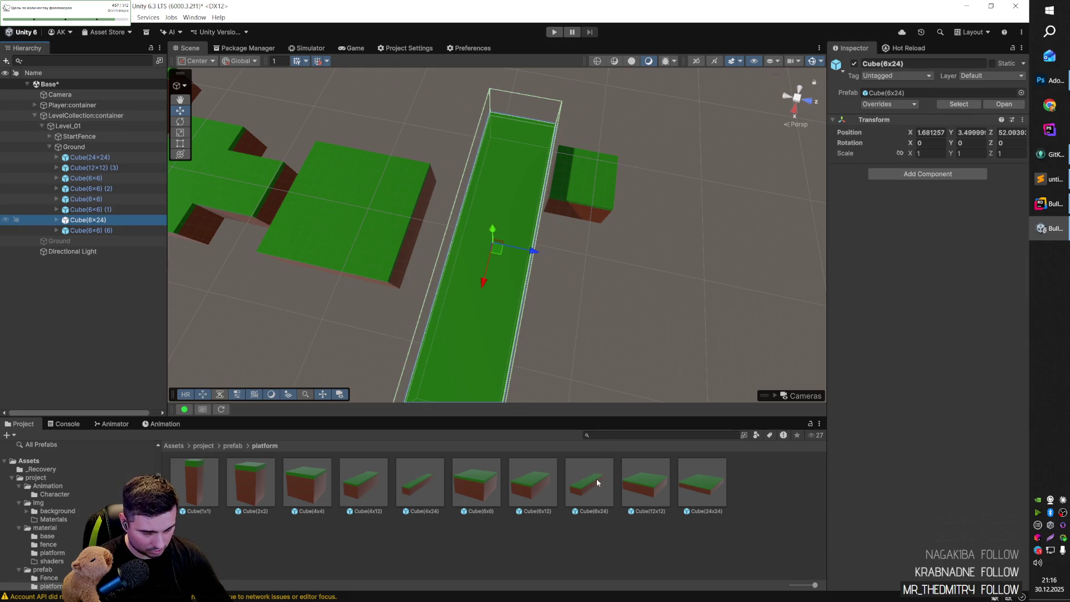
pyautogui.moveTo(599, 488)
pyautogui.mouseDown()
pyautogui.moveTo(574, 488)
pyautogui.moveTo(564, 365)
pyautogui.moveTo(597, 295)
pyautogui.mouseUp()
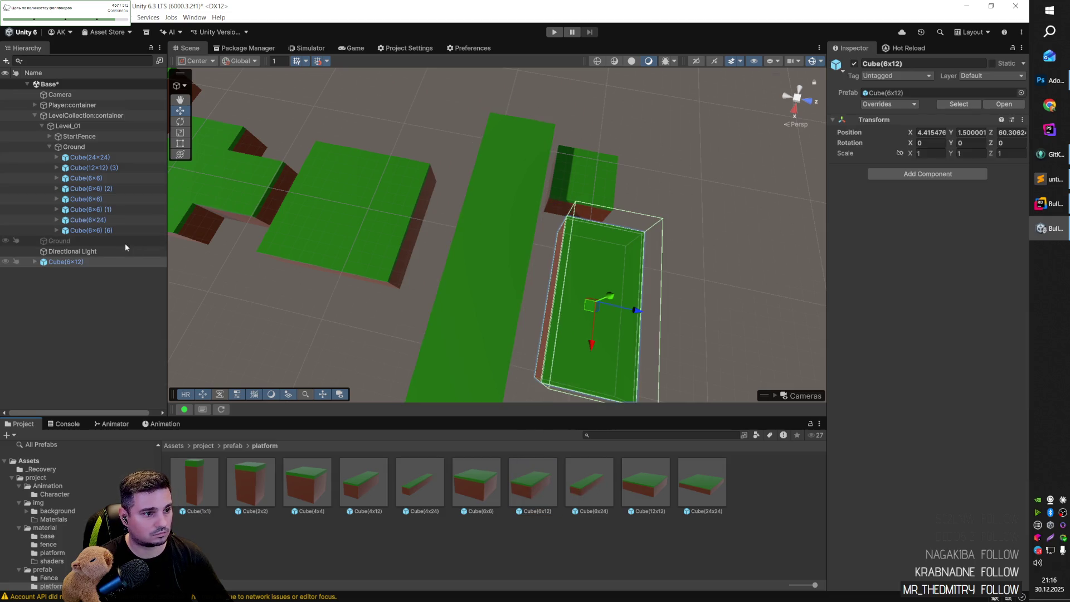
pyautogui.moveTo(122, 224); pyautogui.dragTo(123, 224)
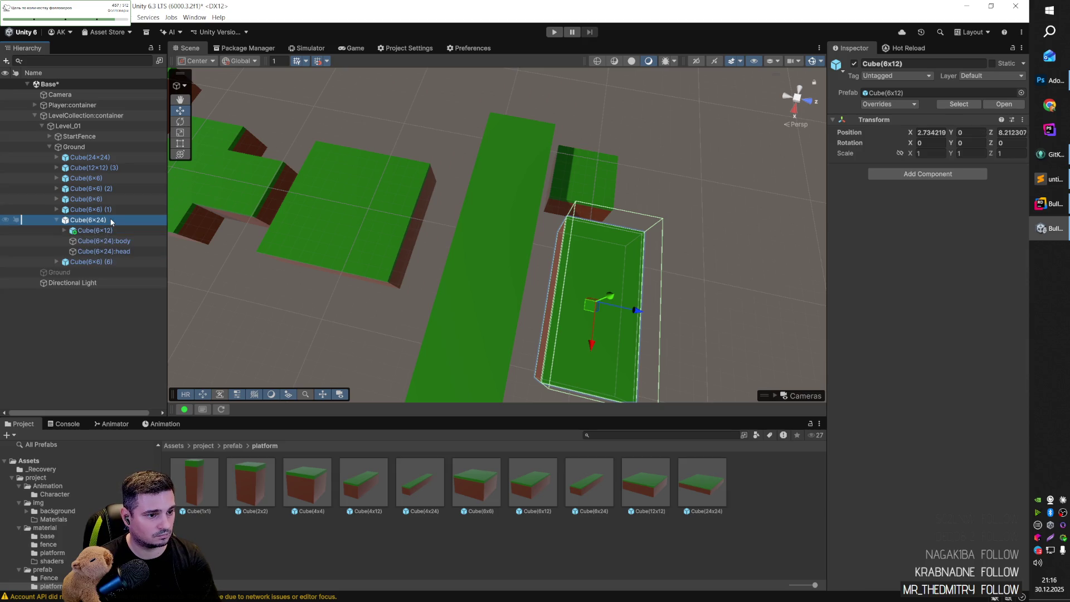
pyautogui.hotkey('ctrl', 'z')
pyautogui.hotkey('ctrl', 'z')
pyautogui.hotkey('ctrl', 'z')
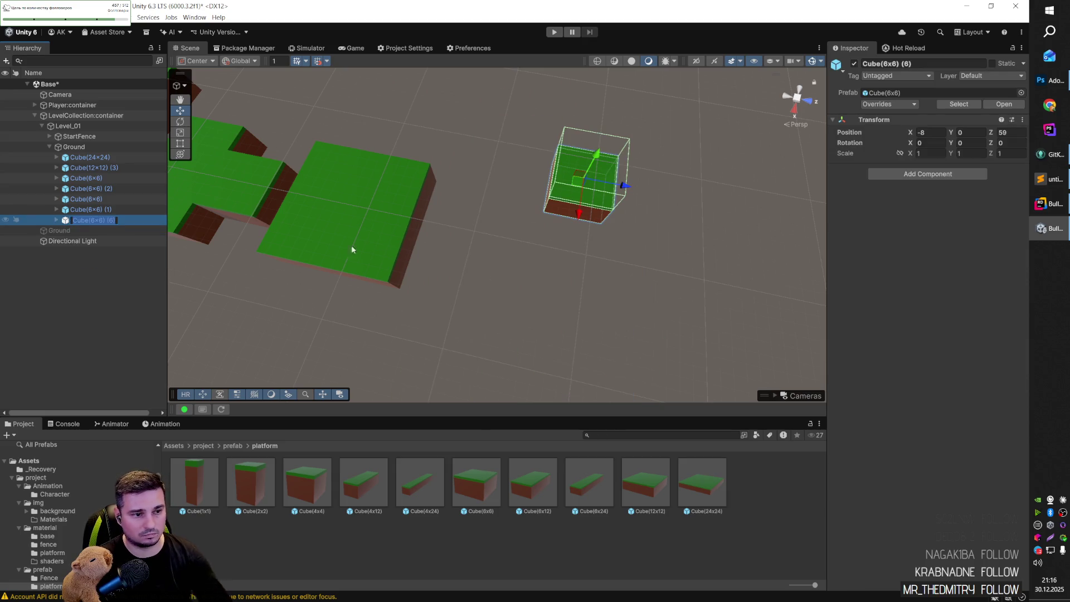
pyautogui.hotkey('ctrl', 'z')
pyautogui.hotkey('ctrl', 'y')
pyautogui.hotkey('ctrl', 'y')
pyautogui.hotkey('ctrl', 'y')
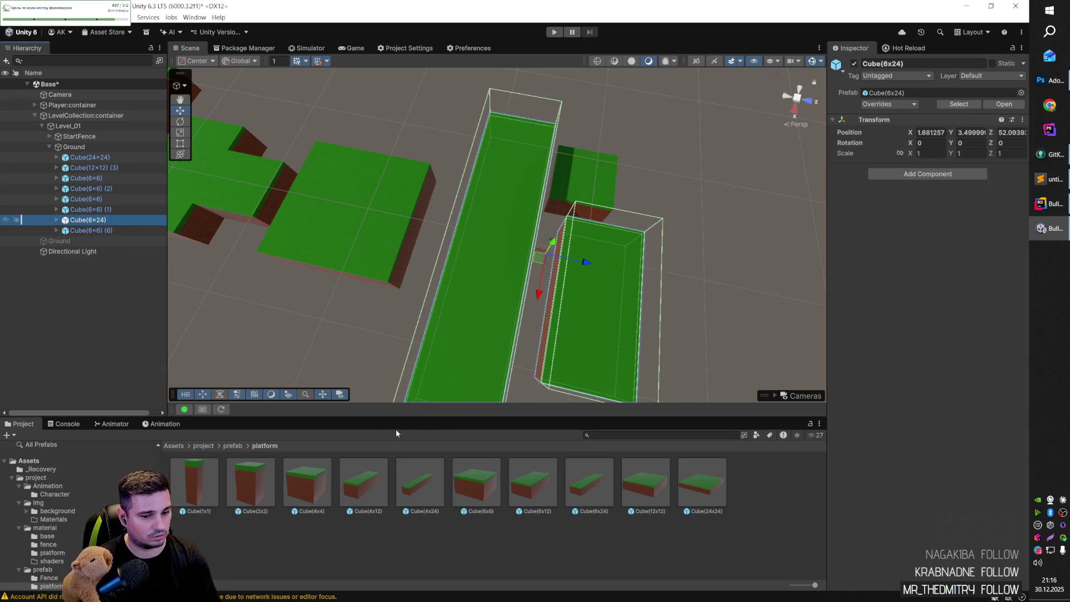
# Add Cube(6x12) under Ground, delete the Cube(6x24) strip, rotate it 90° on Y and move it to Z 50.
pyautogui.moveTo(540, 486)
pyautogui.mouseDown()
pyautogui.moveTo(548, 312)
pyautogui.moveTo(627, 304)
pyautogui.moveTo(102, 246)
pyautogui.moveTo(102, 222)
pyautogui.mouseUp()
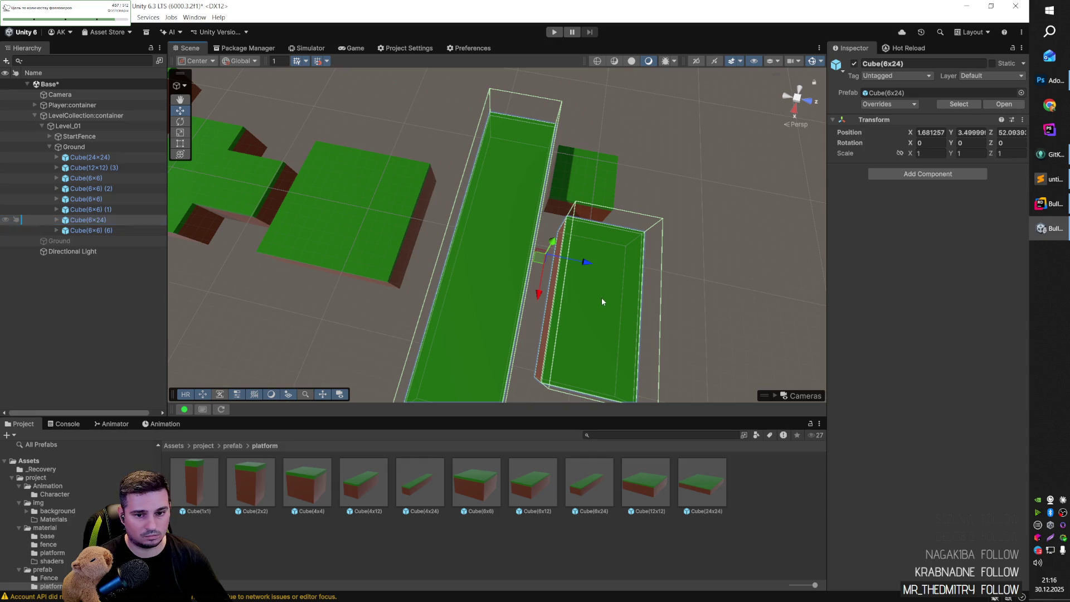
pyautogui.moveTo(602, 301); pyautogui.dragTo(598, 304)
pyautogui.moveTo(98, 230); pyautogui.dragTo(98, 216)
pyautogui.click(102, 231)
pyautogui.press('Delete')
pyautogui.click(102, 221)
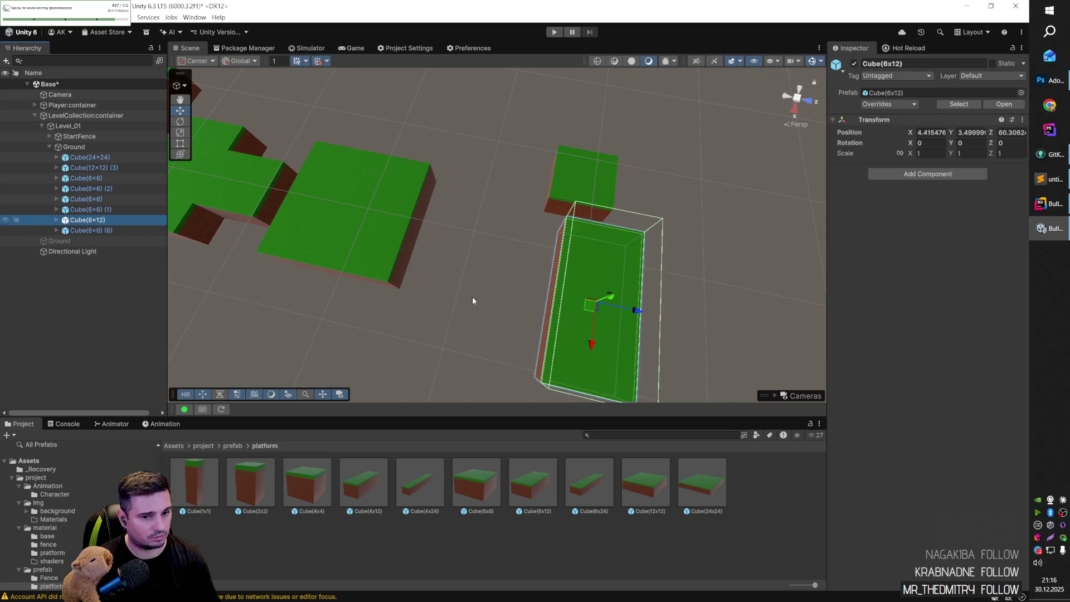
pyautogui.click(970, 132)
pyautogui.write('0')
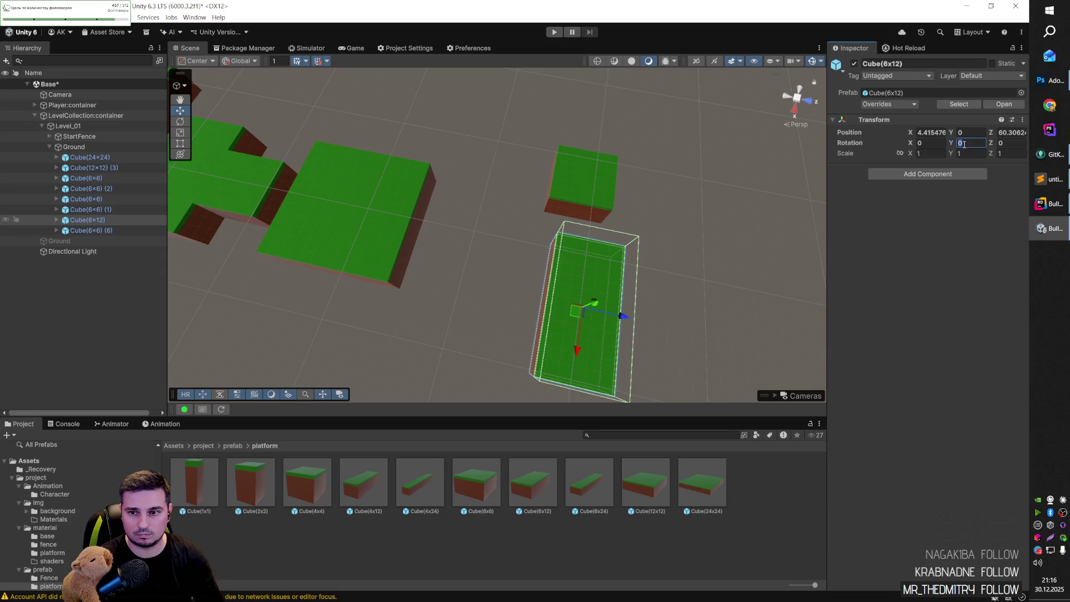
pyautogui.write('90')
pyautogui.moveTo(577, 315)
pyautogui.mouseDown()
pyautogui.moveTo(471, 246)
pyautogui.moveTo(596, 239)
pyautogui.moveTo(453, 212)
pyautogui.moveTo(437, 234)
pyautogui.moveTo(629, 204)
pyautogui.moveTo(552, 207)
pyautogui.moveTo(503, 266)
pyautogui.mouseUp()
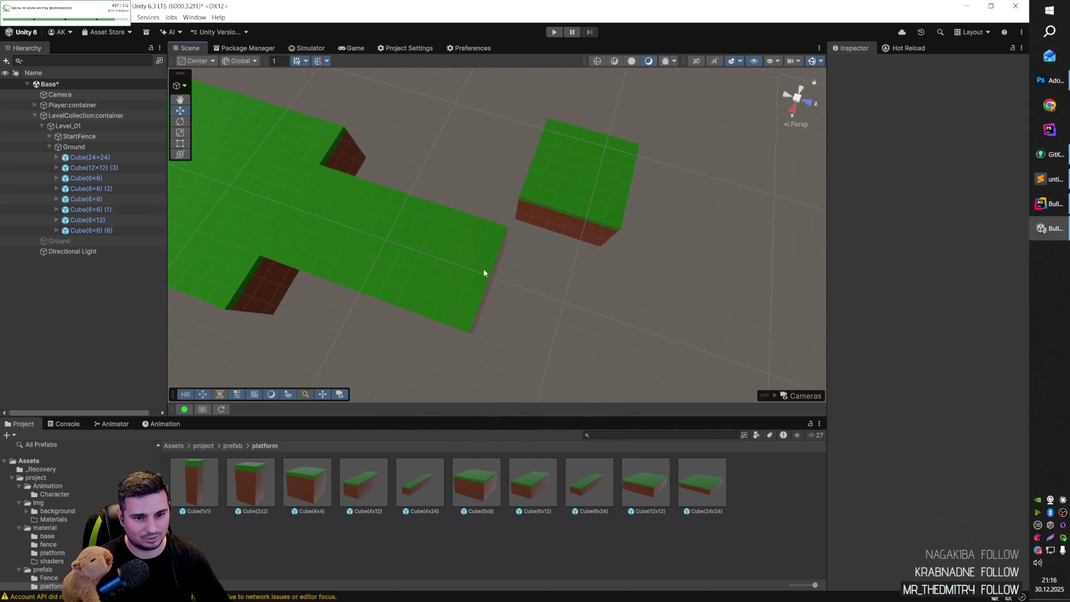
# Duplicate the lone Cube(6x6) (6) block and nudge the square platform toward the path.
pyautogui.click(498, 263)
pyautogui.click(585, 200)
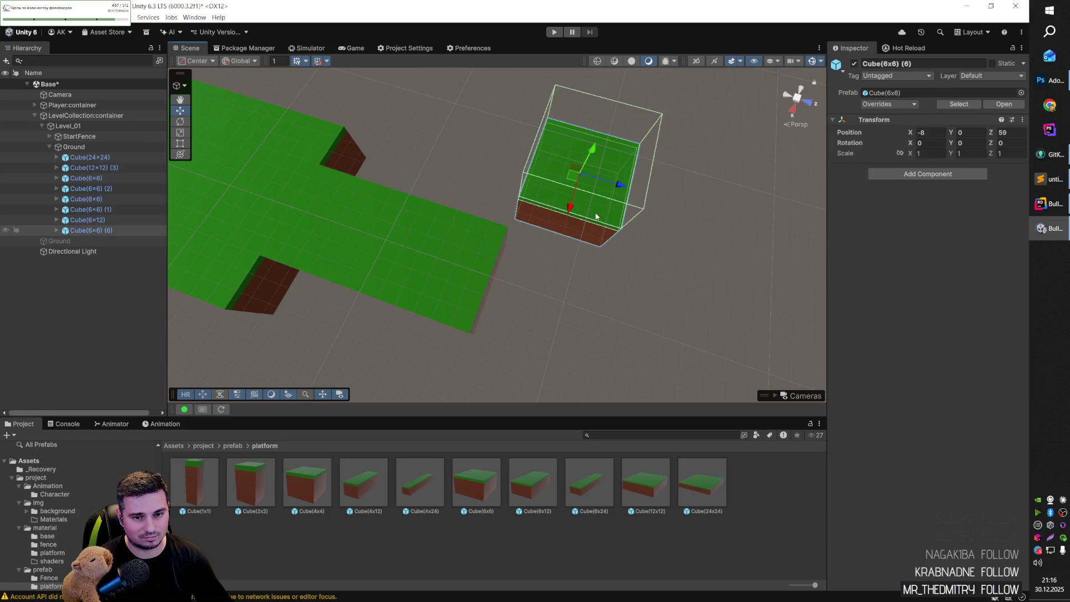
pyautogui.hotkey('ctrl', 'd')
pyautogui.moveTo(571, 203); pyautogui.dragTo(540, 321)
pyautogui.moveTo(697, 293)
pyautogui.mouseDown()
pyautogui.moveTo(496, 249)
pyautogui.moveTo(535, 279)
pyautogui.mouseUp()
pyautogui.click(558, 302)
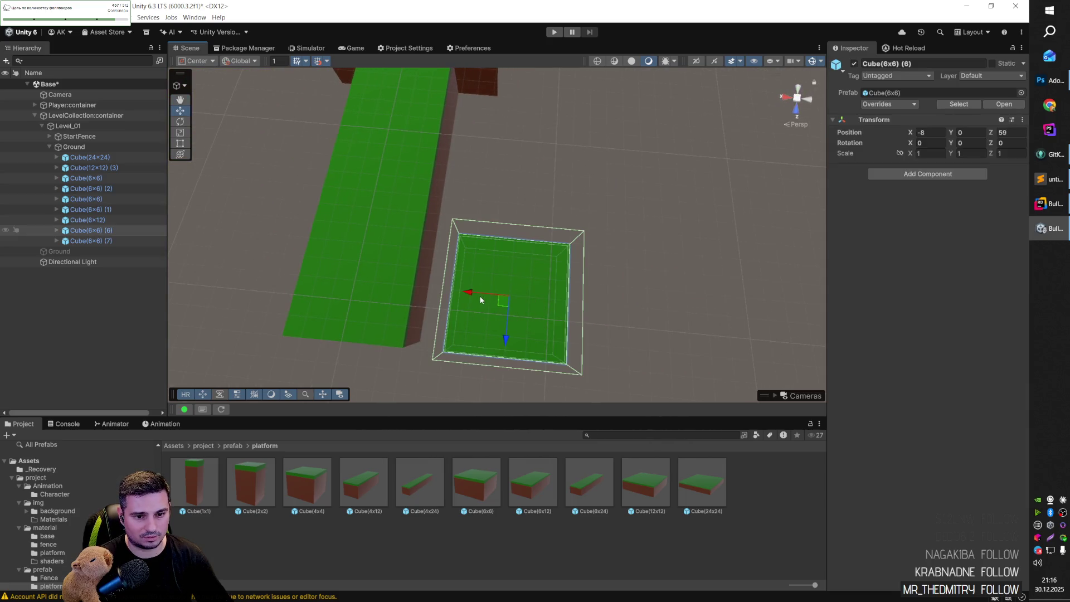
pyautogui.moveTo(481, 300); pyautogui.dragTo(493, 296)
pyautogui.click(546, 178)
pyautogui.moveTo(546, 178)
pyautogui.mouseDown()
pyautogui.moveTo(428, 234)
pyautogui.moveTo(496, 193)
pyautogui.moveTo(490, 210)
pyautogui.moveTo(530, 221)
pyautogui.moveTo(599, 210)
pyautogui.moveTo(633, 186)
pyautogui.moveTo(406, 232)
pyautogui.moveTo(375, 272)
pyautogui.mouseUp()
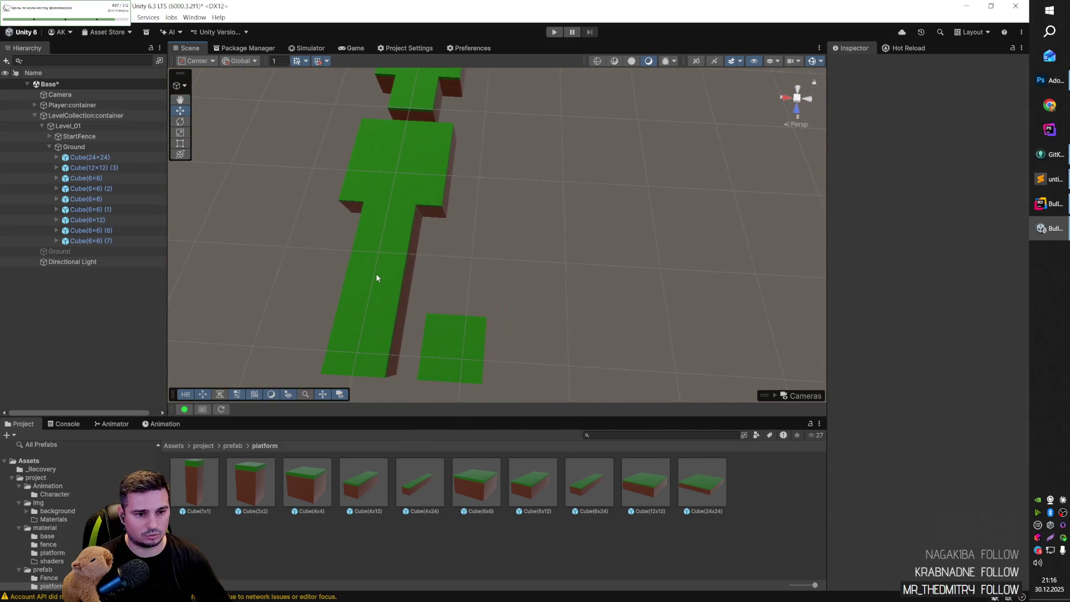
# Duplicate Cube(6x12), set its rotation Y to 0, move it along the path and delete the square platform.
pyautogui.click(375, 272)
pyautogui.hotkey('ctrl', 'd')
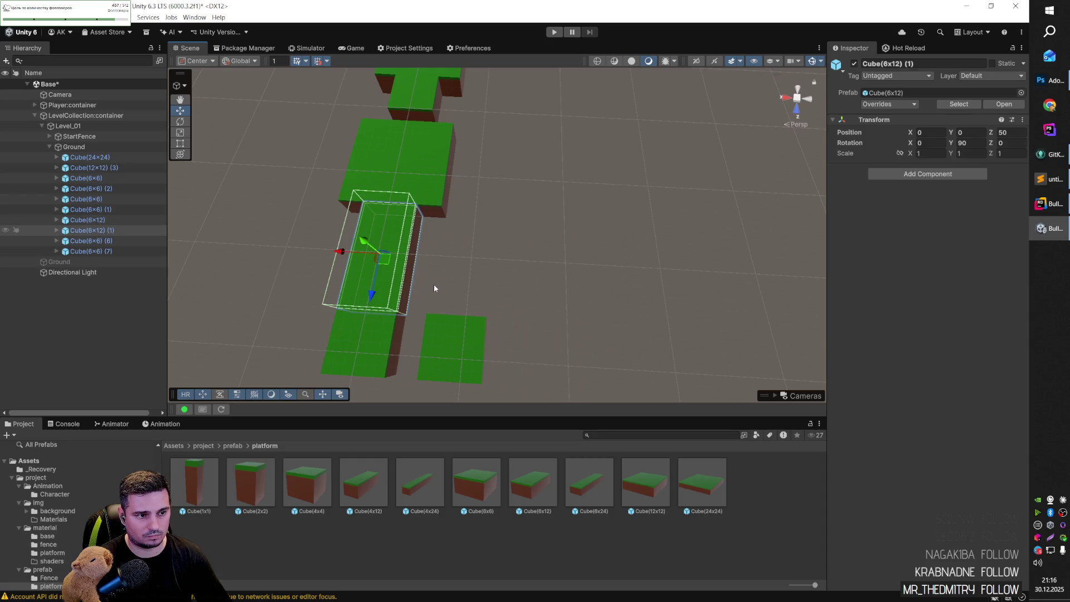
pyautogui.moveTo(384, 260)
pyautogui.mouseDown()
pyautogui.moveTo(538, 315)
pyautogui.moveTo(522, 328)
pyautogui.mouseUp()
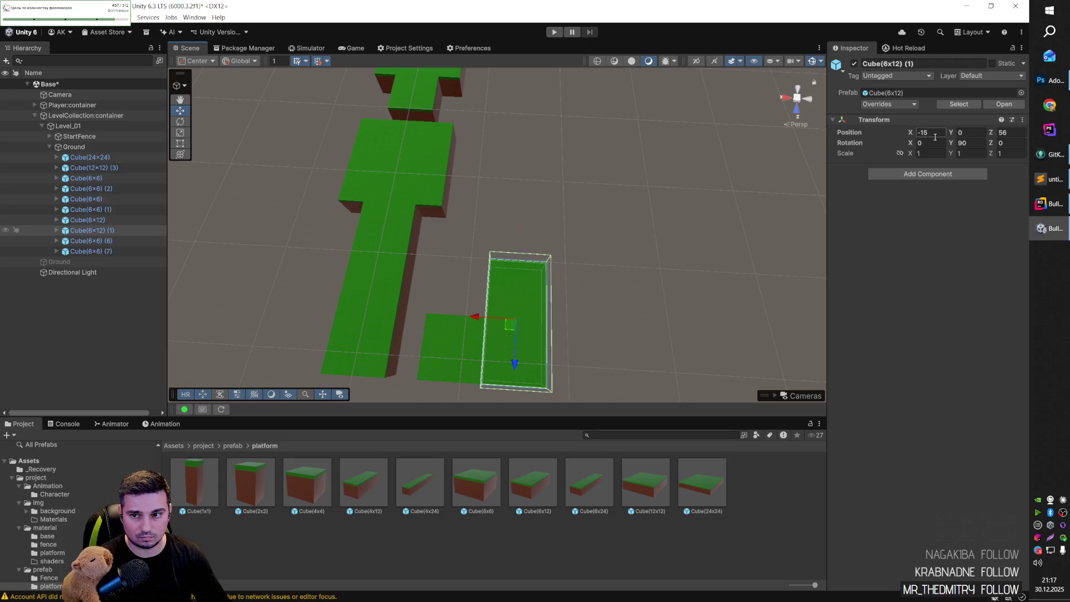
pyautogui.write('0')
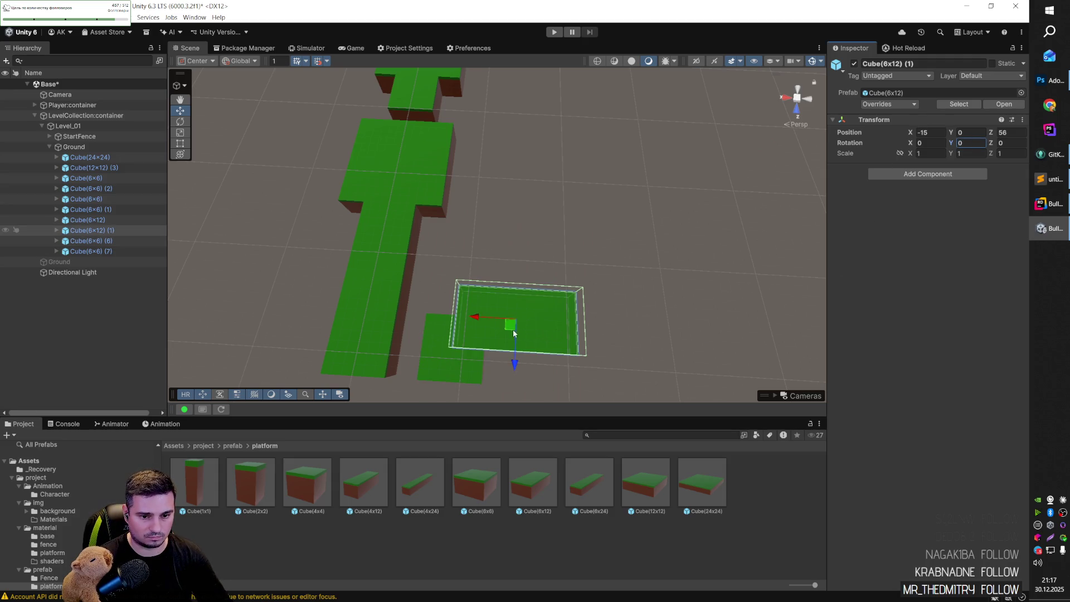
pyautogui.moveTo(513, 330)
pyautogui.mouseDown()
pyautogui.moveTo(505, 366)
pyautogui.moveTo(461, 356)
pyautogui.mouseUp()
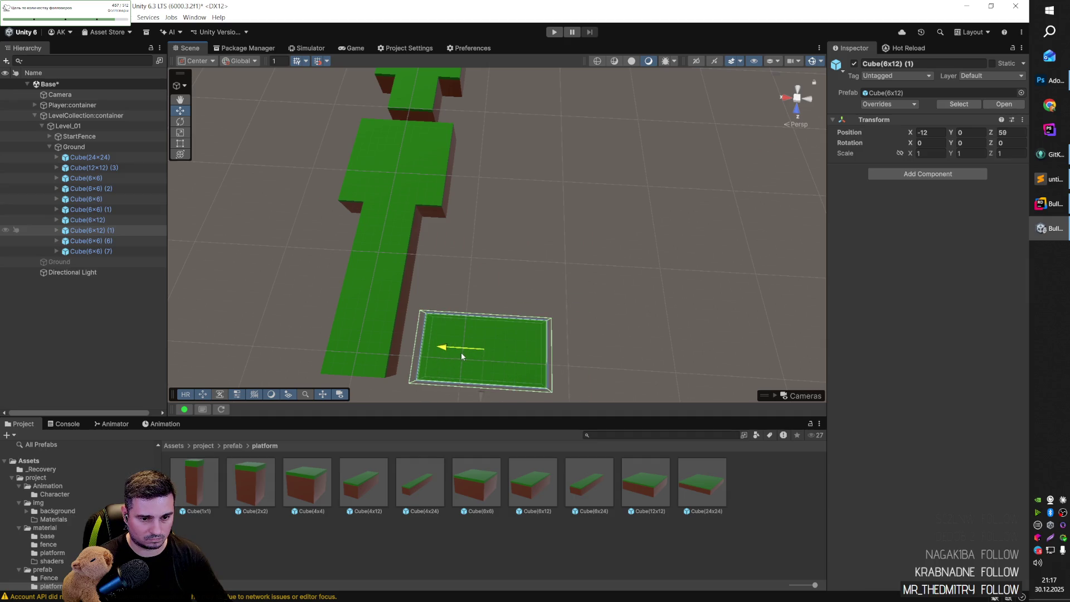
pyautogui.click(452, 377)
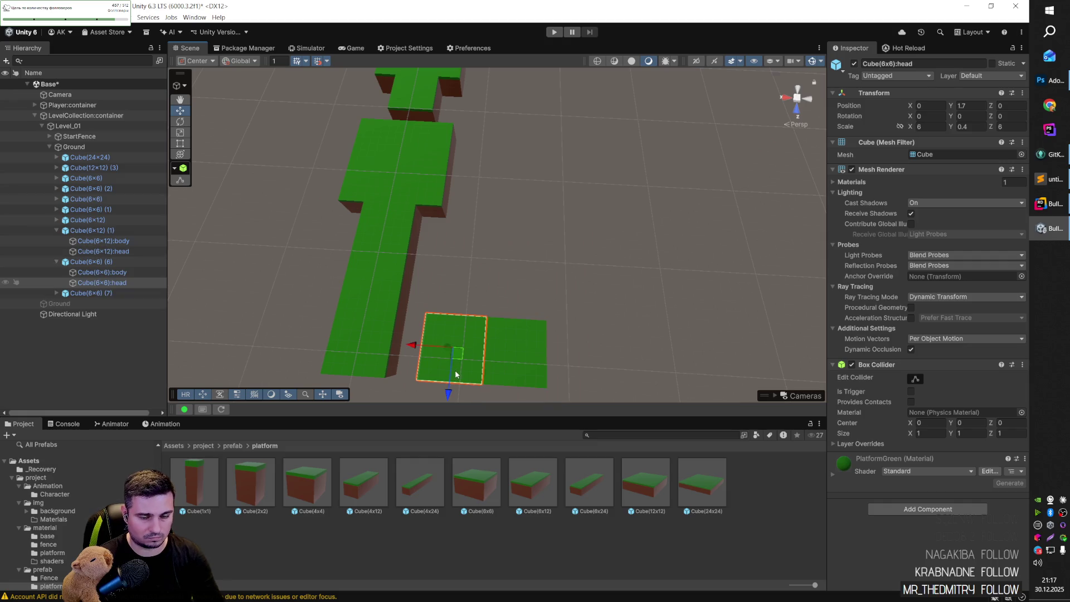
pyautogui.click(101, 262)
pyautogui.press('Delete')
pyautogui.click(495, 349)
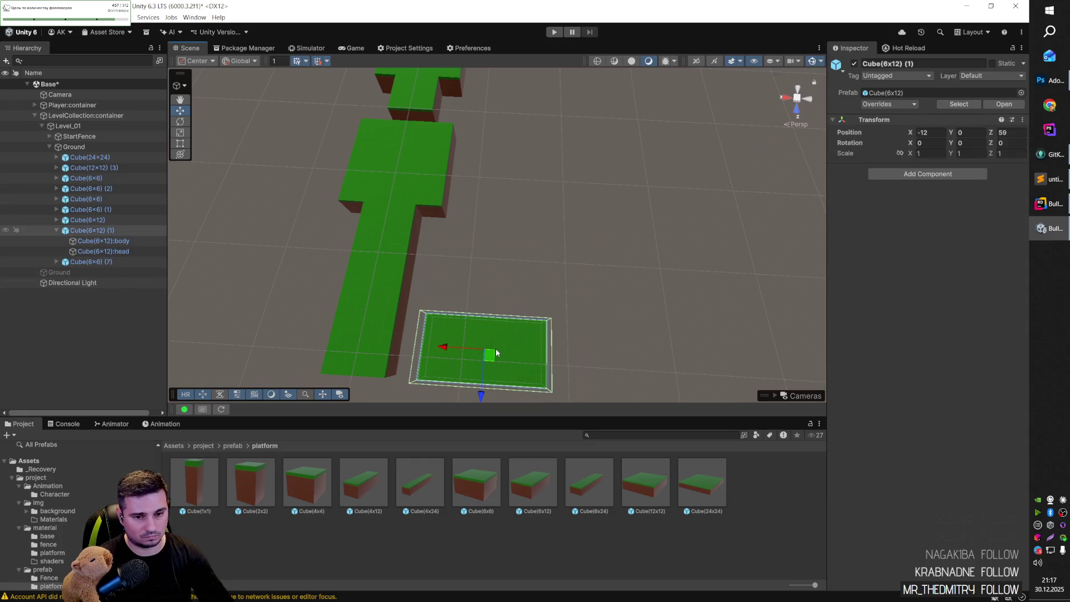
pyautogui.moveTo(502, 357)
pyautogui.mouseDown()
pyautogui.moveTo(546, 298)
pyautogui.moveTo(553, 309)
pyautogui.mouseUp()
# Duplicate the new 6x12 platform copy again and slide it to the right.
pyautogui.click(553, 312)
pyautogui.moveTo(690, 351)
pyautogui.mouseDown()
pyautogui.moveTo(689, 375)
pyautogui.moveTo(276, 301)
pyautogui.mouseUp()
pyautogui.click(110, 229)
pyautogui.hotkey('ctrl', 'd')
pyautogui.moveTo(445, 328); pyautogui.dragTo(544, 330)
pyautogui.click(534, 248)
pyautogui.moveTo(453, 275)
pyautogui.mouseDown()
pyautogui.moveTo(513, 262)
pyautogui.moveTo(613, 275)
pyautogui.moveTo(848, 236)
pyautogui.moveTo(561, 267)
pyautogui.moveTo(647, 257)
pyautogui.moveTo(676, 298)
pyautogui.moveTo(709, 289)
pyautogui.moveTo(680, 273)
pyautogui.mouseUp()
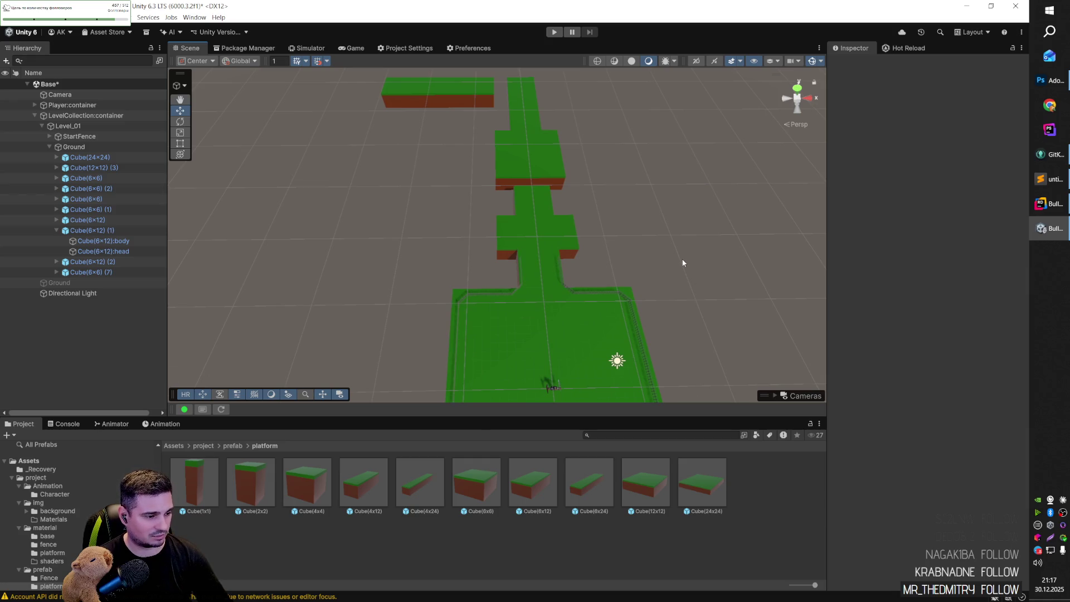
pyautogui.click(405, 48)
pyautogui.click(362, 244)
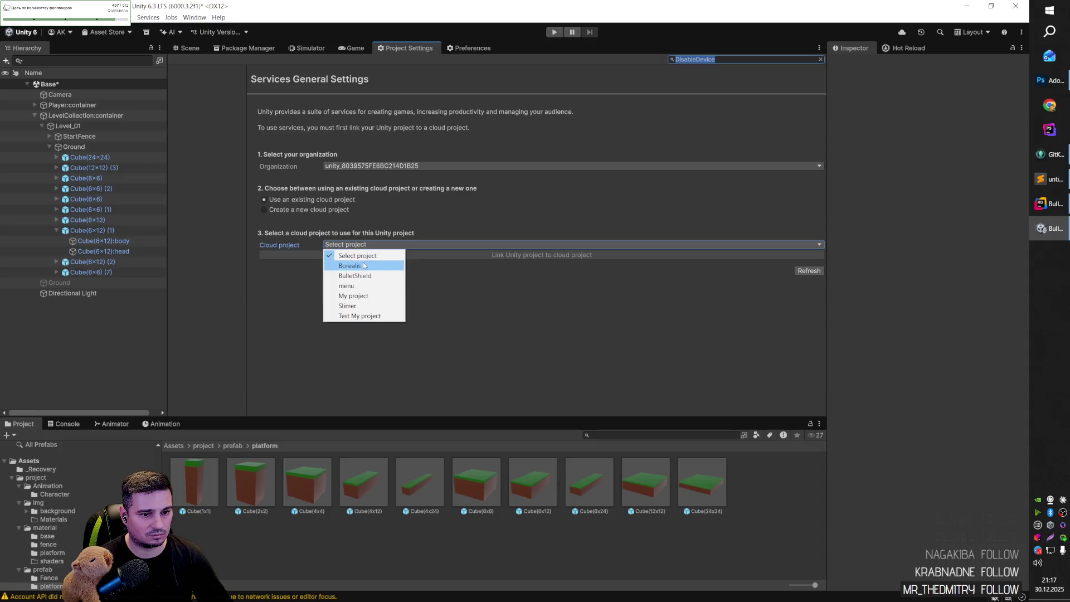
# Choose BulletShield as the cloud project, link and confirm it, then show the Game view.
pyautogui.click(365, 276)
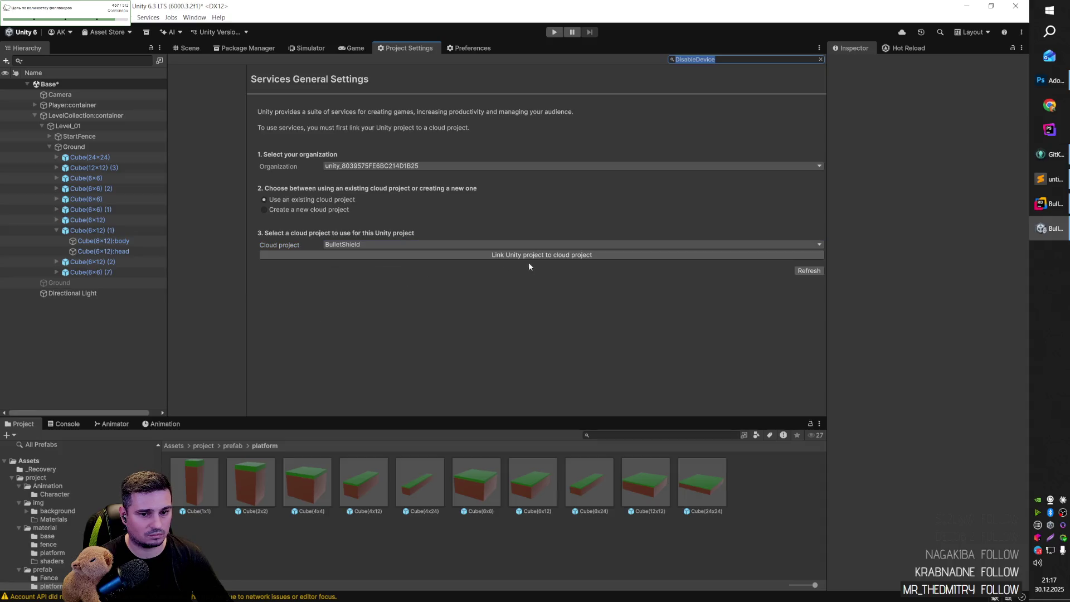
pyautogui.click(610, 255)
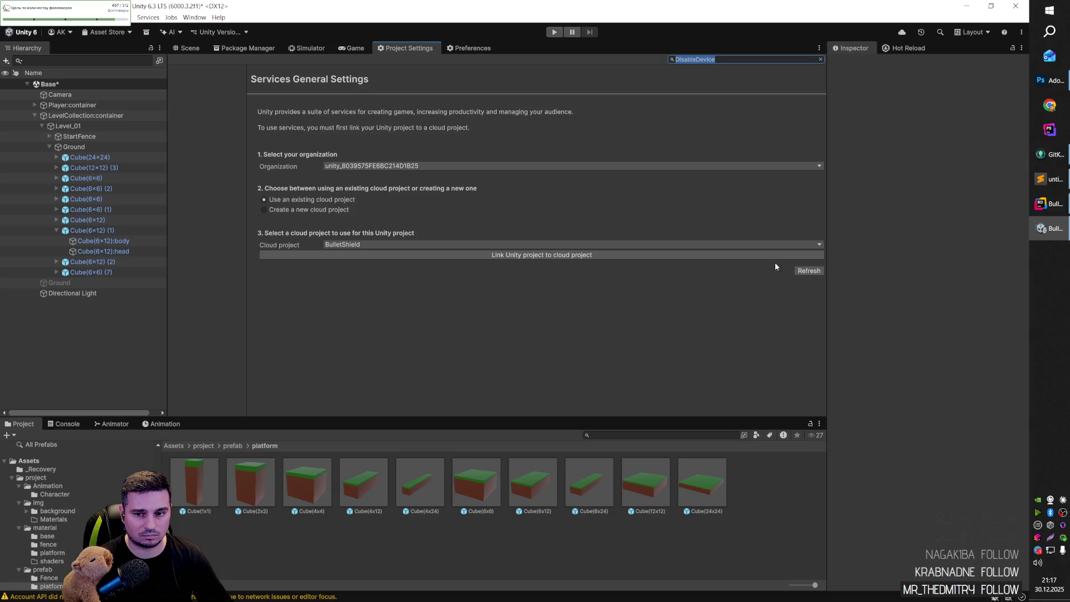
pyautogui.click(525, 321)
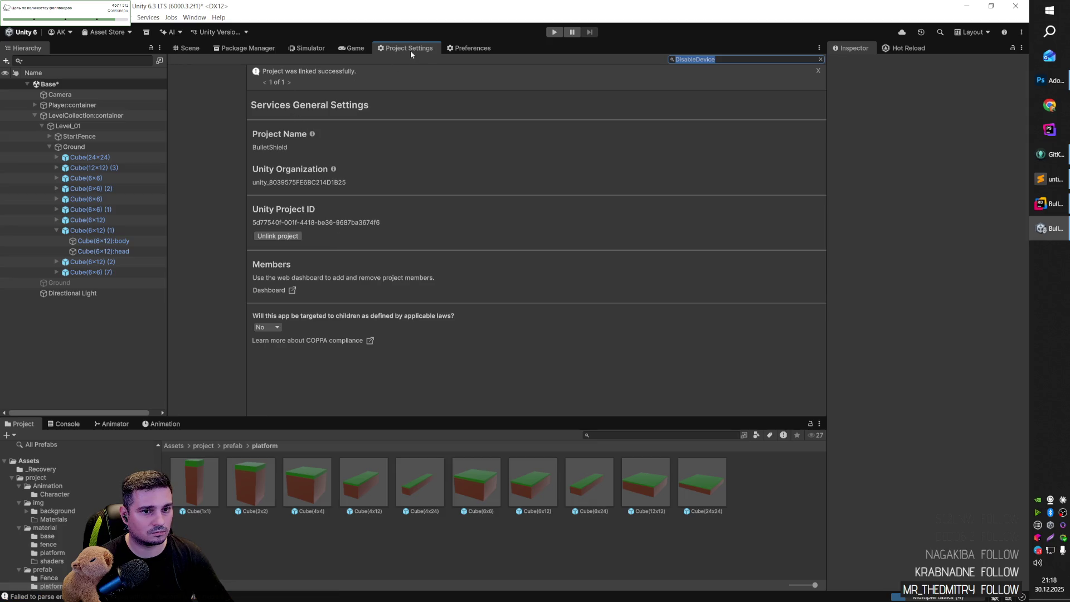
pyautogui.press('BackSpace')
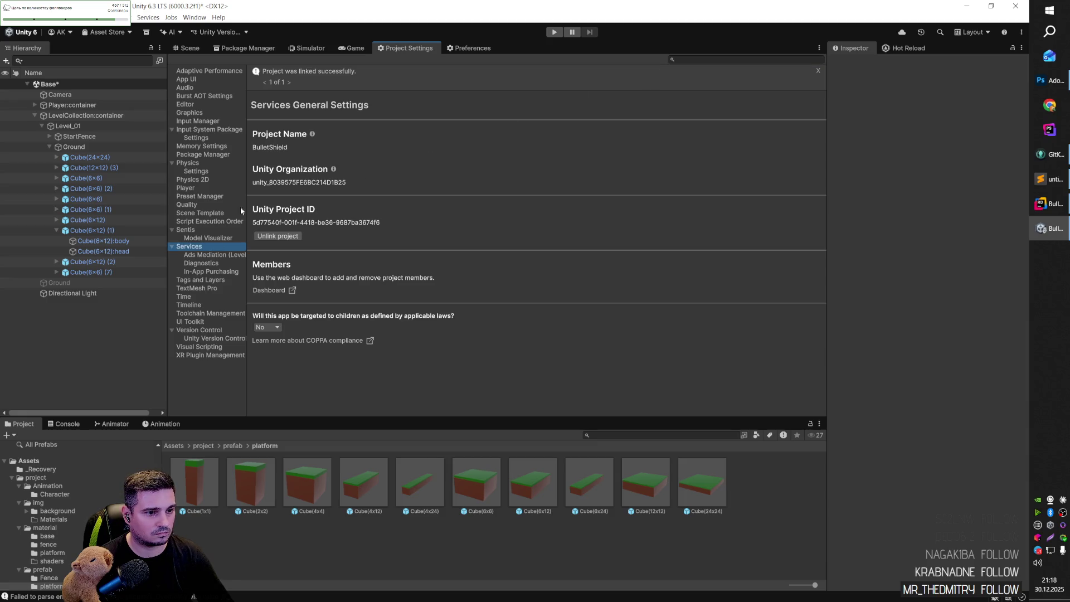
pyautogui.click(355, 49)
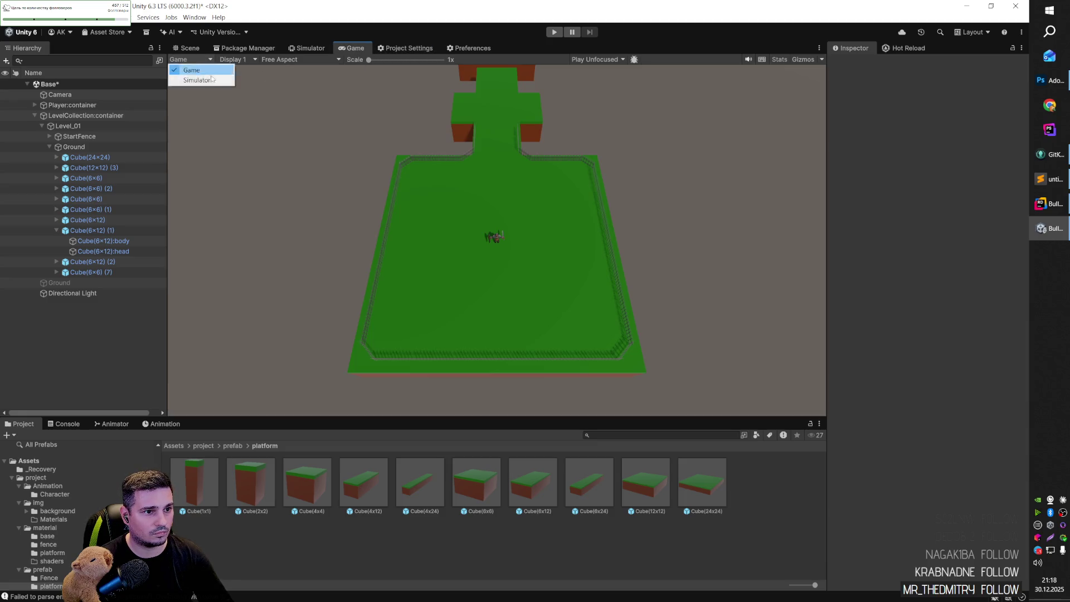
# Back in the Scene view, select StartFence and fly the camera close around the fenced ground.
pyautogui.click(190, 48)
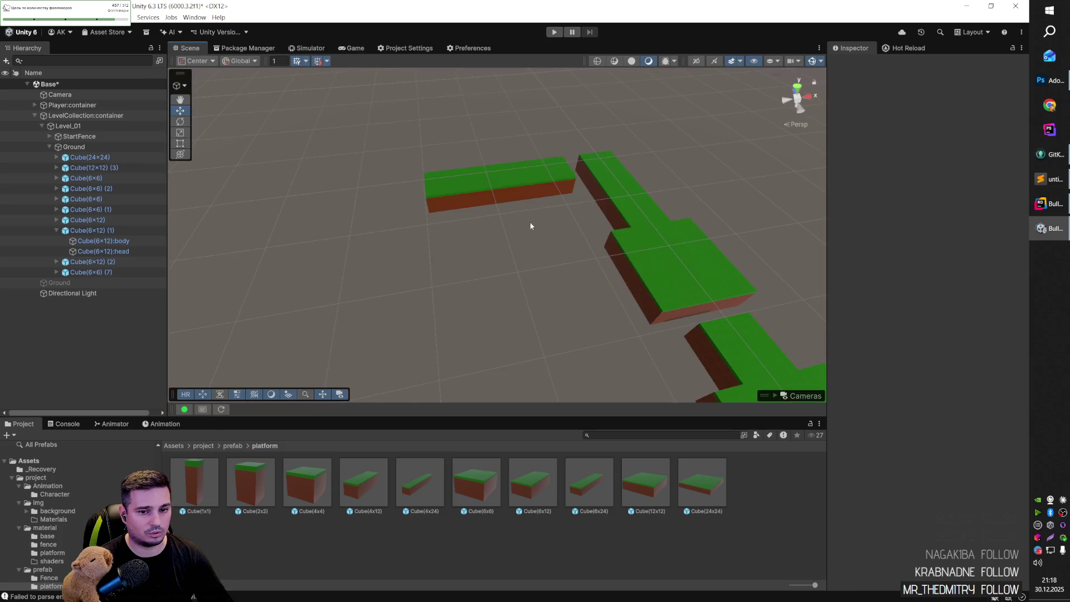
pyautogui.moveTo(503, 249)
pyautogui.mouseDown()
pyautogui.moveTo(651, 277)
pyautogui.moveTo(597, 276)
pyautogui.moveTo(370, 232)
pyautogui.moveTo(565, 260)
pyautogui.moveTo(484, 254)
pyautogui.moveTo(549, 172)
pyautogui.moveTo(621, 244)
pyautogui.moveTo(638, 231)
pyautogui.moveTo(657, 251)
pyautogui.moveTo(642, 272)
pyautogui.moveTo(656, 272)
pyautogui.moveTo(657, 311)
pyautogui.moveTo(638, 361)
pyautogui.moveTo(647, 359)
pyautogui.moveTo(641, 353)
pyautogui.mouseUp()
pyautogui.click(78, 136)
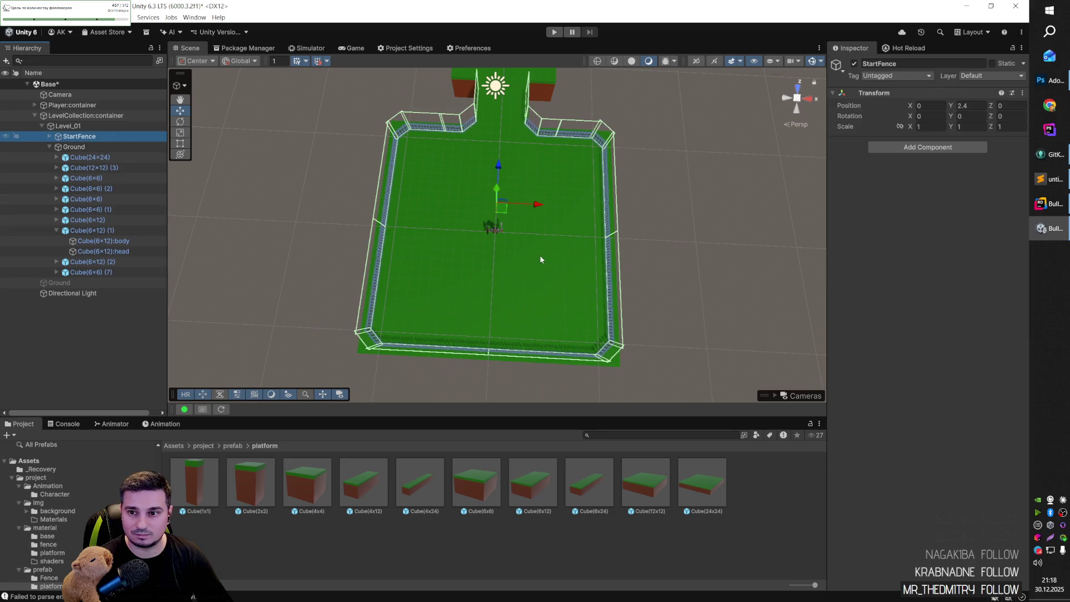
pyautogui.click(540, 257)
pyautogui.moveTo(540, 257)
pyautogui.mouseDown()
pyautogui.moveTo(439, 168)
pyautogui.moveTo(710, 288)
pyautogui.moveTo(568, 329)
pyautogui.moveTo(351, 267)
pyautogui.moveTo(209, 181)
pyautogui.mouseUp()
pyautogui.click(78, 136)
pyautogui.moveTo(502, 251)
pyautogui.mouseDown()
pyautogui.moveTo(858, 248)
pyautogui.moveTo(977, 236)
pyautogui.moveTo(1032, 213)
pyautogui.moveTo(206, 184)
pyautogui.moveTo(446, 194)
pyautogui.moveTo(228, 190)
pyautogui.mouseUp()
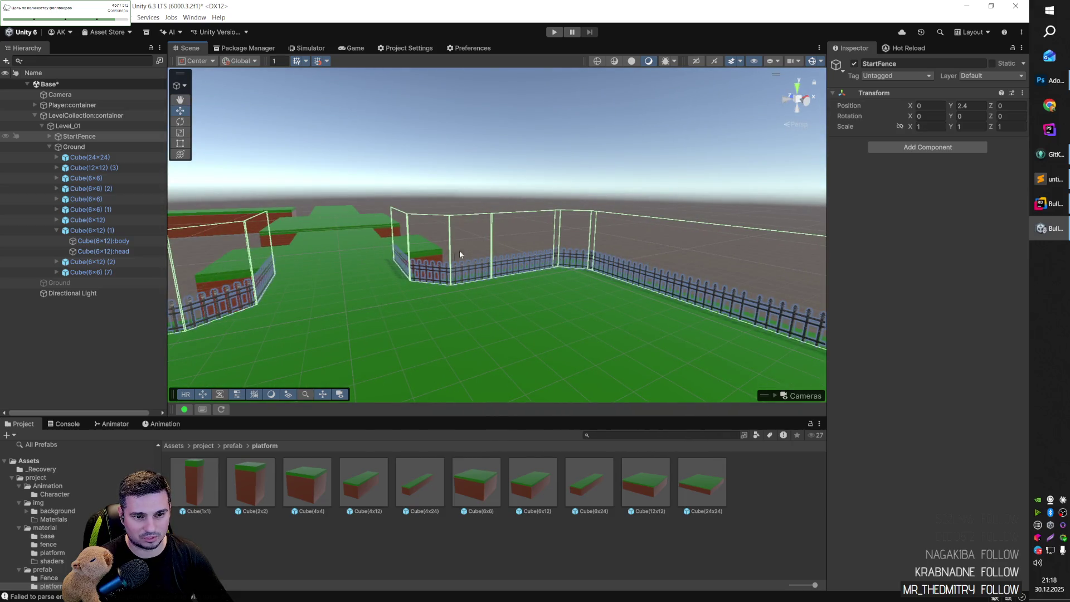
pyautogui.moveTo(444, 268)
pyautogui.mouseDown()
pyautogui.moveTo(354, 242)
pyautogui.moveTo(307, 259)
pyautogui.moveTo(380, 283)
pyautogui.moveTo(337, 289)
pyautogui.moveTo(460, 312)
pyautogui.moveTo(442, 316)
pyautogui.moveTo(417, 298)
pyautogui.moveTo(633, 304)
pyautogui.moveTo(644, 323)
pyautogui.mouseUp()
pyautogui.moveTo(575, 217)
pyautogui.mouseDown()
pyautogui.moveTo(737, 192)
pyautogui.moveTo(561, 279)
pyautogui.moveTo(628, 342)
pyautogui.moveTo(613, 373)
pyautogui.moveTo(341, 279)
pyautogui.moveTo(262, 336)
pyautogui.moveTo(442, 267)
pyautogui.moveTo(430, 277)
pyautogui.moveTo(477, 219)
pyautogui.moveTo(535, 259)
pyautogui.moveTo(773, 303)
pyautogui.moveTo(659, 234)
pyautogui.moveTo(672, 268)
pyautogui.mouseUp()
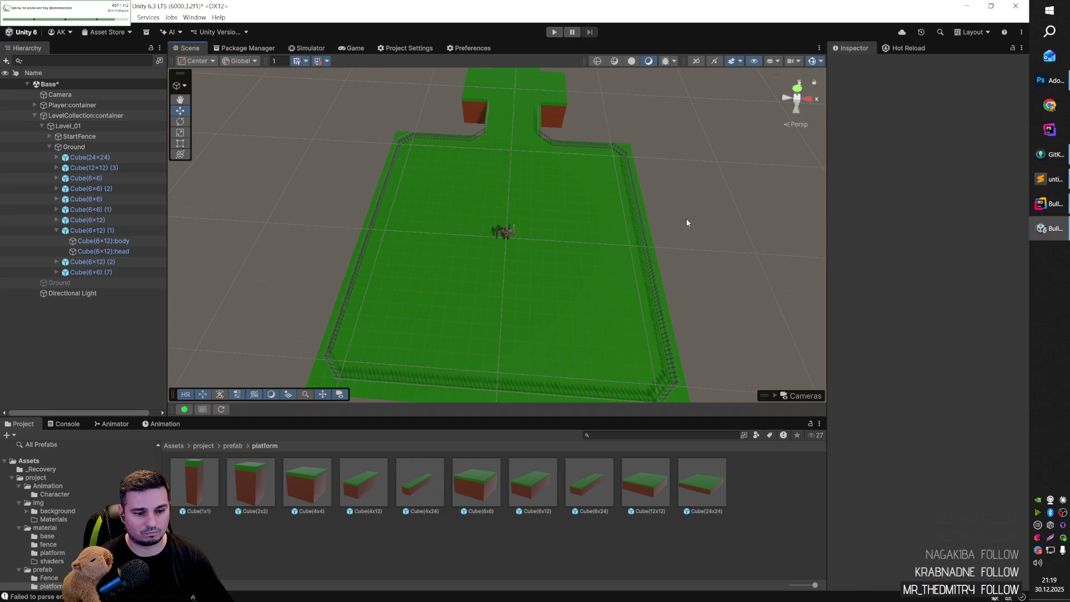
pyautogui.moveTo(687, 217); pyautogui.dragTo(703, 234)
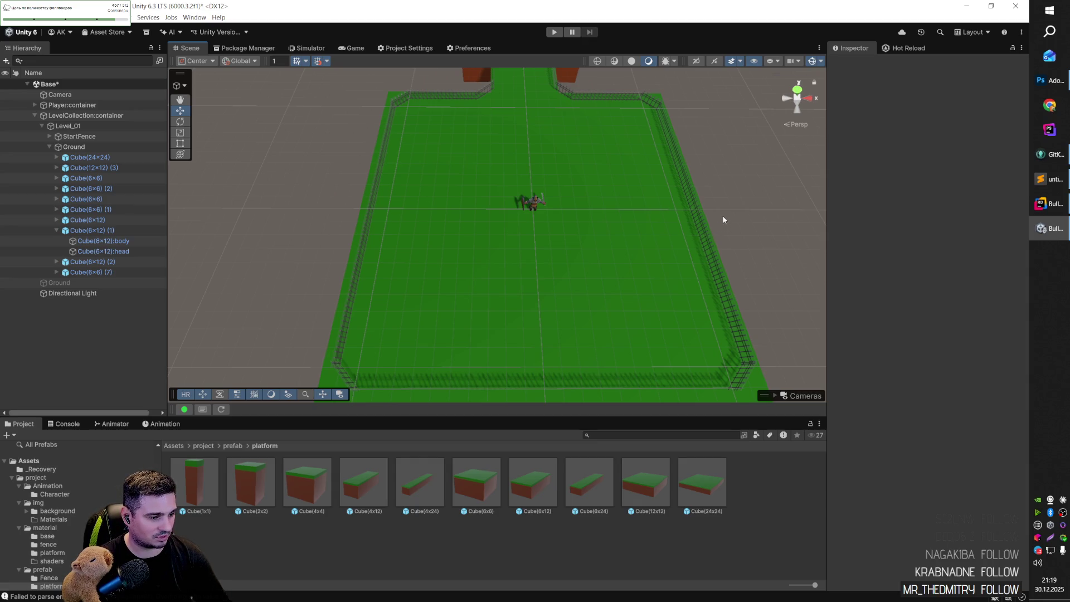
pyautogui.moveTo(726, 193)
pyautogui.mouseDown()
pyautogui.moveTo(697, 179)
pyautogui.moveTo(719, 193)
pyautogui.moveTo(444, 195)
pyautogui.moveTo(609, 124)
pyautogui.moveTo(703, 125)
pyautogui.moveTo(580, 157)
pyautogui.moveTo(557, 144)
pyautogui.moveTo(554, 119)
pyautogui.moveTo(538, 127)
pyautogui.moveTo(635, 174)
pyautogui.moveTo(628, 143)
pyautogui.moveTo(628, 285)
pyautogui.moveTo(604, 255)
pyautogui.moveTo(639, 293)
pyautogui.mouseUp()
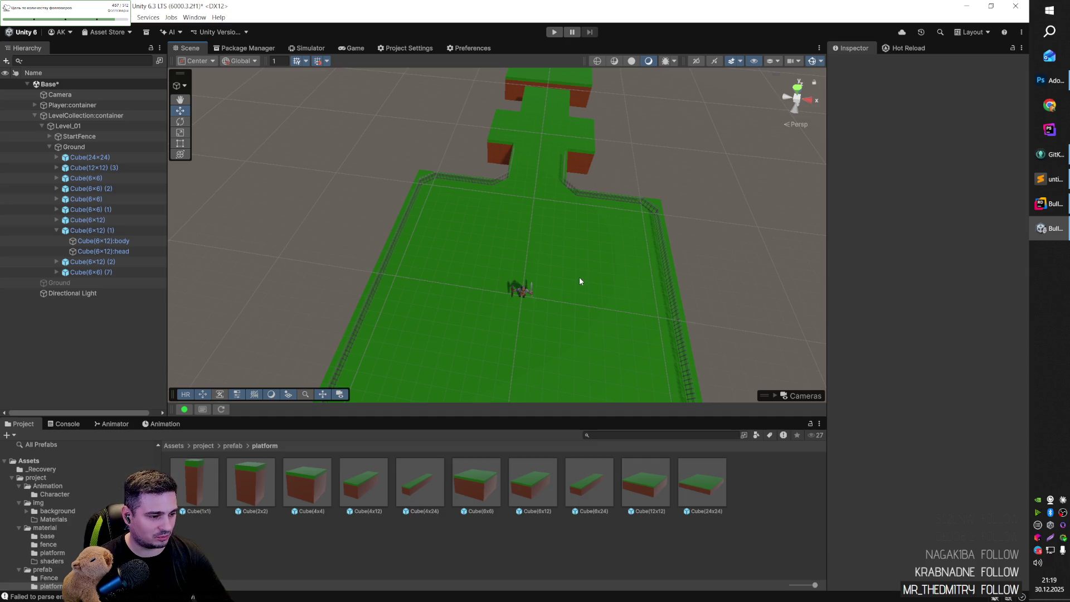
pyautogui.moveTo(568, 282)
pyautogui.mouseDown()
pyautogui.moveTo(598, 245)
pyautogui.moveTo(520, 179)
pyautogui.moveTo(302, 194)
pyautogui.moveTo(262, 222)
pyautogui.moveTo(387, 285)
pyautogui.moveTo(459, 237)
pyautogui.moveTo(395, 311)
pyautogui.moveTo(519, 297)
pyautogui.moveTo(474, 334)
pyautogui.moveTo(407, 324)
pyautogui.moveTo(543, 353)
pyautogui.moveTo(529, 350)
pyautogui.mouseUp()
pyautogui.click(387, 285)
# Duplicate the 6x12 piece toward Z 63 and shift Cube(6x12) (1) and (2) further along Z.
pyautogui.hotkey('ctrl', 'd')
pyautogui.click(559, 255)
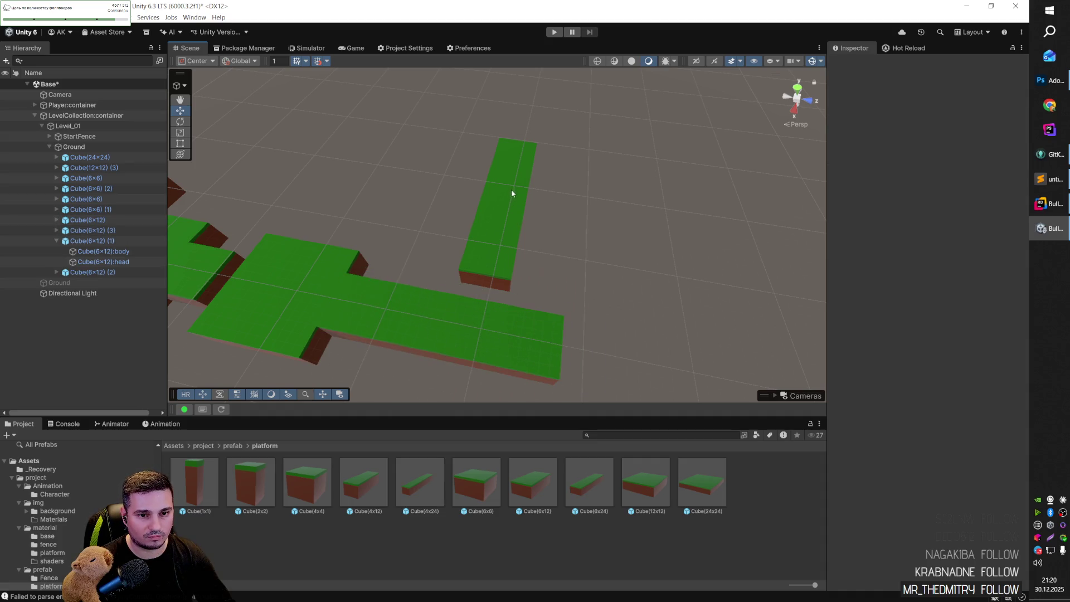
pyautogui.click(513, 196)
pyautogui.keyDown('ctrl'); pyautogui.click(501, 234); pyautogui.keyUp('ctrl')
pyautogui.moveTo(525, 205); pyautogui.dragTo(599, 211)
pyautogui.click(621, 270)
pyautogui.moveTo(621, 270)
pyautogui.mouseDown()
pyautogui.moveTo(484, 306)
pyautogui.moveTo(649, 267)
pyautogui.moveTo(626, 219)
pyautogui.moveTo(525, 175)
pyautogui.moveTo(236, 212)
pyautogui.moveTo(195, 258)
pyautogui.moveTo(246, 365)
pyautogui.moveTo(979, 227)
pyautogui.moveTo(837, 188)
pyautogui.moveTo(795, 205)
pyautogui.moveTo(495, 246)
pyautogui.moveTo(413, 239)
pyautogui.moveTo(497, 248)
pyautogui.moveTo(473, 255)
pyautogui.moveTo(734, 209)
pyautogui.mouseUp()
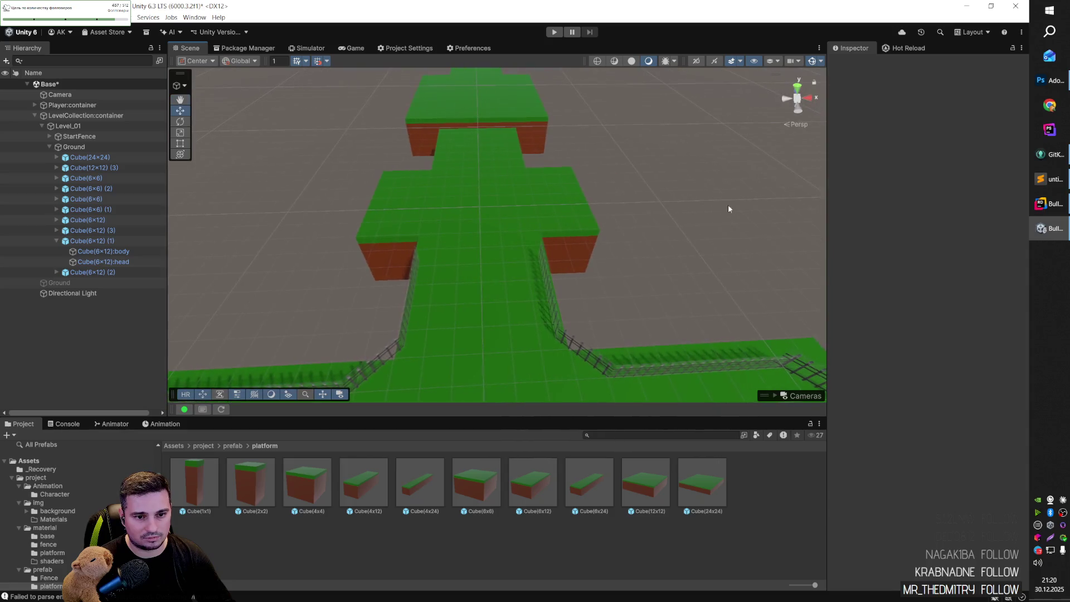
pyautogui.moveTo(457, 266)
pyautogui.mouseDown()
pyautogui.moveTo(522, 273)
pyautogui.moveTo(509, 271)
pyautogui.mouseUp()
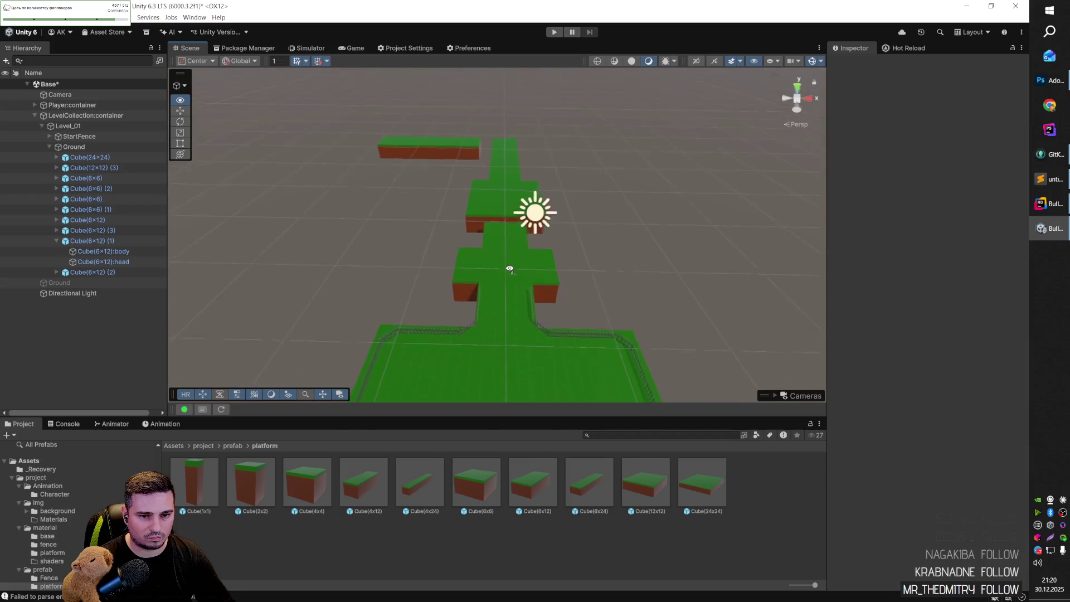
pyautogui.scroll(3, 509, 273)
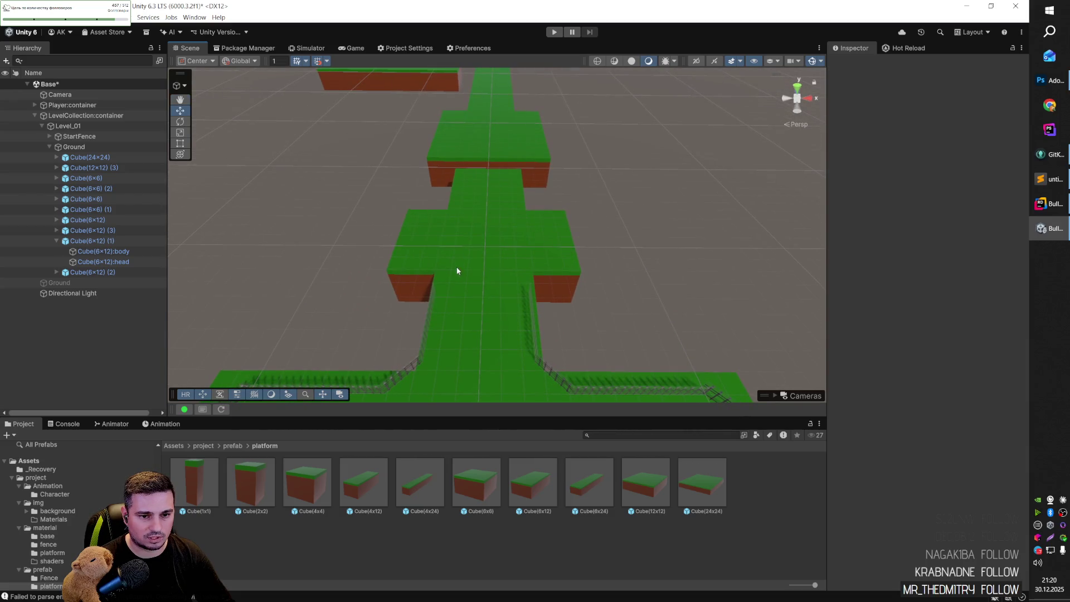
pyautogui.moveTo(534, 316)
pyautogui.mouseDown()
pyautogui.moveTo(308, 306)
pyautogui.moveTo(353, 312)
pyautogui.moveTo(335, 287)
pyautogui.moveTo(291, 291)
pyautogui.moveTo(200, 272)
pyautogui.moveTo(367, 288)
pyautogui.moveTo(521, 263)
pyautogui.moveTo(621, 234)
pyautogui.moveTo(603, 176)
pyautogui.moveTo(613, 277)
pyautogui.moveTo(625, 182)
pyautogui.moveTo(640, 210)
pyautogui.moveTo(595, 292)
pyautogui.moveTo(578, 293)
pyautogui.mouseUp()
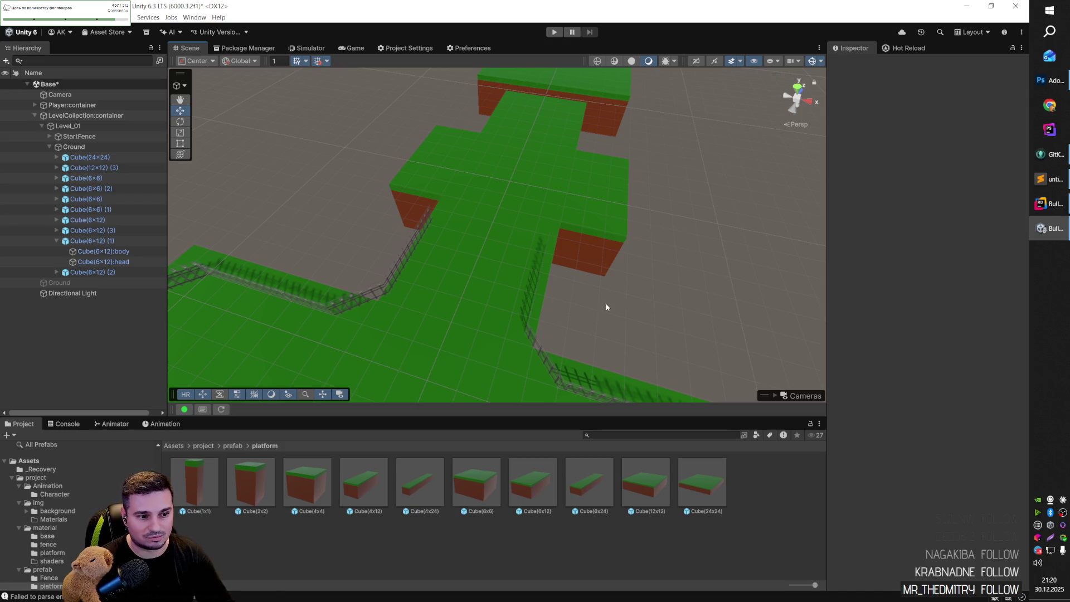
pyautogui.moveTo(653, 298)
pyautogui.mouseDown()
pyautogui.moveTo(375, 270)
pyautogui.moveTo(588, 305)
pyautogui.moveTo(669, 296)
pyautogui.moveTo(638, 297)
pyautogui.mouseUp()
pyautogui.hotkey('alt', 'Tab')
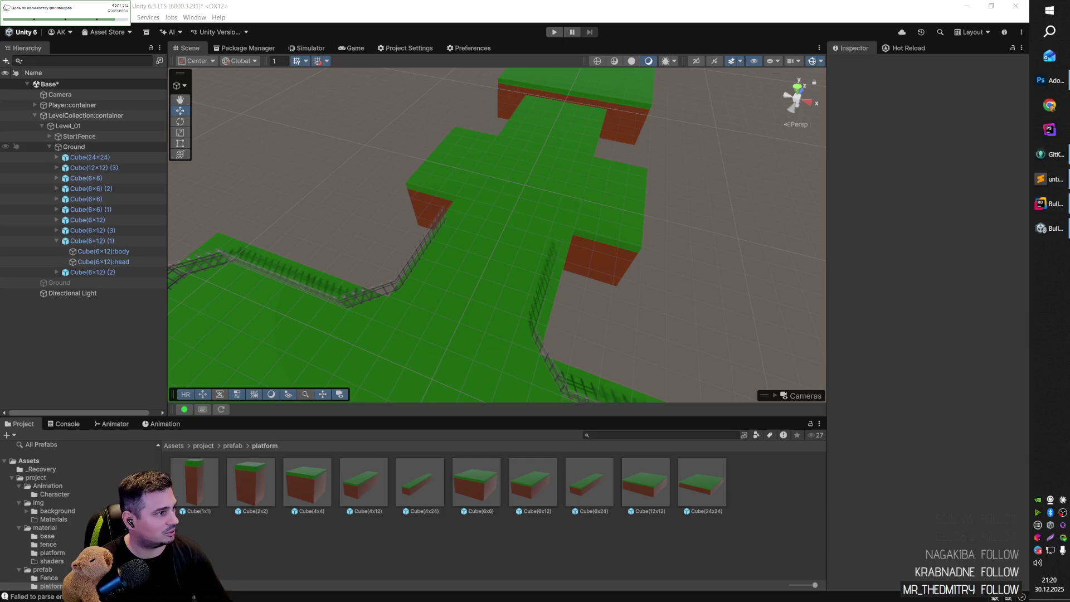
# Dictate a square cartoon-style crate texture prompt ending 'Формат 4:4 стиль мульт' in ChatGPT and send it.
pyautogui.click(1049, 104)
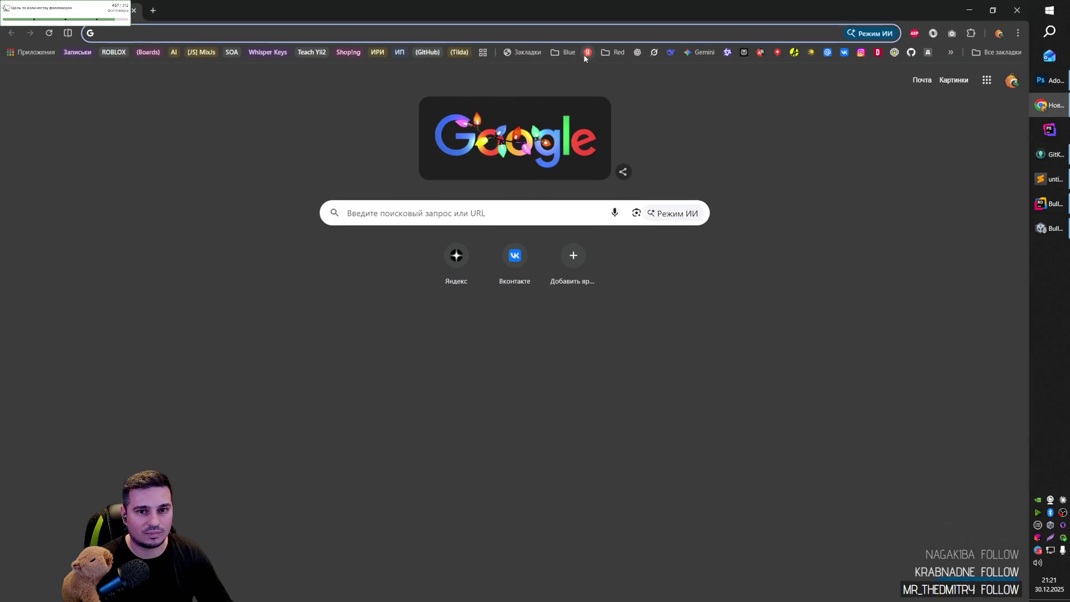
pyautogui.click(637, 51)
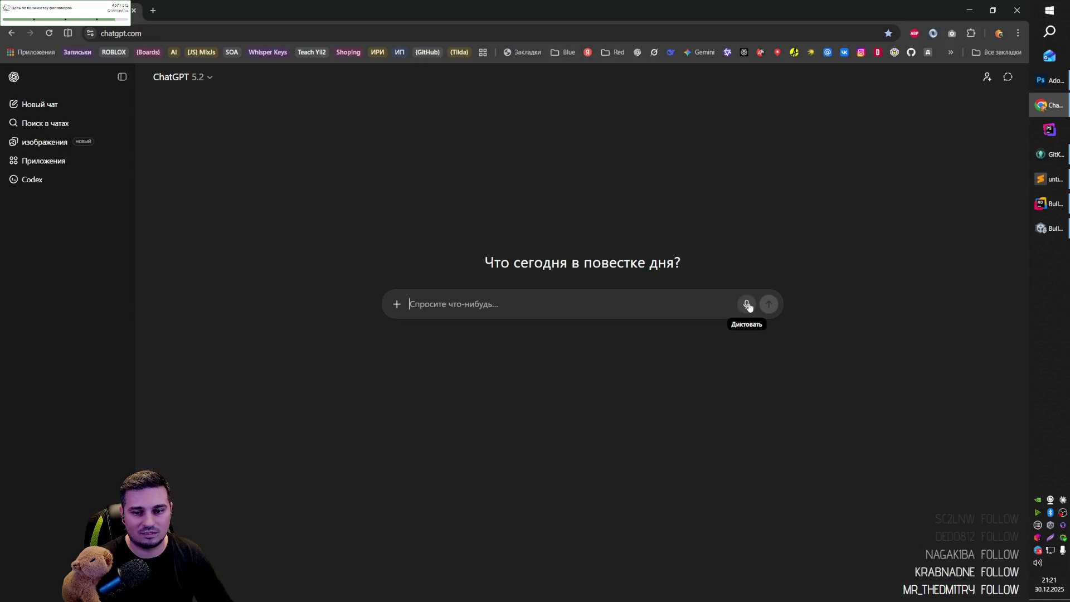
pyautogui.click(747, 304)
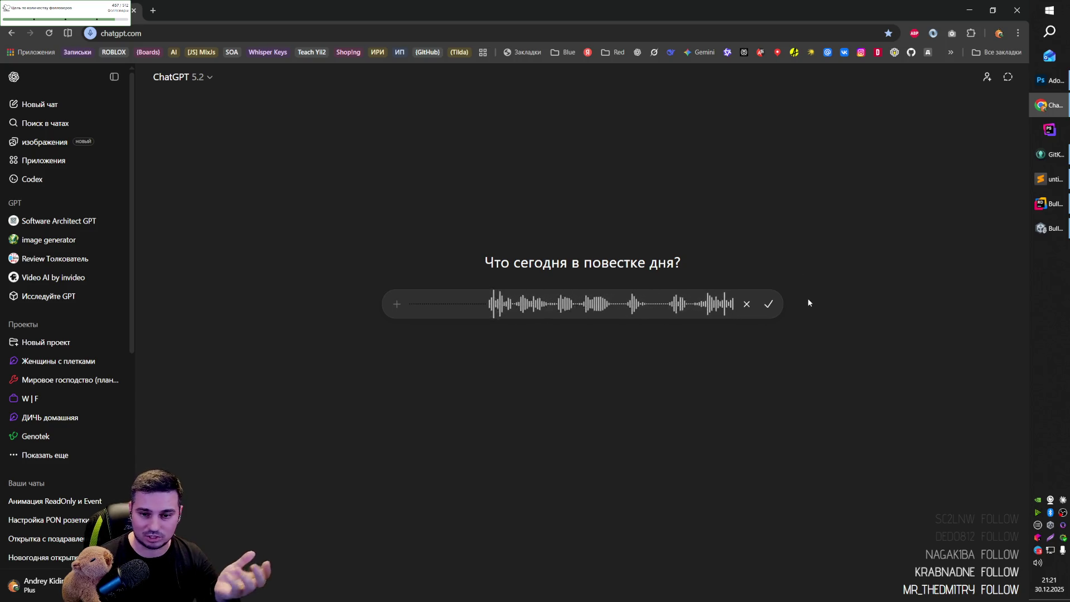
pyautogui.click(769, 308)
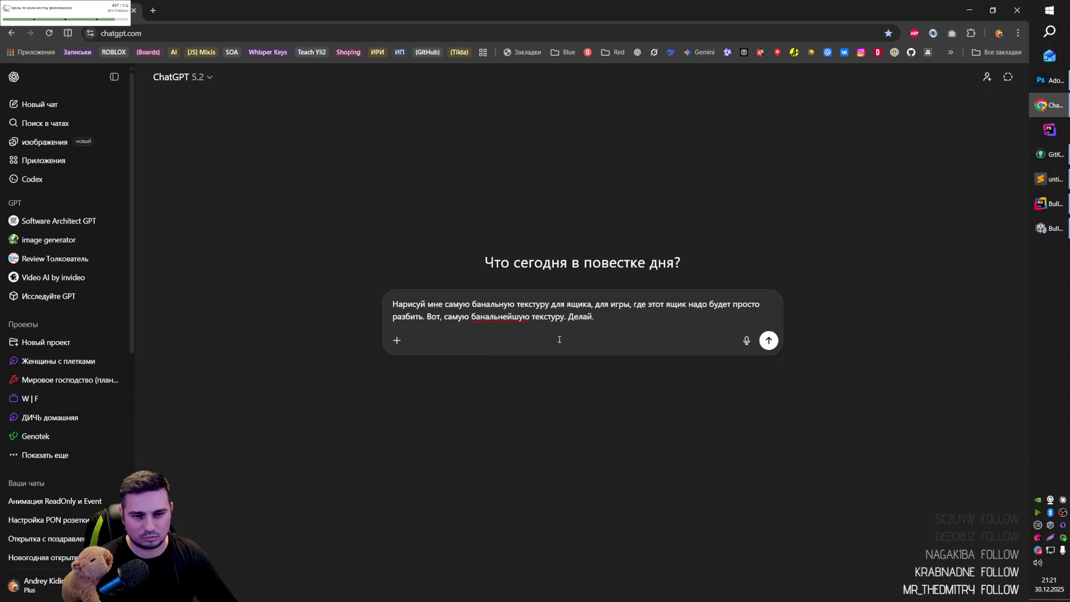
pyautogui.hotkey('shift', 'Return')
pyautogui.write('Формат $^$')
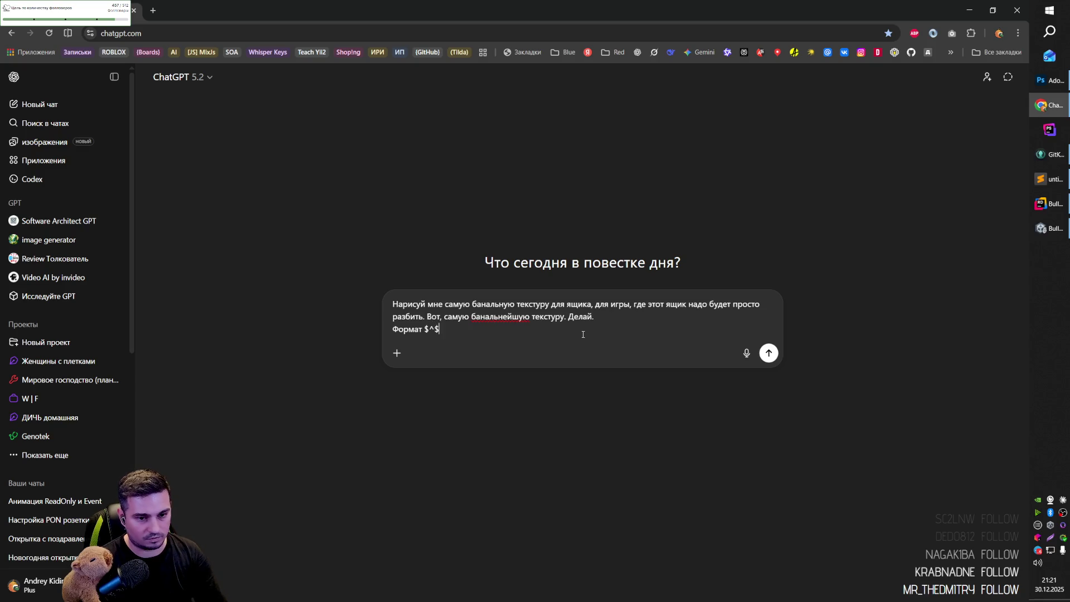
pyautogui.press('BackSpace')
pyautogui.press('BackSpace')
pyautogui.write('4:4 стиль мульт\\mult')
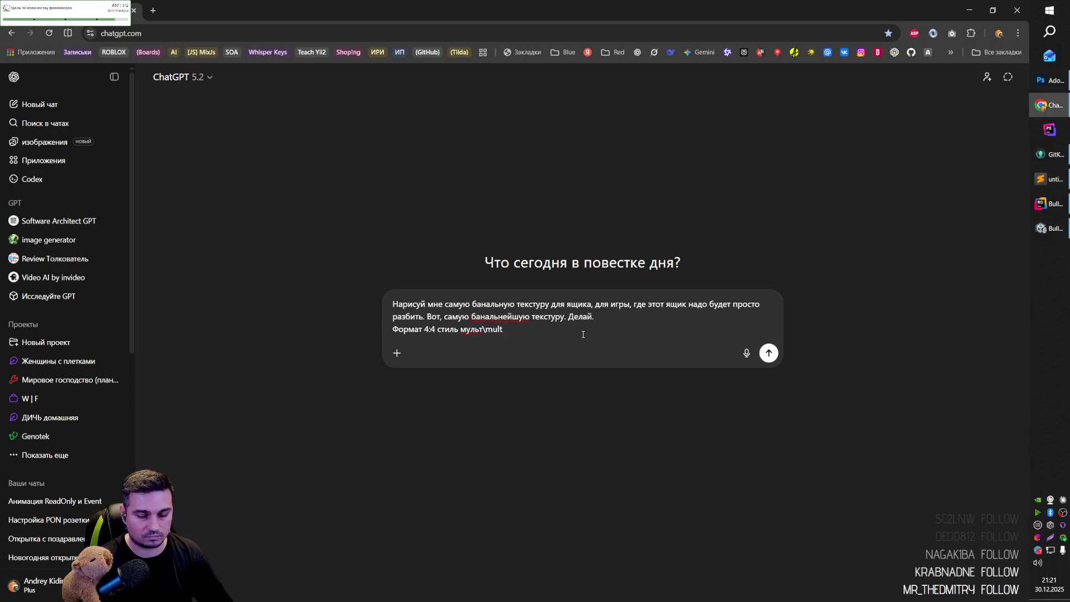
pyautogui.press('Return')
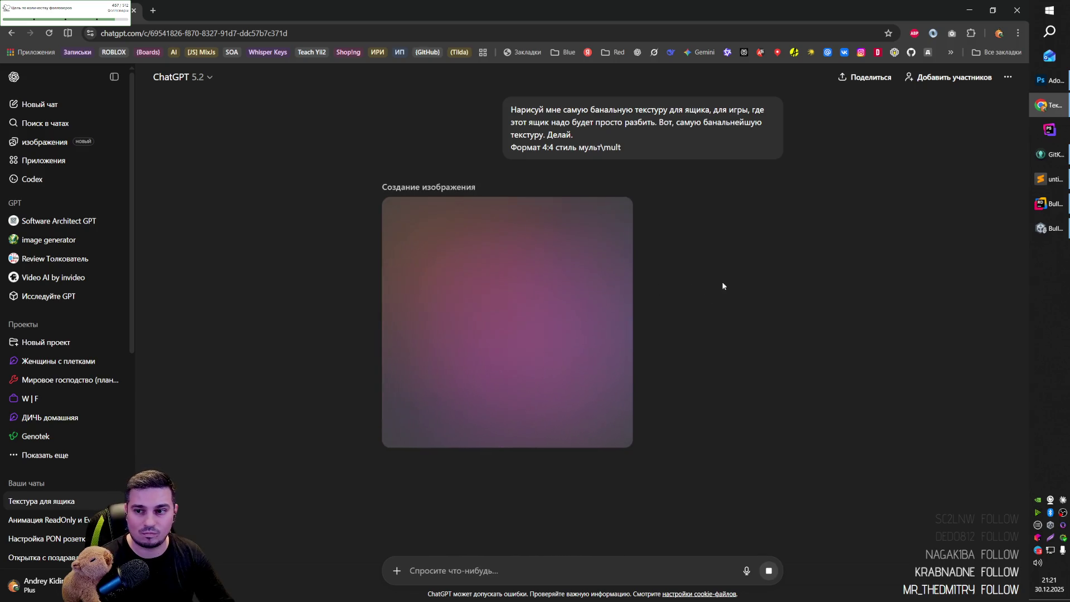
pyautogui.click(1049, 80)
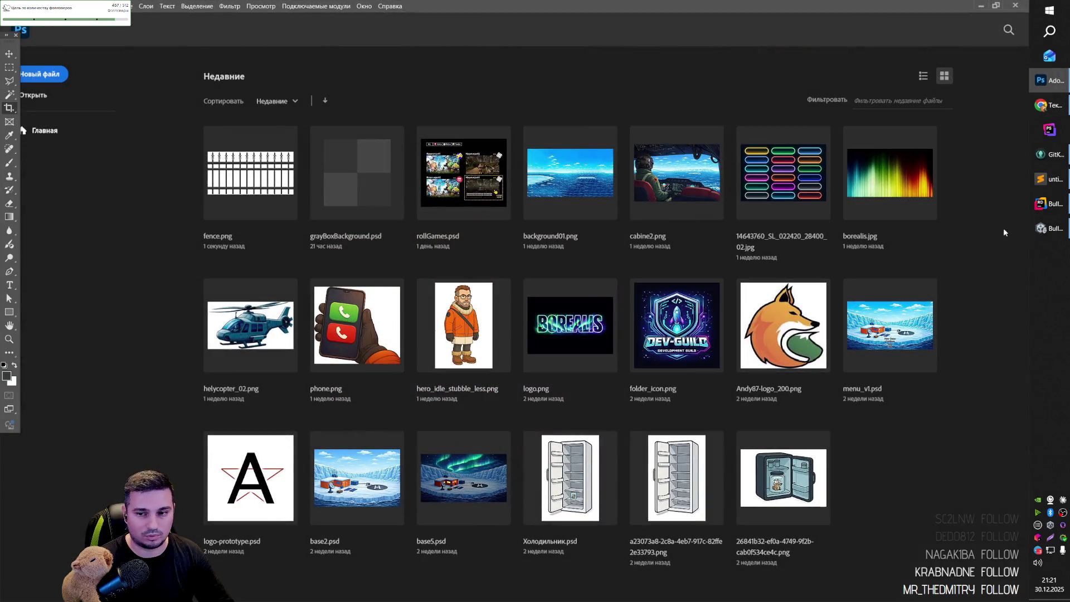
# Open fence.png from Recent without colour management and scale the fence layer down to 322×159 px.
pyautogui.click(261, 195)
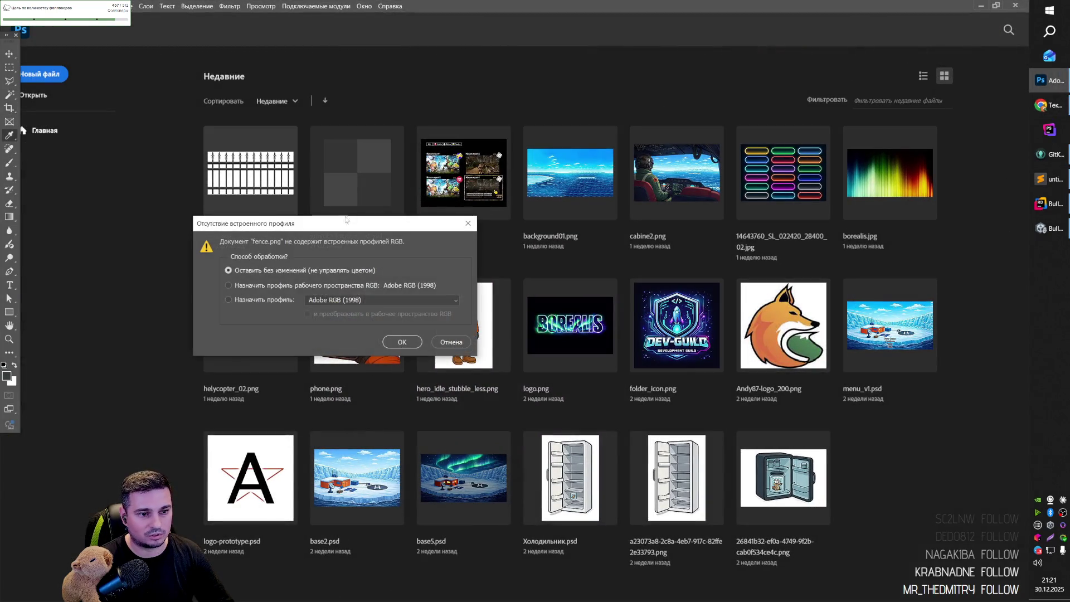
pyautogui.click(394, 342)
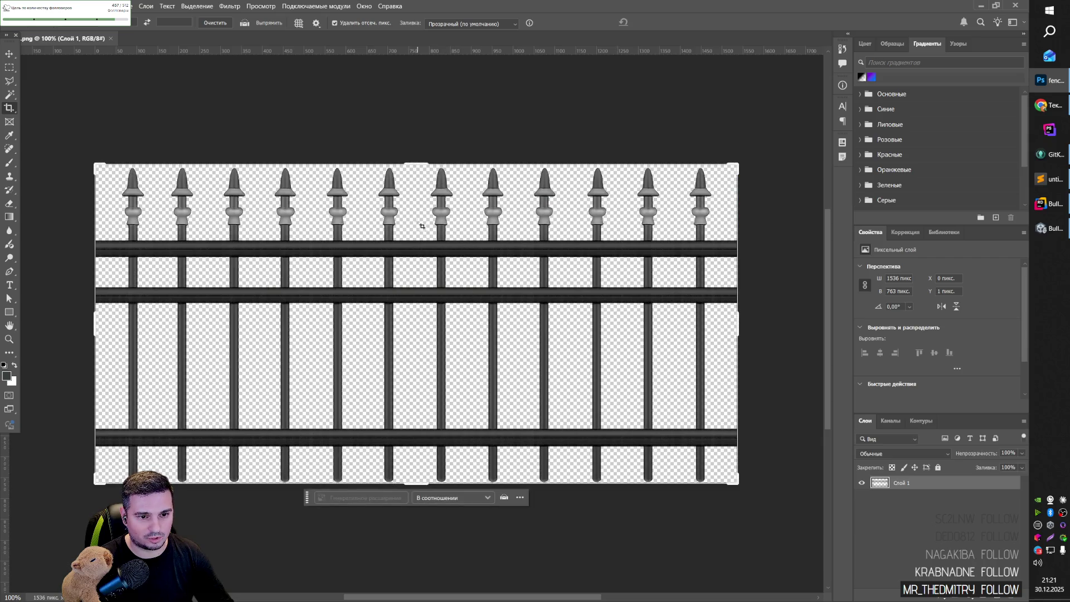
pyautogui.press('m')
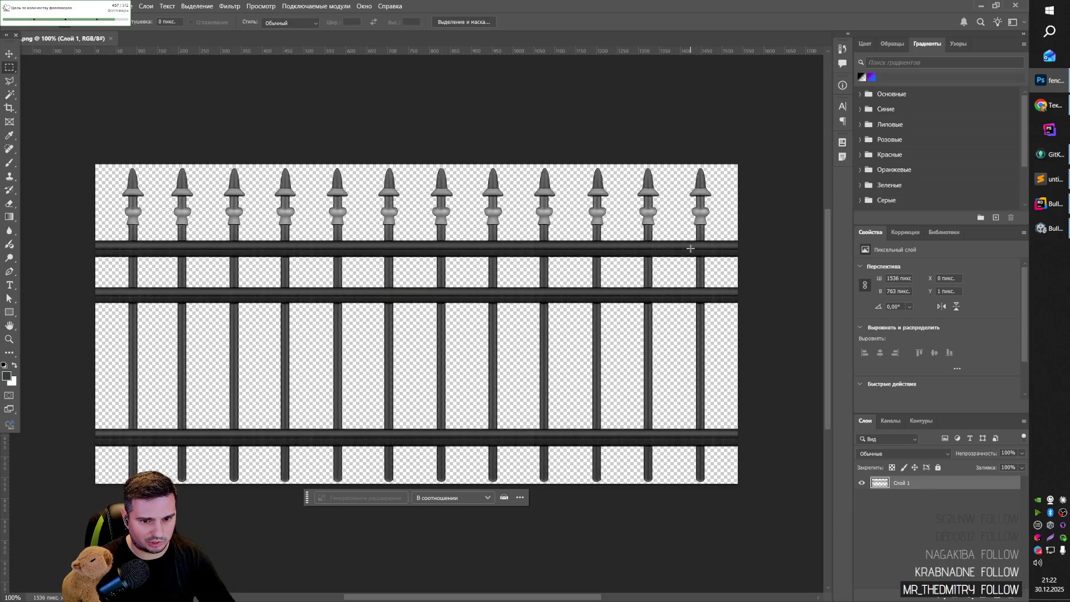
pyautogui.hotkey('ctrl', 't')
pyautogui.moveTo(738, 163); pyautogui.dragTo(225, 405)
pyautogui.press('Return')
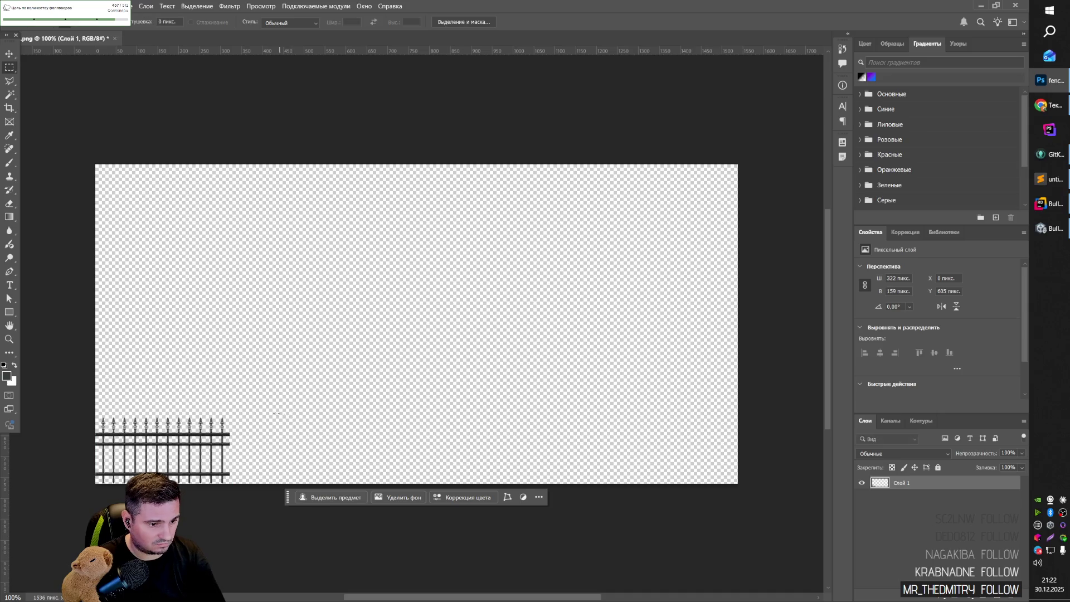
# Trim the transparent edges from the fence canvas with Image > Trim.
pyautogui.press('c')
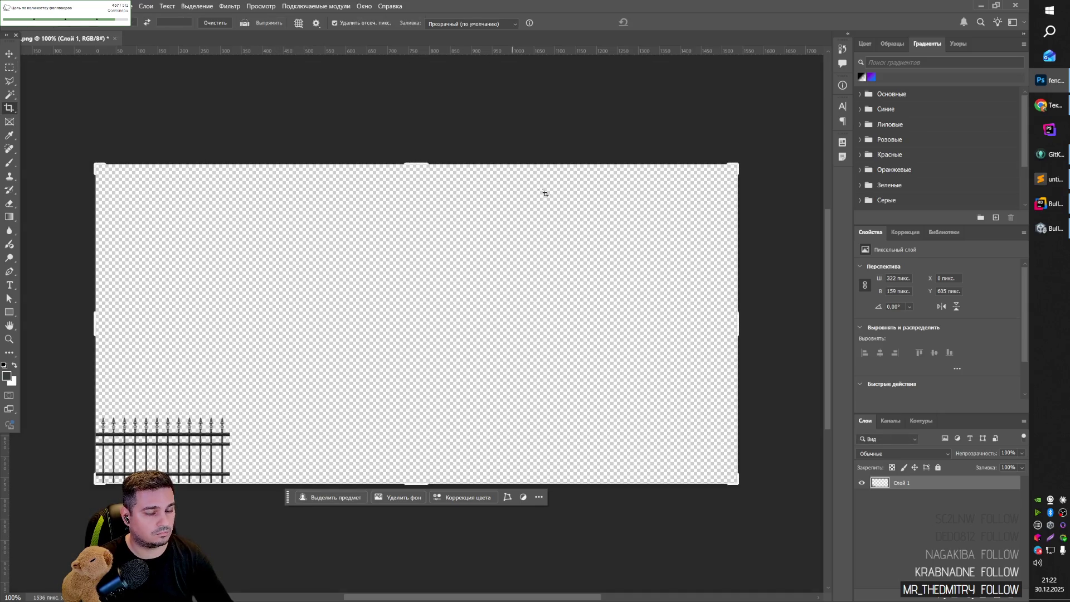
pyautogui.click(114, 7)
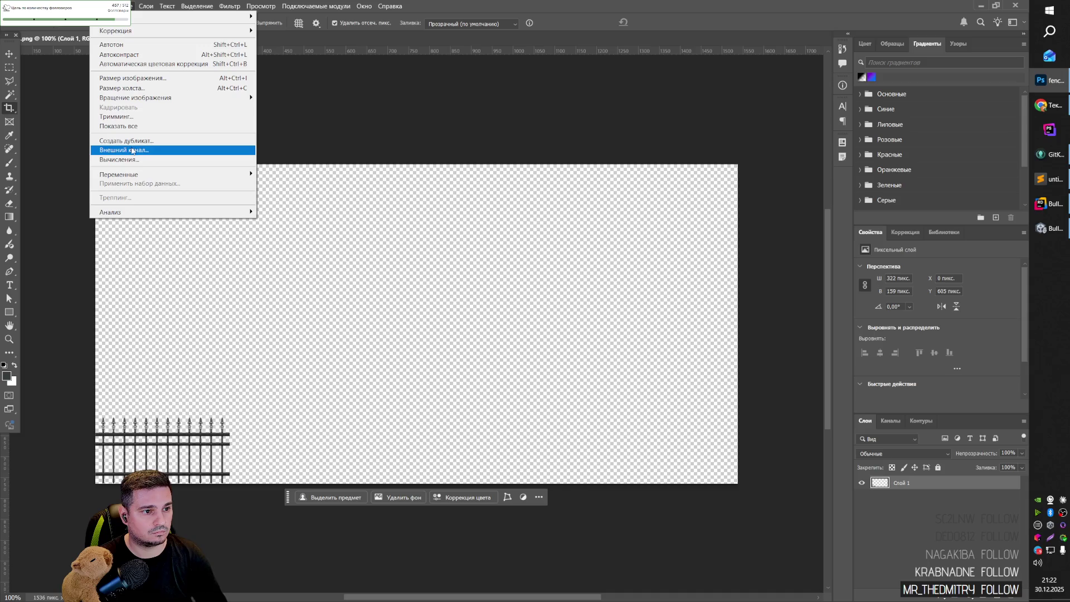
pyautogui.click(128, 117)
pyautogui.press('Return')
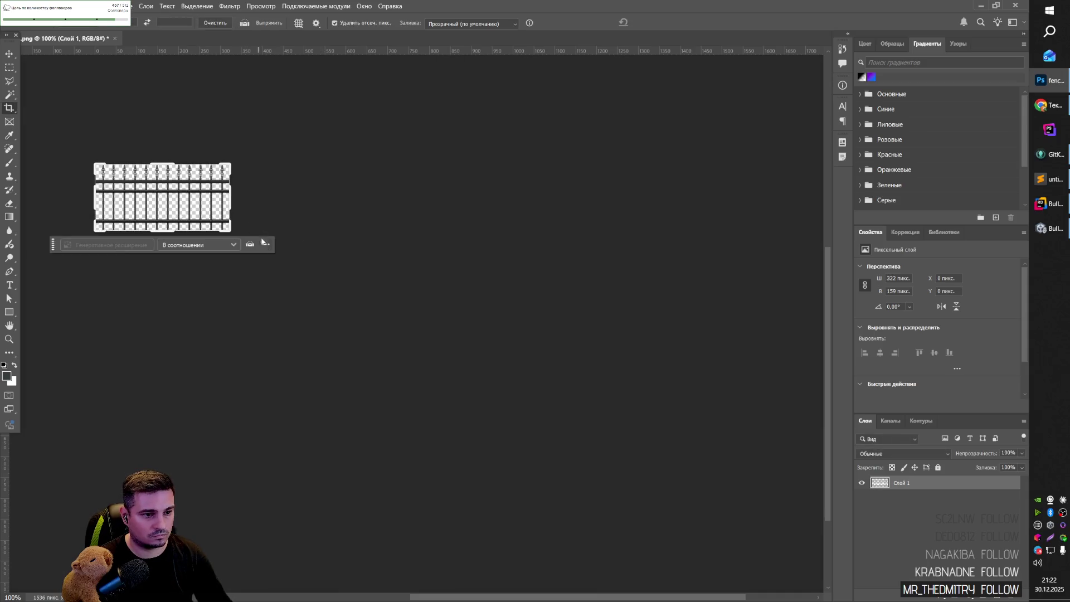
pyautogui.press('m')
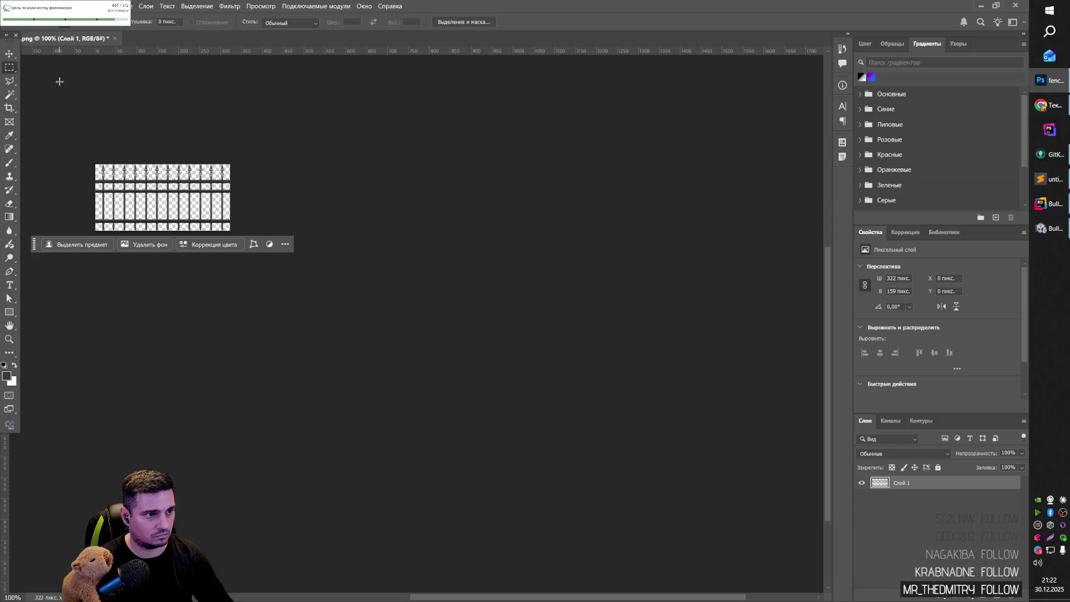
# Recentre the fence in the view and open Save for Web with the PNG-24 preset.
pyautogui.click(9, 54)
pyautogui.click(269, 122)
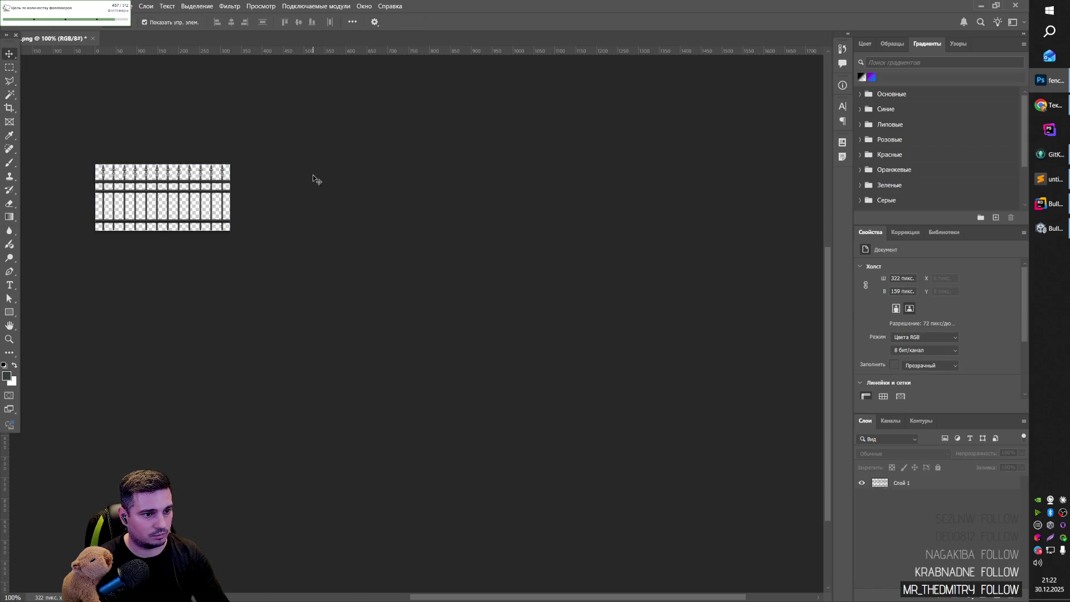
pyautogui.rightClick(222, 176)
pyautogui.click(245, 149)
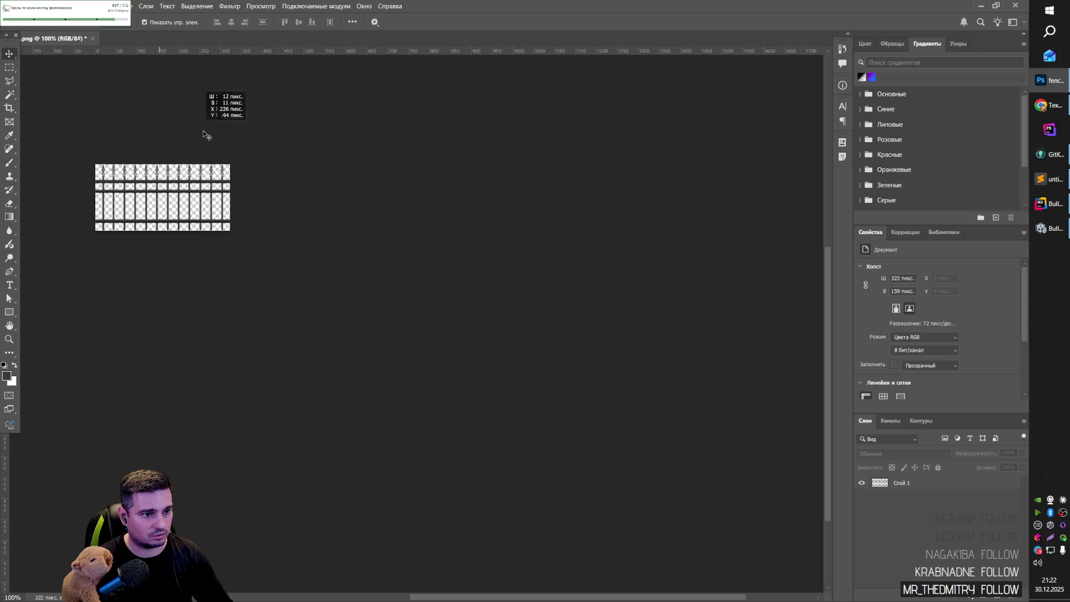
pyautogui.moveTo(368, 143)
pyautogui.mouseDown()
pyautogui.moveTo(366, 334)
pyautogui.moveTo(324, 334)
pyautogui.moveTo(567, 222)
pyautogui.mouseUp()
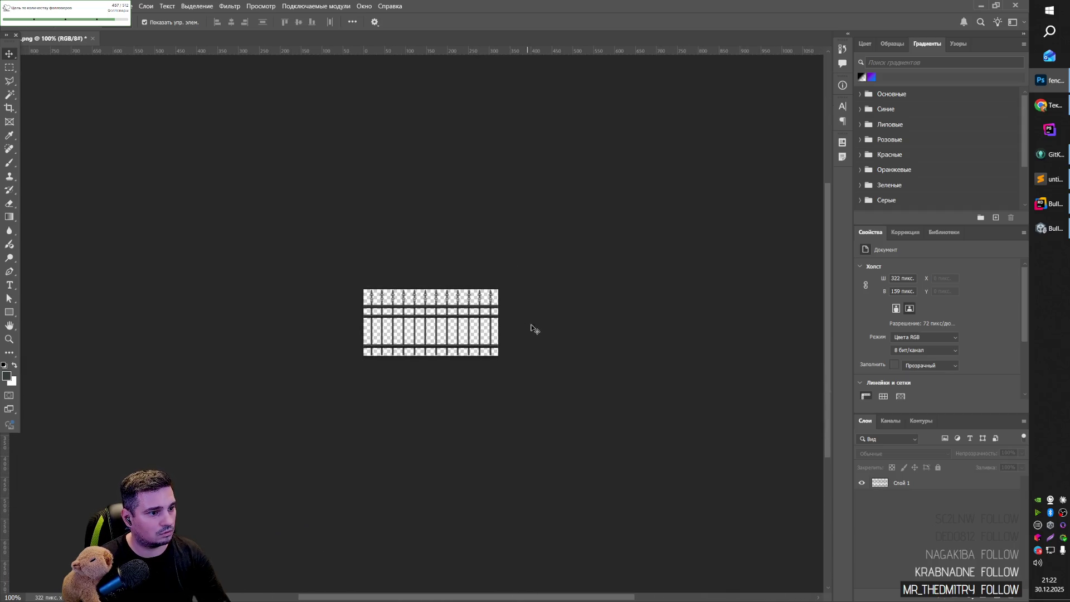
pyautogui.press('m')
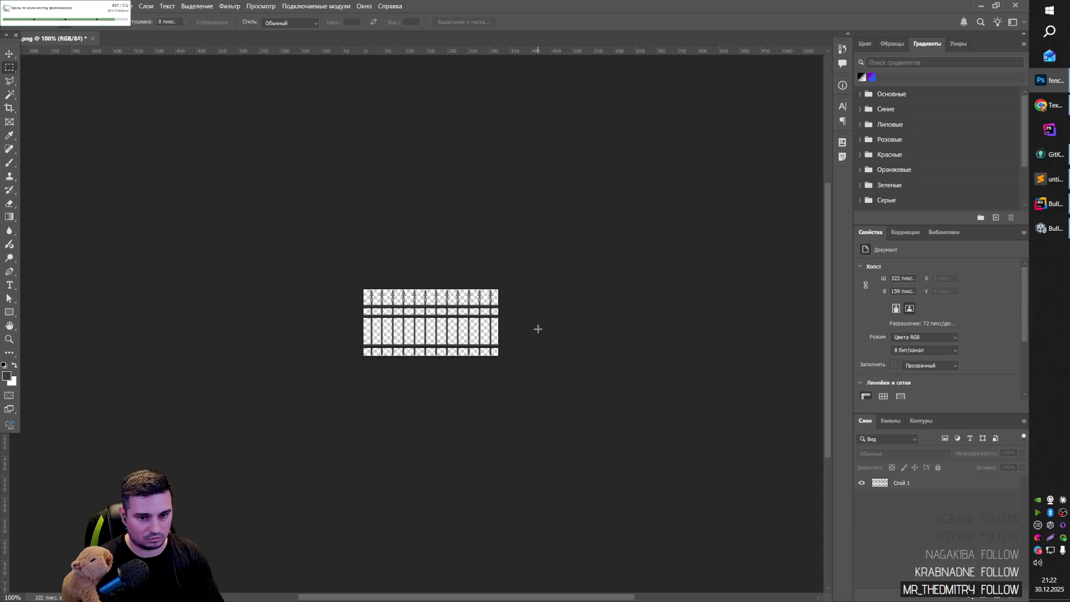
pyautogui.scroll(2, 519, 313)
pyautogui.scroll(-1, 456, 283)
pyautogui.scroll(-1, 455, 283)
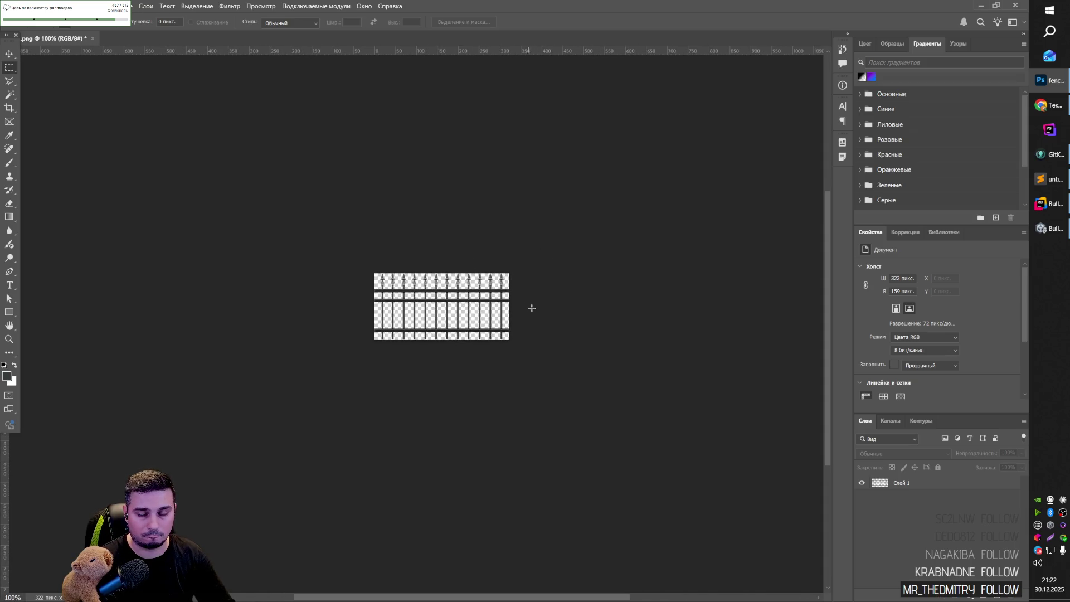
pyautogui.hotkey('ctrl', 'alt', 'shift', 's')
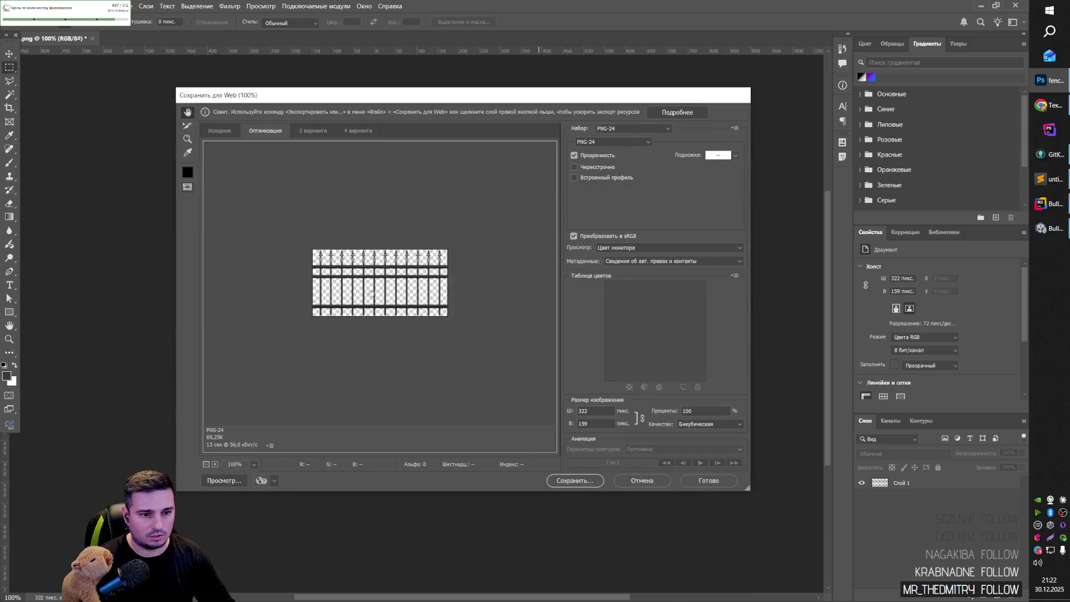
# Save the optimised PNG from Save for Web as fence_mini.png.
pyautogui.click(223, 131)
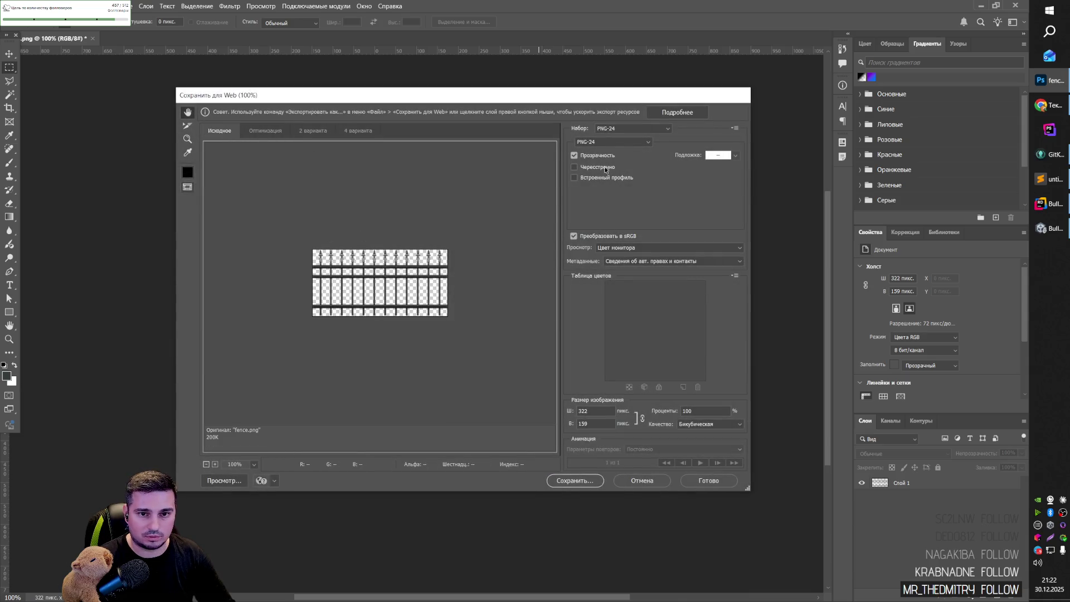
pyautogui.click(577, 484)
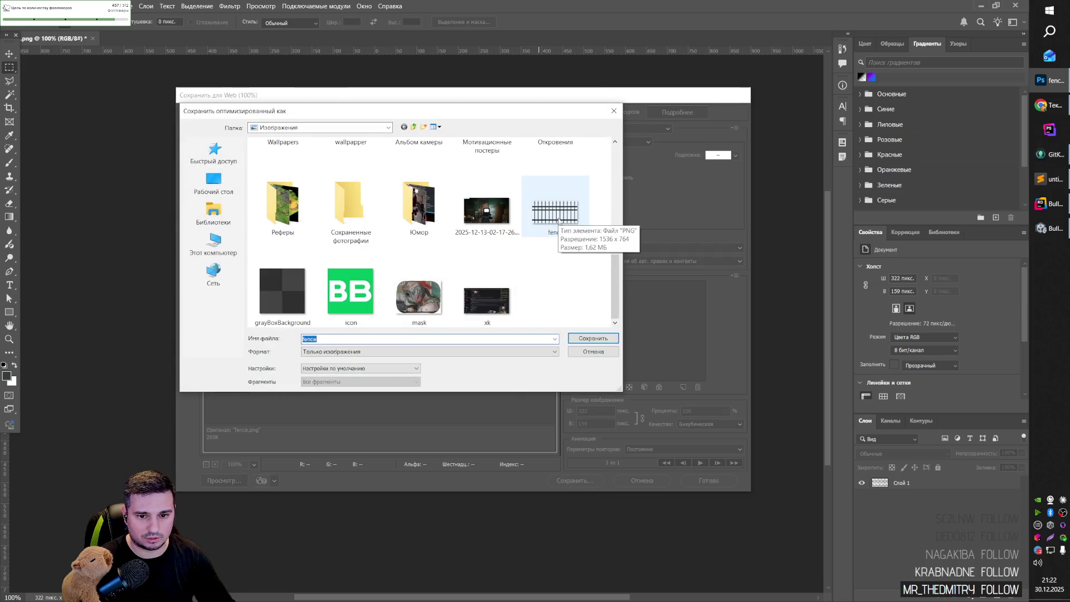
pyautogui.click(558, 220)
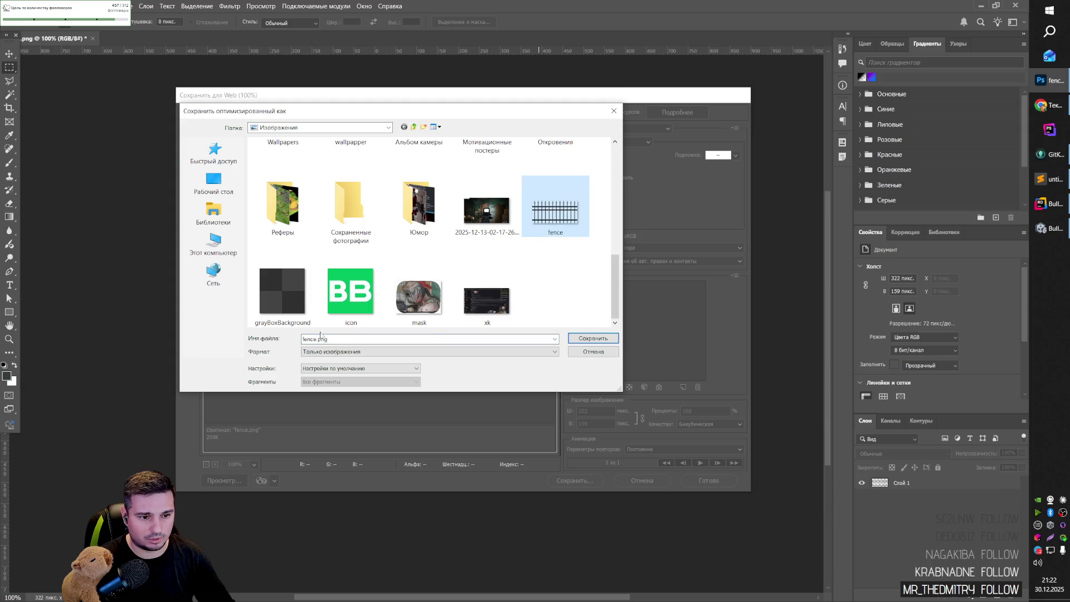
pyautogui.write('_mini')
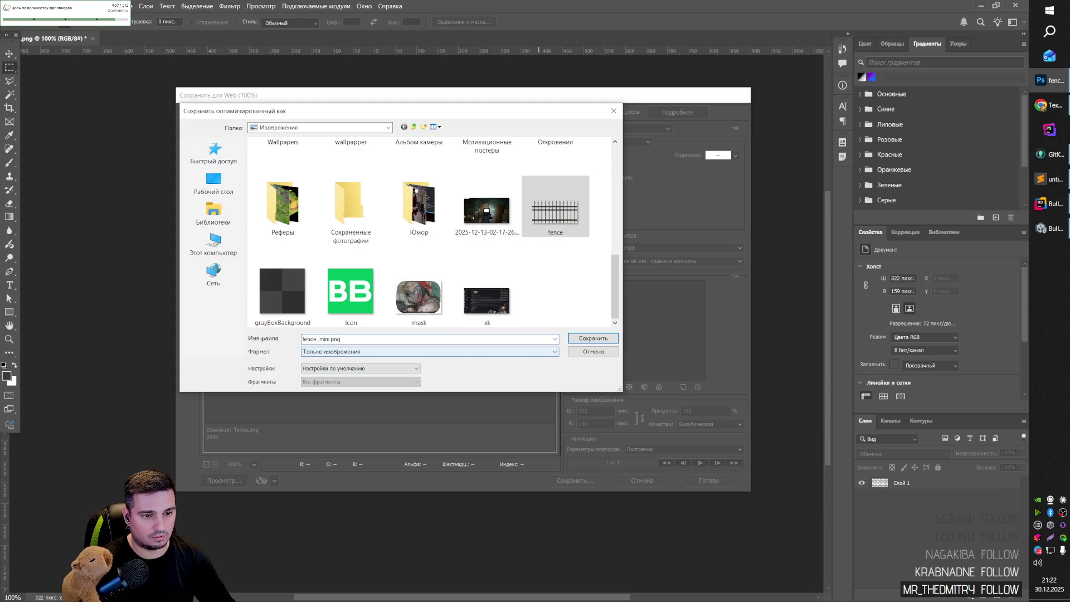
pyautogui.press('Return')
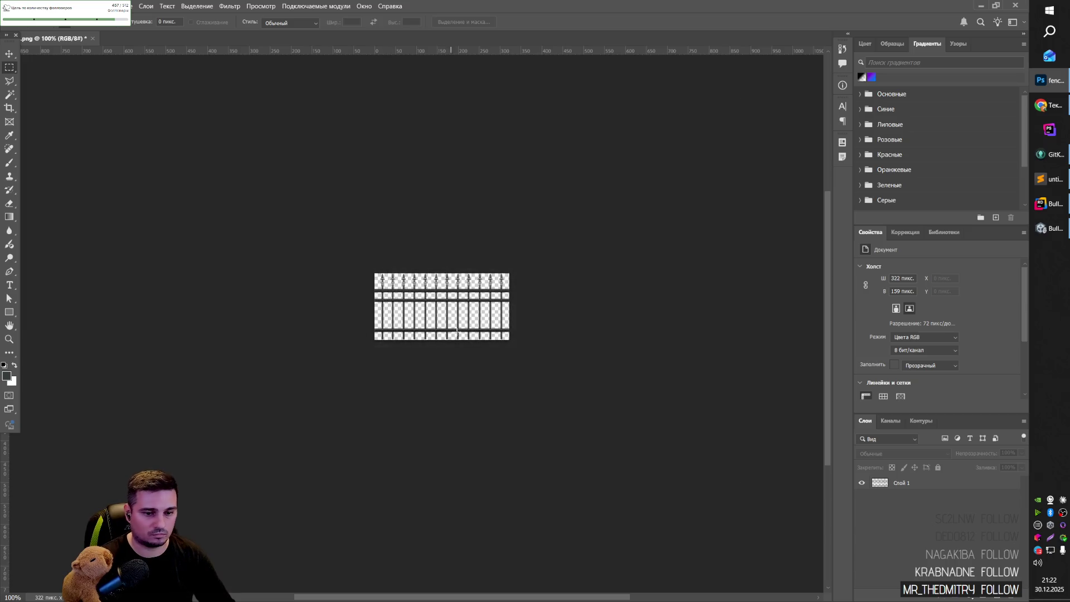
# Export a second optimised copy as fence_mini_opt.png through Save for Web.
pyautogui.hotkey('ctrl', 'alt', 'shift', 's')
pyautogui.click(552, 480)
pyautogui.scroll(-10, 435, 250)
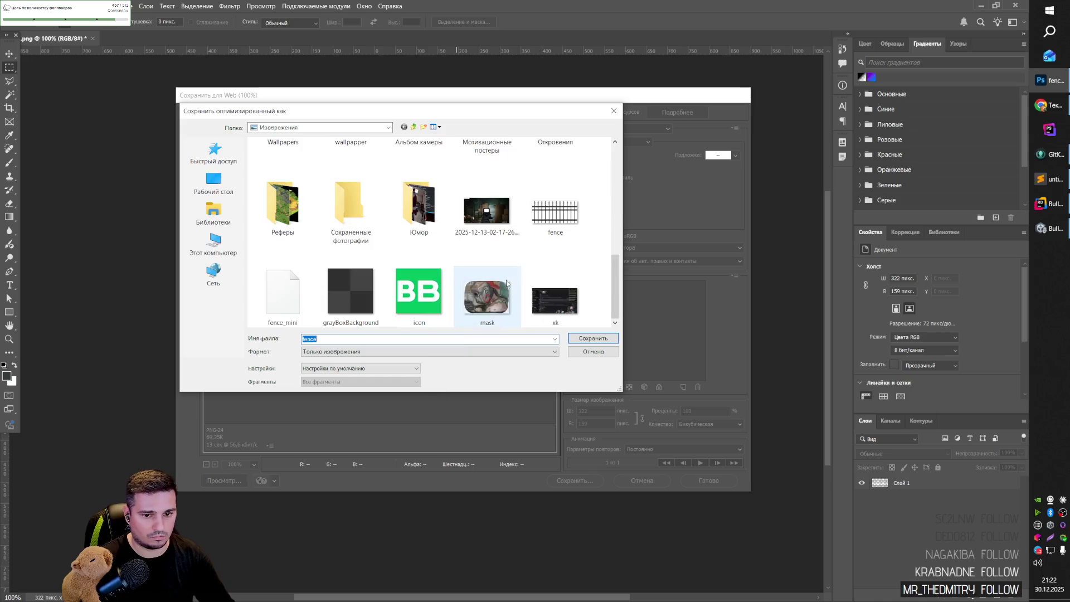
pyautogui.click(283, 301)
pyautogui.click(330, 340)
pyautogui.click(329, 339)
pyautogui.write('ptima.png')
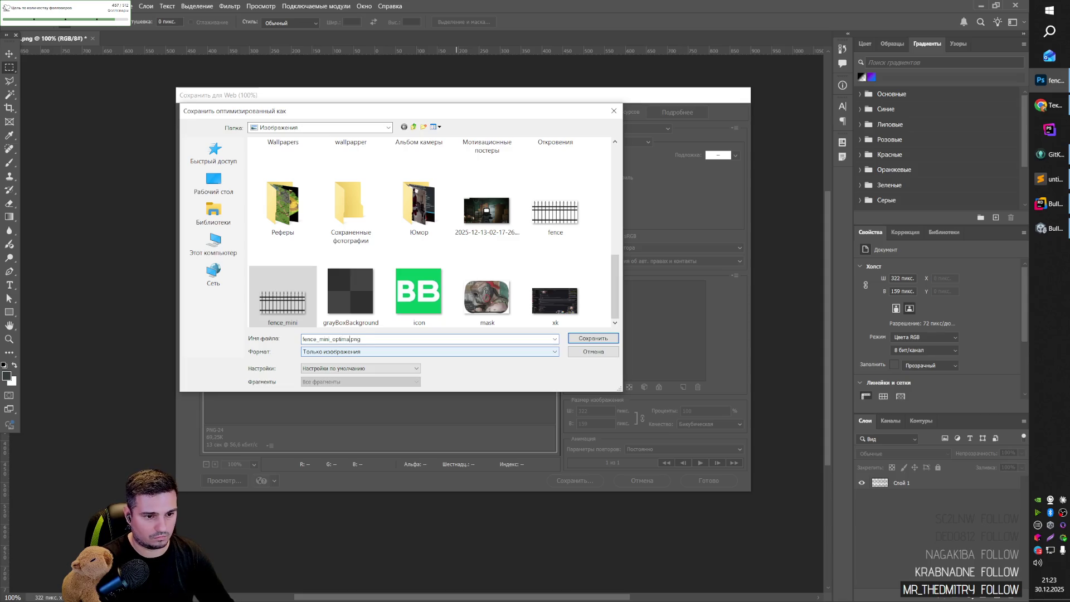
pyautogui.press('Return')
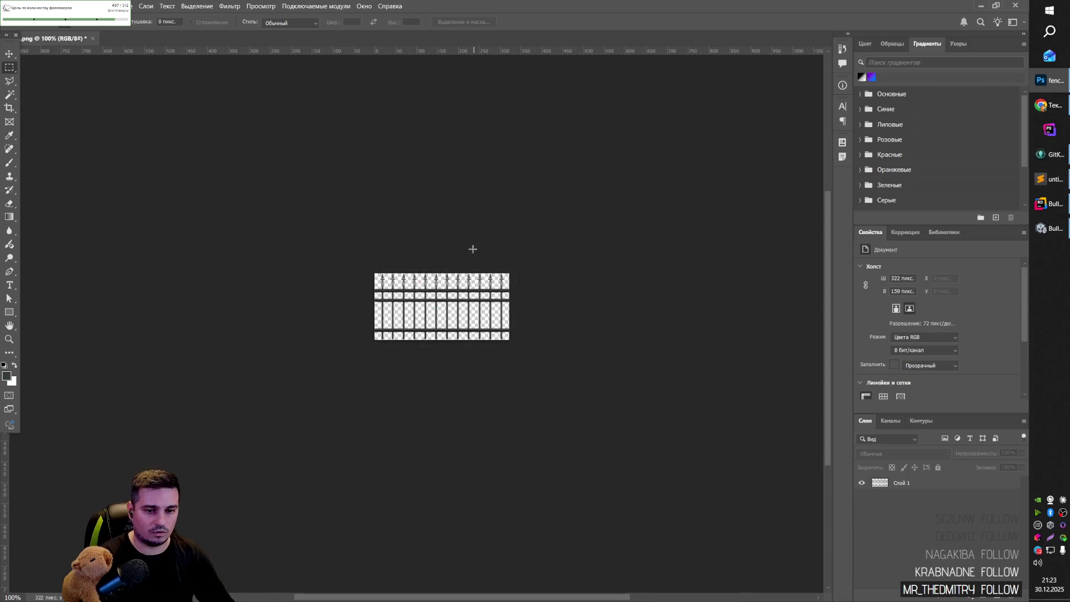
# Open the Изображения (Pictures) folder from the Start menu to check the saved files.
pyautogui.press('super')
pyautogui.click(194, 244)
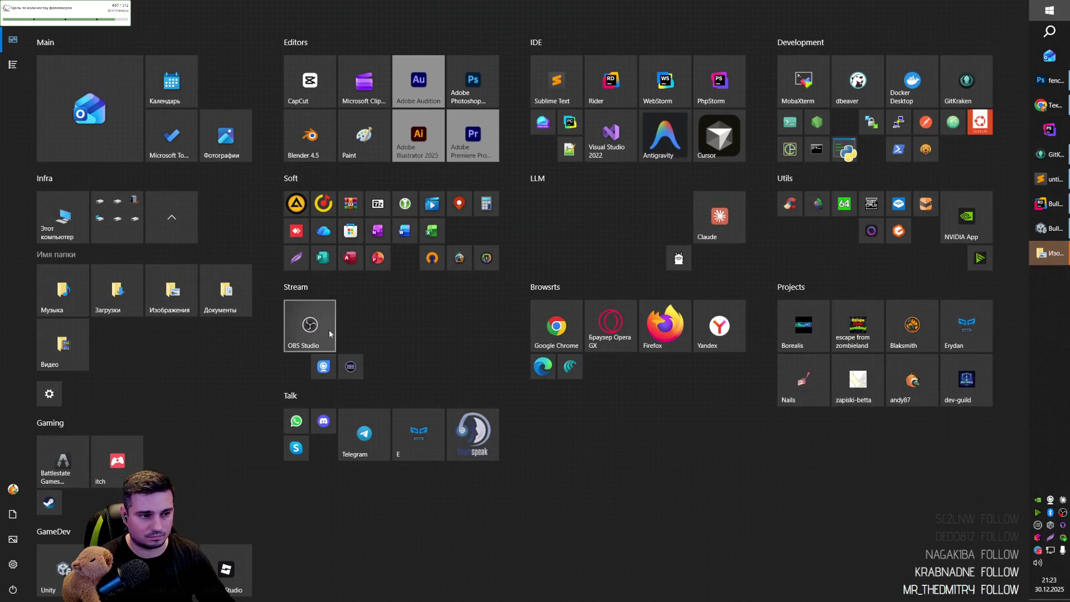
pyautogui.click(1064, 252)
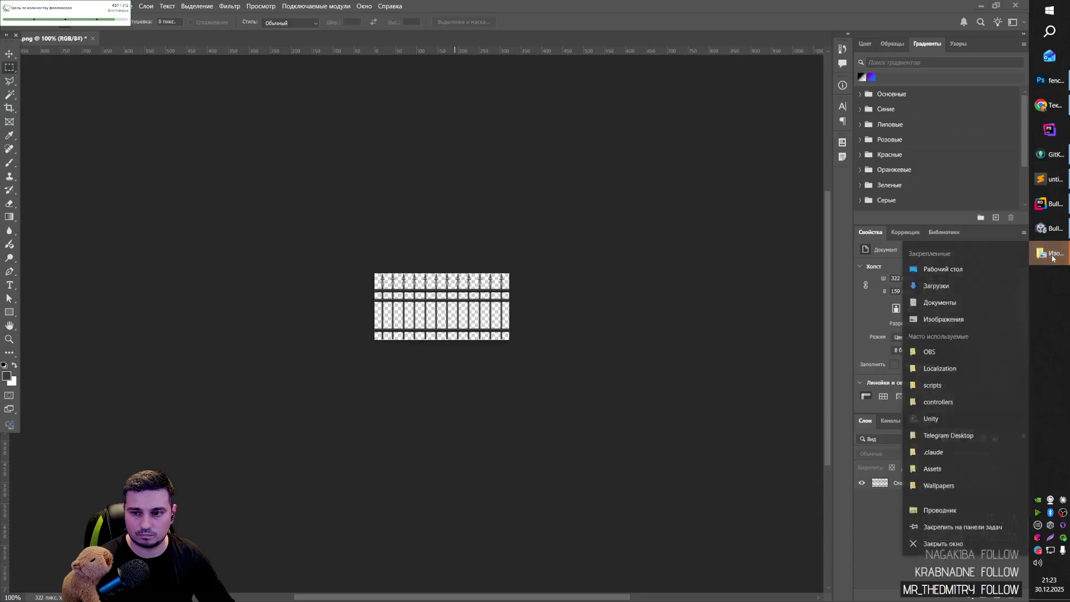
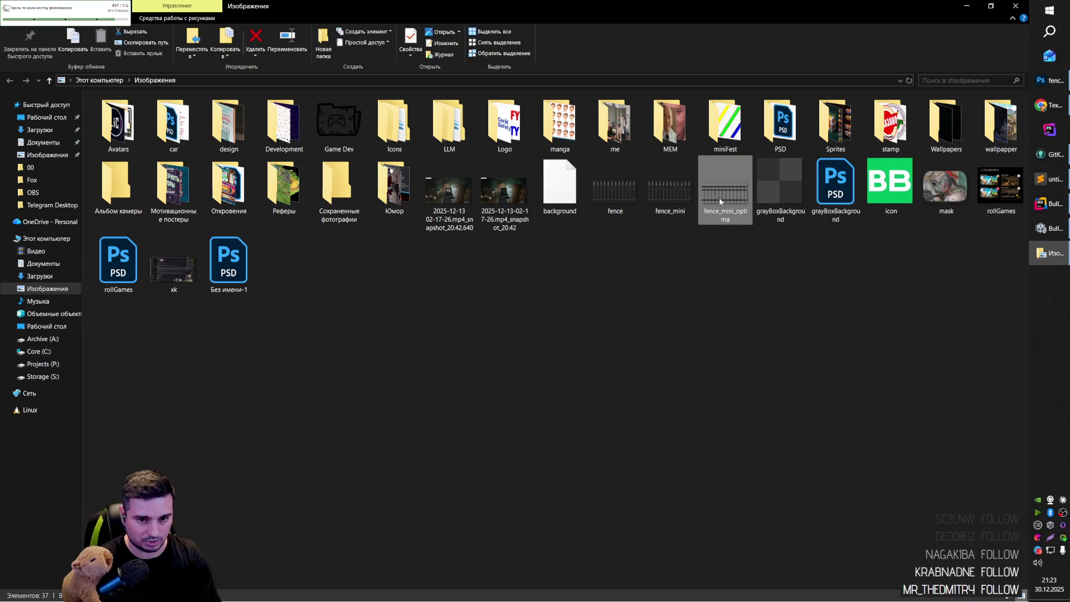
# Open fence_mini in Photoshop, then close it without saving changes.
pyautogui.click(659, 201)
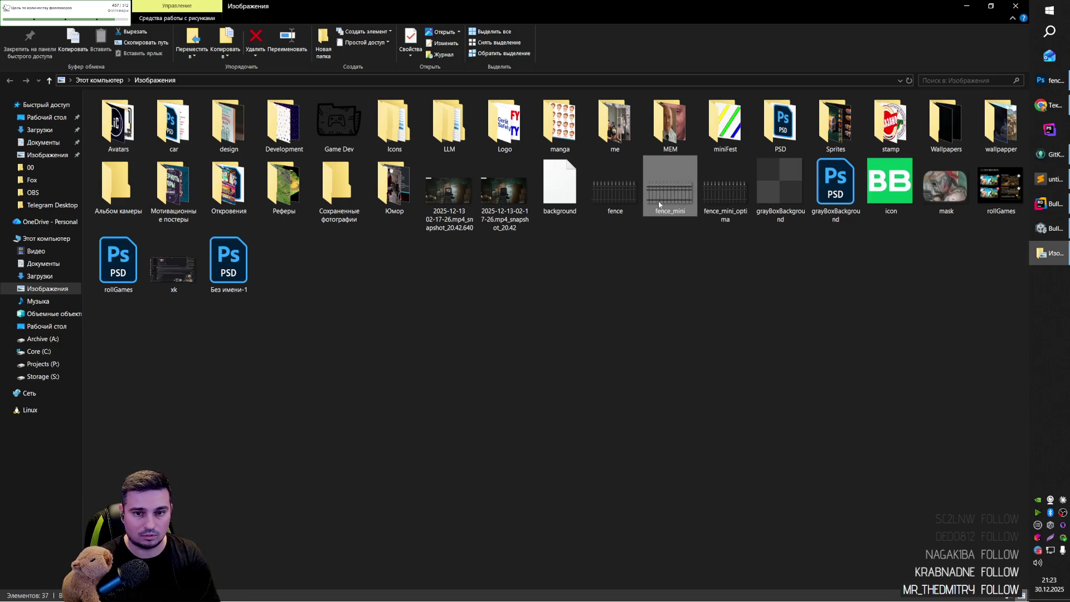
pyautogui.doubleClick(658, 201)
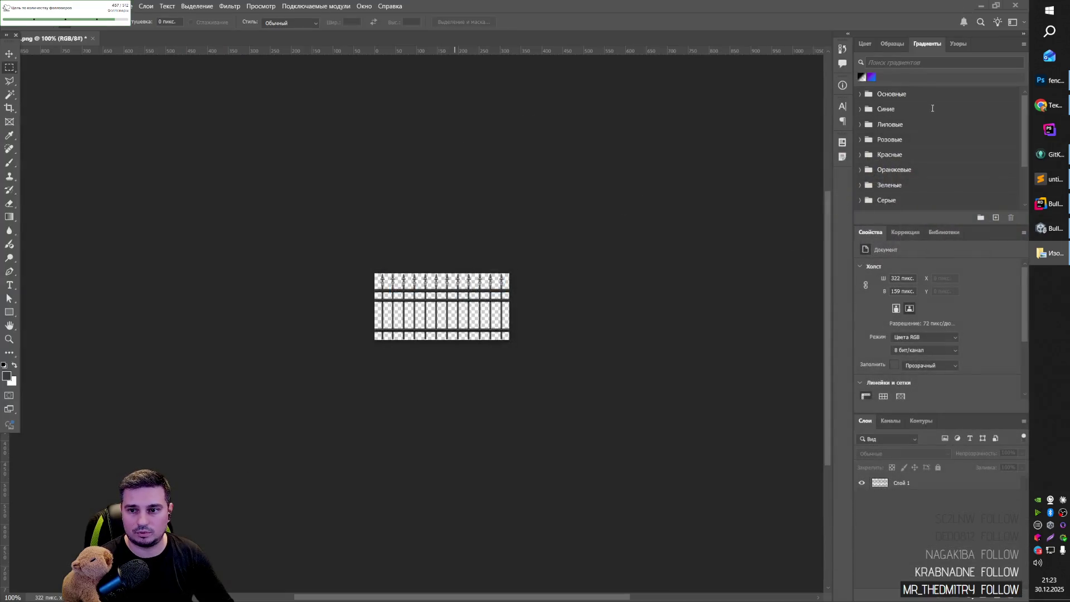
pyautogui.hotkey('ctrl', 'w')
pyautogui.click(627, 227)
# Switch to the Unity editor and open the Assets/project/img folder.
pyautogui.hotkey('alt', 'Tab')
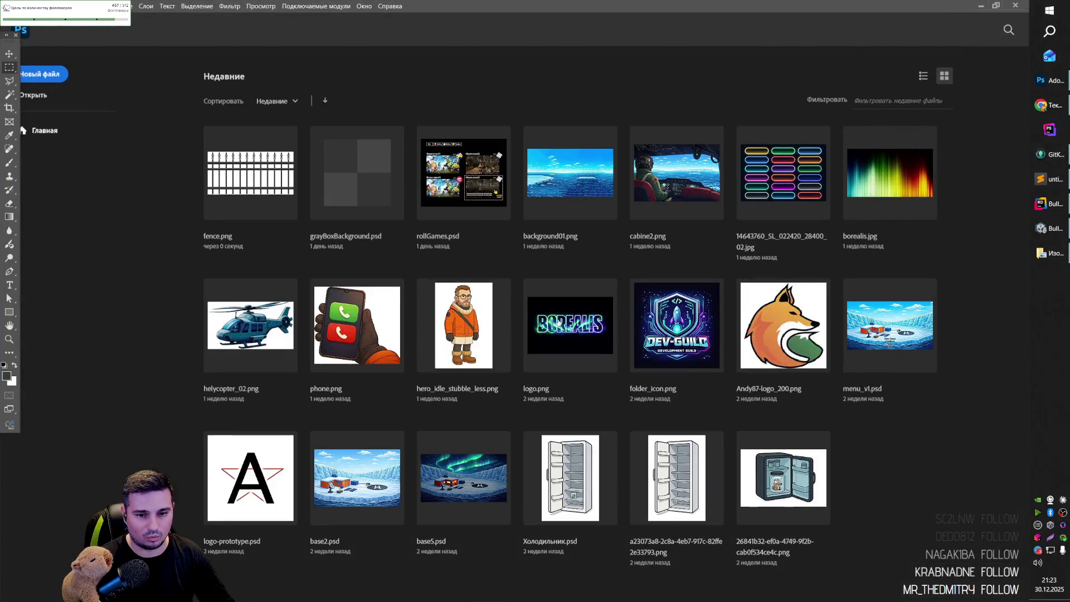
pyautogui.hotkey('alt', 'Tab')
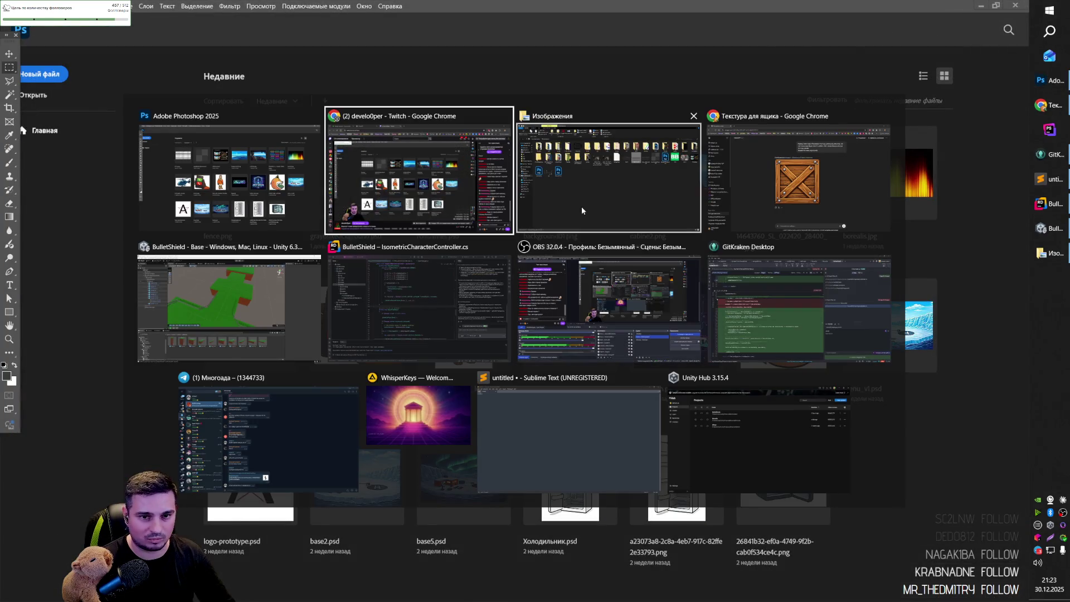
pyautogui.click(580, 205)
pyautogui.hotkey('alt', 'Tab')
pyautogui.click(333, 338)
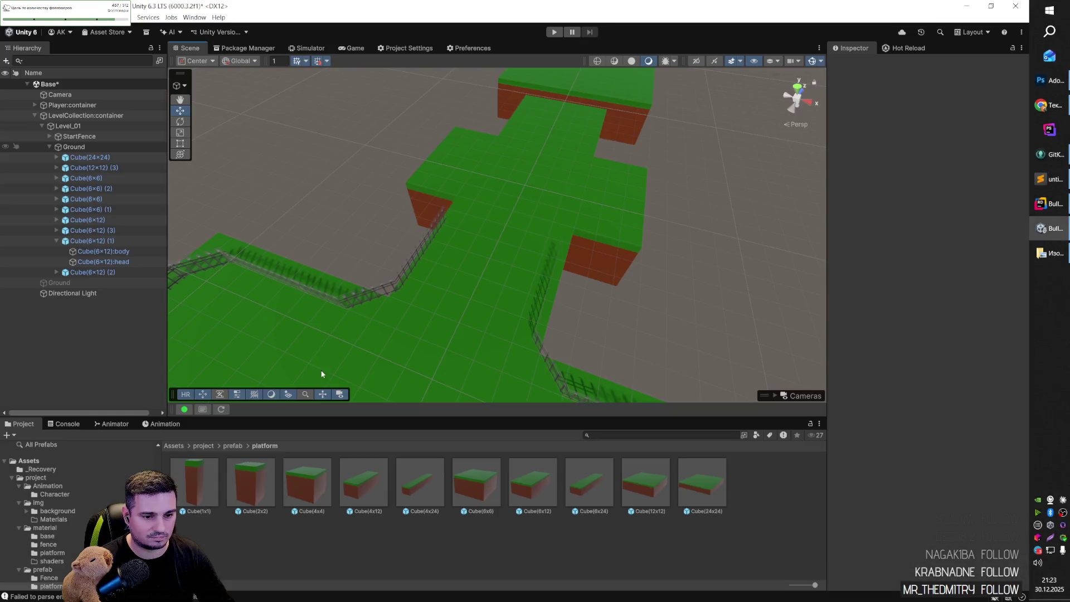
pyautogui.doubleClick(242, 480)
pyautogui.doubleClick(260, 486)
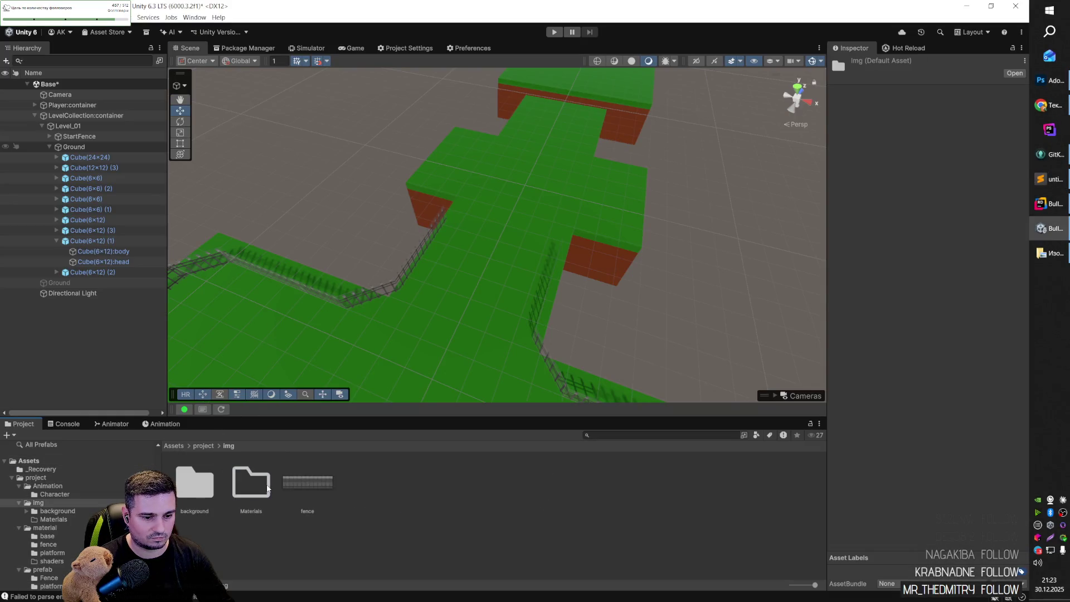
pyautogui.click(320, 482)
# Import fence_mini.png into the img folder and inspect its texture import settings.
pyautogui.hotkey('alt', 'Tab')
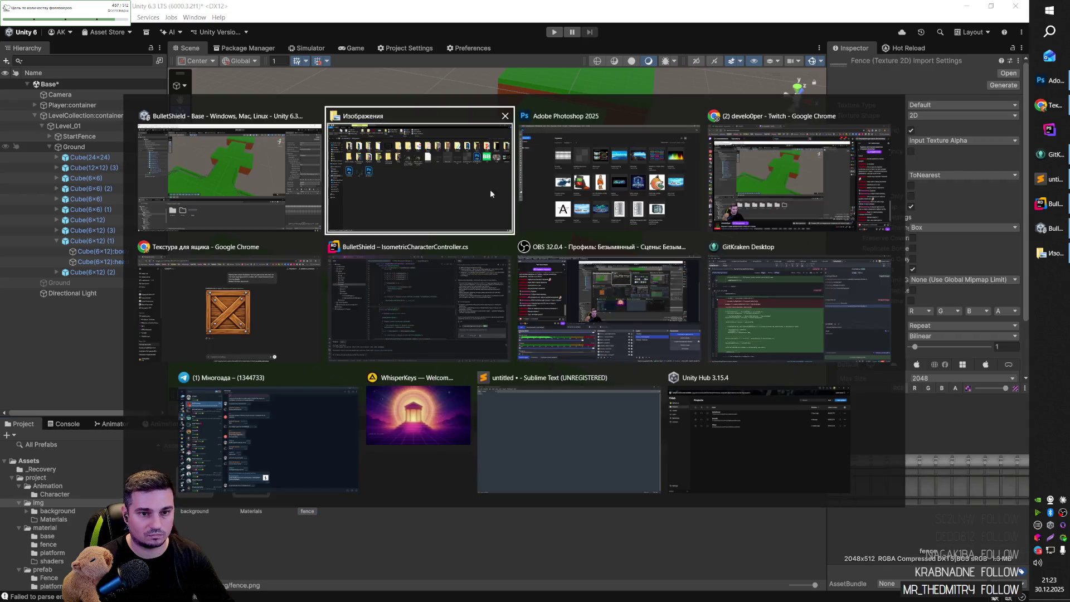
pyautogui.moveTo(671, 206); pyautogui.dragTo(390, 485)
pyautogui.hotkey('alt', 'Tab')
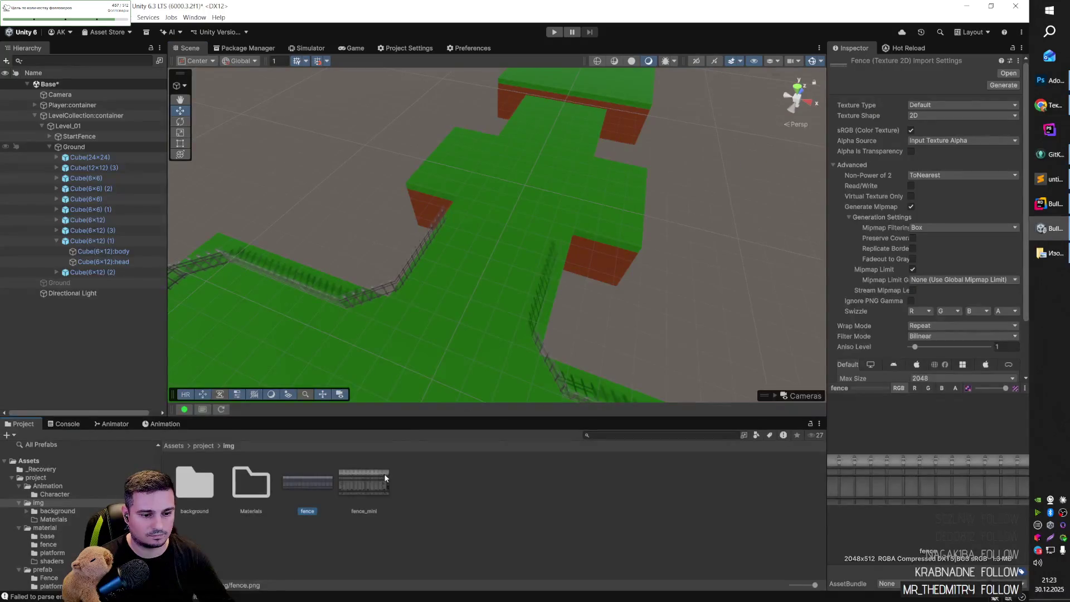
pyautogui.click(363, 485)
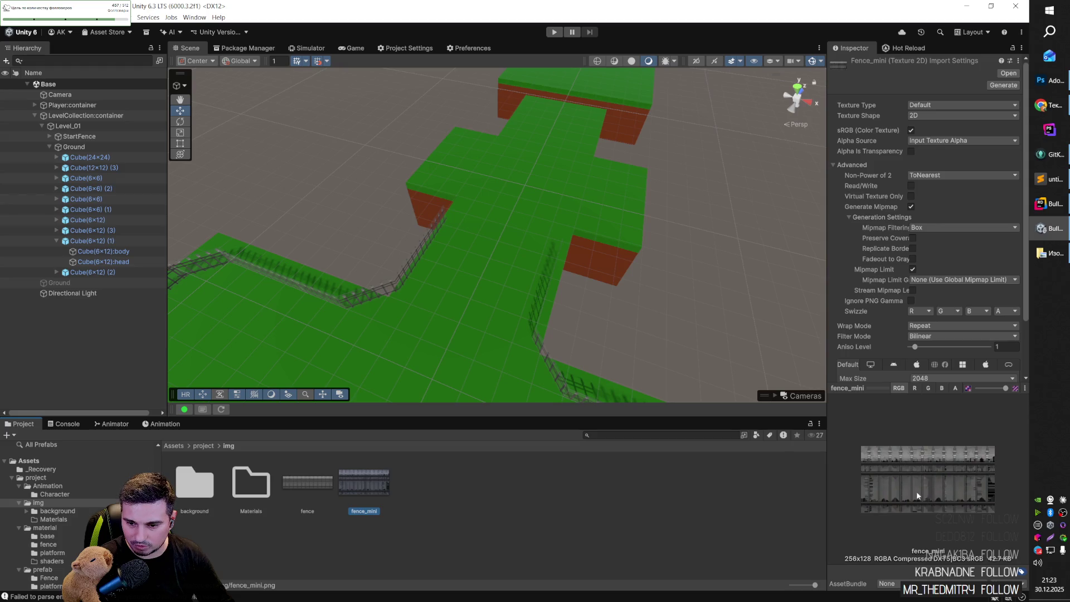
pyautogui.moveTo(826, 470); pyautogui.dragTo(653, 471)
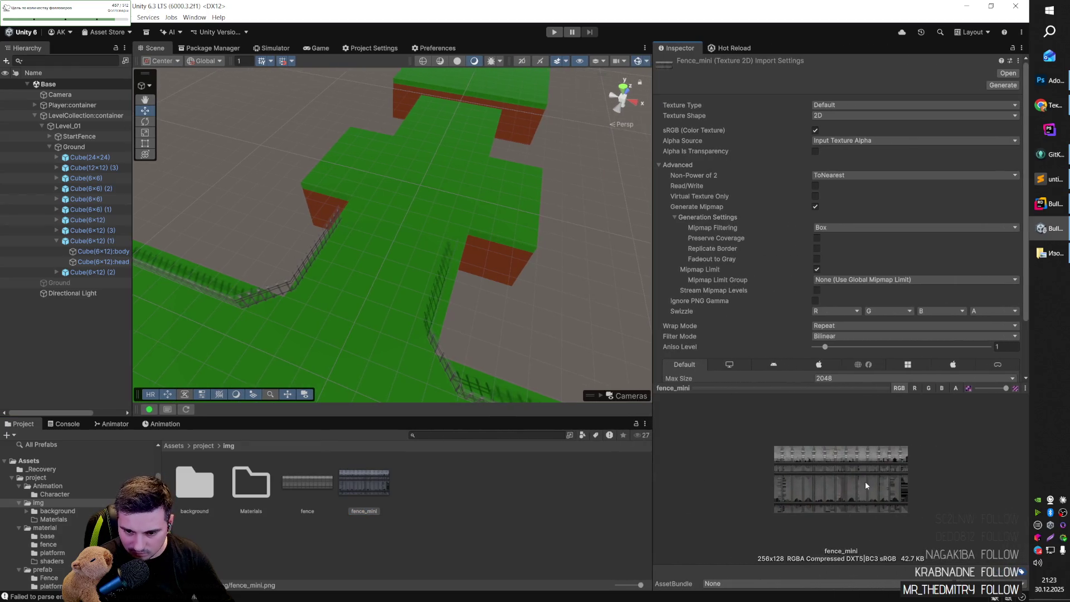
pyautogui.hotkey('alt', 'Tab')
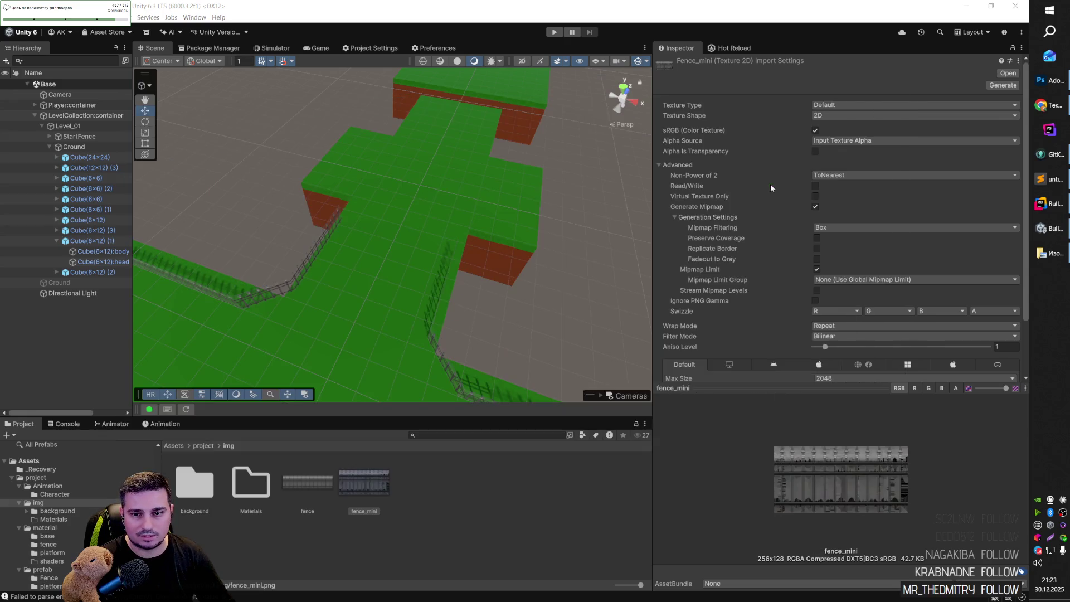
pyautogui.hotkey('alt', 'Tab')
pyautogui.hotkey('alt', 'Tab')
pyautogui.hotkey('alt', 'Tab')
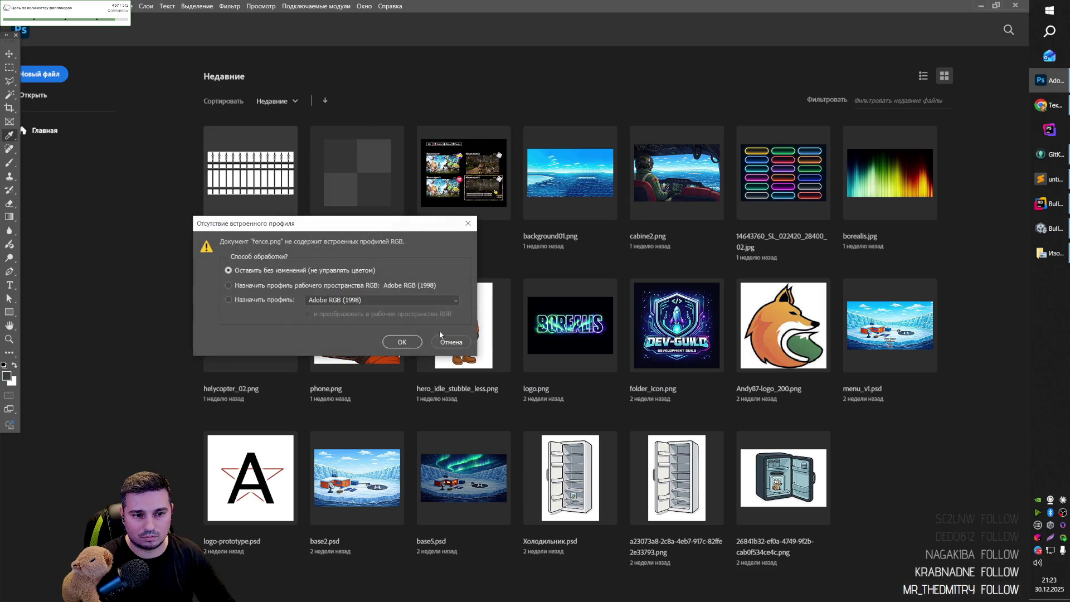
# Open fence.png without colour management and add a new layer beneath the fence layer.
pyautogui.click(402, 341)
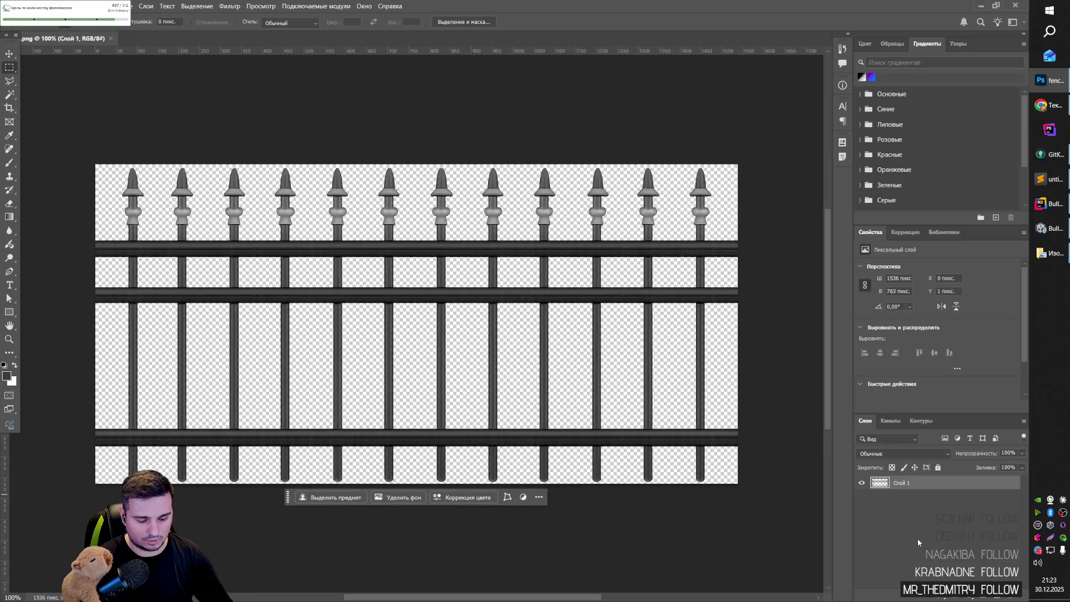
pyautogui.click(999, 597)
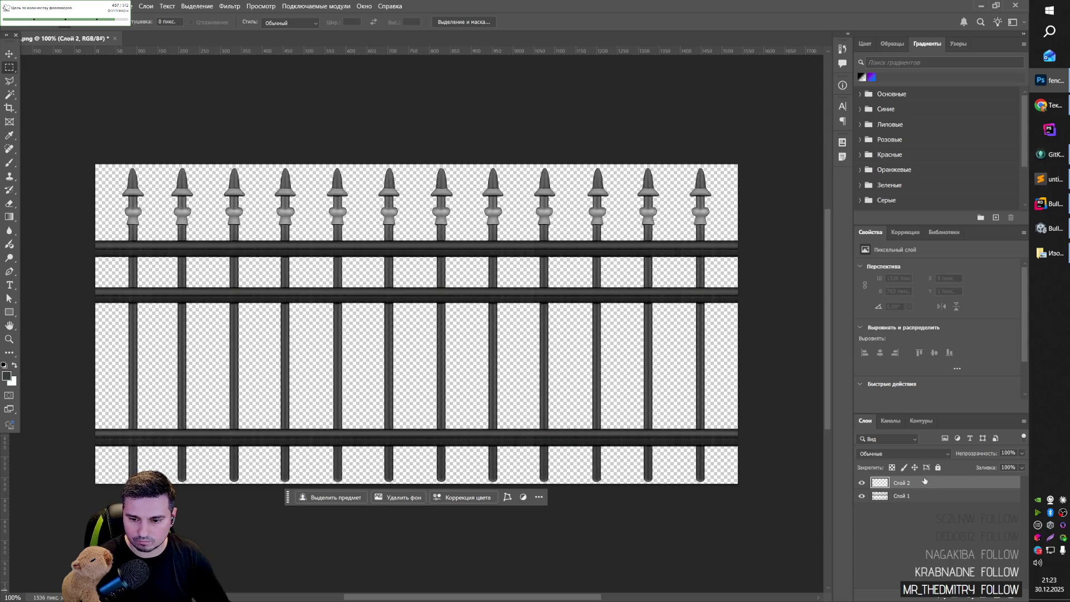
pyautogui.moveTo(919, 484)
pyautogui.mouseDown()
pyautogui.moveTo(922, 504)
pyautogui.moveTo(953, 511)
pyautogui.mouseUp()
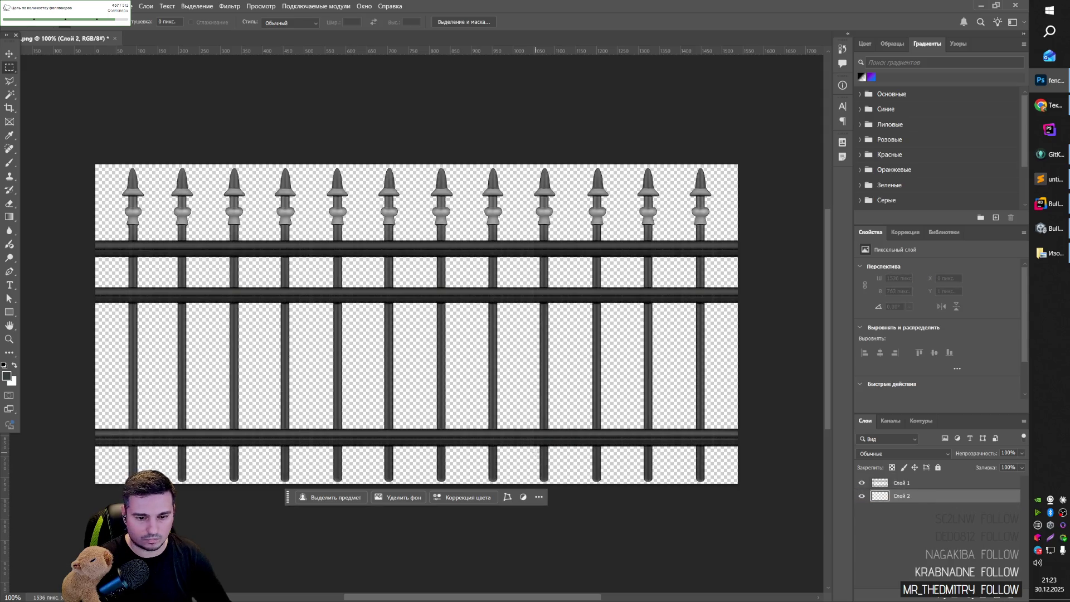
# Fill the new layer with bright green #00ff00 using the Paint Bucket.
pyautogui.click(9, 217)
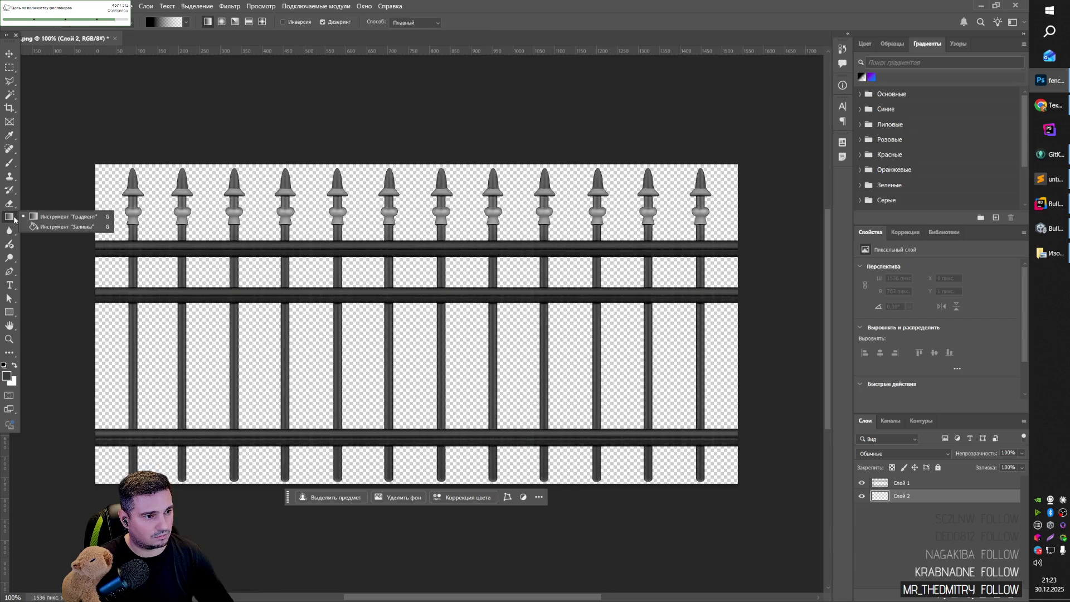
pyautogui.click(44, 229)
pyautogui.click(9, 377)
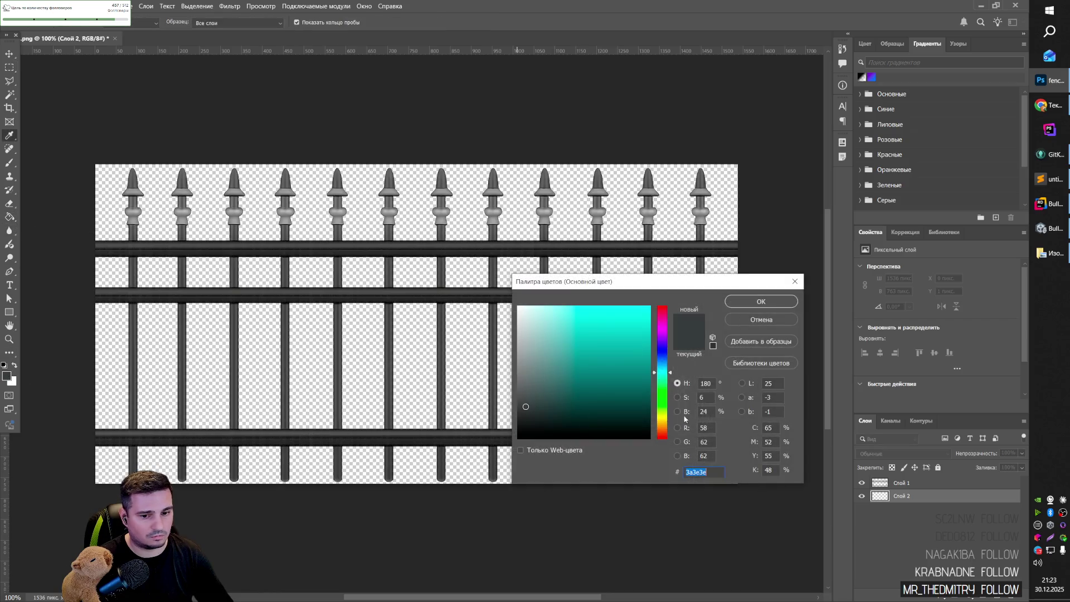
pyautogui.write('1eff00')
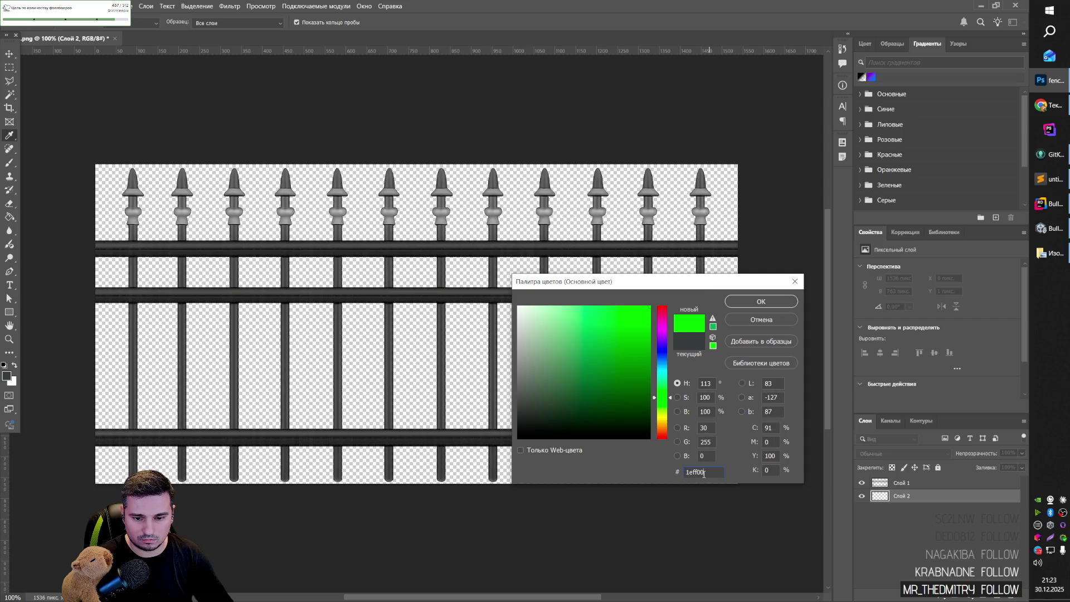
pyautogui.write('00')
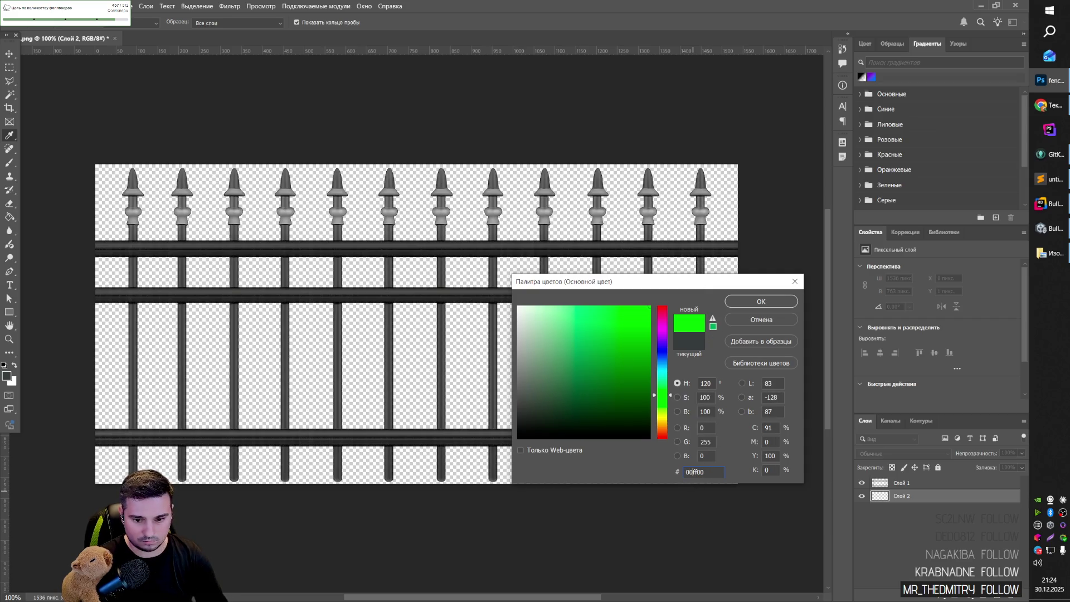
pyautogui.press('Return')
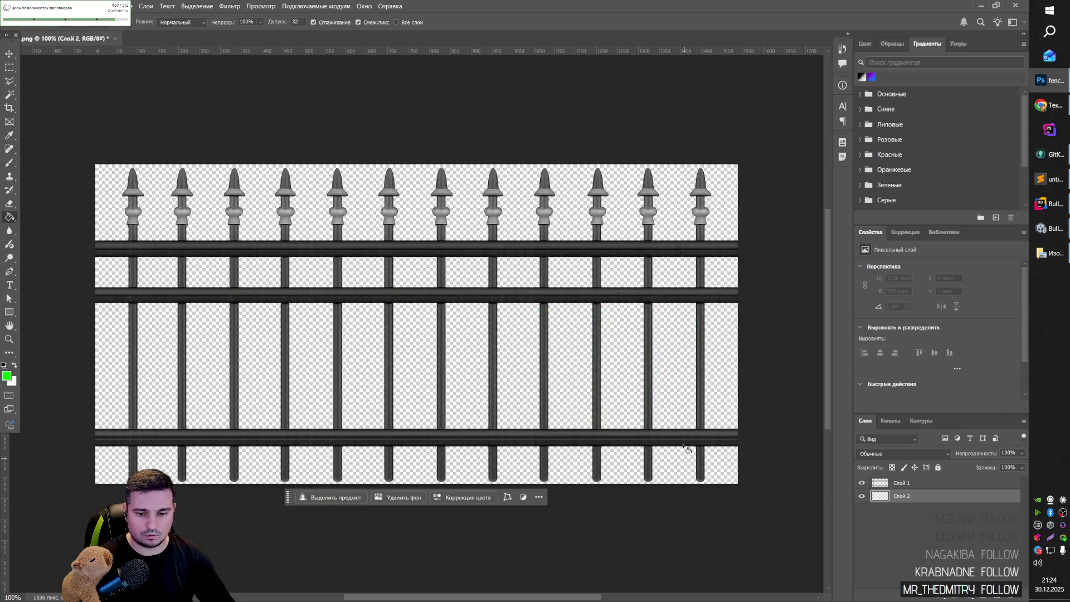
pyautogui.click(681, 406)
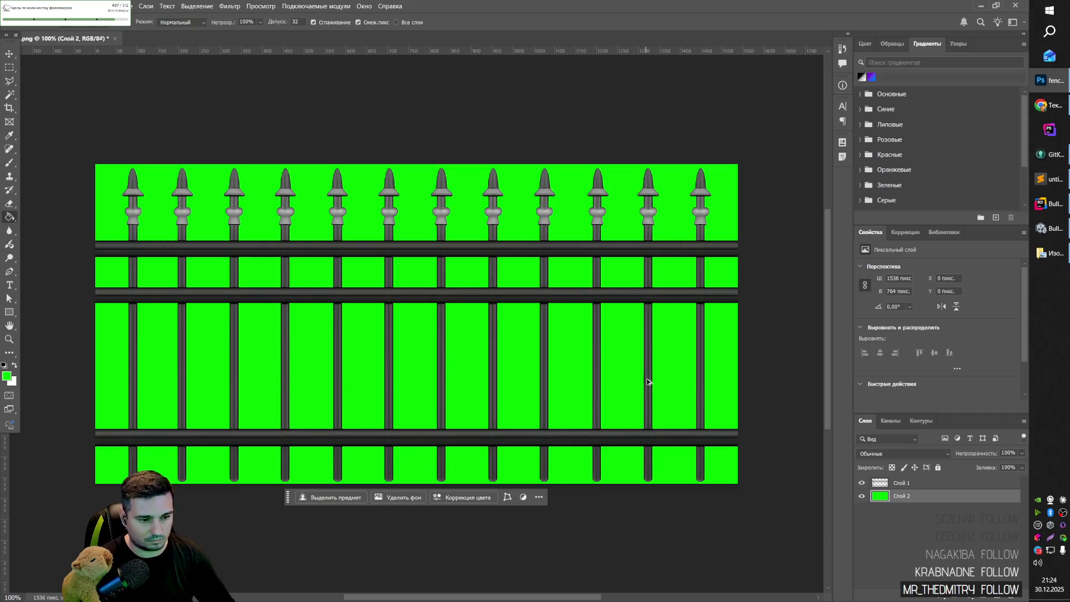
pyautogui.hotkey('ctrl', 'alt', 'i')
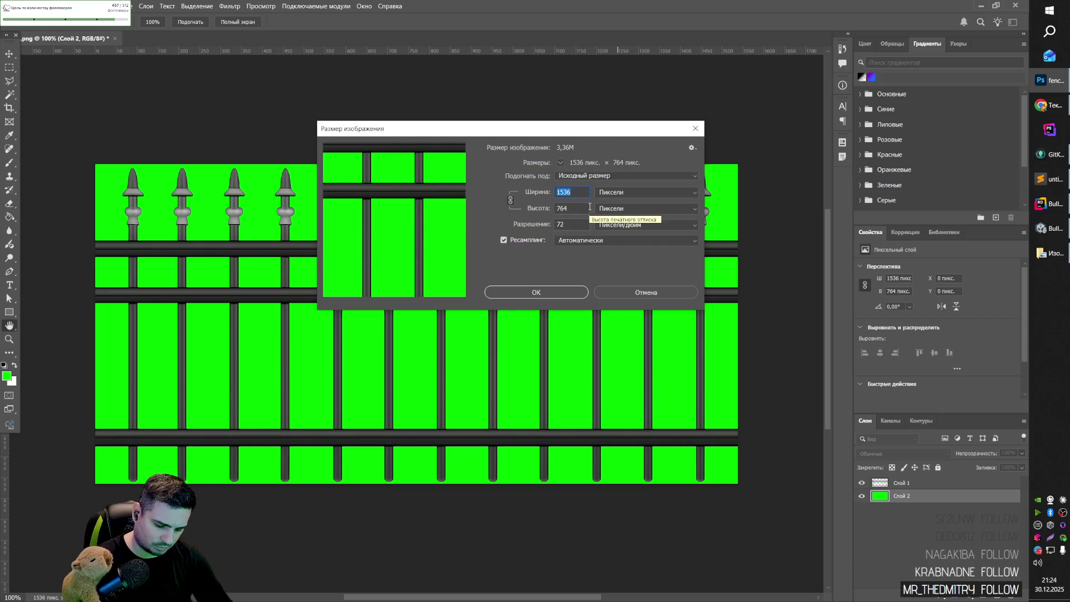
# Resize the fence image to 512 px wide, undoing an initial 256 px attempt.
pyautogui.write('256')
pyautogui.press('Return')
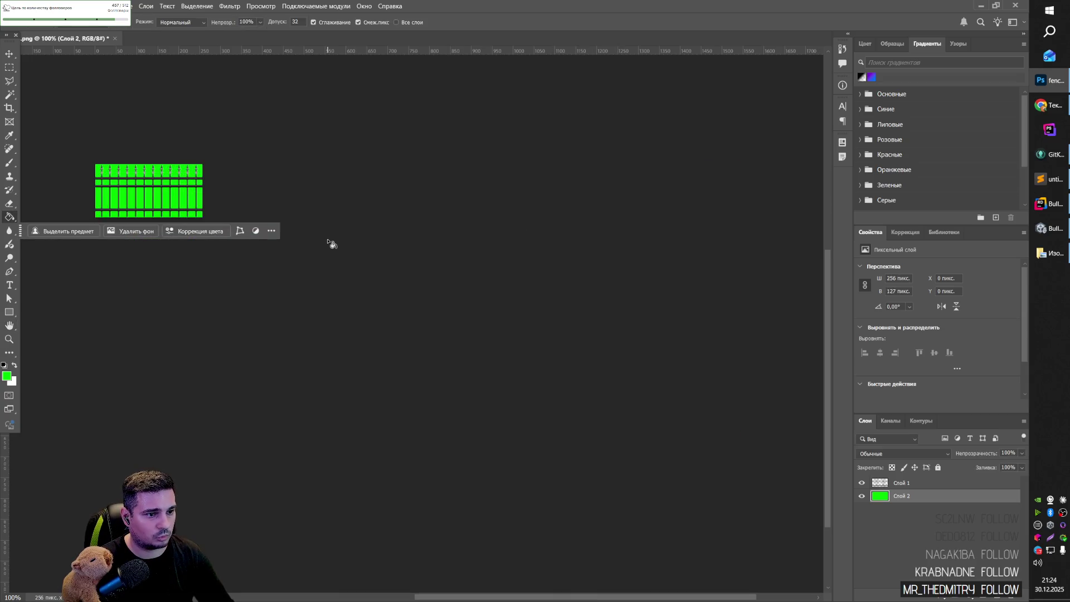
pyautogui.hotkey('ctrl', 'z')
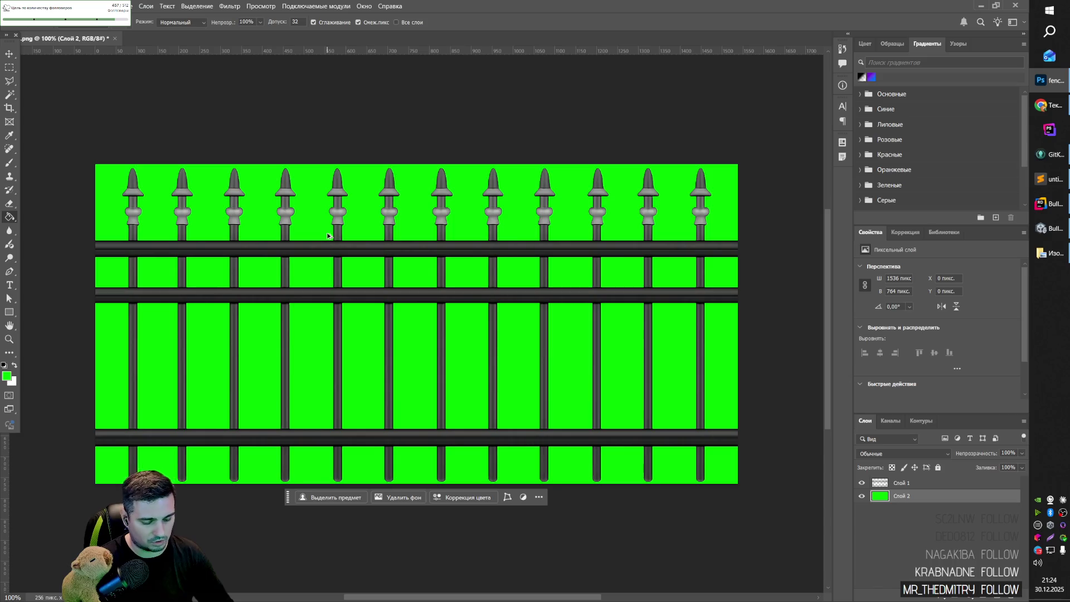
pyautogui.hotkey('ctrl', 'alt', 'i')
pyautogui.write('512')
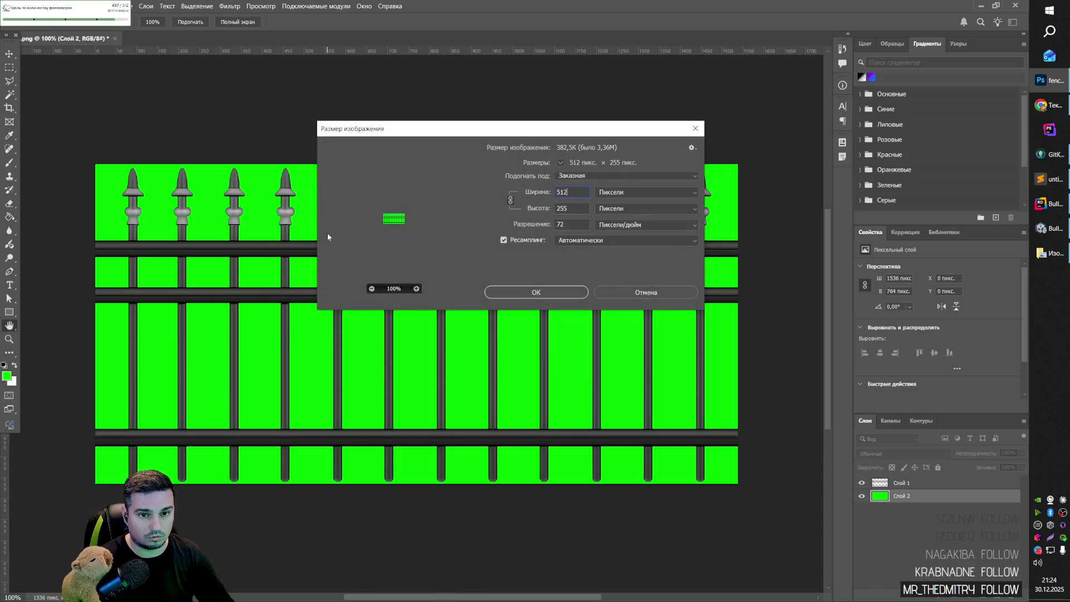
pyautogui.press('Return')
# Export it as PNG-24 over fence_mini_optima.png, then select that file in the Pictures folder.
pyautogui.hotkey('ctrl', 'alt', 'shift', 's')
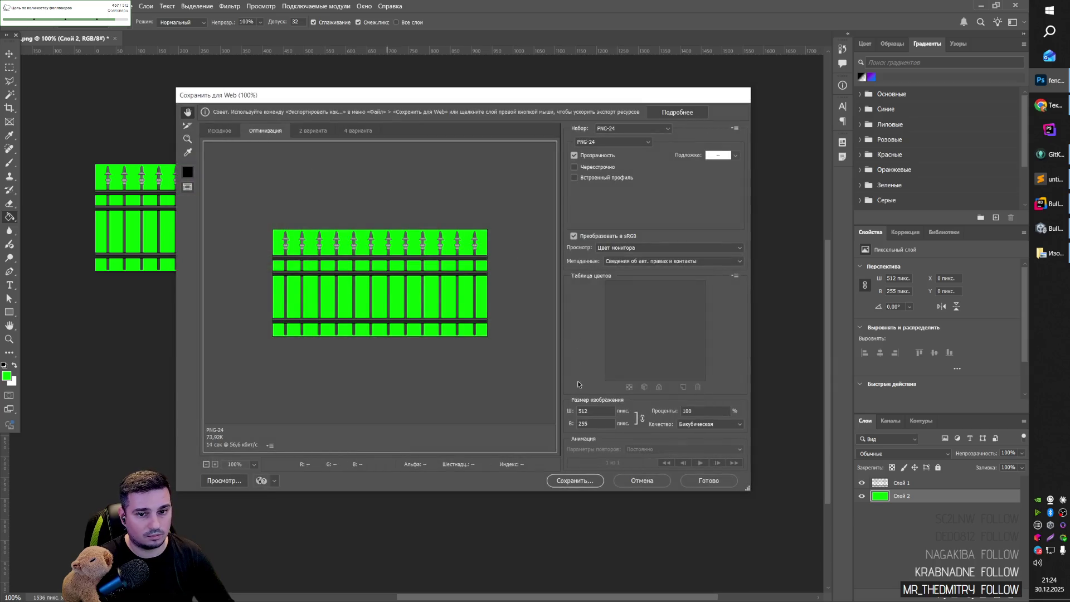
pyautogui.click(582, 484)
pyautogui.scroll(-3, 490, 262)
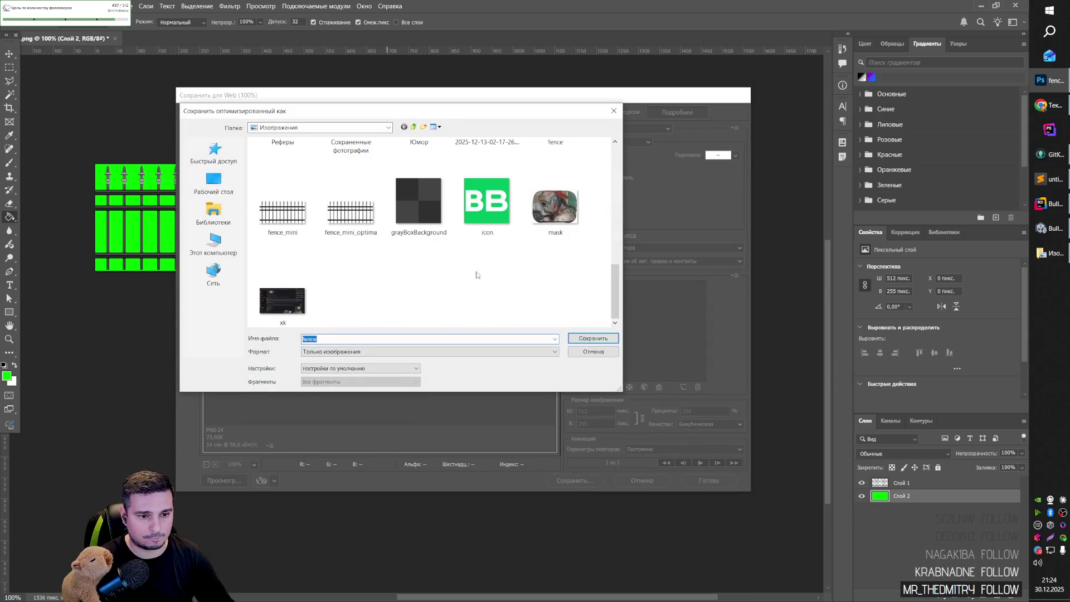
pyautogui.click(354, 222)
pyautogui.click(592, 338)
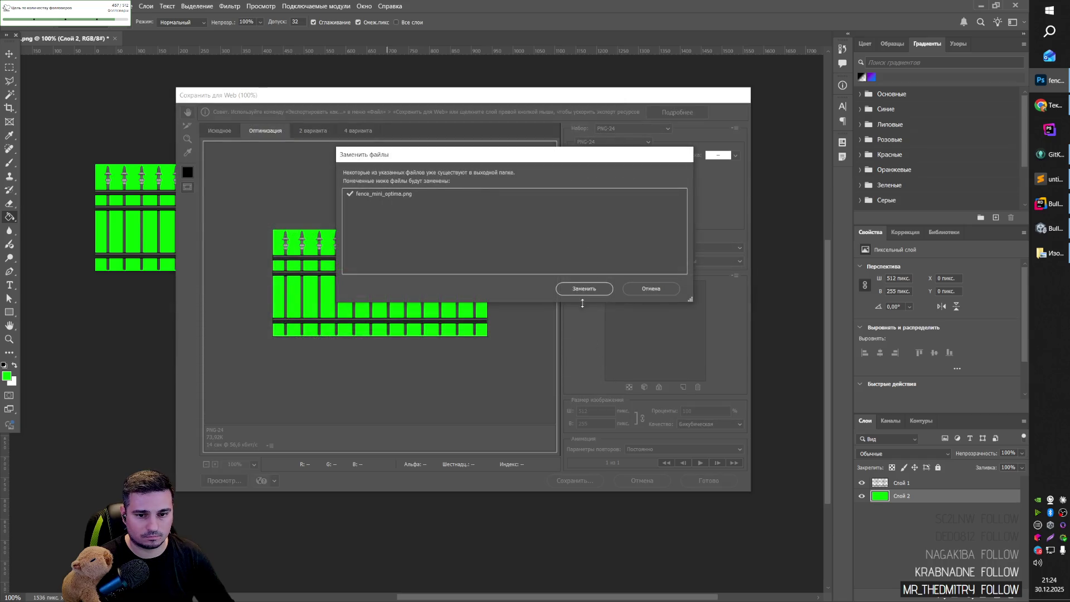
pyautogui.click(581, 288)
pyautogui.hotkey('alt', 'Tab')
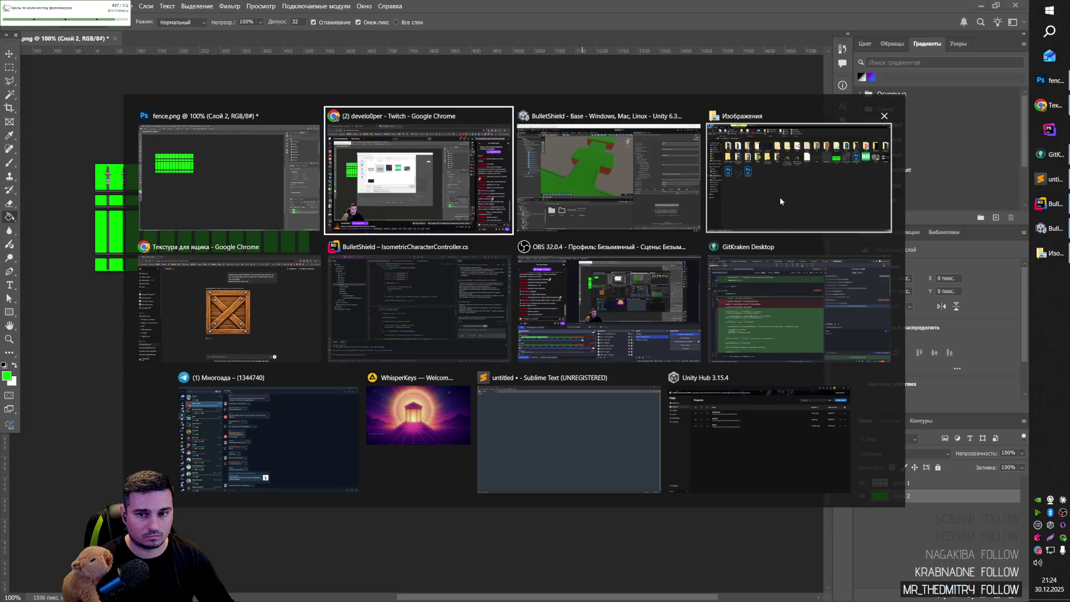
pyautogui.click(780, 196)
pyautogui.click(720, 201)
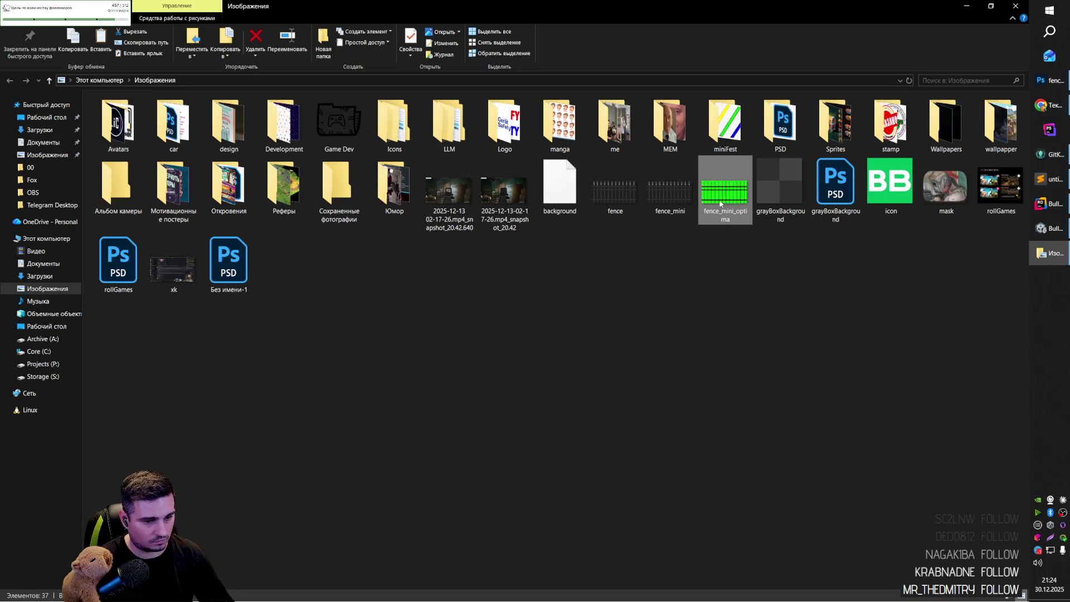
# Compare the fence_mini and fence_mini_optima file details, then return to Unity.
pyautogui.click(664, 200)
pyautogui.click(722, 196)
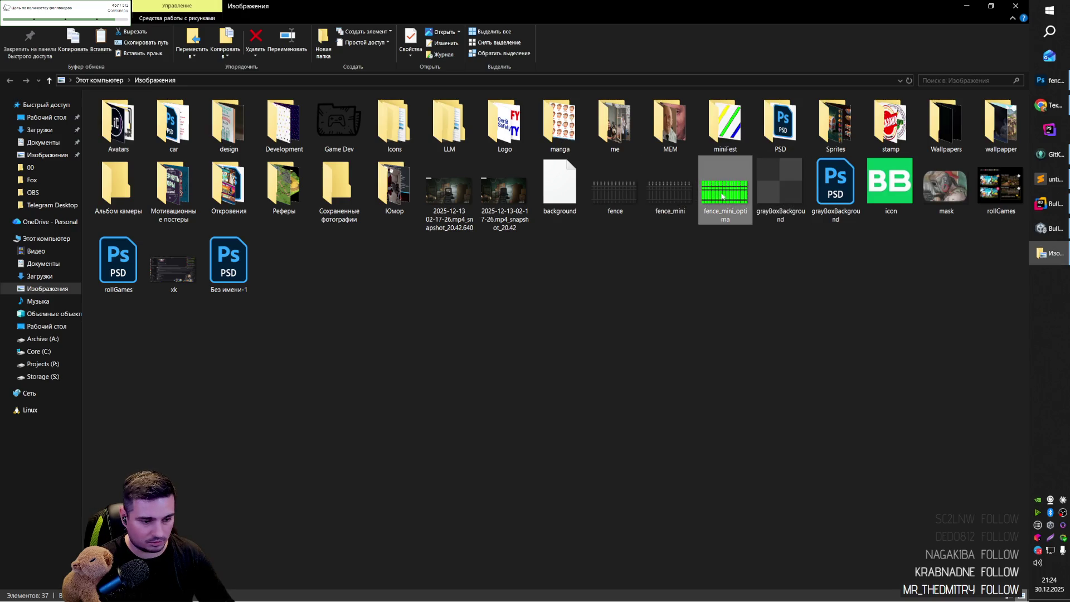
pyautogui.moveTo(715, 201)
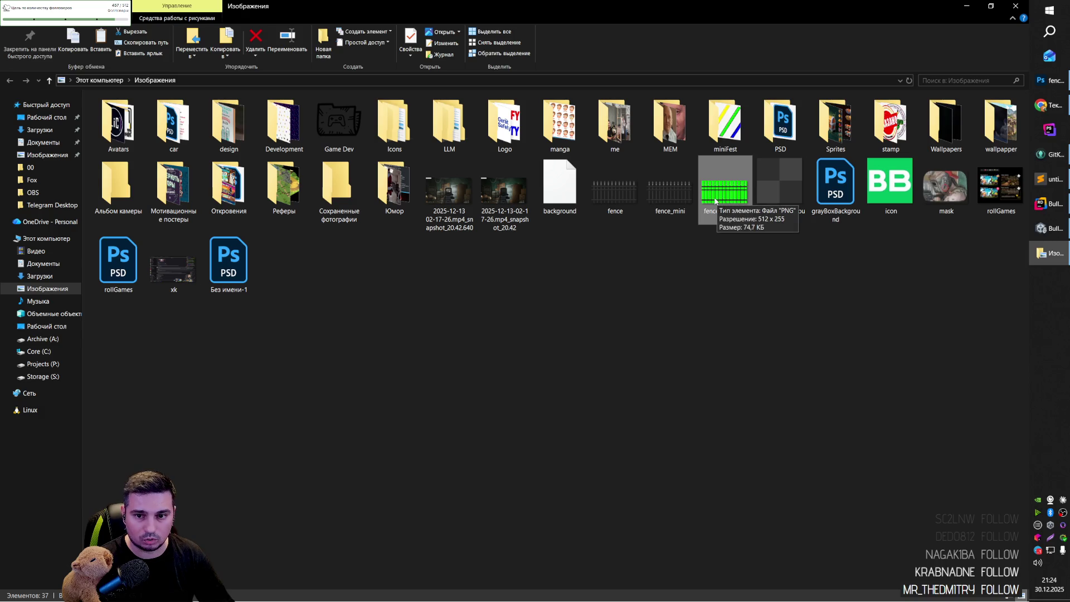
pyautogui.moveTo(681, 196)
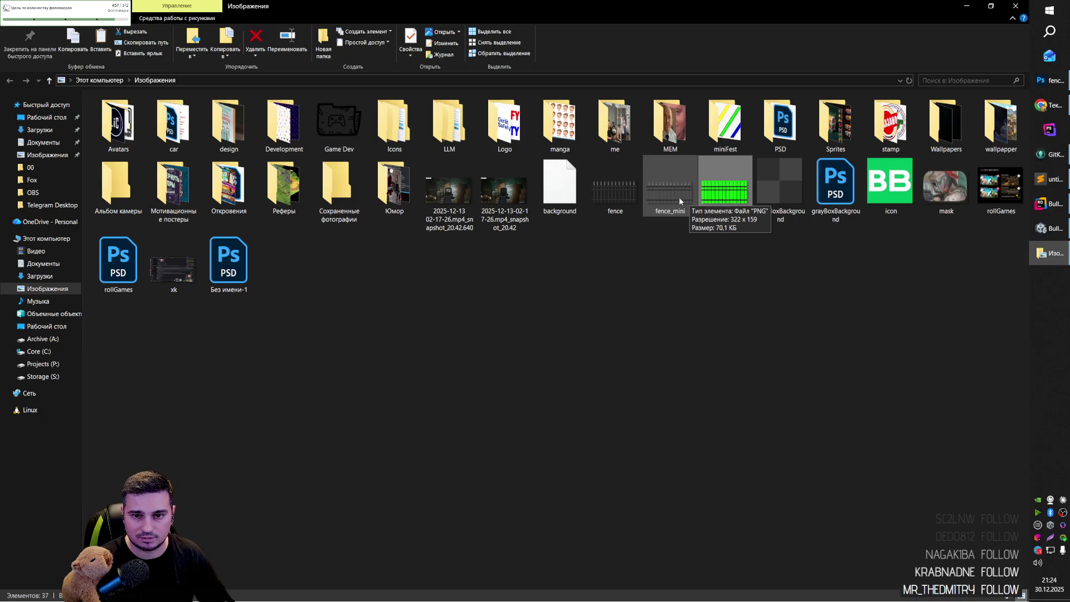
pyautogui.hotkey('alt', 'Tab')
pyautogui.press('Tab')
pyautogui.press('Tab')
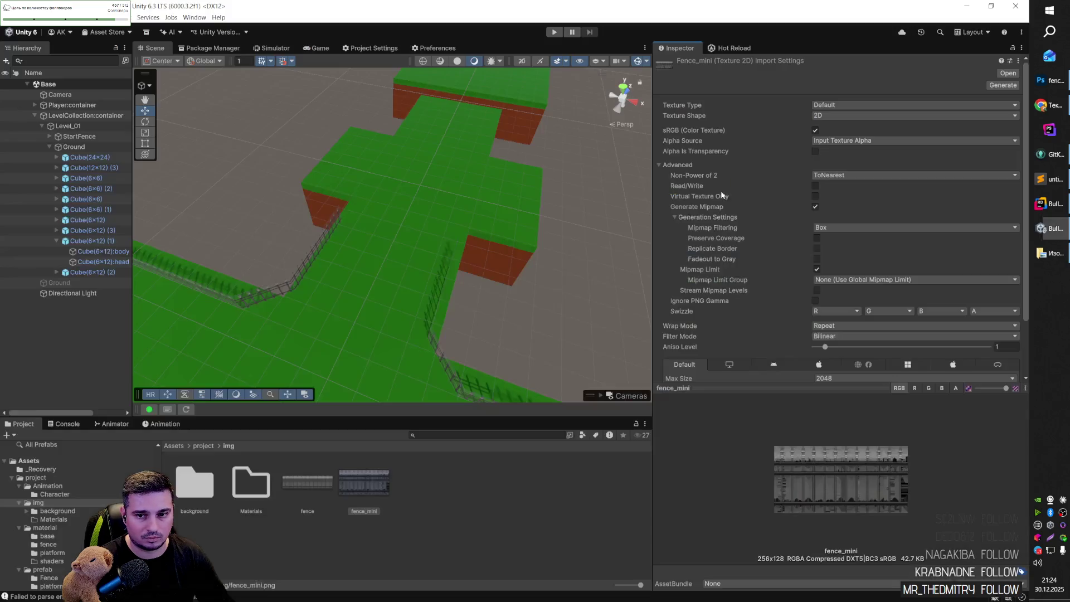
# Import fence_mini_optima into the img folder and delete the old fence_mini texture.
pyautogui.hotkey('alt', 'Tab')
pyautogui.hotkey('alt', 'Tab')
pyautogui.moveTo(613, 356); pyautogui.dragTo(412, 490)
pyautogui.click(366, 489)
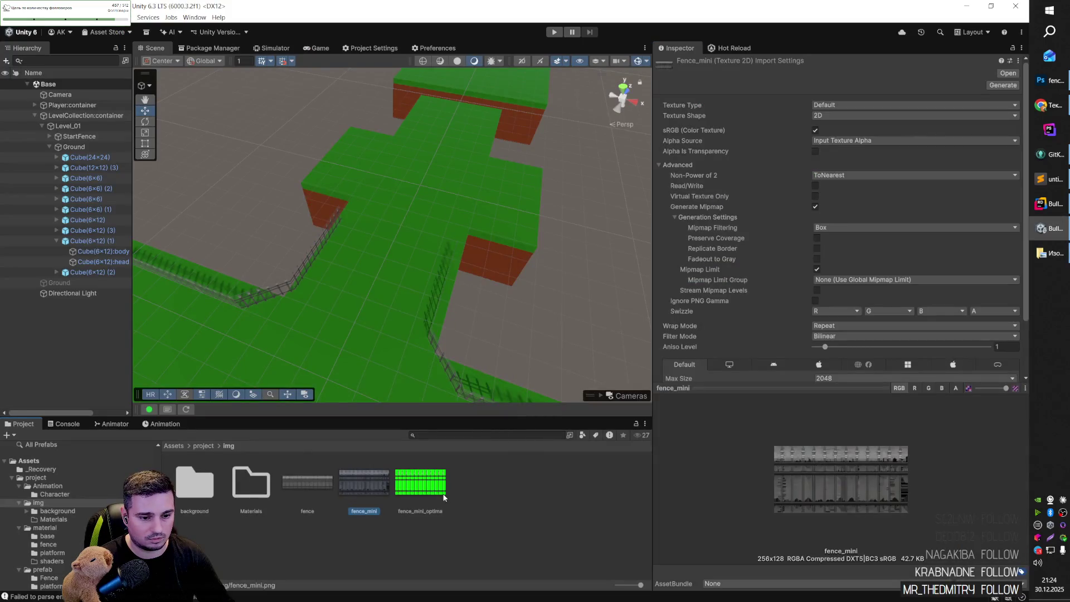
pyautogui.press('Delete')
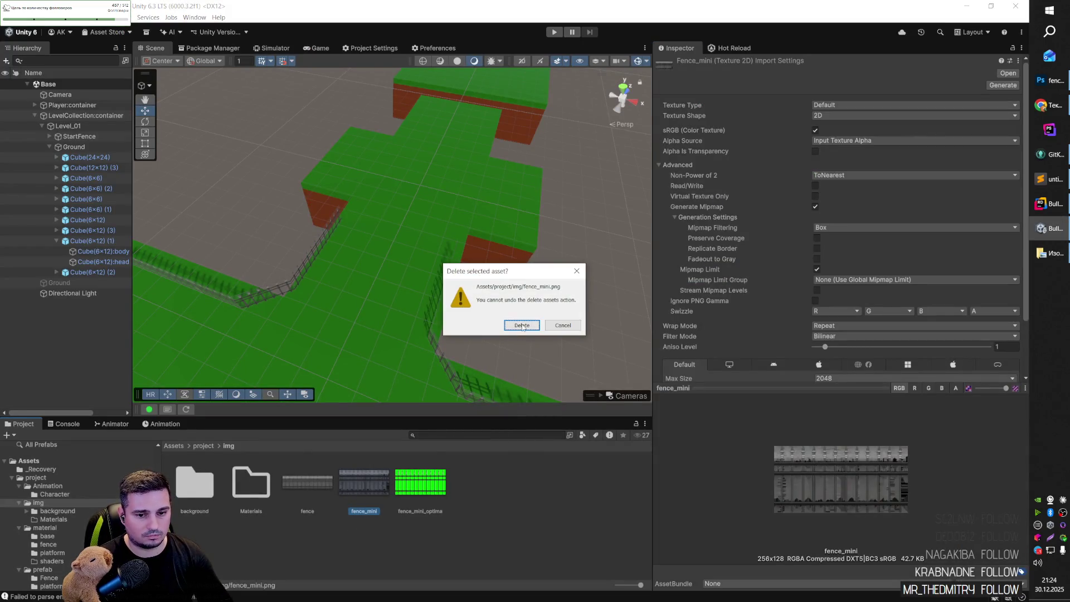
pyautogui.press('Return')
pyautogui.moveTo(451, 302)
pyautogui.mouseDown()
pyautogui.moveTo(199, 256)
pyautogui.moveTo(162, 217)
pyautogui.moveTo(236, 221)
pyautogui.moveTo(178, 217)
pyautogui.moveTo(486, 199)
pyautogui.moveTo(334, 173)
pyautogui.moveTo(166, 197)
pyautogui.mouseUp()
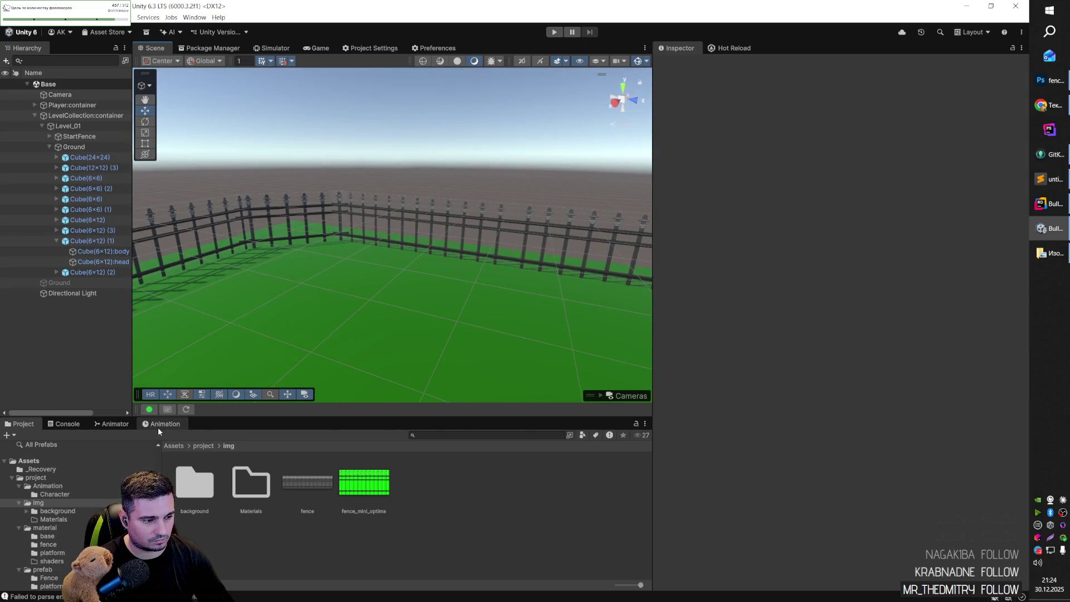
pyautogui.hotkey('alt', 'Tab')
pyautogui.click(477, 166)
pyautogui.hotkey('alt', 'Tab')
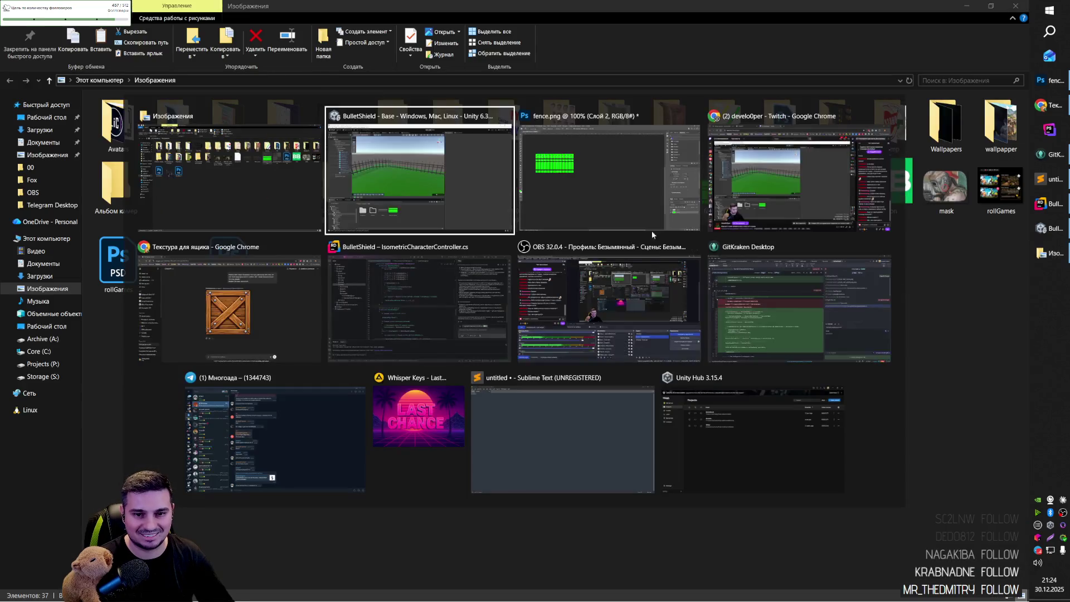
# Save and close fence.png in Photoshop.
pyautogui.click(644, 192)
pyautogui.hotkey('ctrl', 'w')
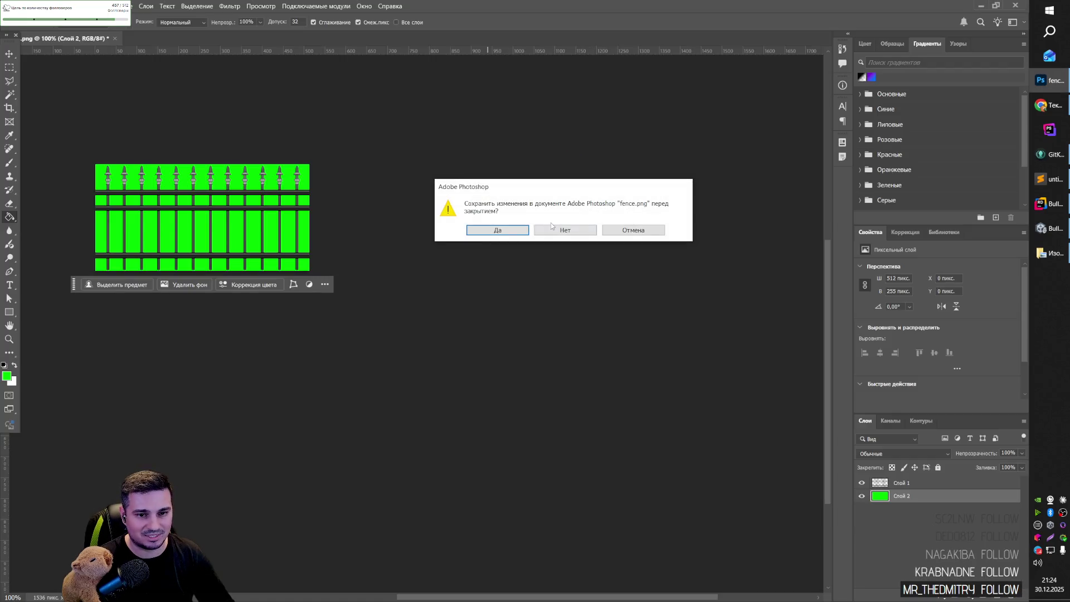
pyautogui.press('Return')
# Copy the wooden crate image from ChatGPT.
pyautogui.hotkey('alt', 'Tab')
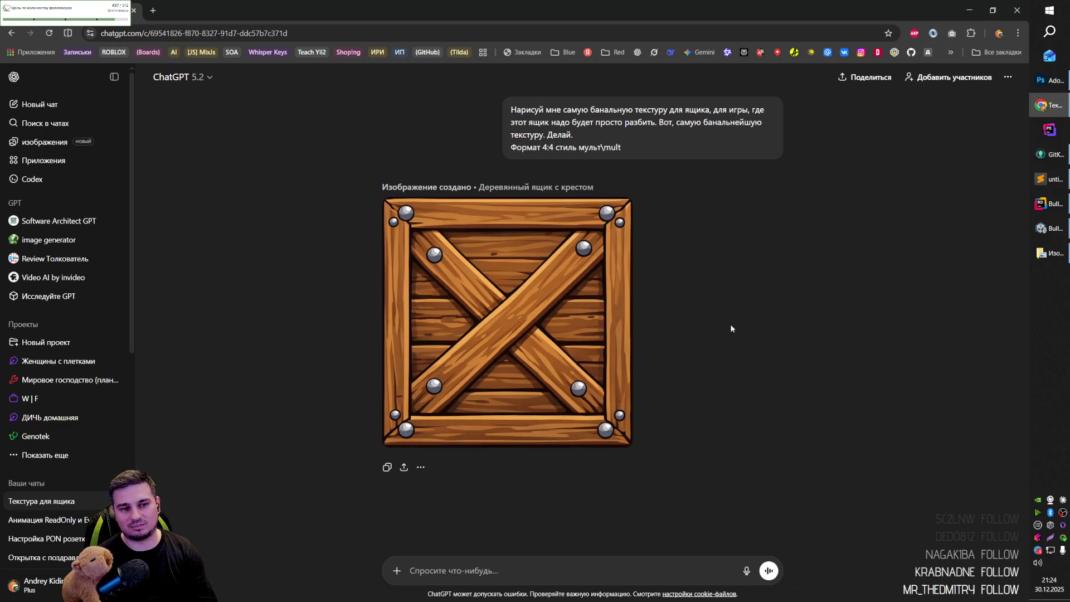
pyautogui.click(522, 328)
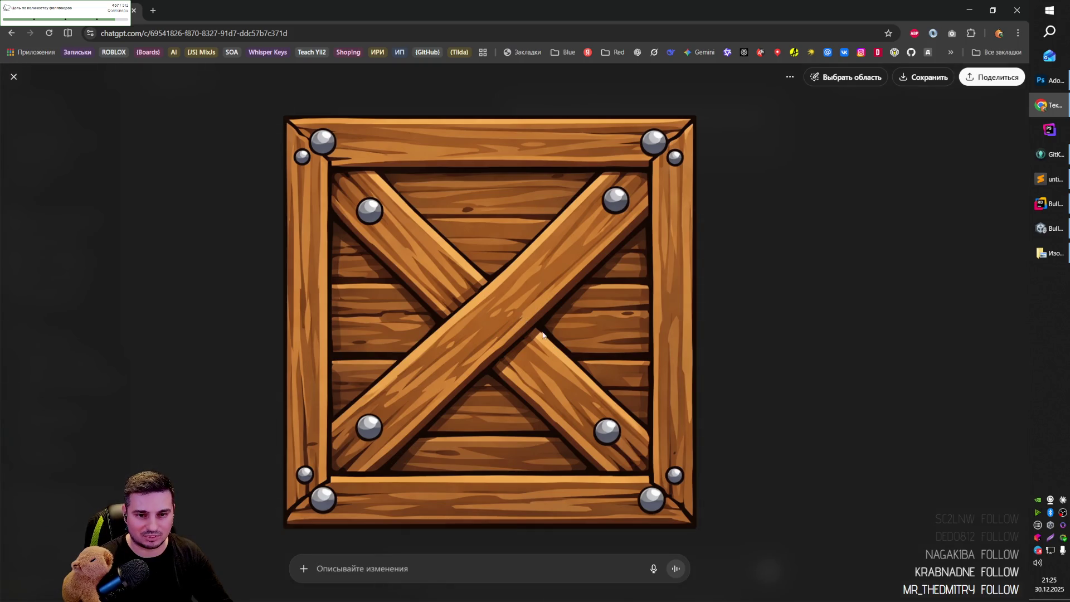
pyautogui.rightClick(532, 320)
pyautogui.click(568, 363)
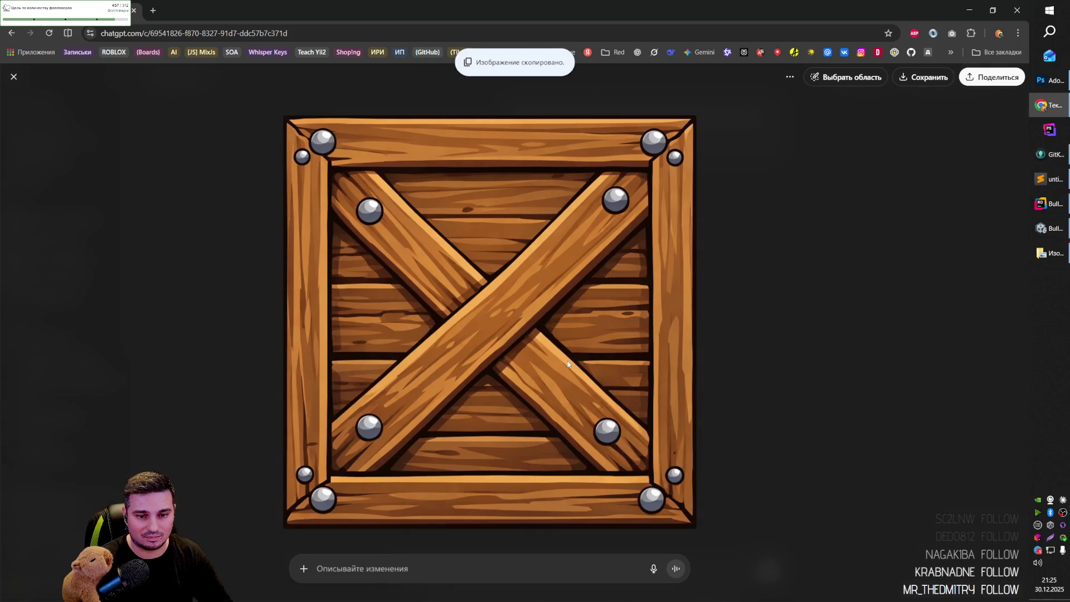
# Create a new blank 1024×1024 document in Photoshop.
pyautogui.hotkey('alt', 'Tab')
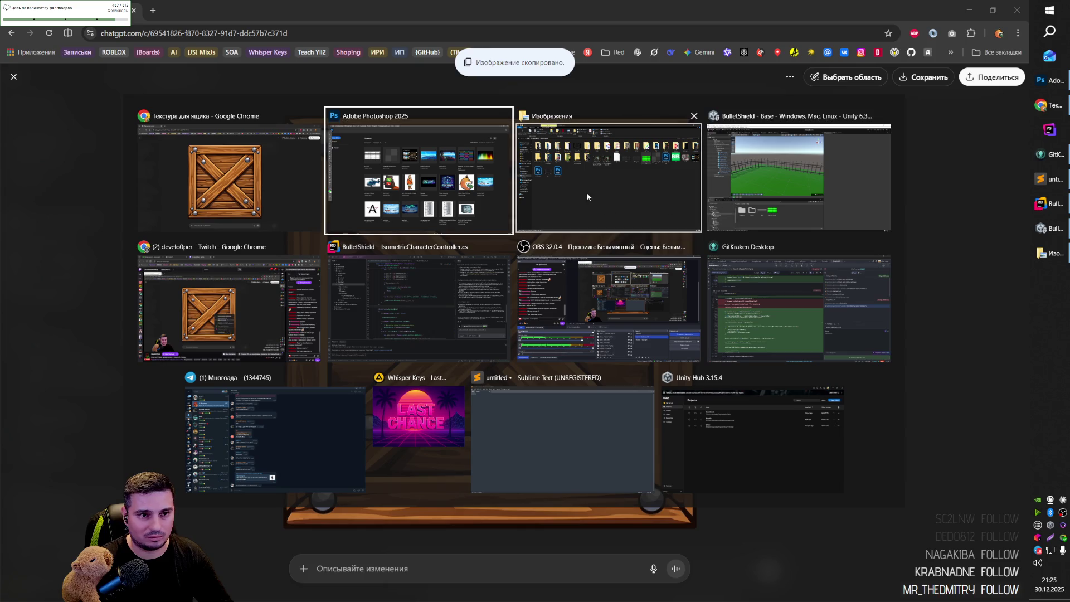
pyautogui.hotkey('ctrl', 'n')
pyautogui.press('Return')
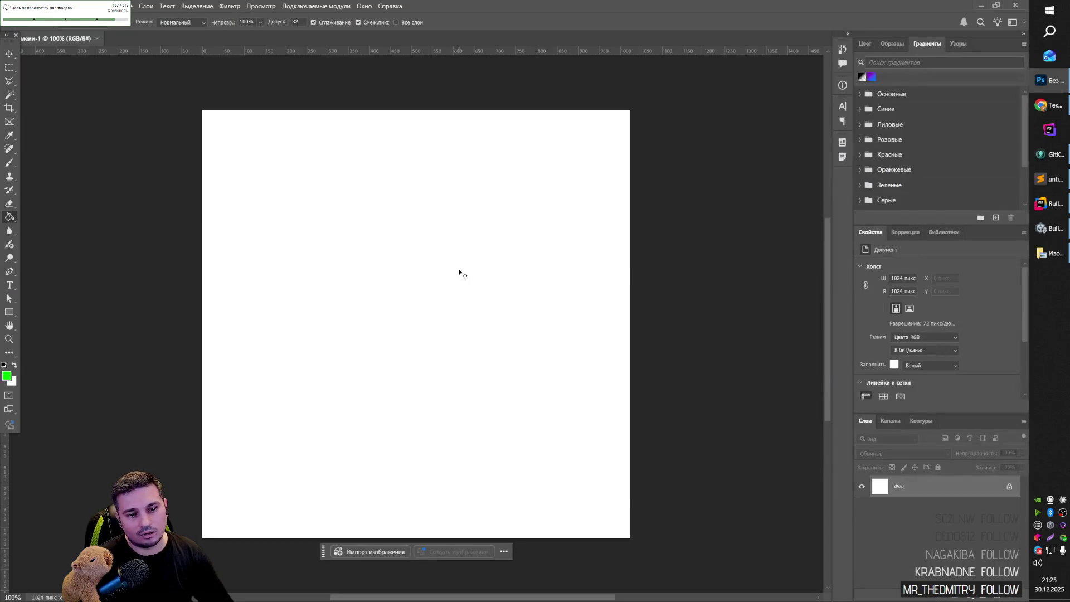
# Paste the crate image into the new document as its own layer.
pyautogui.hotkey('ctrl', 'v')
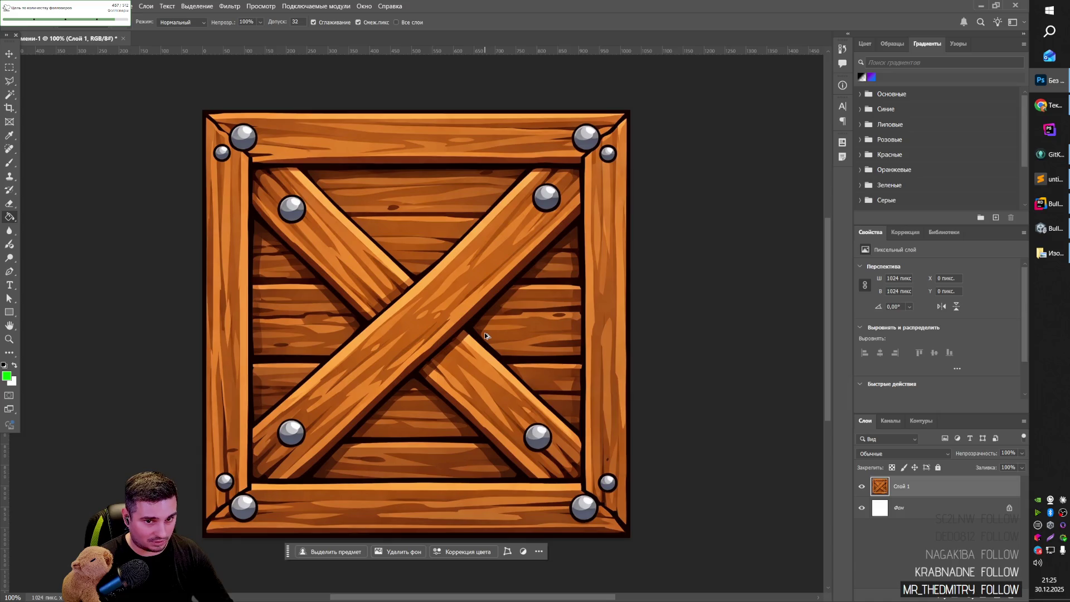
pyautogui.hotkey('ctrl', 'alt', 'shift', 's')
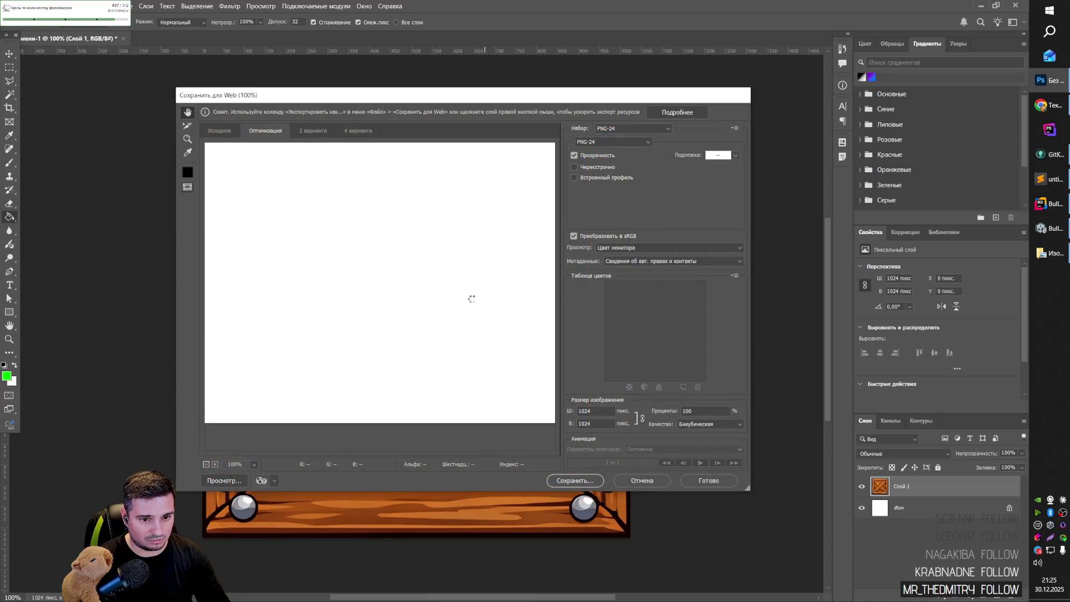
pyautogui.press('Escape')
# Save the crate image from Chrome to disk as box.png.
pyautogui.hotkey('alt', 'Tab')
pyautogui.rightClick(483, 306)
pyautogui.click(501, 334)
pyautogui.write('box')
pyautogui.press('Return')
pyautogui.hotkey('alt', 'Tab')
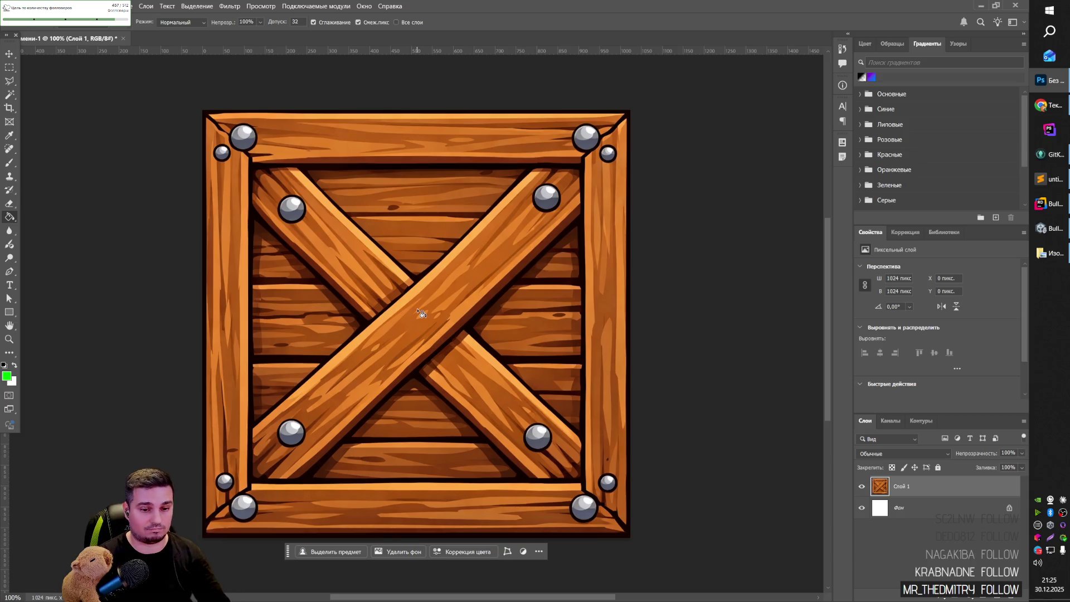
# View the crate at 100% and drag the crop box to extend the canvas up and right.
pyautogui.scroll(-3, 408, 318)
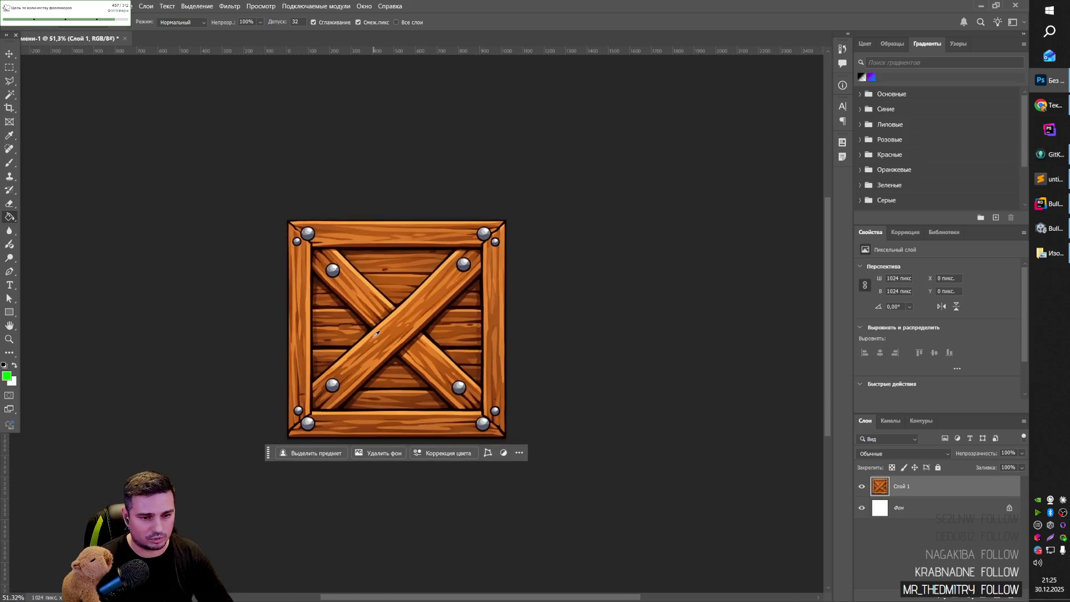
pyautogui.scroll(-1, 376, 333)
pyautogui.hotkey('ctrl', '1')
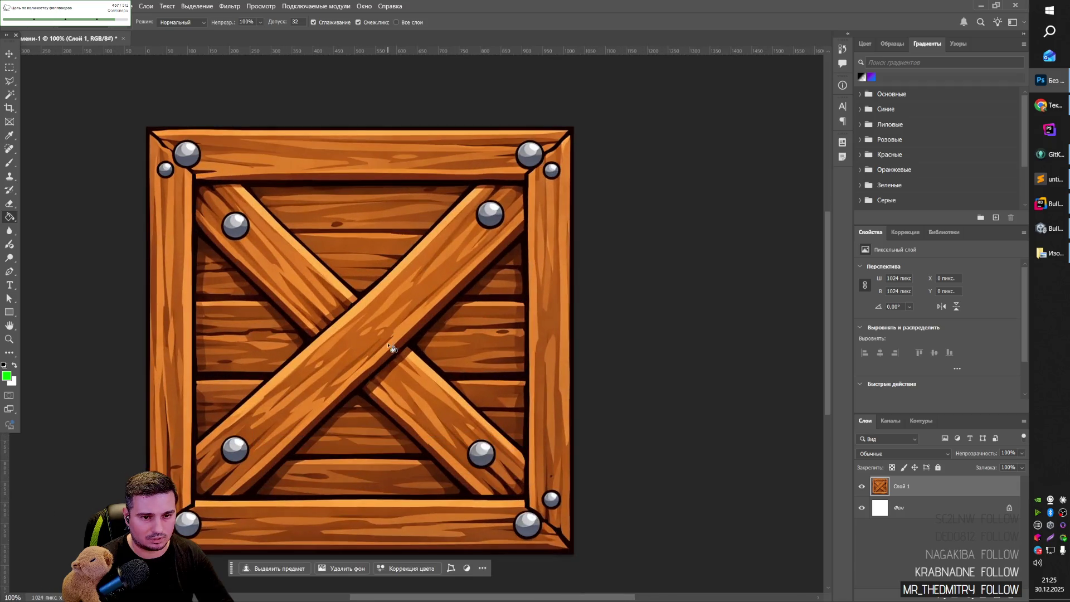
pyautogui.scroll(-3, 327, 385)
pyautogui.press('c')
pyautogui.moveTo(396, 295); pyautogui.dragTo(563, 196)
# Apply the larger canvas and duplicate the crate into a 2×2 grid of four copies.
pyautogui.press('Return')
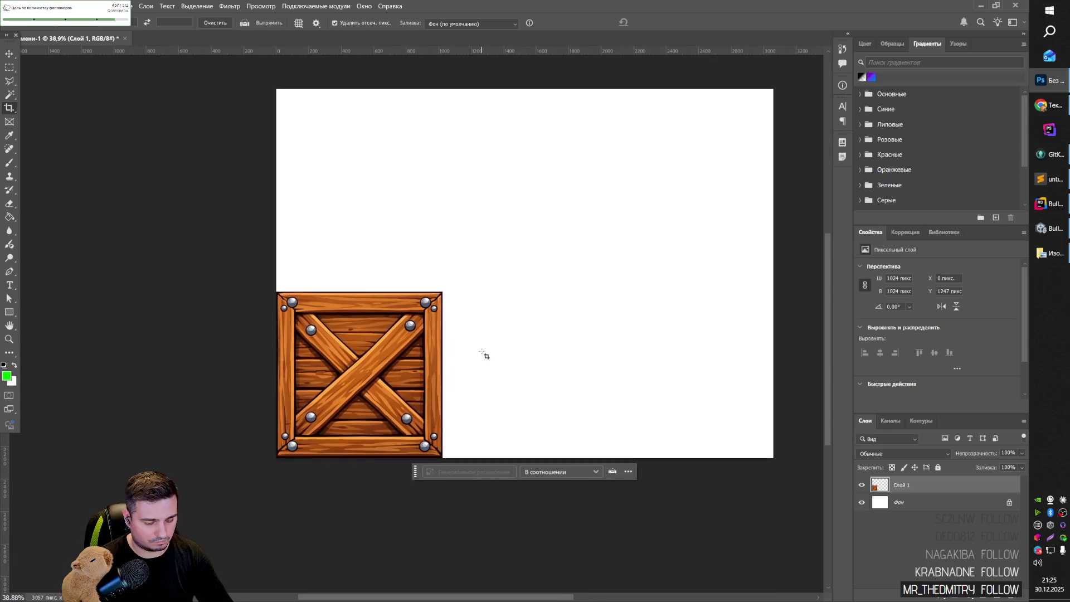
pyautogui.press('v')
pyautogui.moveTo(405, 380)
pyautogui.mouseDown()
pyautogui.moveTo(547, 401)
pyautogui.moveTo(529, 405)
pyautogui.mouseUp()
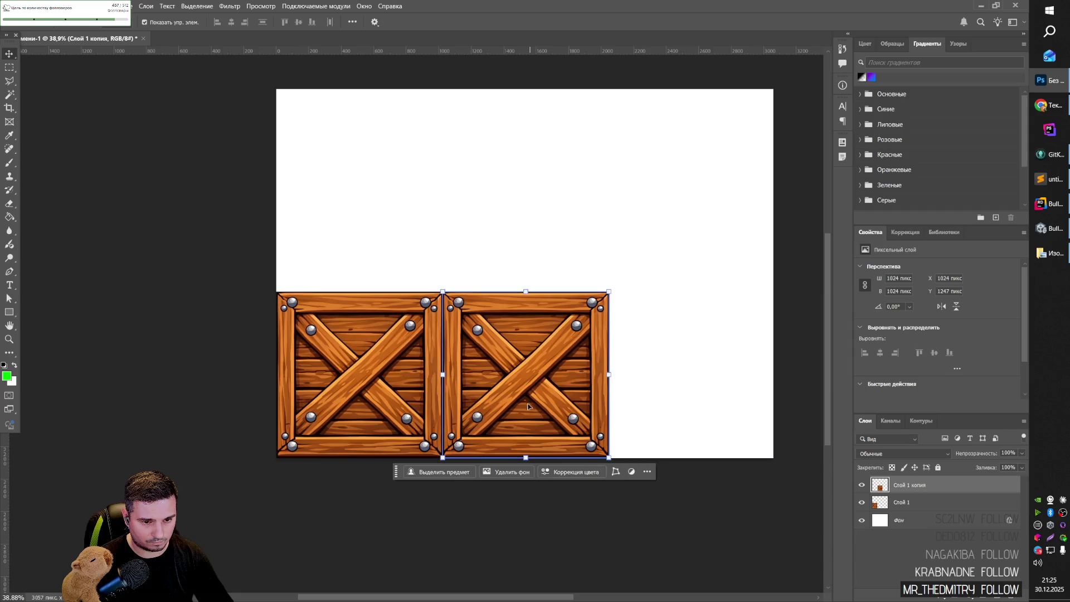
pyautogui.hotkey('ctrl', 'alt', 'a')
pyautogui.hotkey('ctrl', 'j')
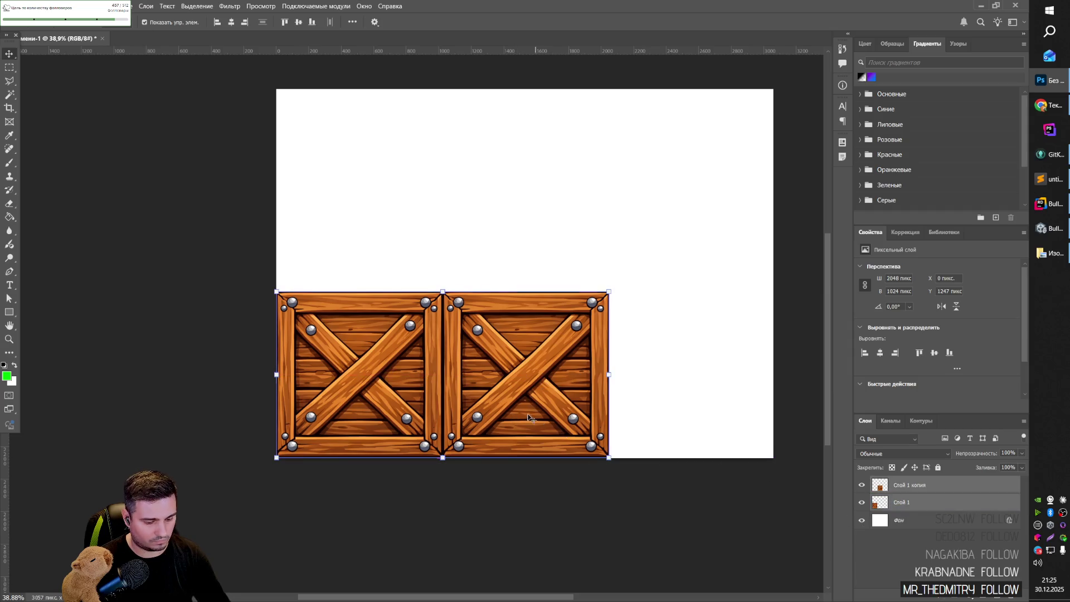
pyautogui.moveTo(513, 415)
pyautogui.mouseDown()
pyautogui.moveTo(537, 210)
pyautogui.moveTo(545, 231)
pyautogui.mouseUp()
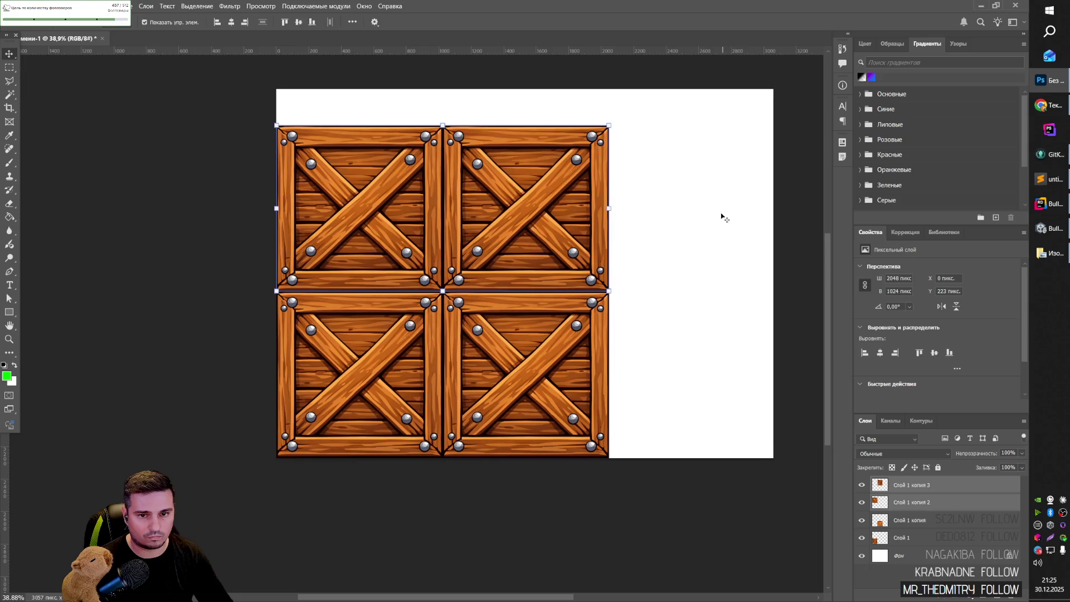
# Crop the canvas to the 2048×2048 square around the four crates.
pyautogui.press('c')
pyautogui.moveTo(780, 95); pyautogui.dragTo(693, 107)
pyautogui.press('Return')
pyautogui.scroll(2, 507, 165)
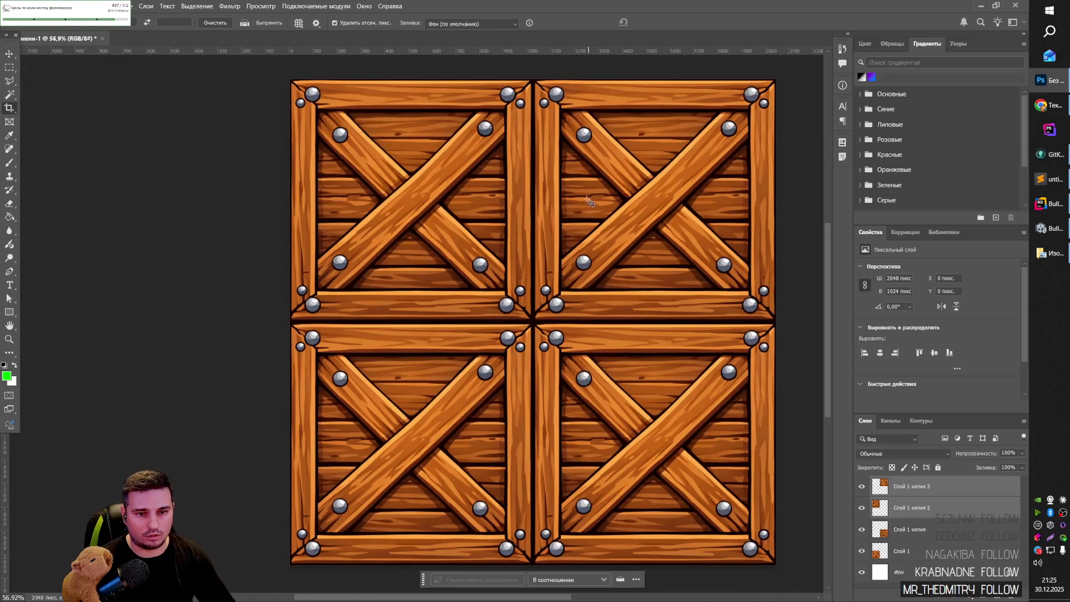
# Attempt to sample wood with the Clone Stamp and dismiss the resulting error.
pyautogui.press('s')
pyautogui.click(453, 239)
pyautogui.click(519, 230)
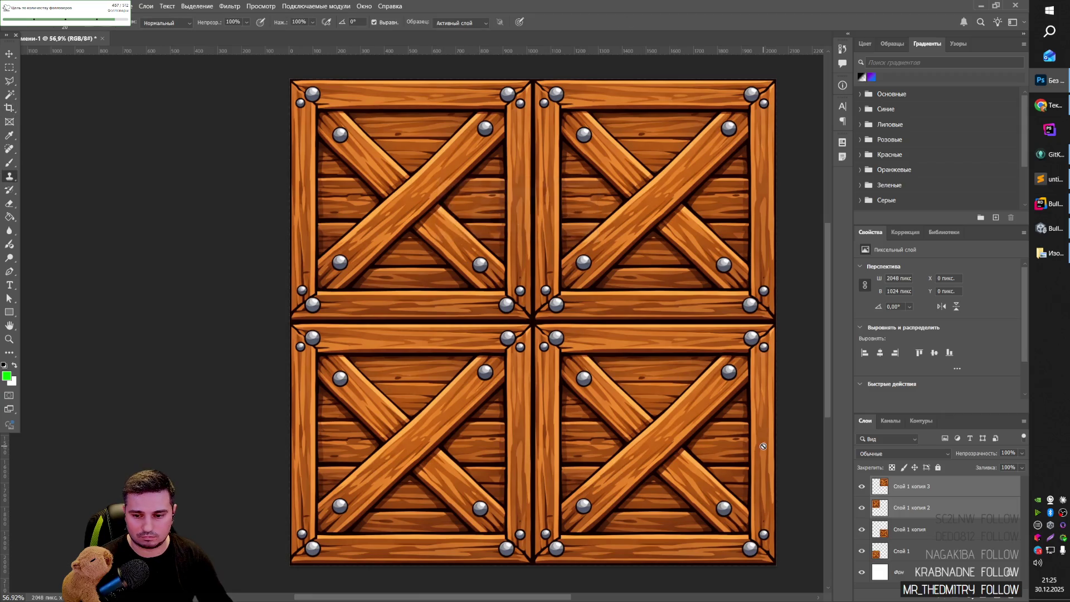
# Merge the four crate layers into one pixel layer via Convert to Smart Object and Rasterize.
pyautogui.rightClick(926, 553)
pyautogui.click(920, 550)
pyautogui.keyDown('shift'); pyautogui.click(919, 486); pyautogui.keyUp('shift')
pyautogui.rightClick(919, 486)
pyautogui.click(934, 449)
pyautogui.rightClick(900, 489)
pyautogui.click(892, 450)
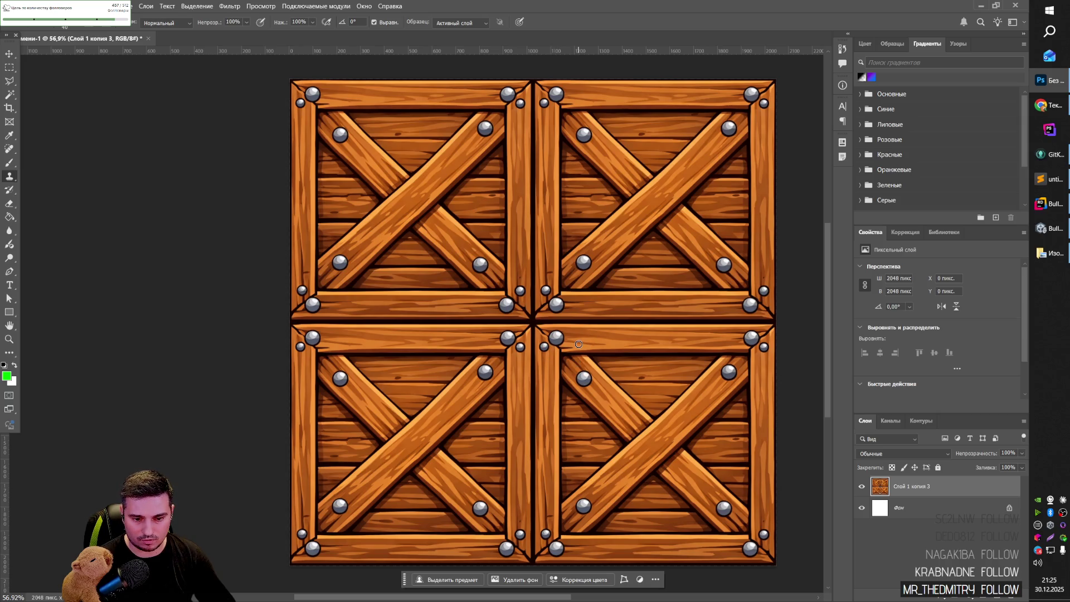
# Clone wood texture over the middle seam between the crates.
pyautogui.scroll(5, 545, 511)
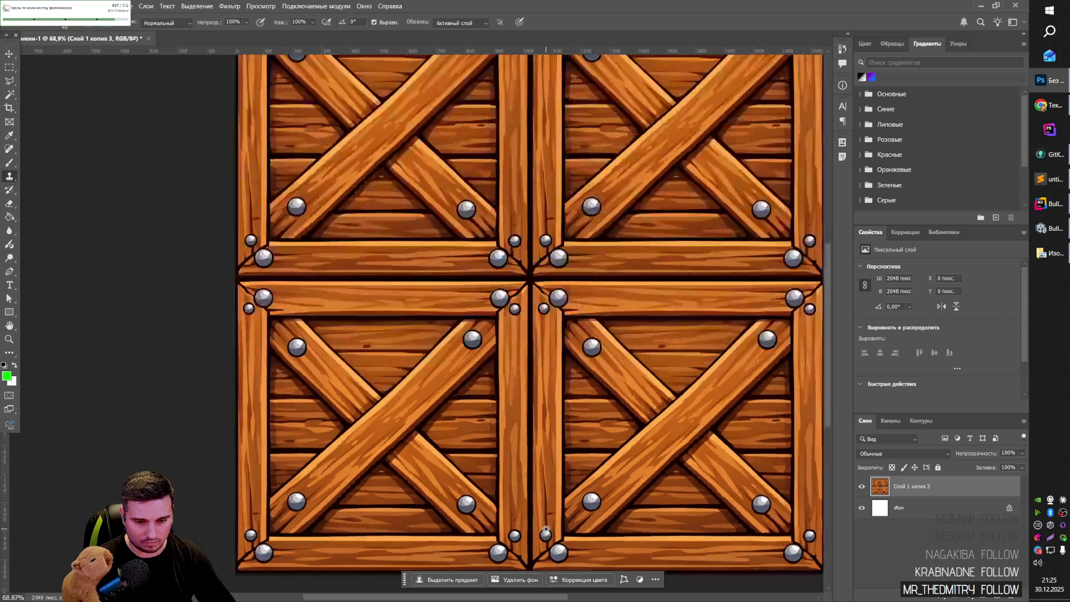
pyautogui.keyDown('alt'); pyautogui.click(546, 511); pyautogui.keyUp('alt')
pyautogui.moveTo(545, 518); pyautogui.dragTo(547, 528)
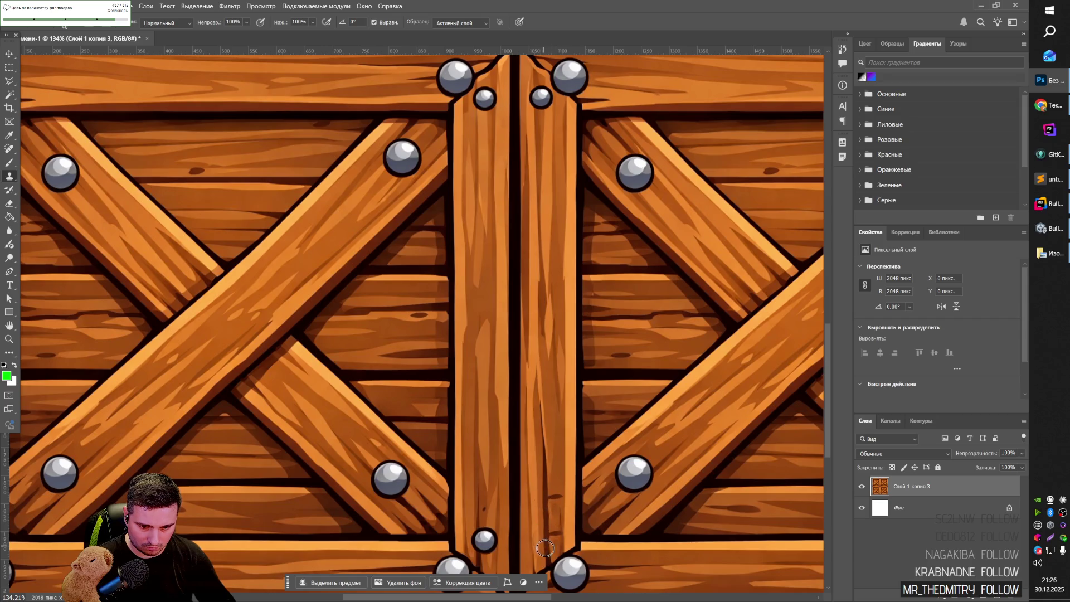
pyautogui.scroll(-3, 539, 508)
pyautogui.scroll(5, 539, 507)
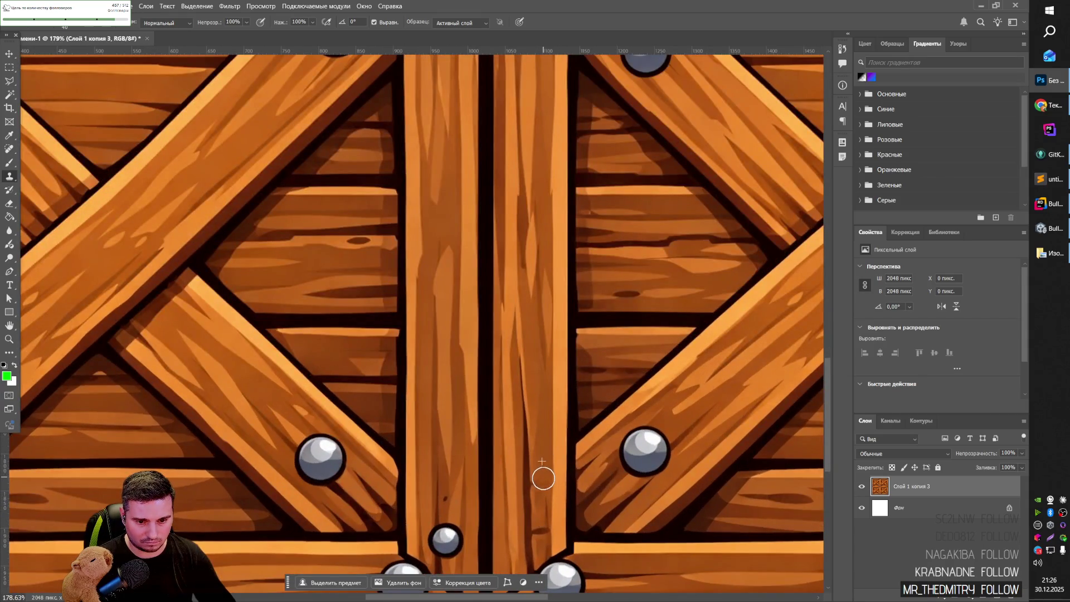
pyautogui.scroll(-5, 544, 478)
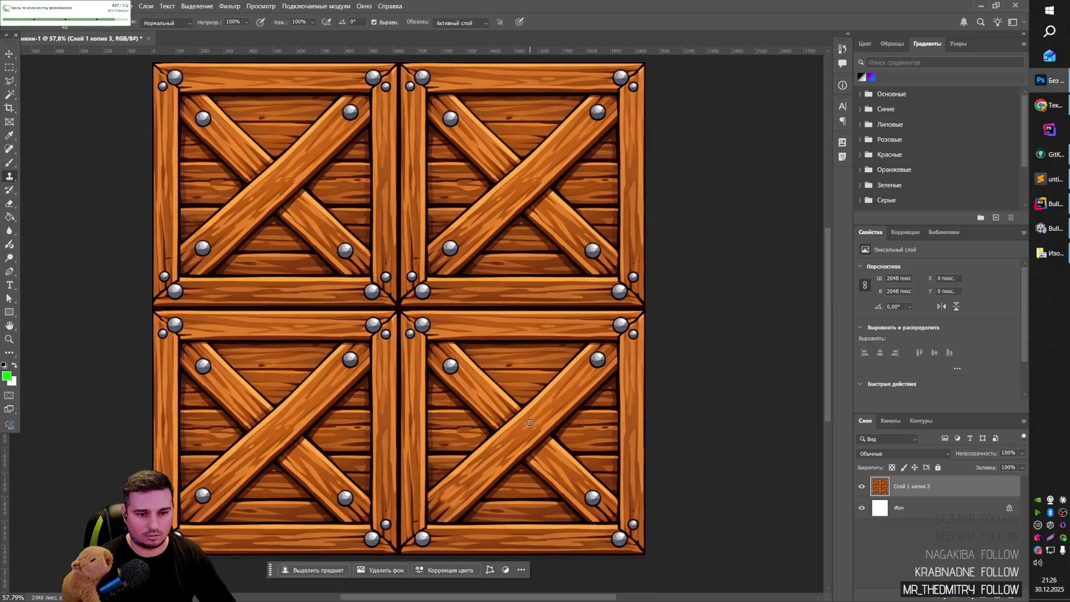
# Clone wood over rivets near the central seam and on the lower-right crate.
pyautogui.moveTo(453, 366); pyautogui.dragTo(451, 368)
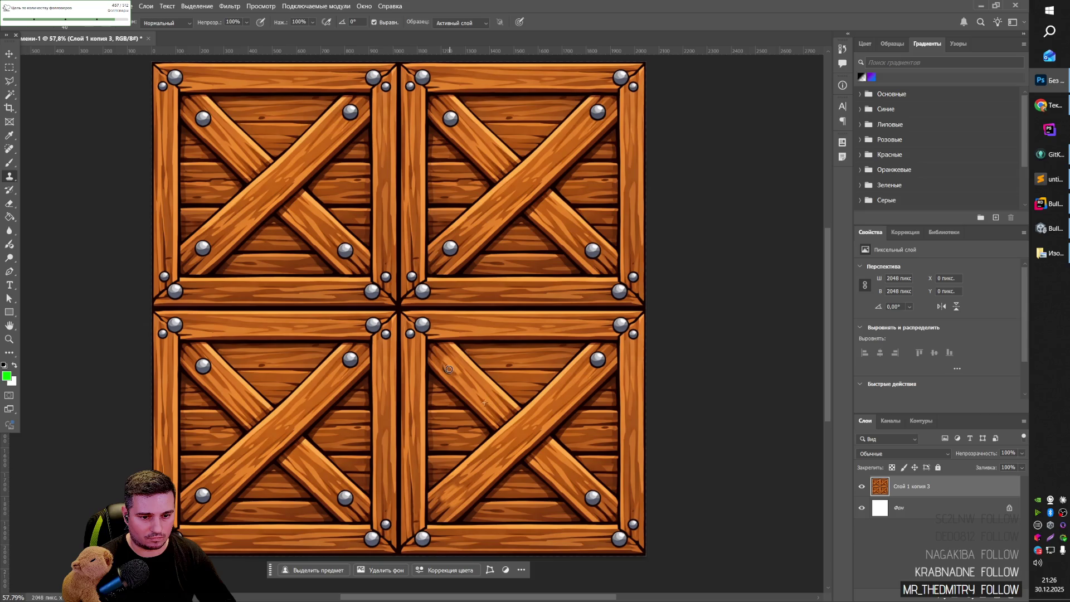
pyautogui.click(452, 367)
pyautogui.moveTo(429, 322); pyautogui.dragTo(426, 330)
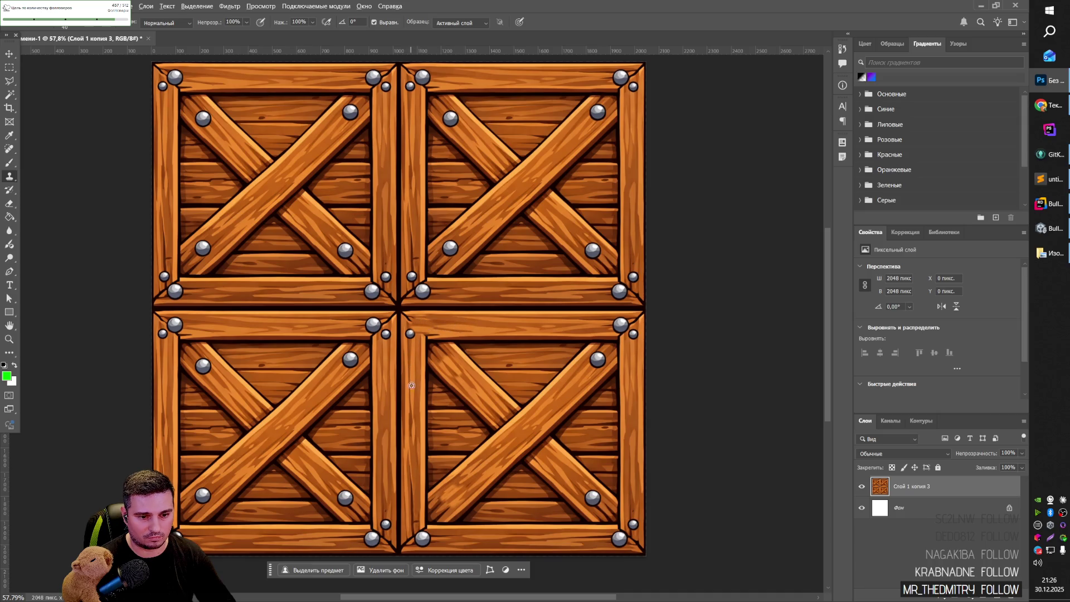
pyautogui.moveTo(408, 332); pyautogui.dragTo(407, 329)
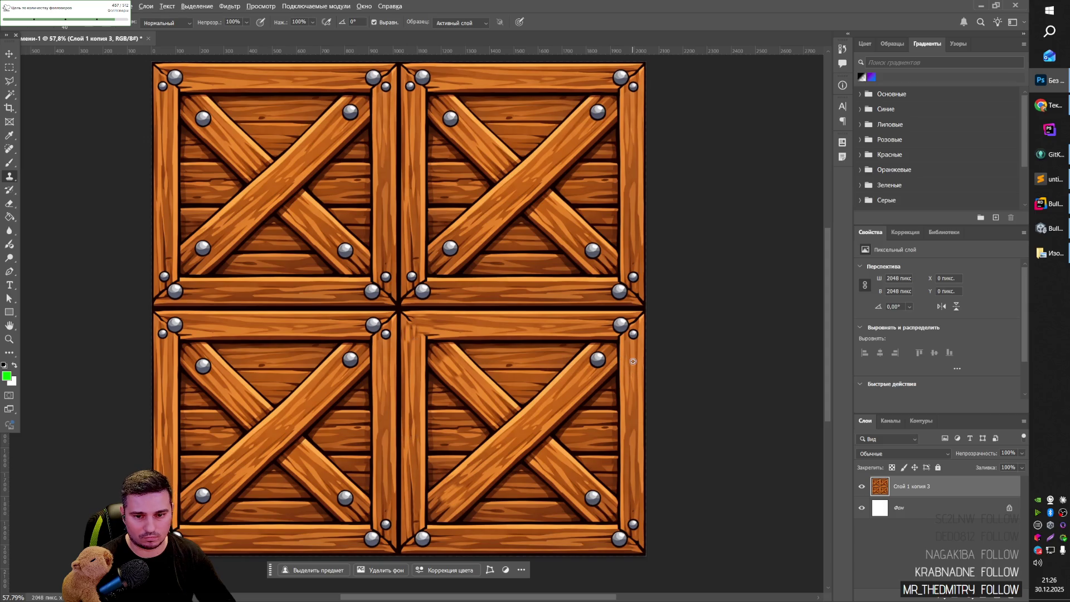
pyautogui.moveTo(594, 325); pyautogui.dragTo(595, 367)
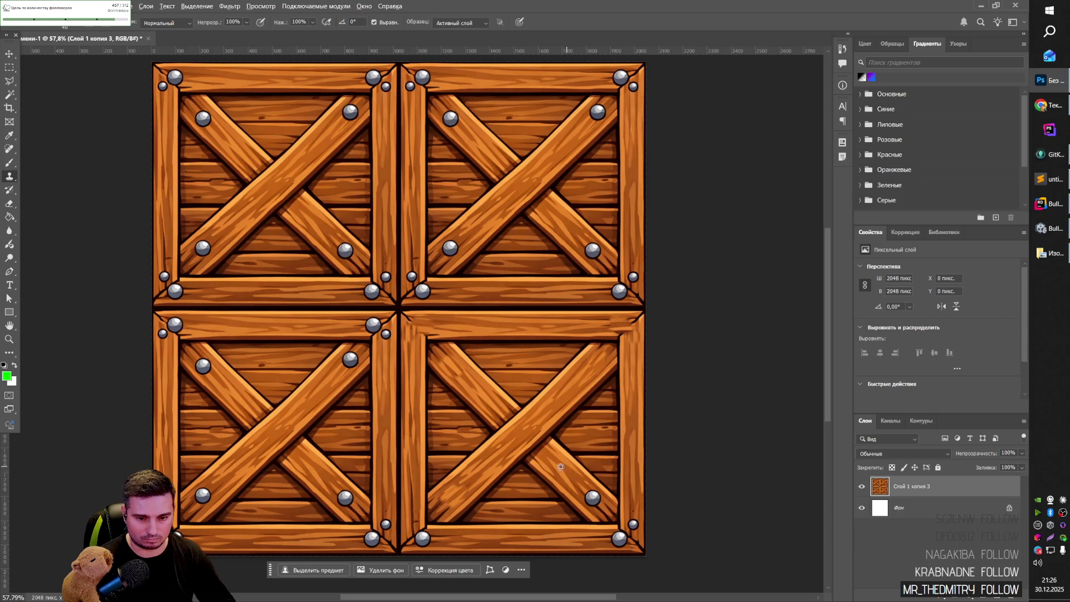
pyautogui.moveTo(594, 495)
pyautogui.mouseDown()
pyautogui.moveTo(631, 523)
pyautogui.moveTo(621, 543)
pyautogui.moveTo(612, 536)
pyautogui.mouseUp()
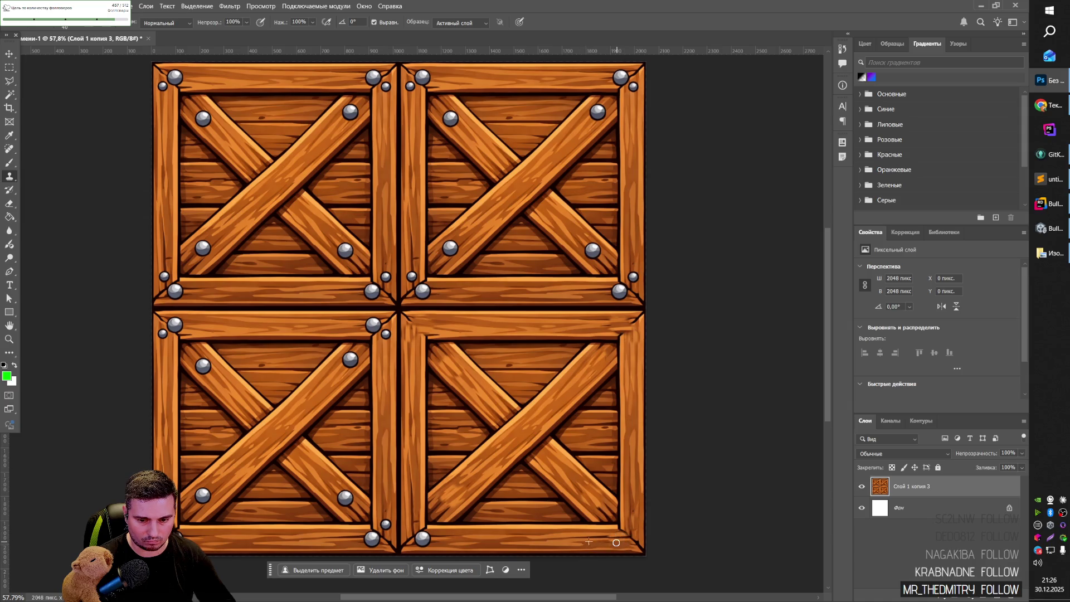
pyautogui.keyDown('alt'); pyautogui.click(453, 536); pyautogui.keyUp('alt')
pyautogui.moveTo(425, 537); pyautogui.dragTo(424, 538)
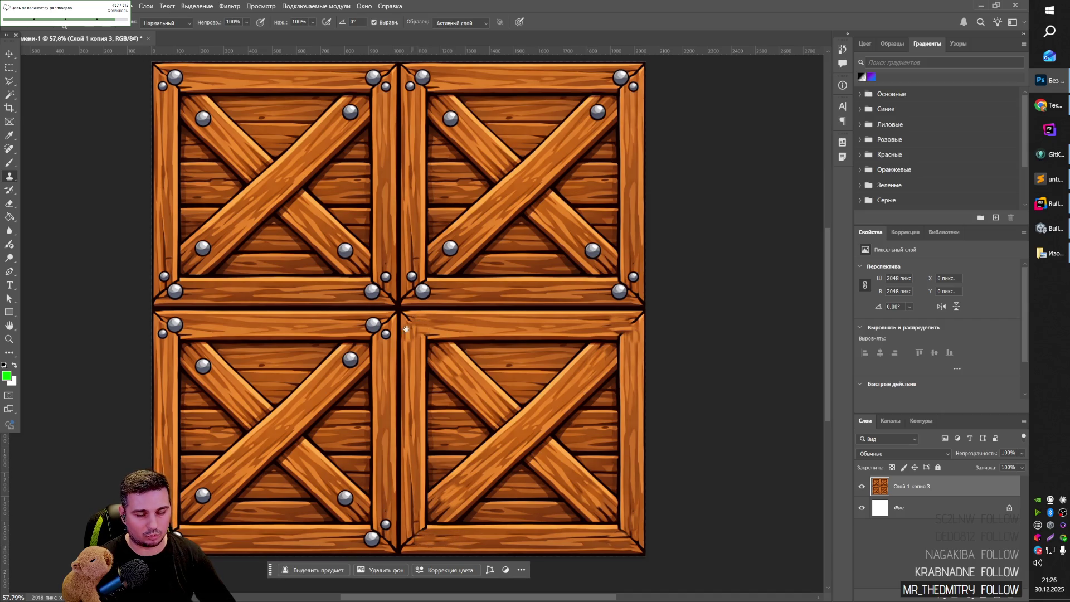
# Clone wood over a faint round mark and a rivet on each upper crate.
pyautogui.scroll(2, 440, 337)
pyautogui.hscroll(-3, 440, 338)
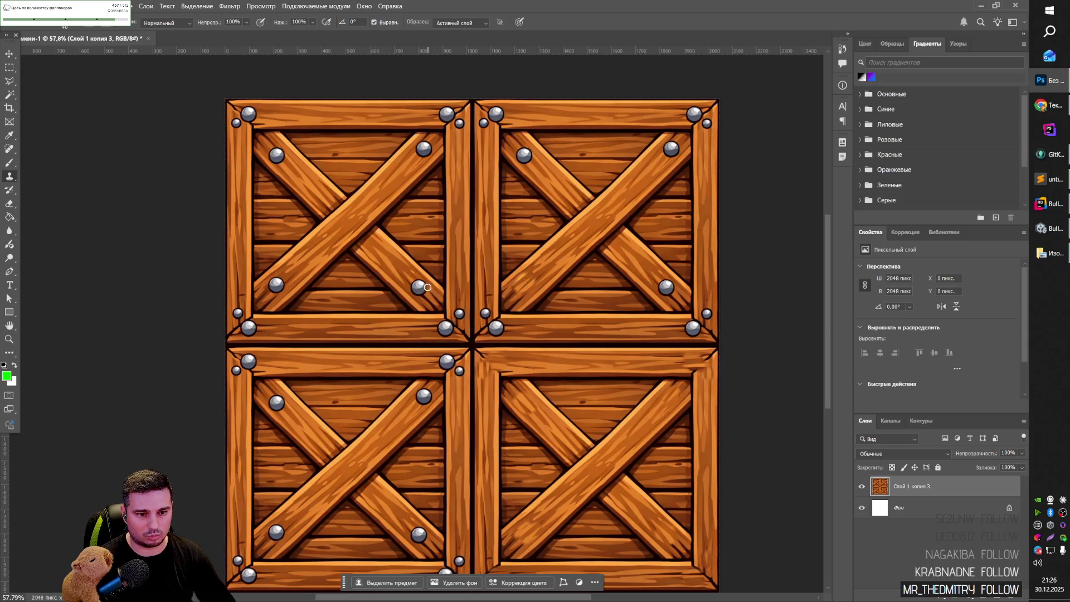
pyautogui.moveTo(401, 273); pyautogui.dragTo(421, 290)
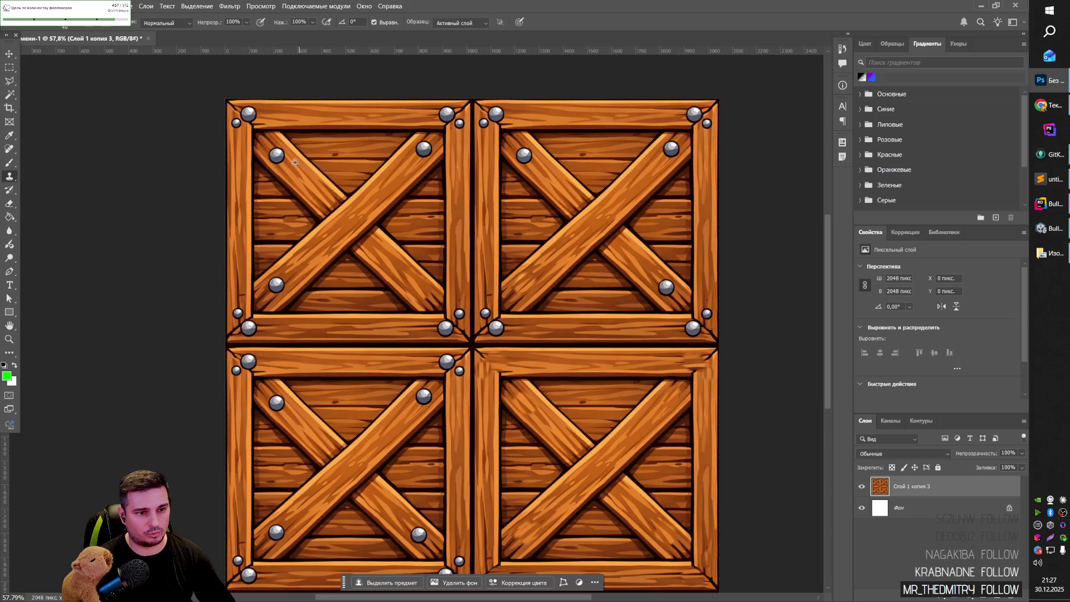
pyautogui.moveTo(287, 159)
pyautogui.mouseDown()
pyautogui.moveTo(273, 161)
pyautogui.moveTo(284, 165)
pyautogui.mouseUp()
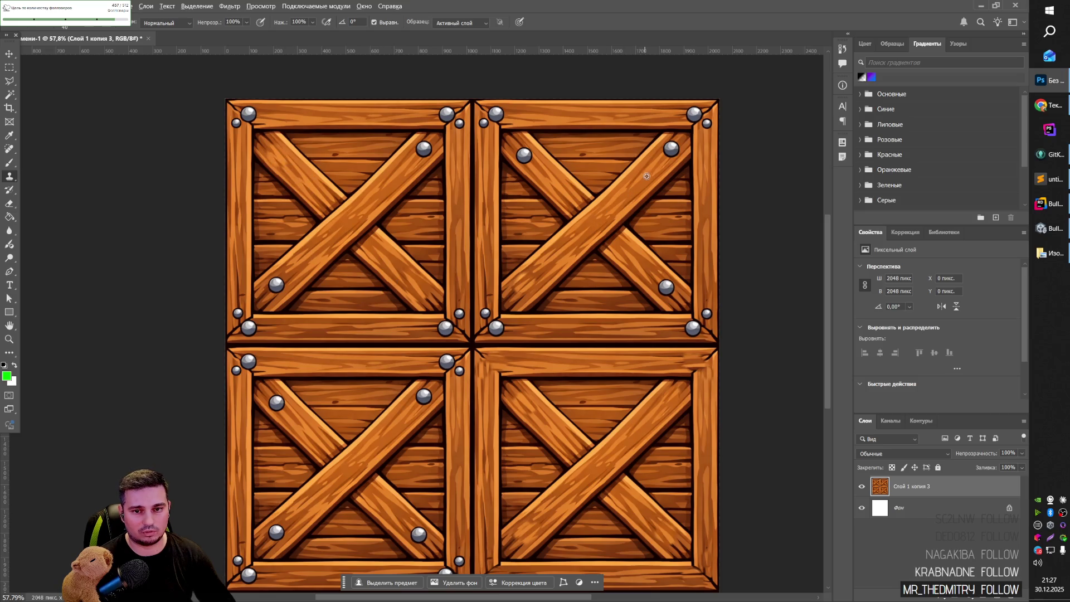
pyautogui.moveTo(671, 145); pyautogui.dragTo(673, 153)
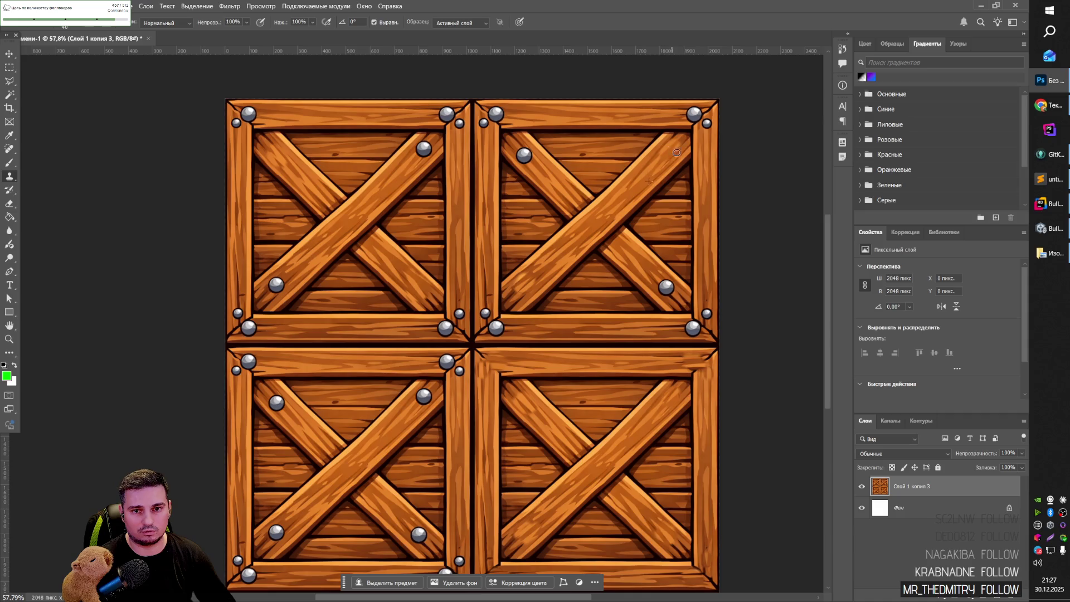
pyautogui.scroll(-3, 602, 249)
pyautogui.scroll(1, 518, 304)
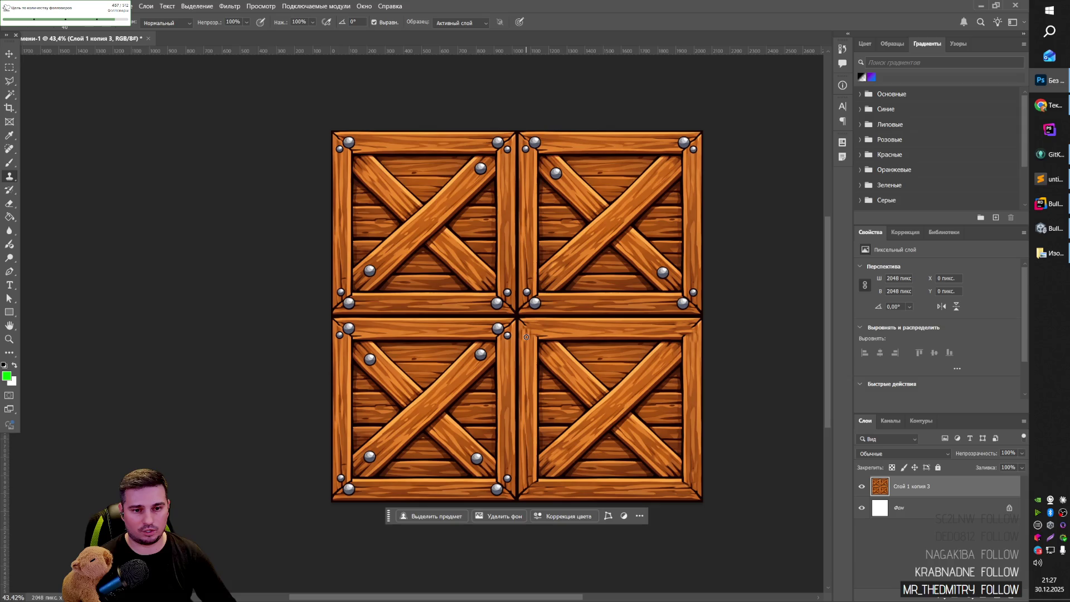
# Cut the top-right crate onto its own layer and rotate it exactly 90°.
pyautogui.press('m')
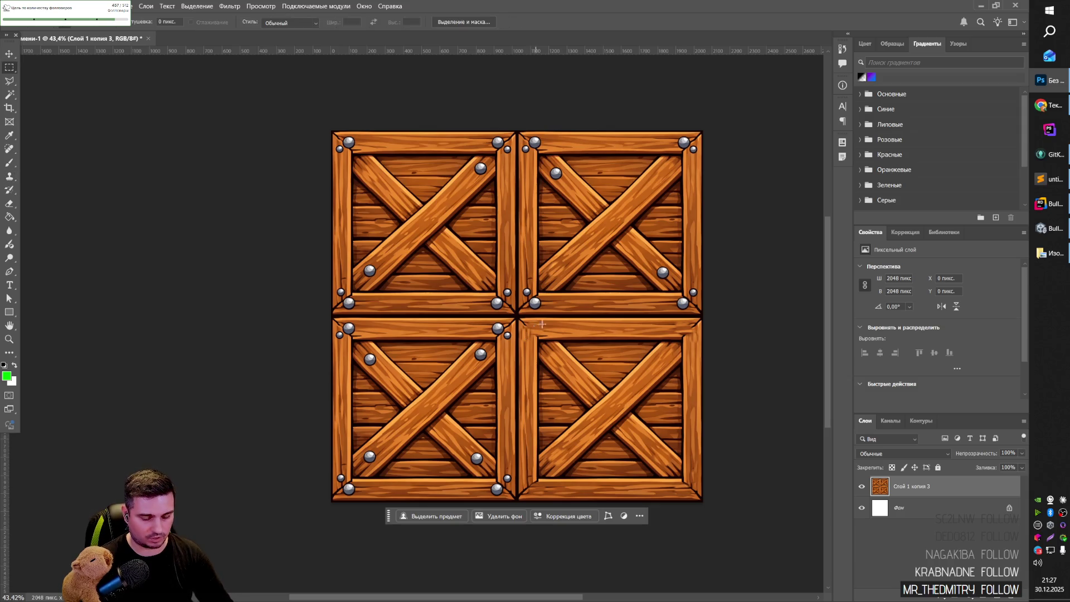
pyautogui.moveTo(709, 316)
pyautogui.mouseDown()
pyautogui.moveTo(664, 215)
pyautogui.moveTo(537, 72)
pyautogui.moveTo(517, 68)
pyautogui.mouseUp()
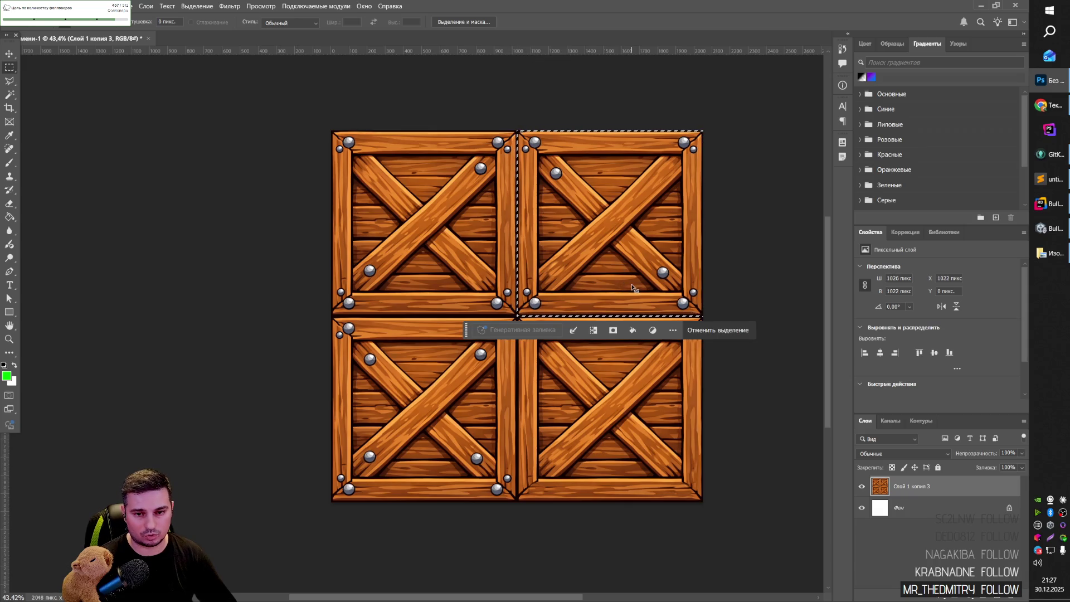
pyautogui.hotkey('ctrl', 'x')
pyautogui.hotkey('ctrl', 'v')
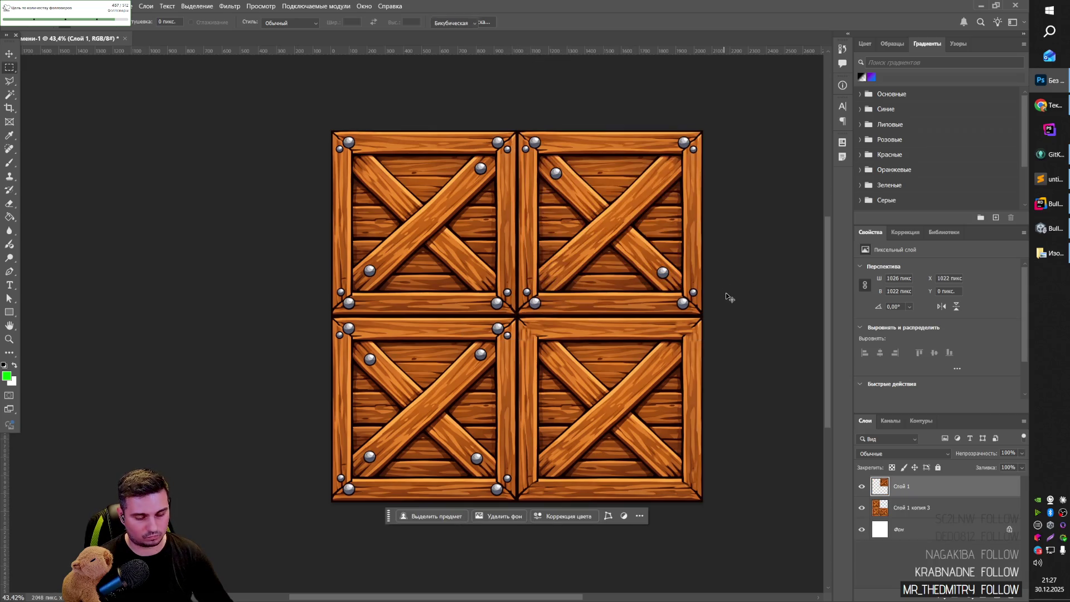
pyautogui.hotkey('ctrl', 't')
pyautogui.moveTo(727, 118)
pyautogui.mouseDown()
pyautogui.moveTo(807, 208)
pyautogui.moveTo(776, 346)
pyautogui.moveTo(756, 382)
pyautogui.mouseUp()
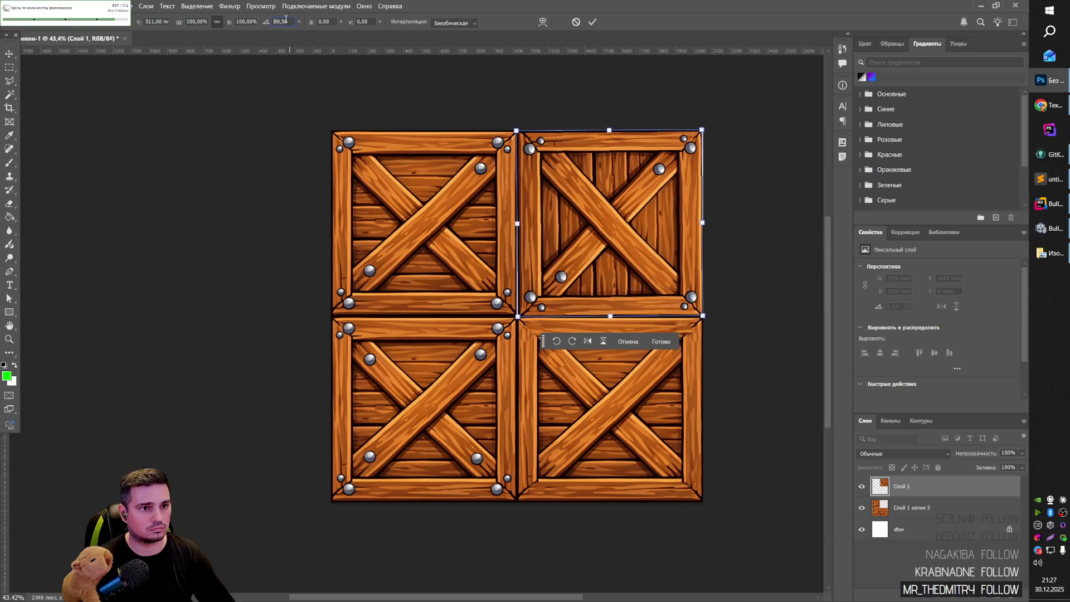
pyautogui.write('90')
pyautogui.press('Return')
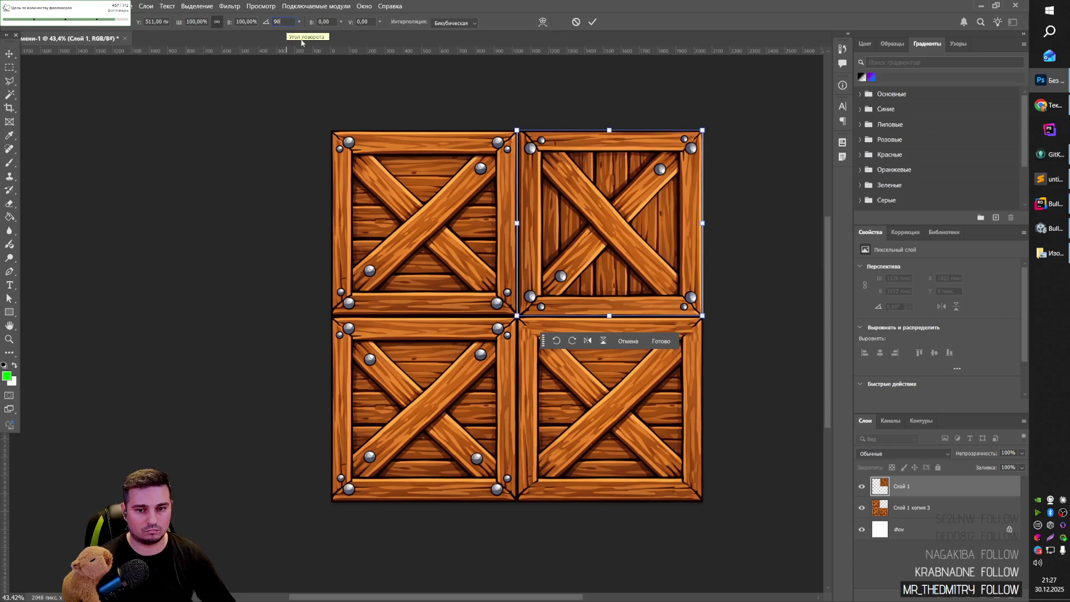
pyautogui.press('Return')
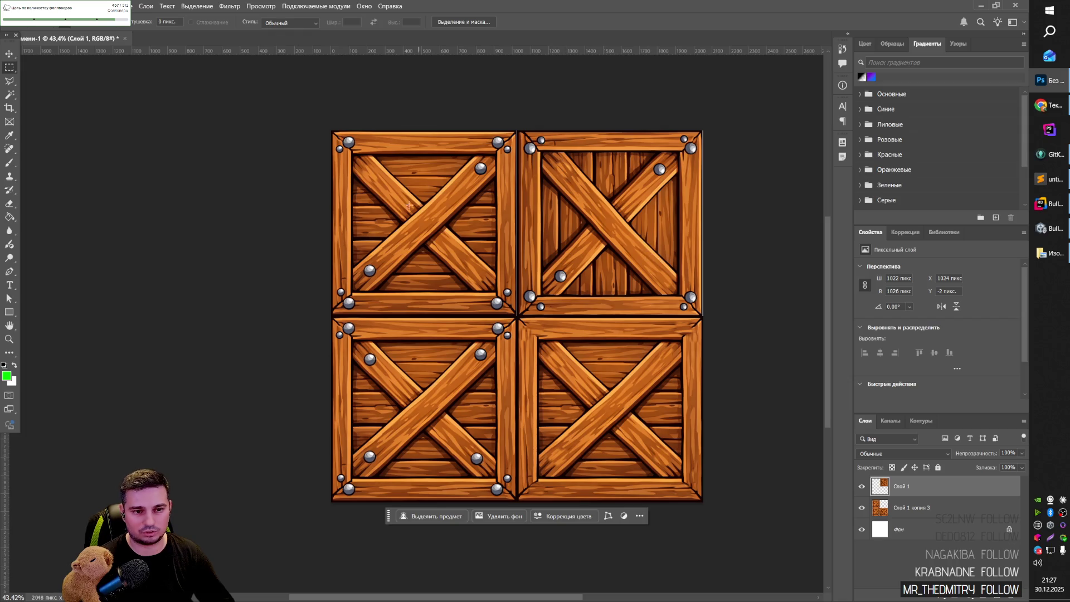
# Copy the top-left crate to a new layer, rotate it 90°, and check the crate layers.
pyautogui.moveTo(331, 131)
pyautogui.mouseDown()
pyautogui.moveTo(421, 147)
pyautogui.moveTo(527, 290)
pyautogui.moveTo(521, 316)
pyautogui.mouseUp()
pyautogui.hotkey('ctrl', 'j')
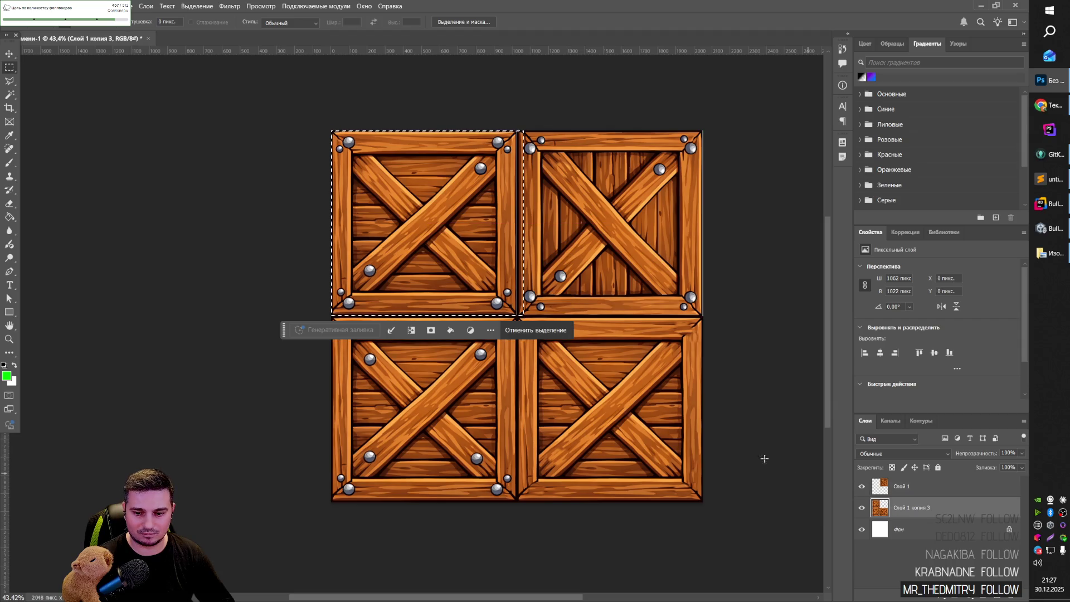
pyautogui.hotkey('ctrl', 't')
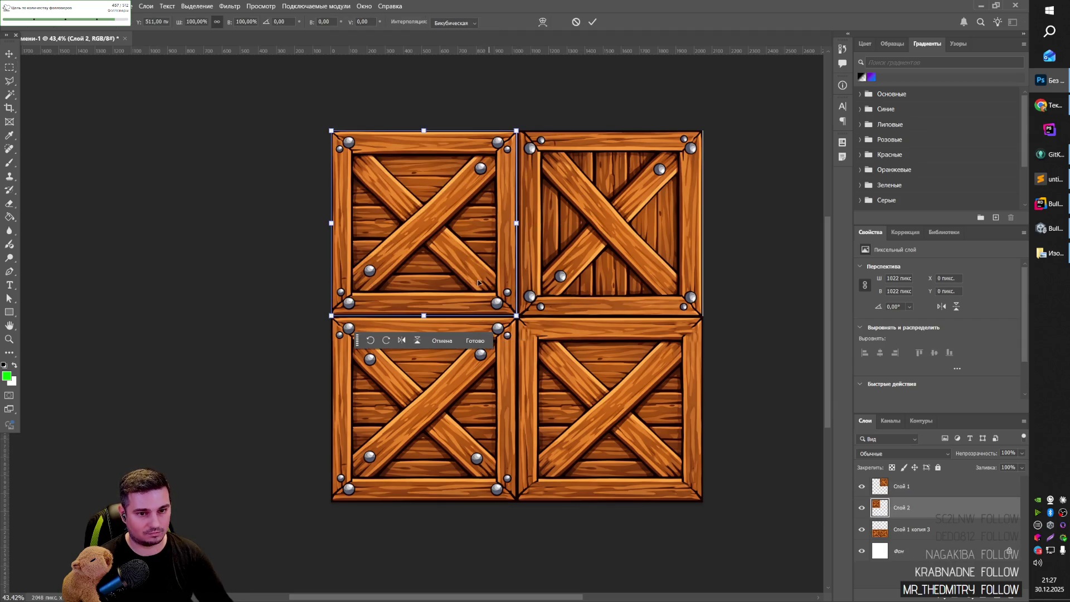
pyautogui.click(280, 21)
pyautogui.write('90')
pyautogui.press('Return')
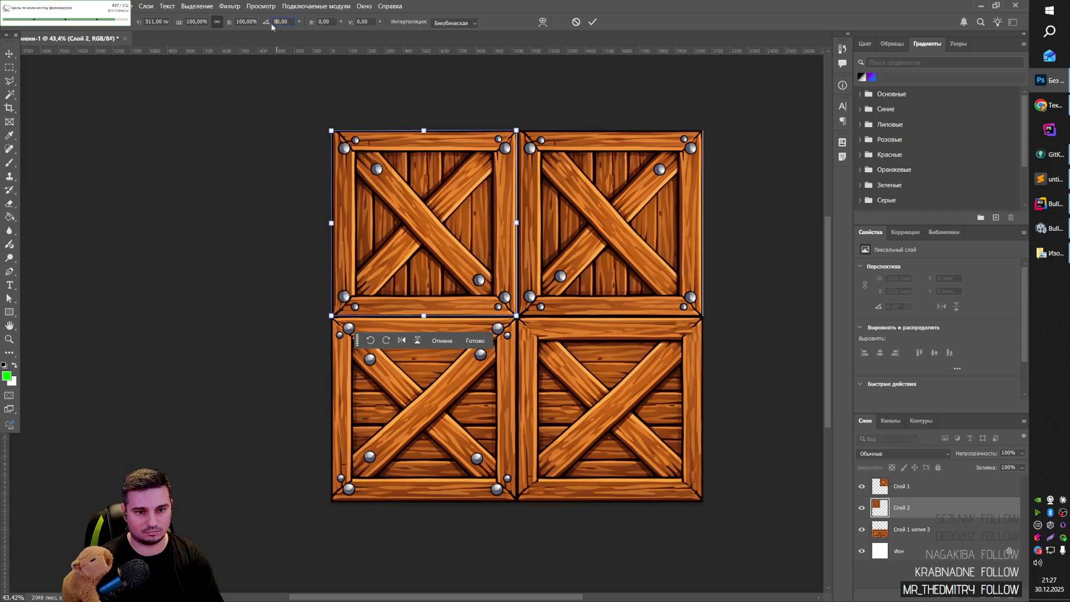
pyautogui.press('Return')
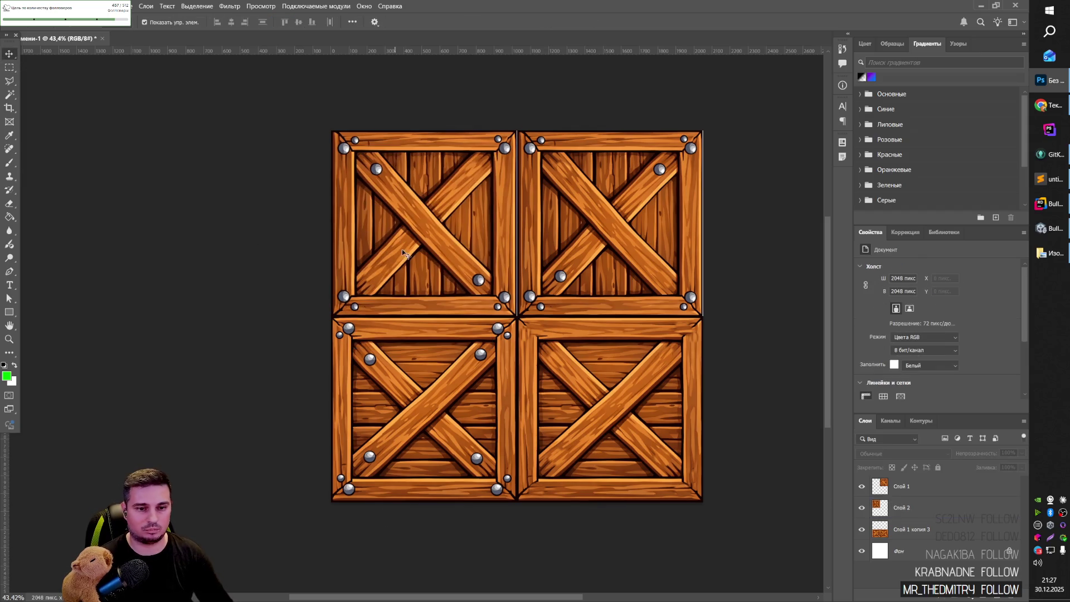
pyautogui.click(535, 301)
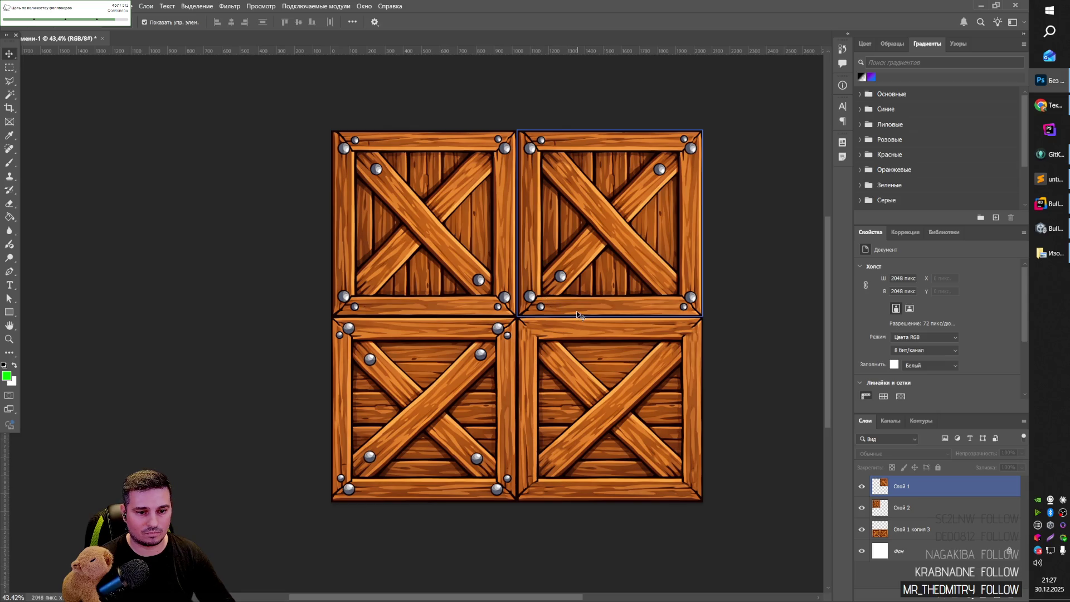
pyautogui.click(541, 382)
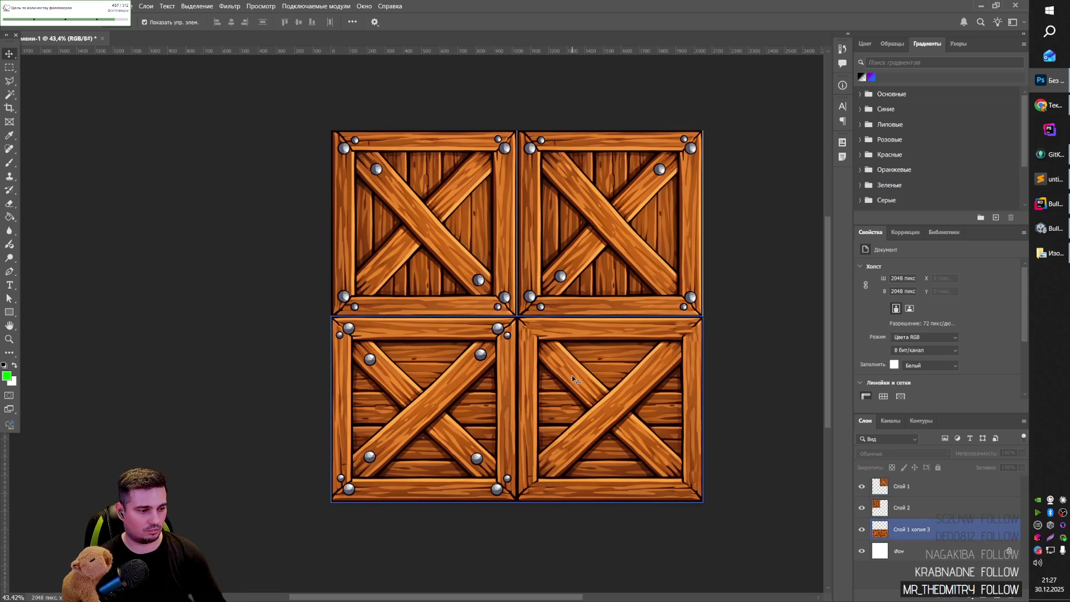
pyautogui.click(734, 344)
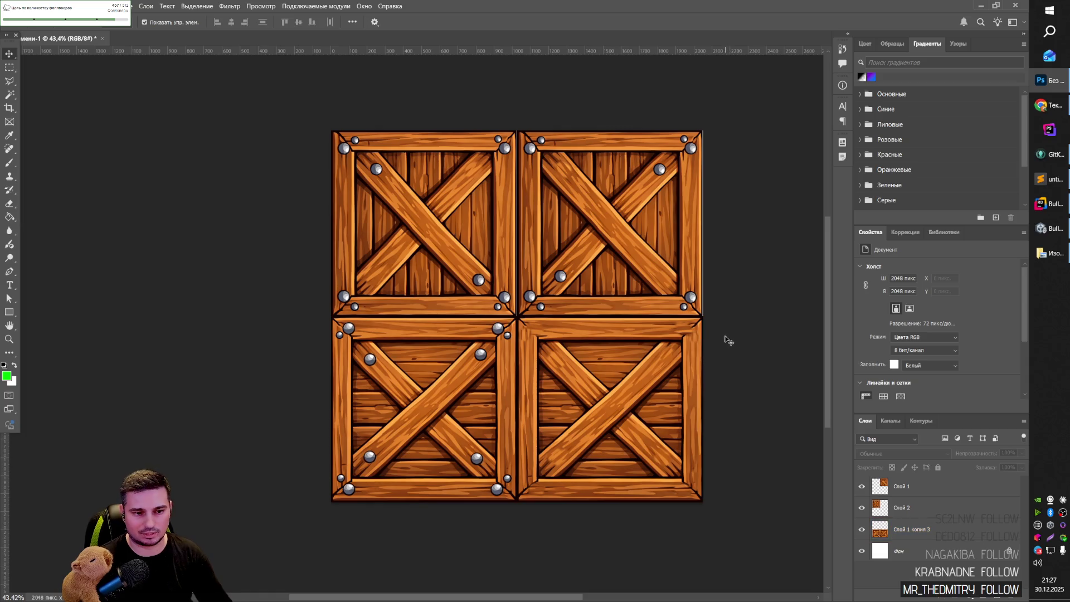
# Select the top-left crate layer (Слой 2) and nudge it slightly left.
pyautogui.click(696, 349)
pyautogui.click(715, 342)
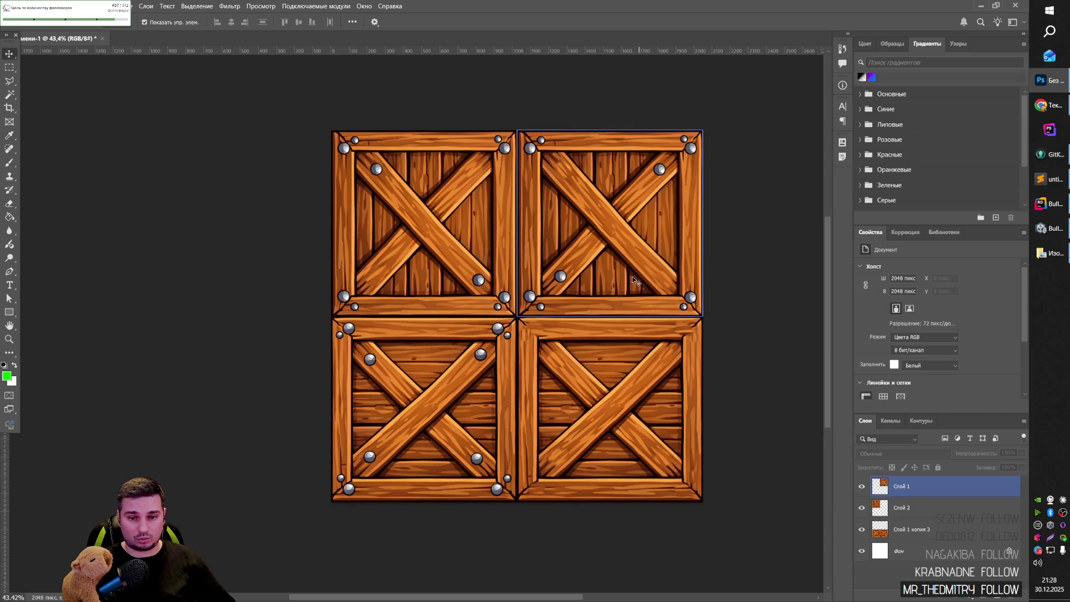
pyautogui.click(606, 254)
pyautogui.click(774, 346)
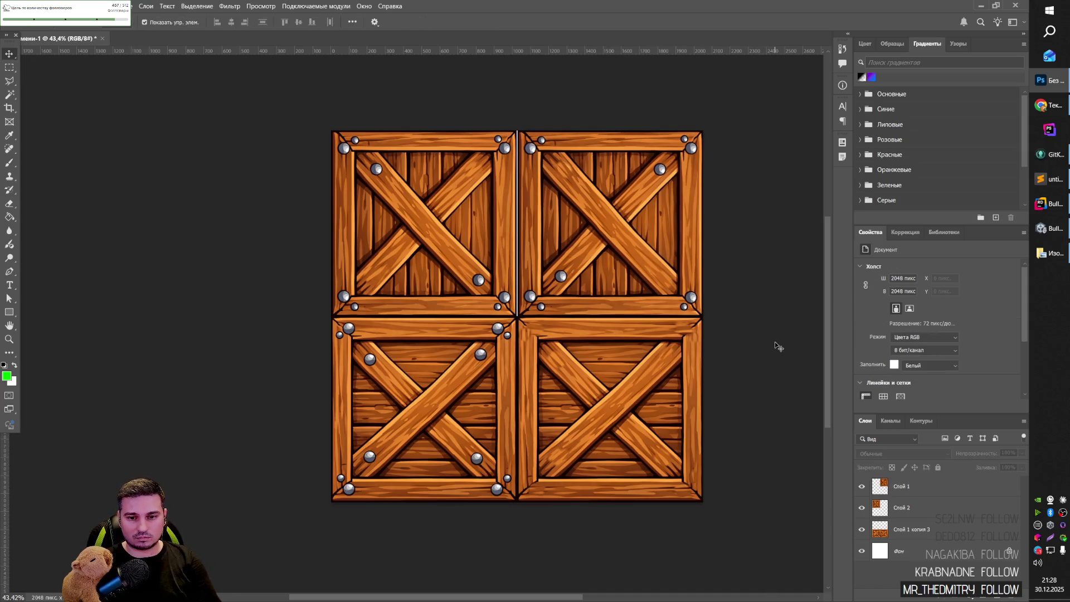
pyautogui.hotkey('alt', '[')
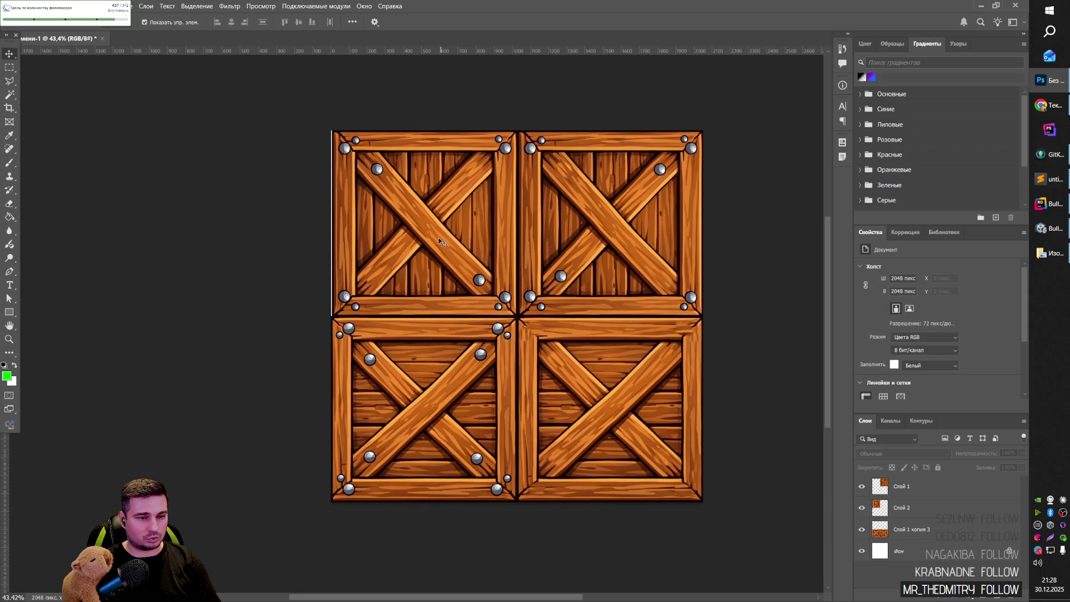
pyautogui.press('Left')
pyautogui.press('Left')
pyautogui.press('Left')
pyautogui.click(771, 245)
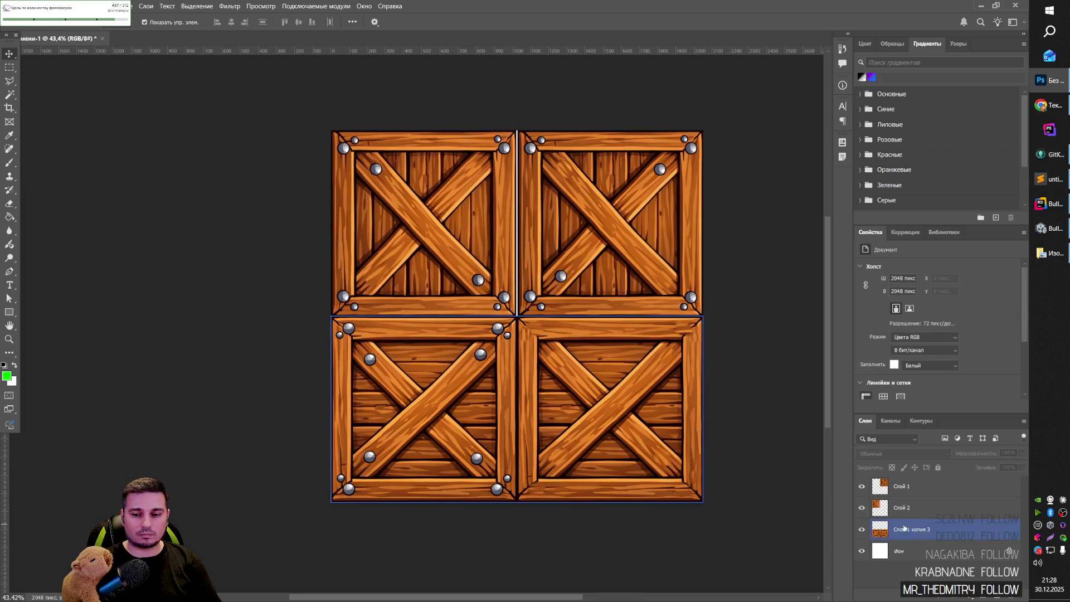
# Unlock the Фон background into a regular layer.
pyautogui.click(911, 550)
pyautogui.doubleClick(912, 553)
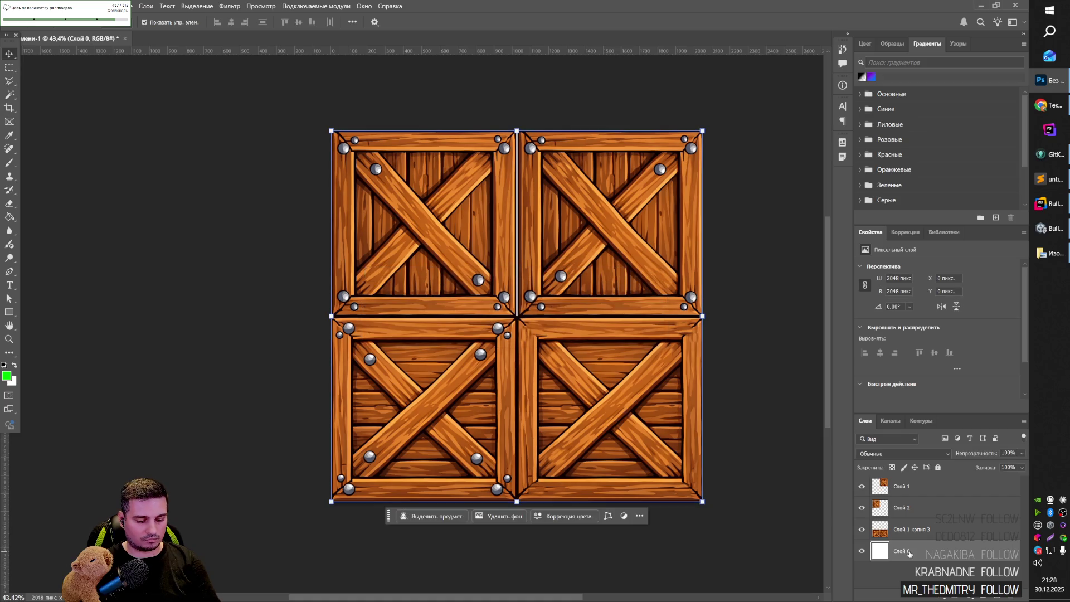
pyautogui.click(773, 306)
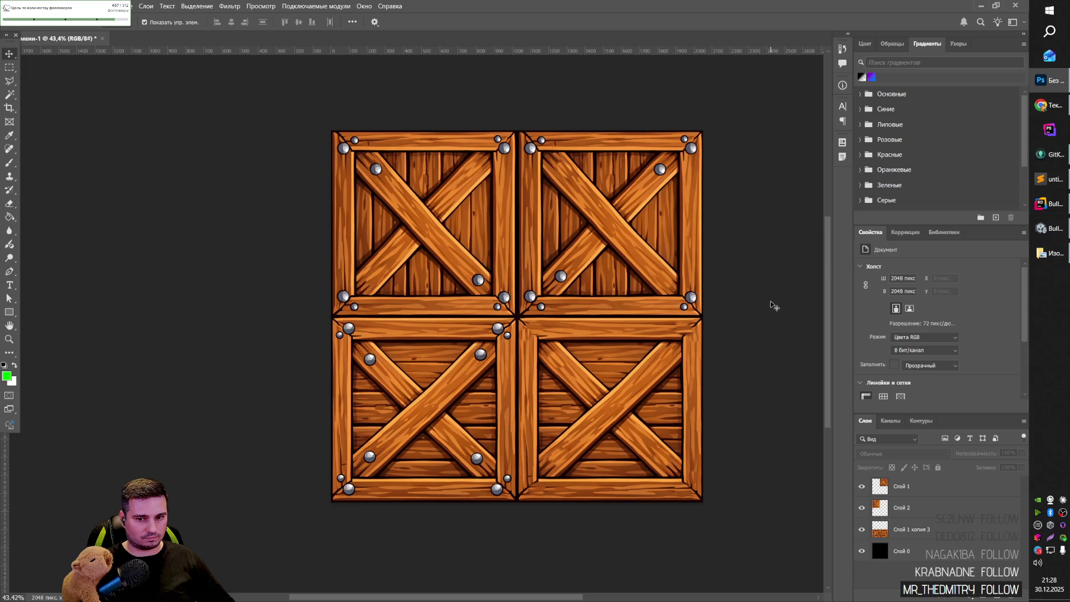
pyautogui.click(543, 401)
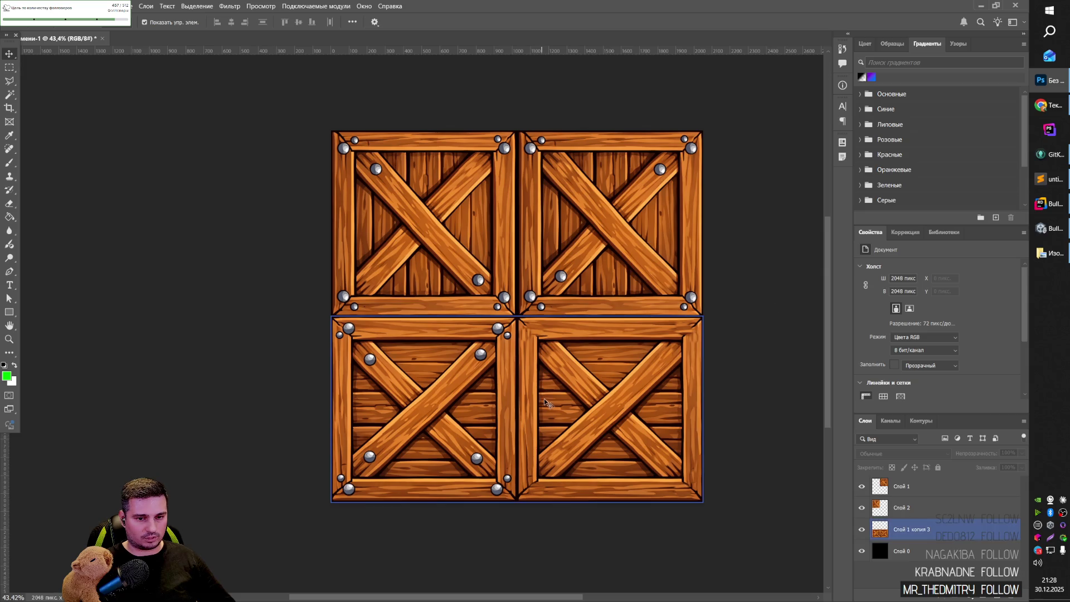
pyautogui.click(755, 355)
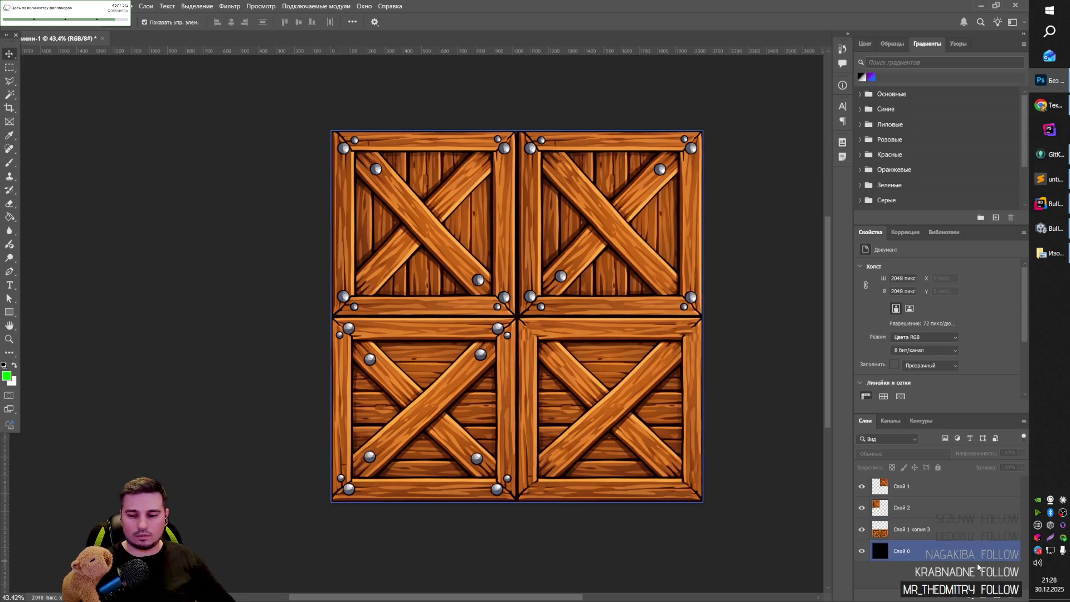
# Add a new empty layer, Слой 3, at the top of the layer stack.
pyautogui.click(994, 597)
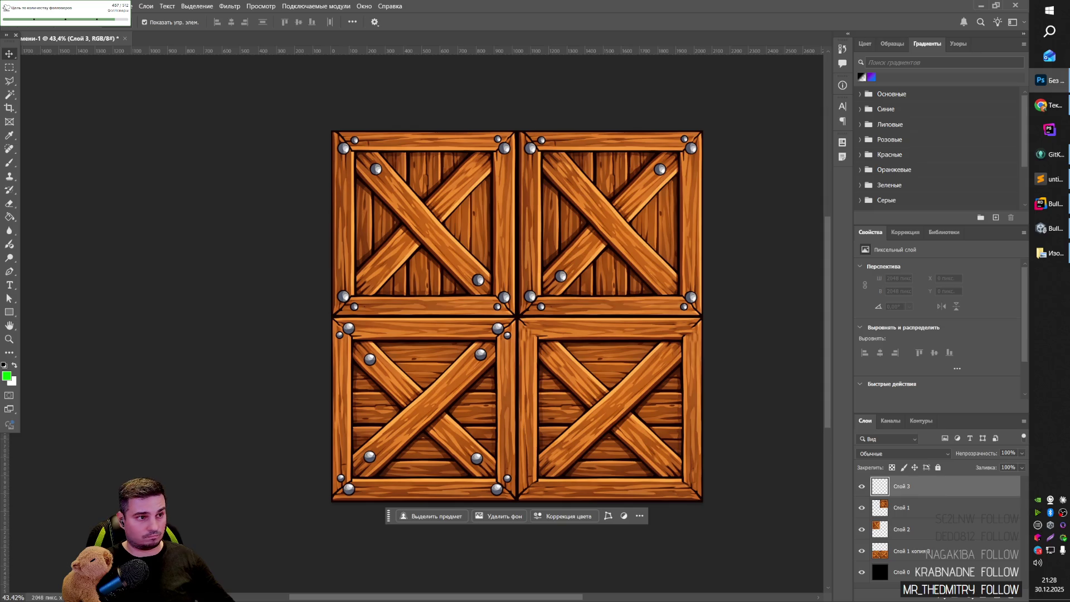
pyautogui.click(61, 6)
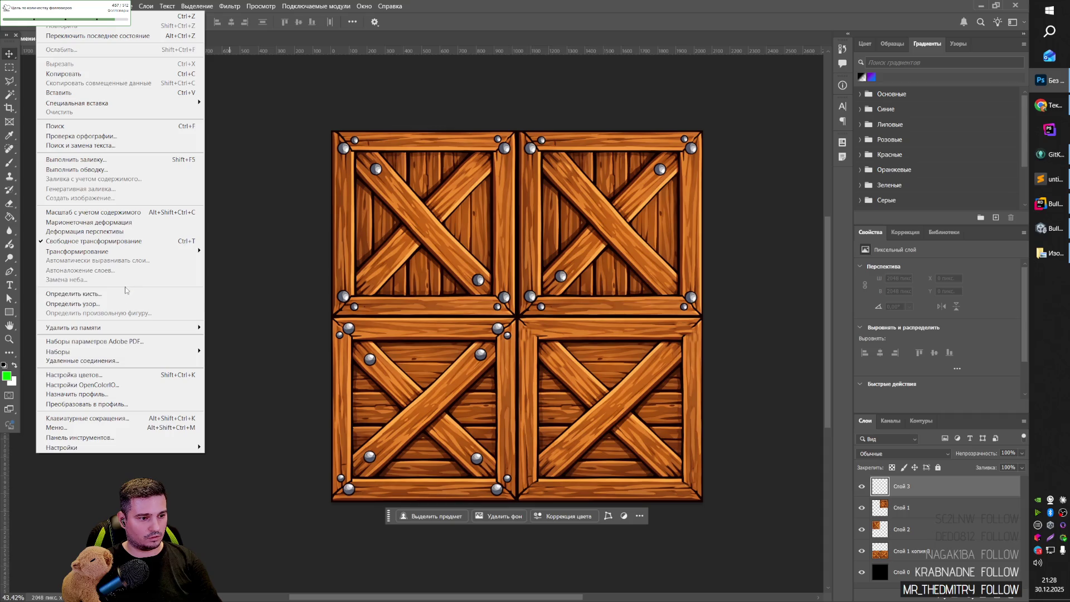
pyautogui.moveTo(108, 6)
pyautogui.press('Escape')
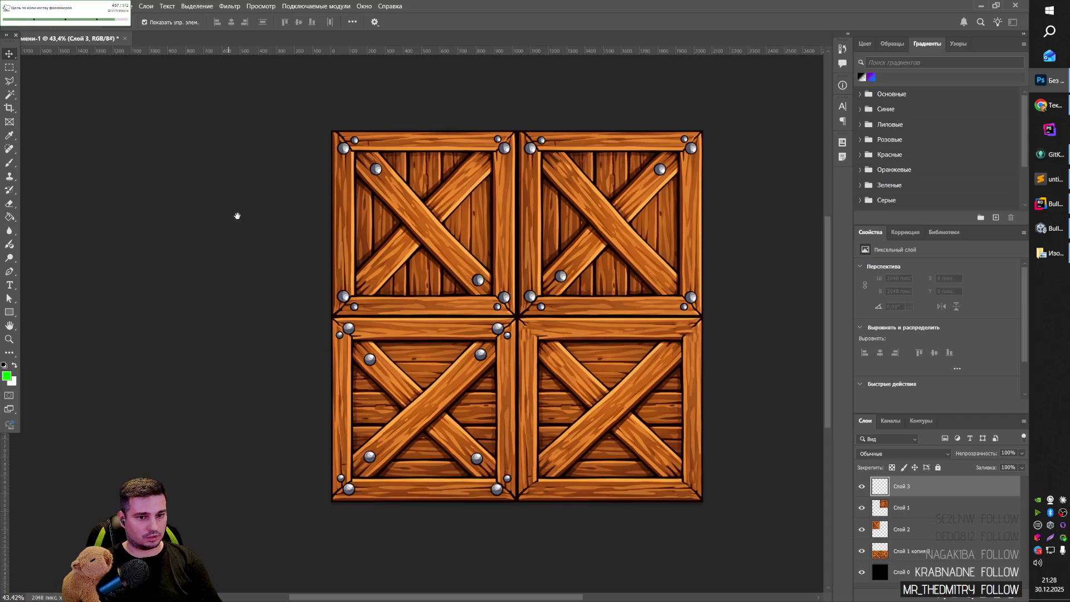
# Stamp a merged copy of the crates and paste it into a new 2048-pixel document.
pyautogui.hotkey('ctrl', 'alt', 'shift', 'e')
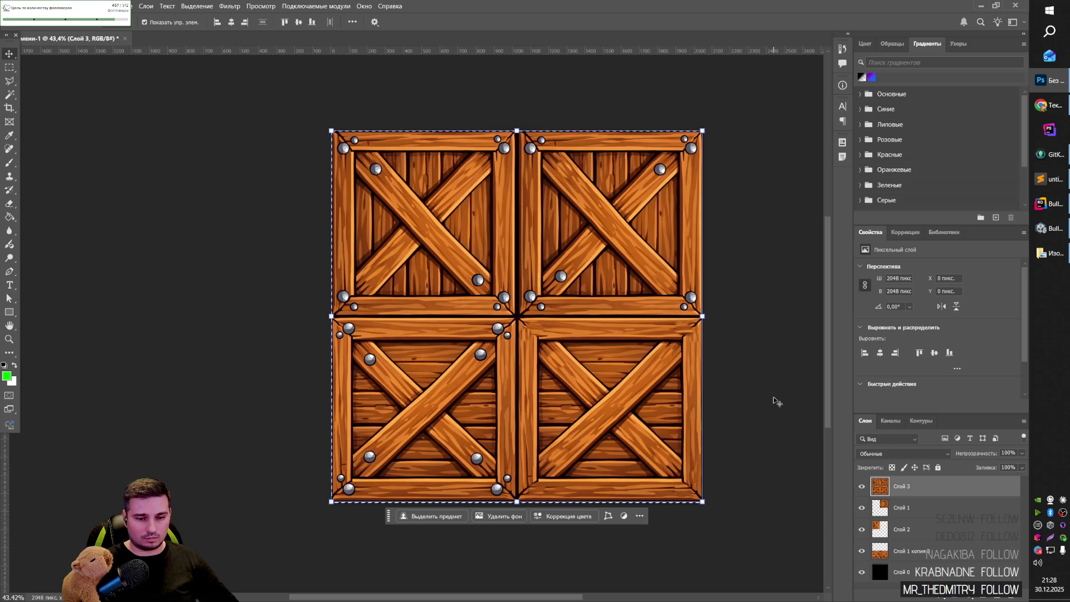
pyautogui.hotkey('ctrl', 'z')
pyautogui.hotkey('ctrl', 'n')
pyautogui.press('Return')
pyautogui.hotkey('ctrl', 'v')
# Scale the pasted crate sheet down to 512 × 512 pixels.
pyautogui.moveTo(629, 109)
pyautogui.mouseDown()
pyautogui.moveTo(590, 187)
pyautogui.moveTo(588, 178)
pyautogui.moveTo(353, 327)
pyautogui.moveTo(242, 432)
pyautogui.moveTo(231, 457)
pyautogui.mouseUp()
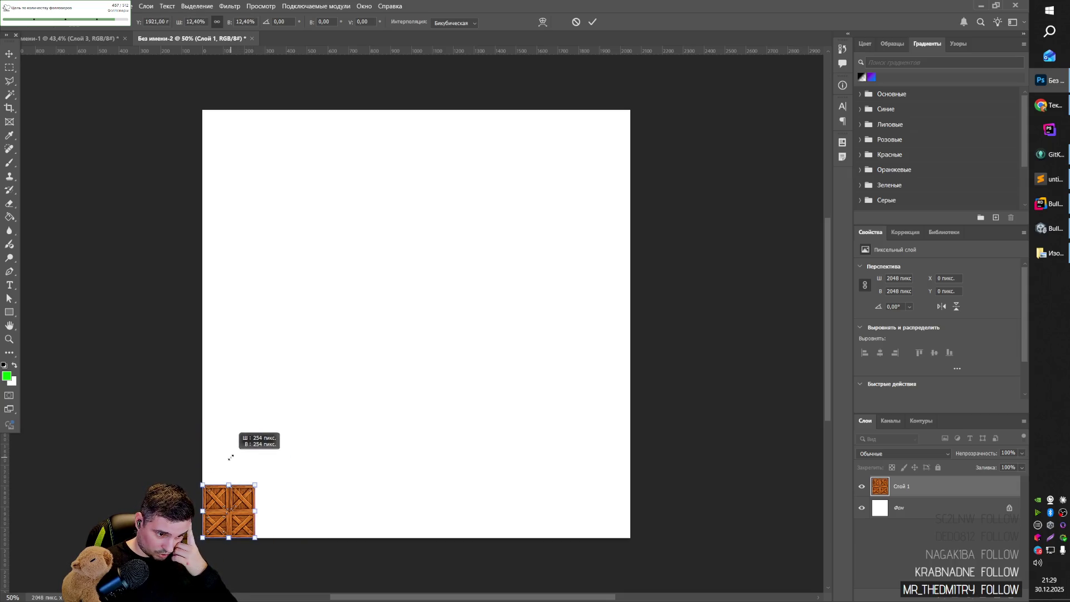
pyautogui.moveTo(231, 456)
pyautogui.mouseDown()
pyautogui.moveTo(325, 418)
pyautogui.moveTo(308, 430)
pyautogui.mouseUp()
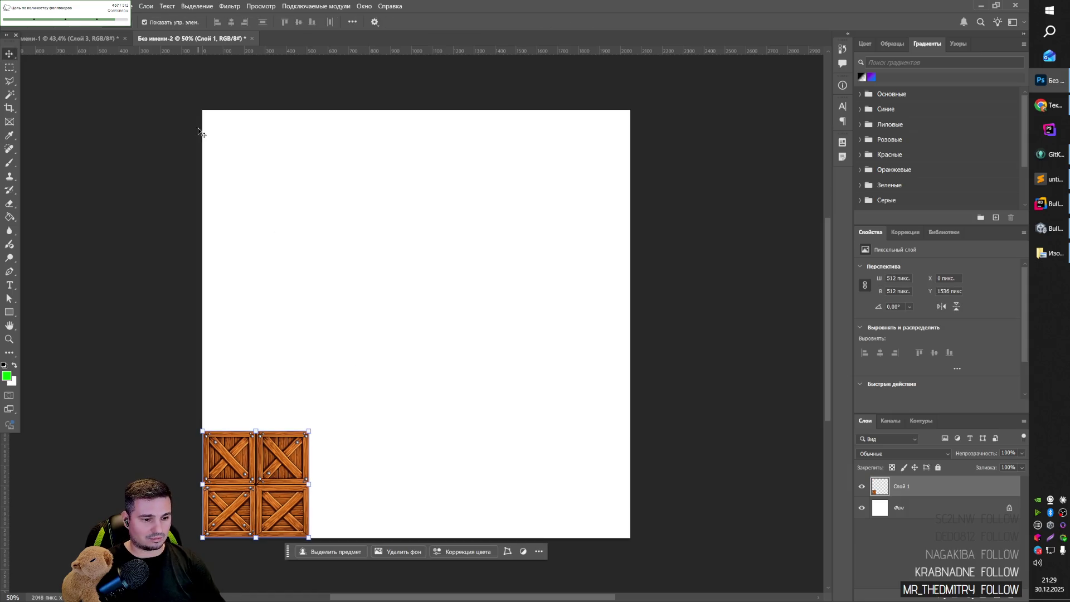
pyautogui.press('Return')
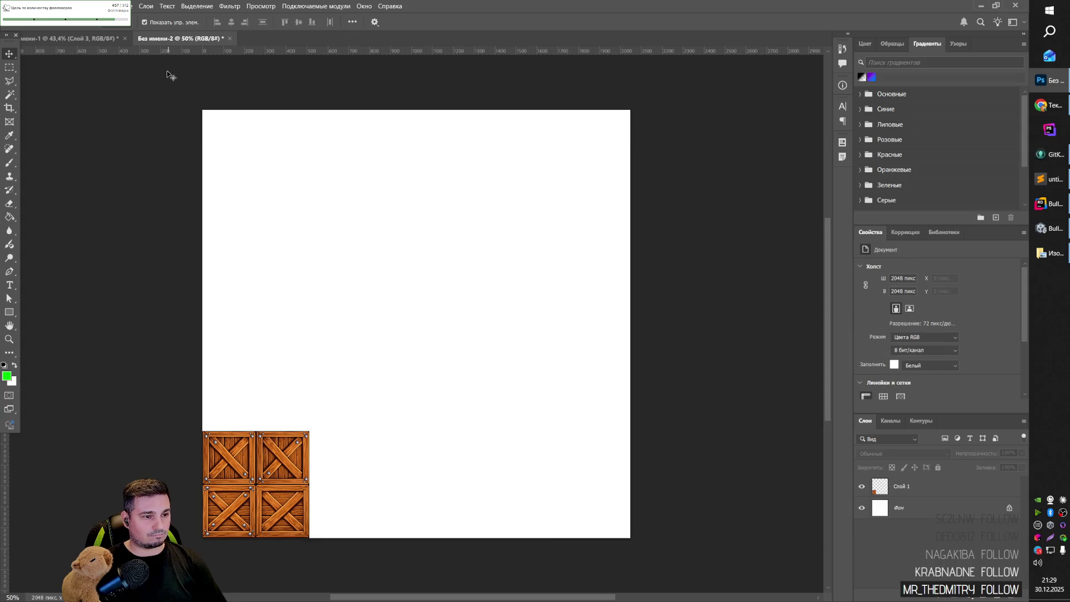
# Trim the empty canvas away so only the 512×512 crate sheet remains.
pyautogui.click(61, 6)
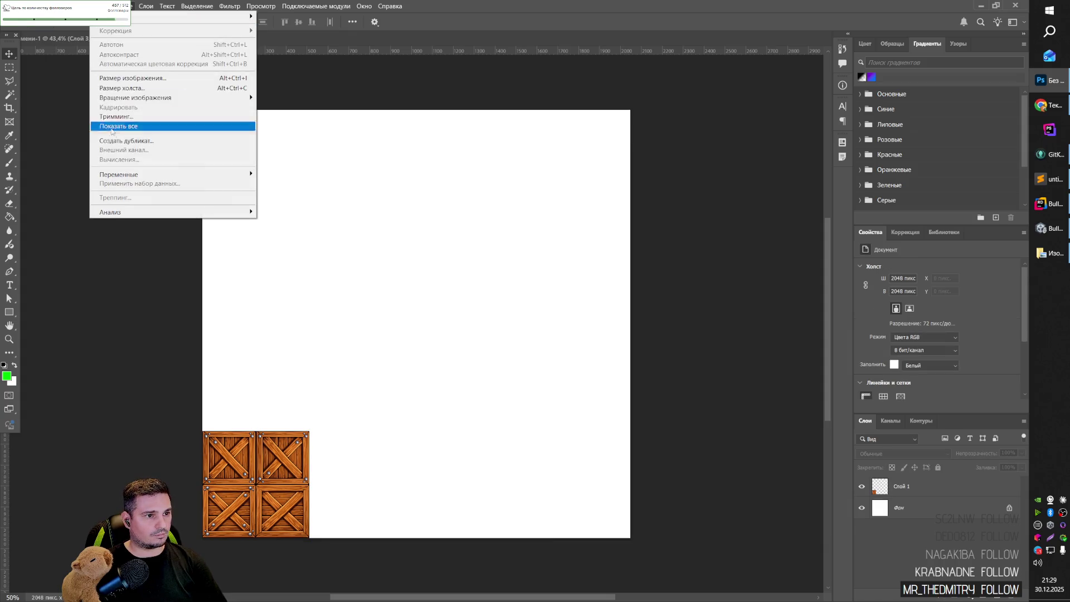
pyautogui.click(124, 129)
pyautogui.press('Return')
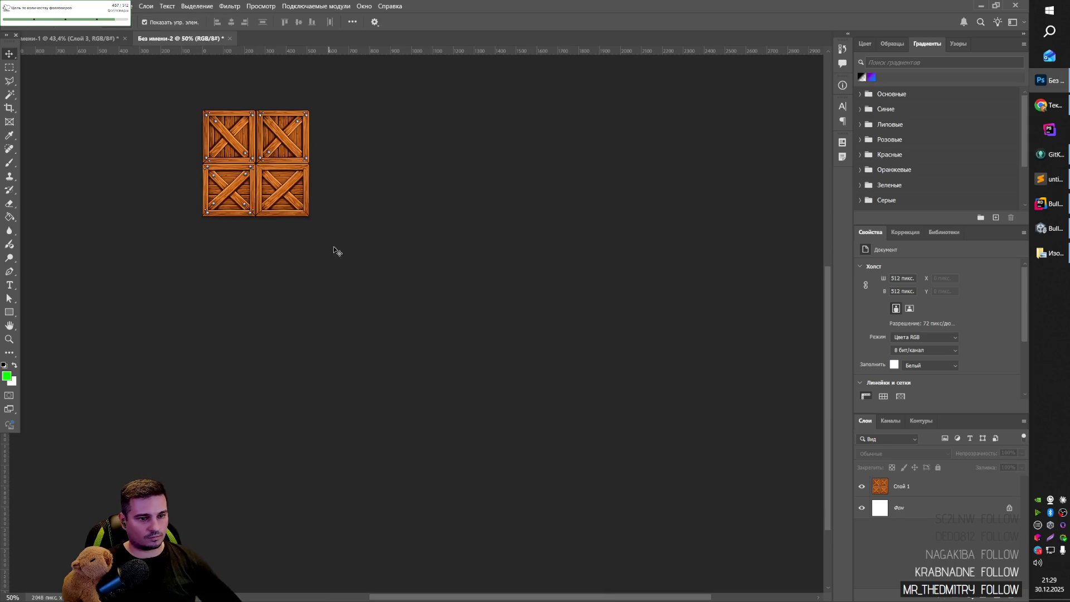
pyautogui.scroll(2, 340, 254)
pyautogui.moveTo(353, 262)
pyautogui.mouseDown()
pyautogui.moveTo(377, 256)
pyautogui.moveTo(583, 461)
pyautogui.moveTo(567, 435)
pyautogui.mouseUp()
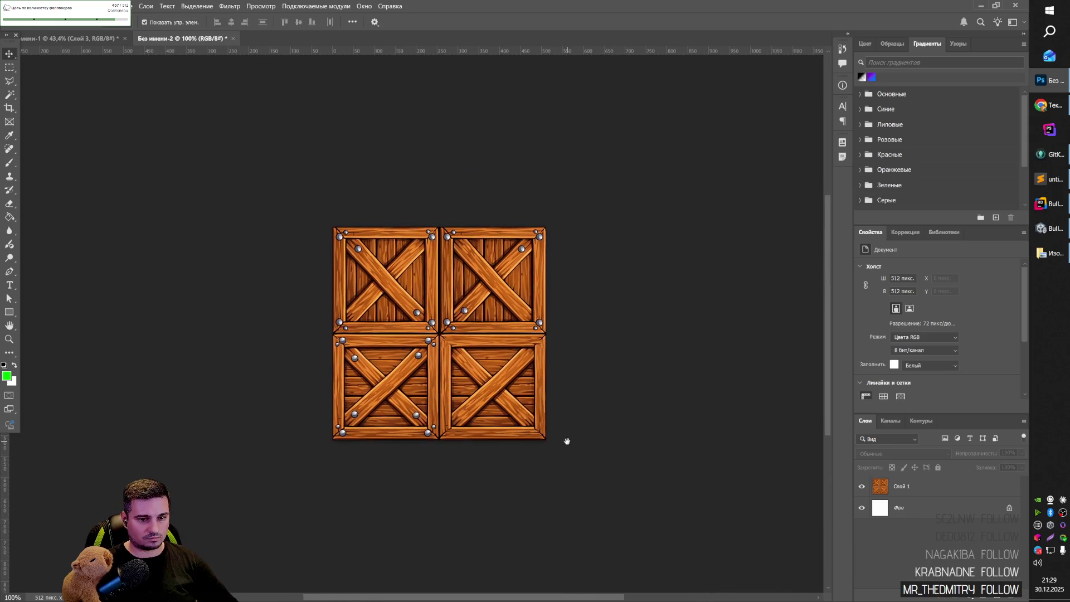
# Export the crate sheet as a PNG via Save for Web, named 'crate'.
pyautogui.hotkey('ctrl', 'alt', 'shift', 's')
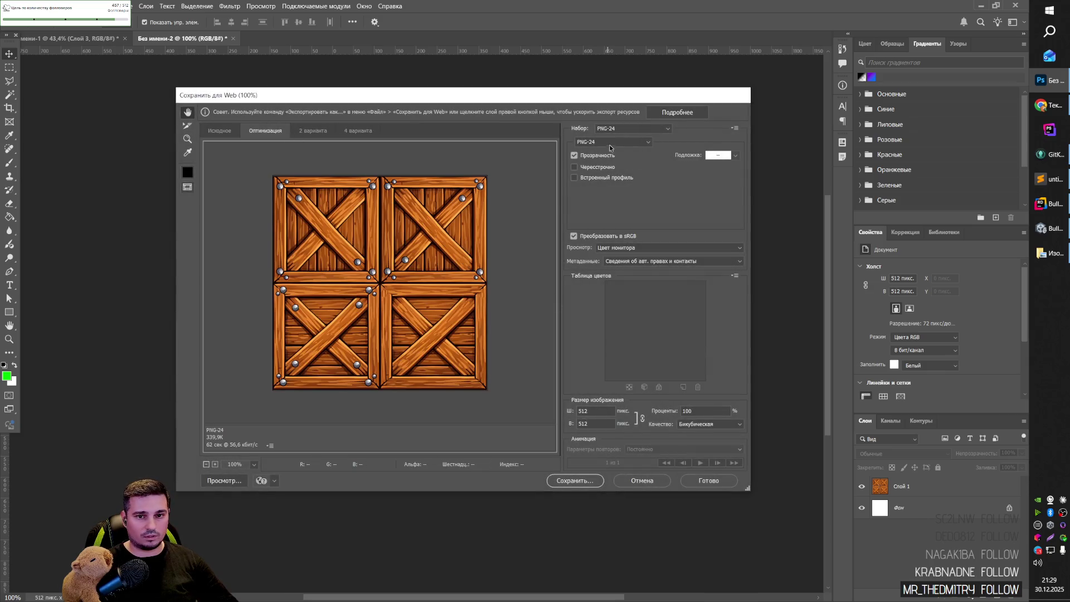
pyautogui.click(574, 481)
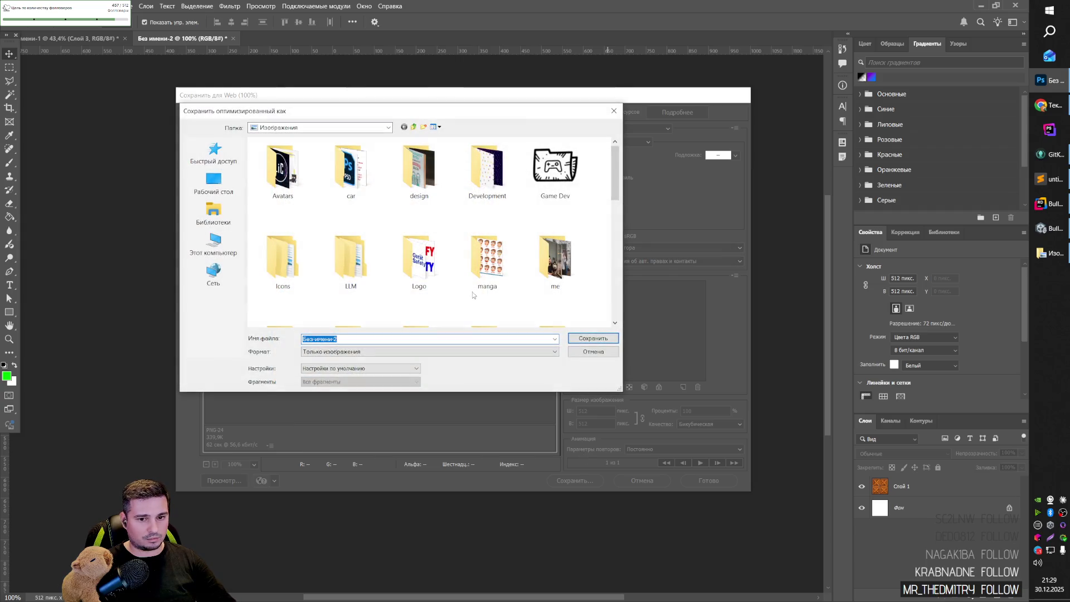
pyautogui.write('crate')
pyautogui.press('Return')
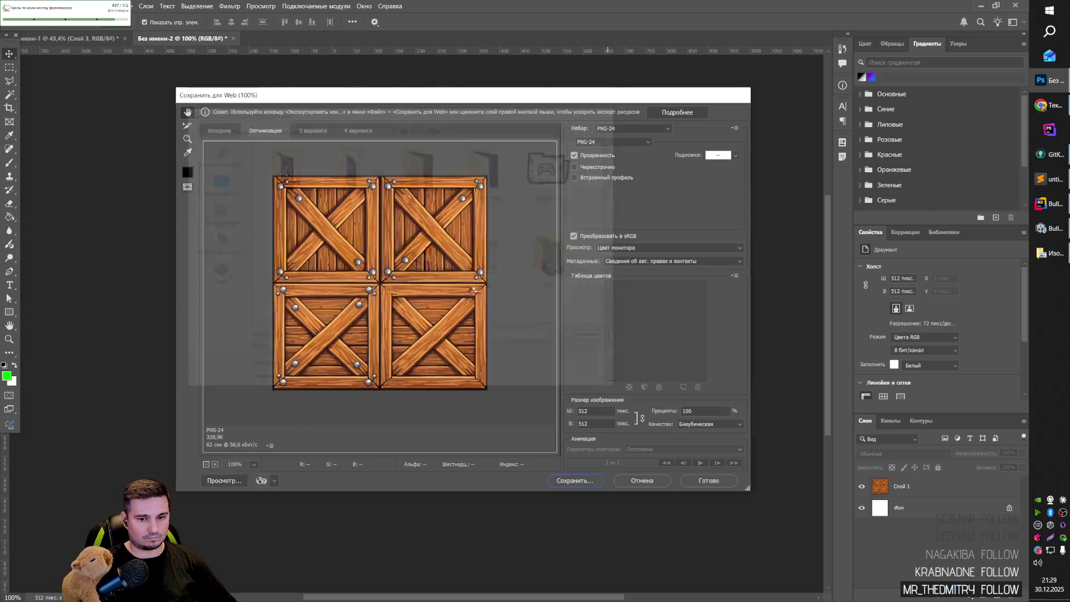
# Switch back to Unity and drag the boxs crate image into the img folder.
pyautogui.hotkey('alt', 'Tab')
pyautogui.click(563, 215)
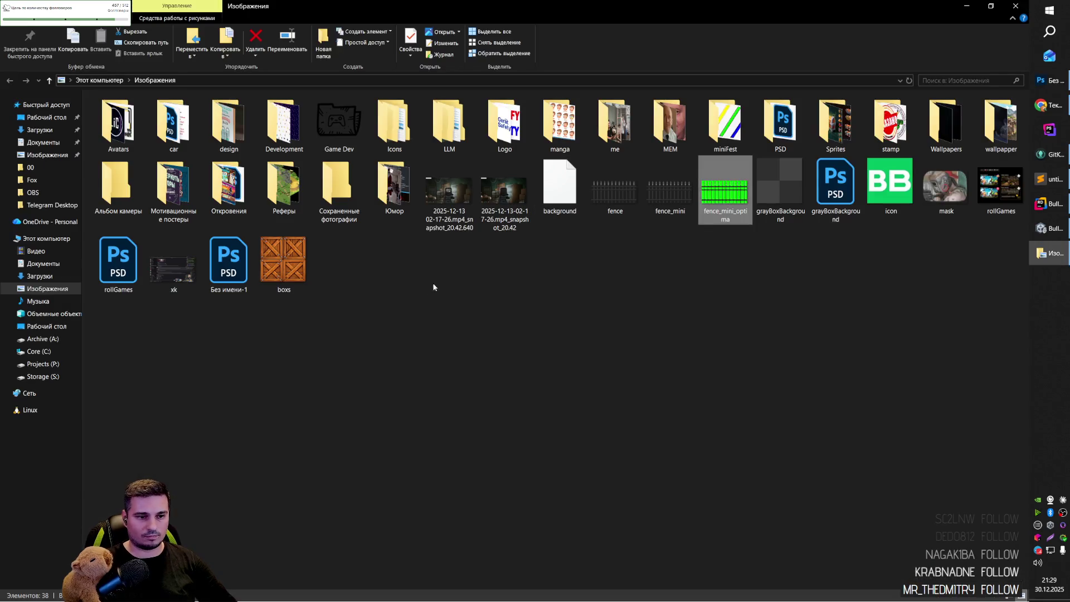
pyautogui.hotkey('alt', 'Tab')
pyautogui.press('Tab')
pyautogui.press('Tab')
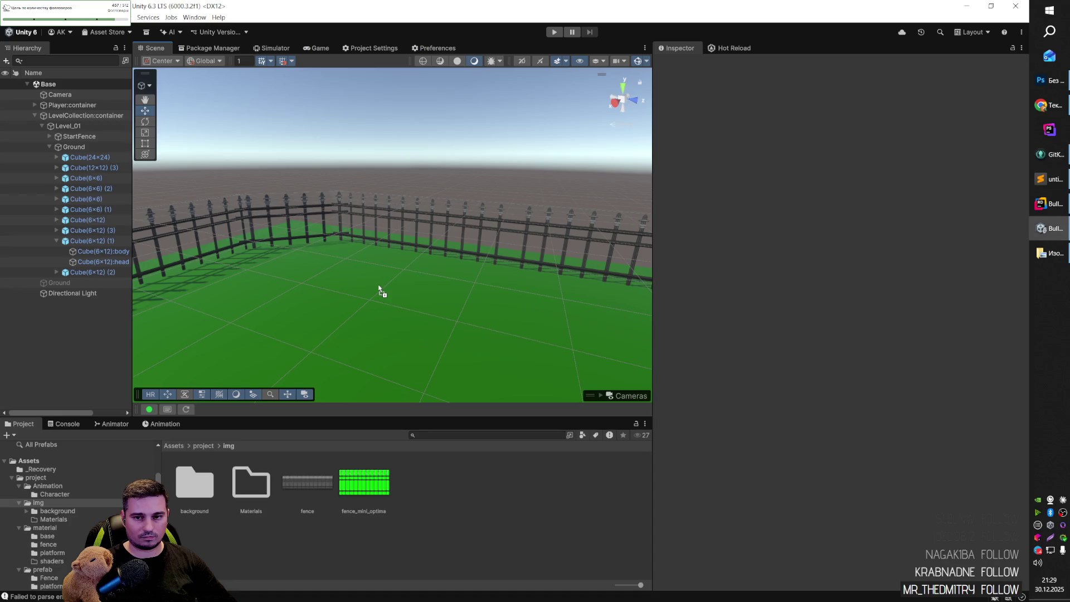
pyautogui.moveTo(454, 528); pyautogui.dragTo(450, 522)
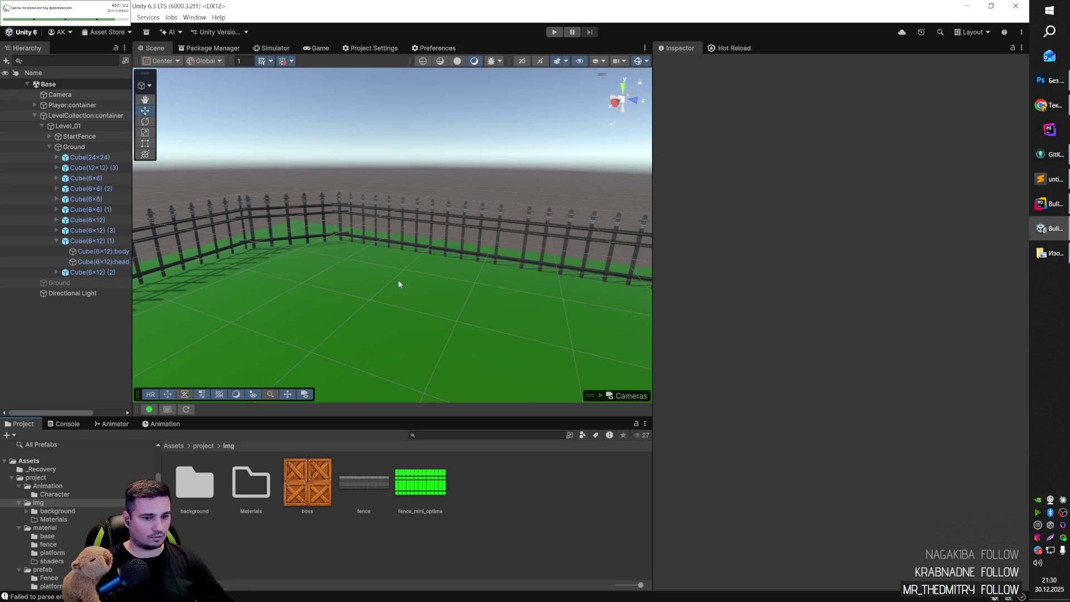
# Orbit the scene to an angled view and collapse the Cube(6x12) (1) ground piece.
pyautogui.moveTo(397, 312)
pyautogui.mouseDown()
pyautogui.moveTo(449, 282)
pyautogui.moveTo(408, 301)
pyautogui.moveTo(419, 273)
pyautogui.moveTo(527, 205)
pyautogui.moveTo(527, 313)
pyautogui.moveTo(556, 304)
pyautogui.moveTo(460, 253)
pyautogui.moveTo(467, 311)
pyautogui.mouseUp()
pyautogui.click(111, 242)
pyautogui.press('Left')
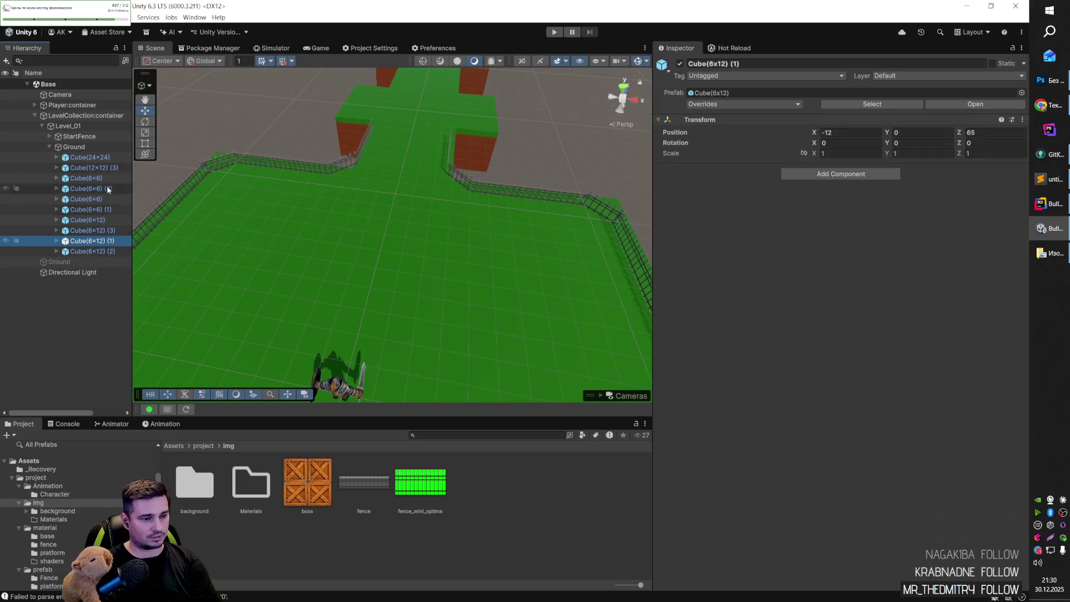
# Open the prefab folder in the Project window and collapse the Ground object.
pyautogui.click(203, 446)
pyautogui.doubleClick(361, 480)
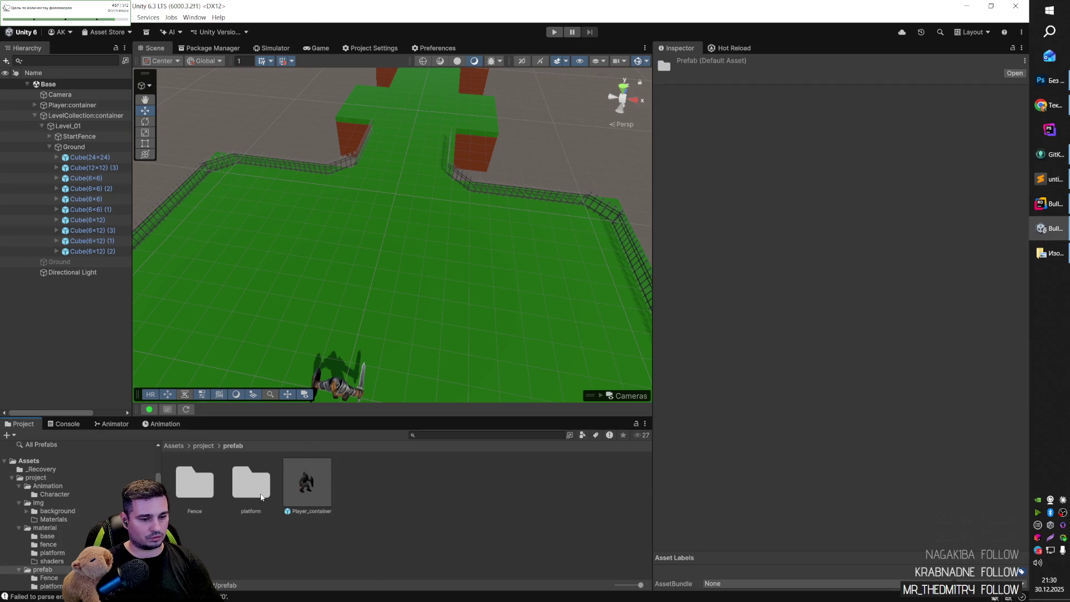
pyautogui.rightClick(366, 478)
pyautogui.click(371, 494)
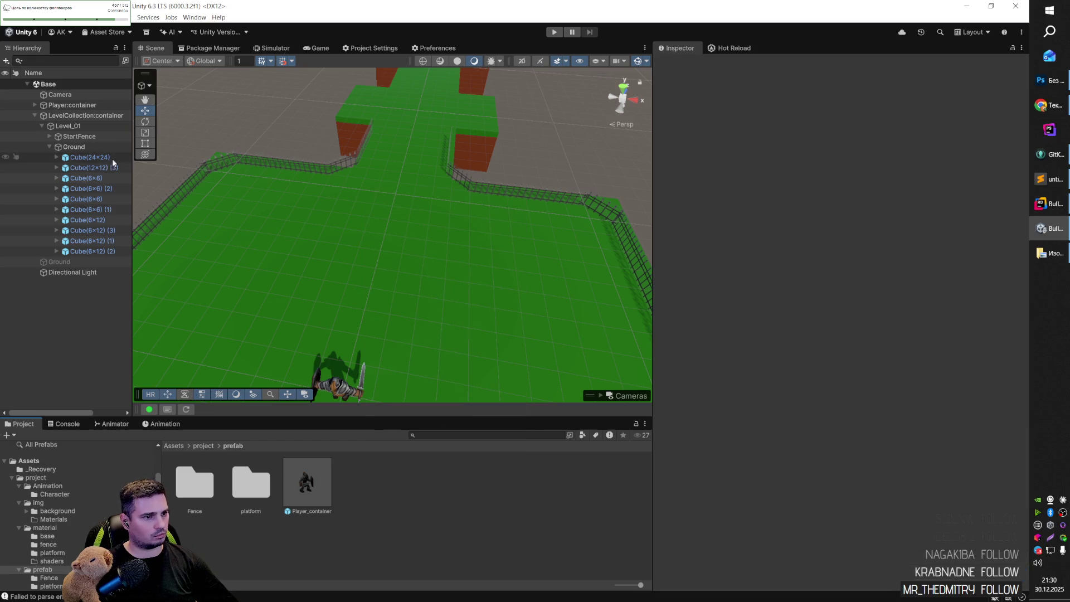
pyautogui.click(74, 147)
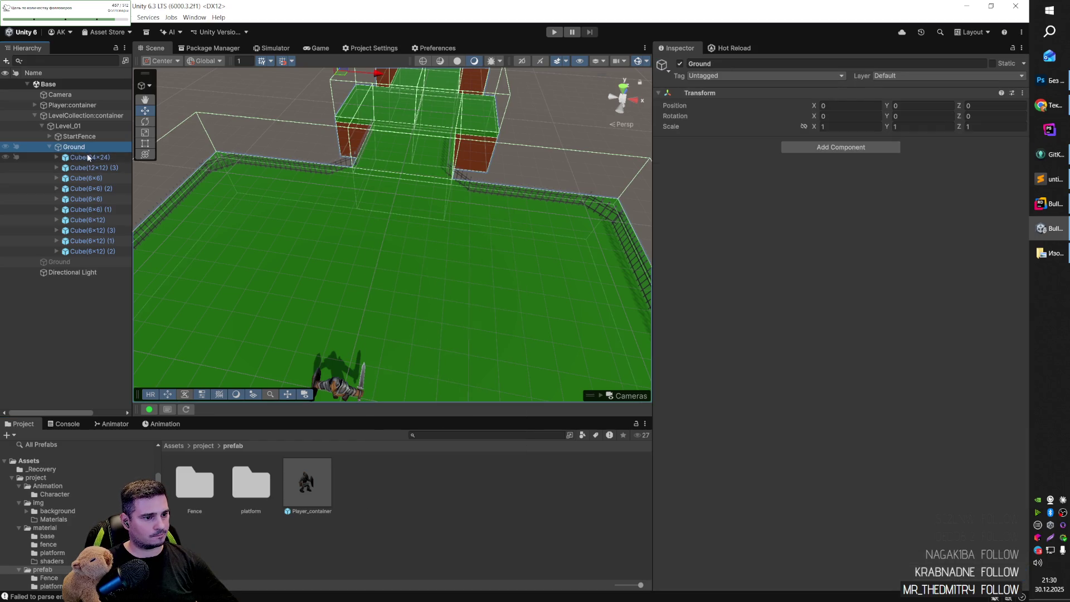
pyautogui.click(50, 147)
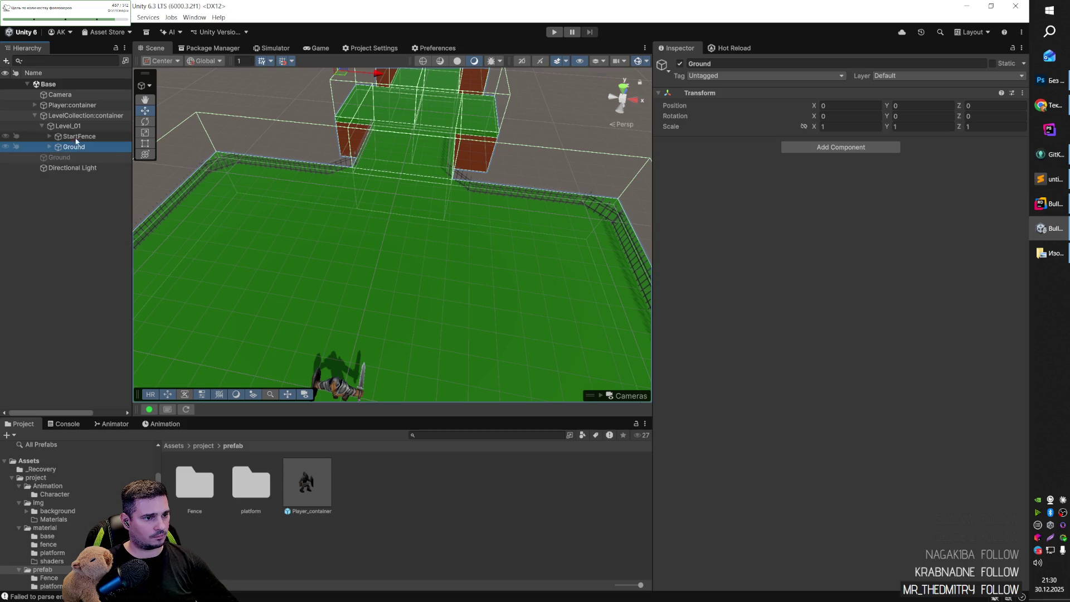
# Create an empty object under Level_01 named Decoration:container.
pyautogui.rightClick(73, 126)
pyautogui.click(117, 296)
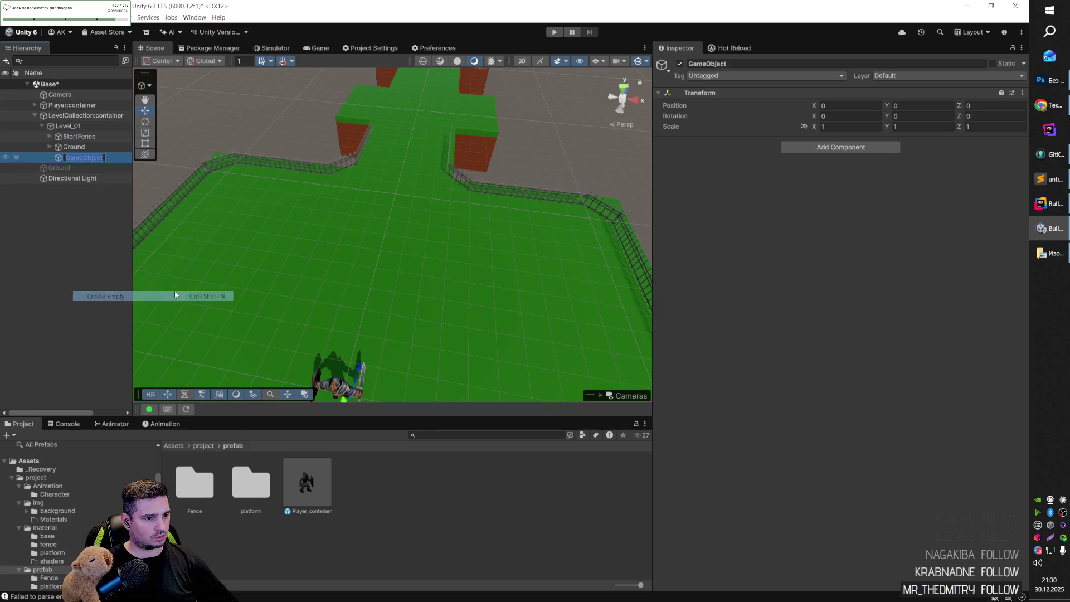
pyautogui.write('decora')
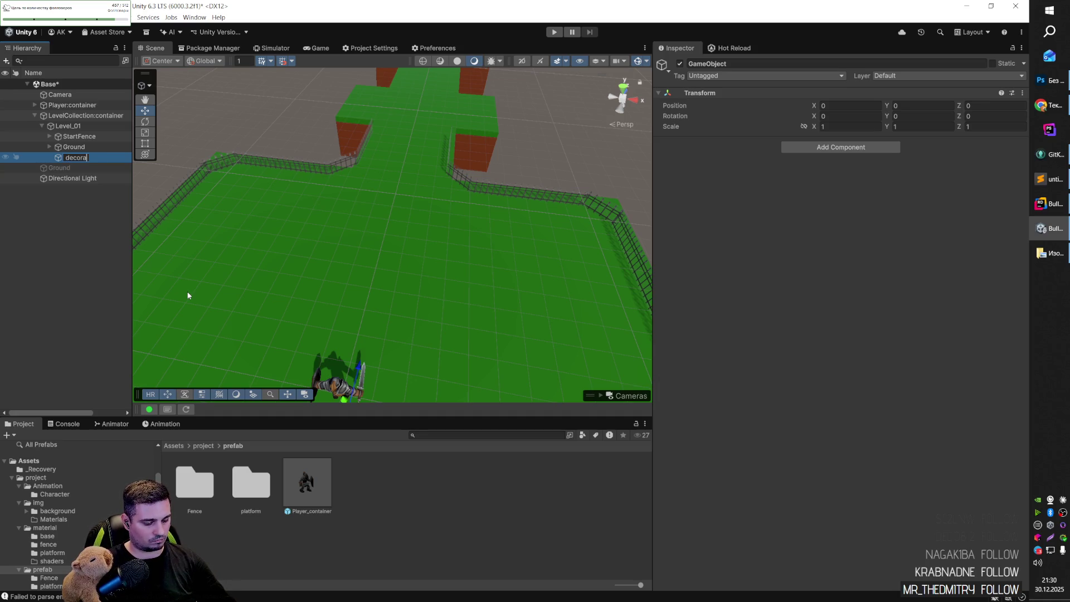
pyautogui.write('tion')
pyautogui.press('Return')
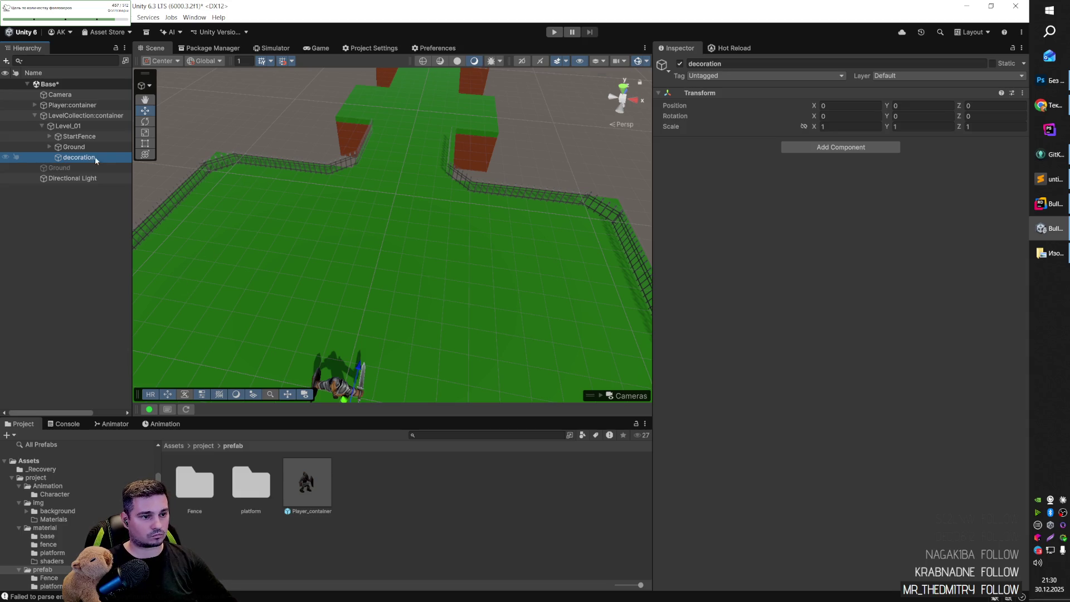
pyautogui.click(79, 158)
pyautogui.press('Home')
pyautogui.write('D')
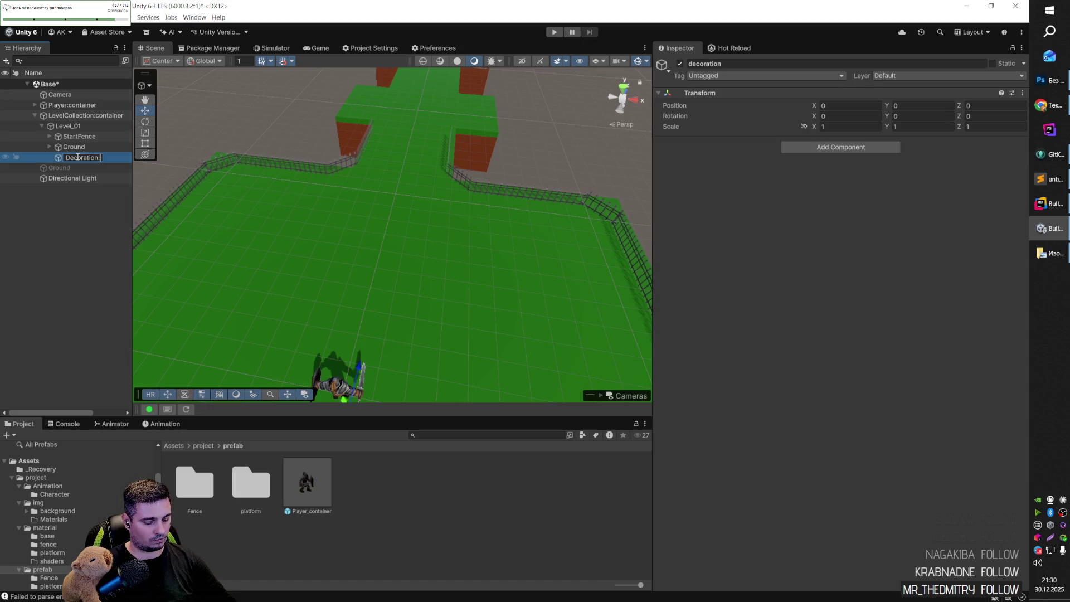
pyautogui.write('ner')
pyautogui.press('Return')
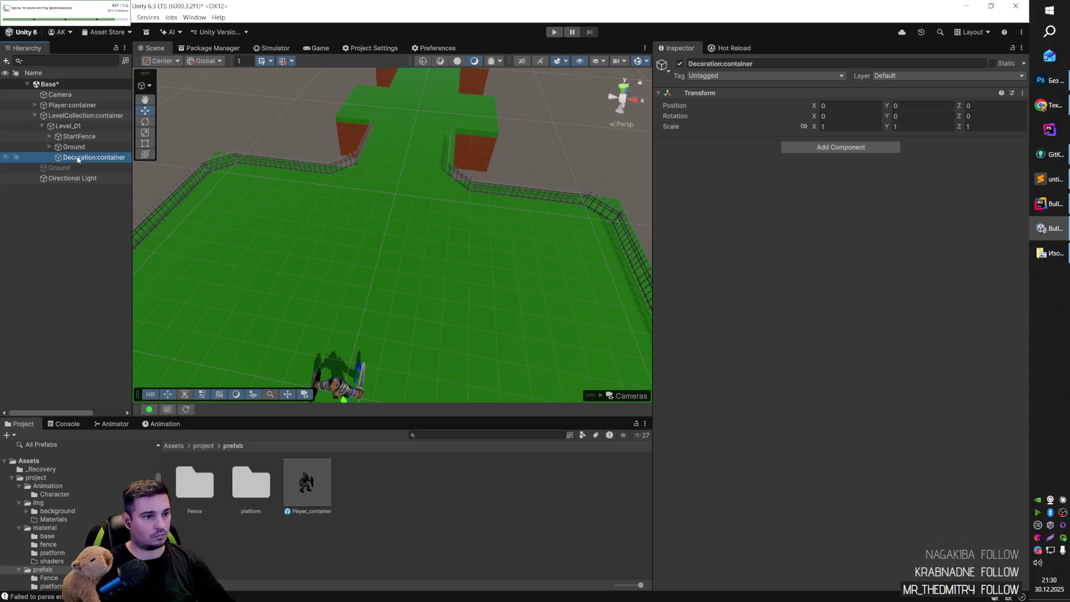
# Add the ':container' suffix to Ground, StartFence and Level_01.
pyautogui.click(100, 158)
pyautogui.hotkey('shift', 'End')
pyautogui.press('Escape')
pyautogui.press('Up')
pyautogui.write(':container')
pyautogui.press('Return')
pyautogui.press('Up')
pyautogui.press('F2')
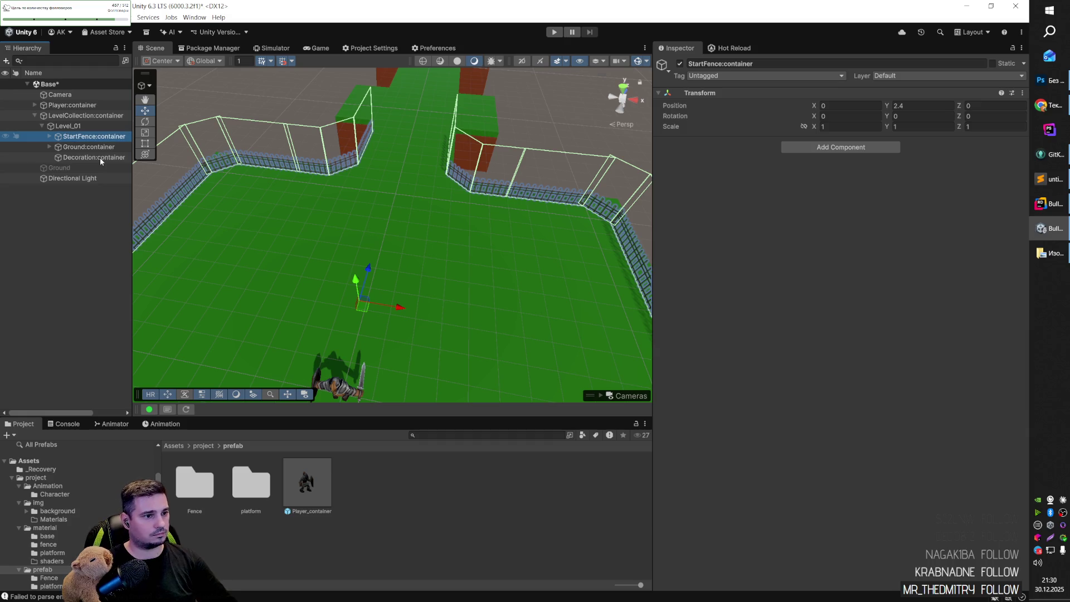
pyautogui.press('Up')
pyautogui.press('F2')
pyautogui.write(':container')
pyautogui.press('Return')
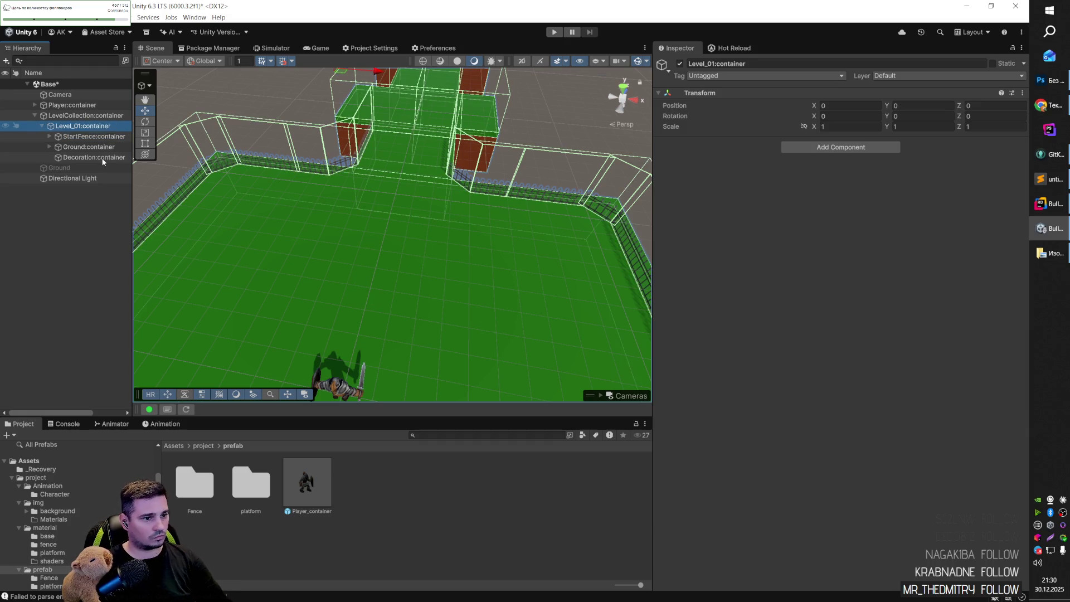
pyautogui.click(102, 159)
# Add a 3D cube inside Decoration:container and frame the view on it.
pyautogui.rightClick(107, 162)
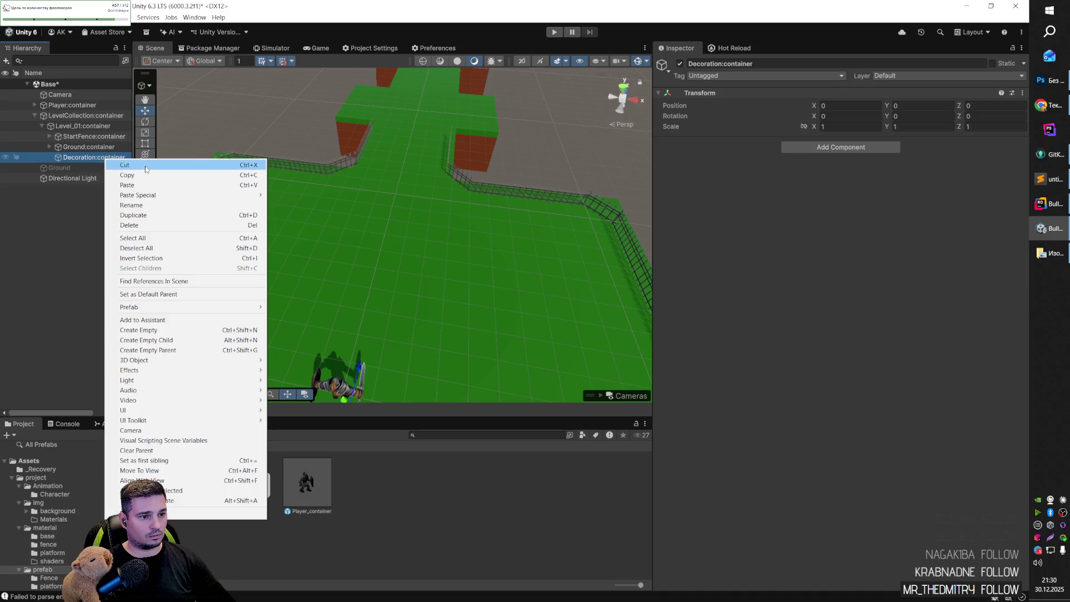
pyautogui.moveTo(234, 363)
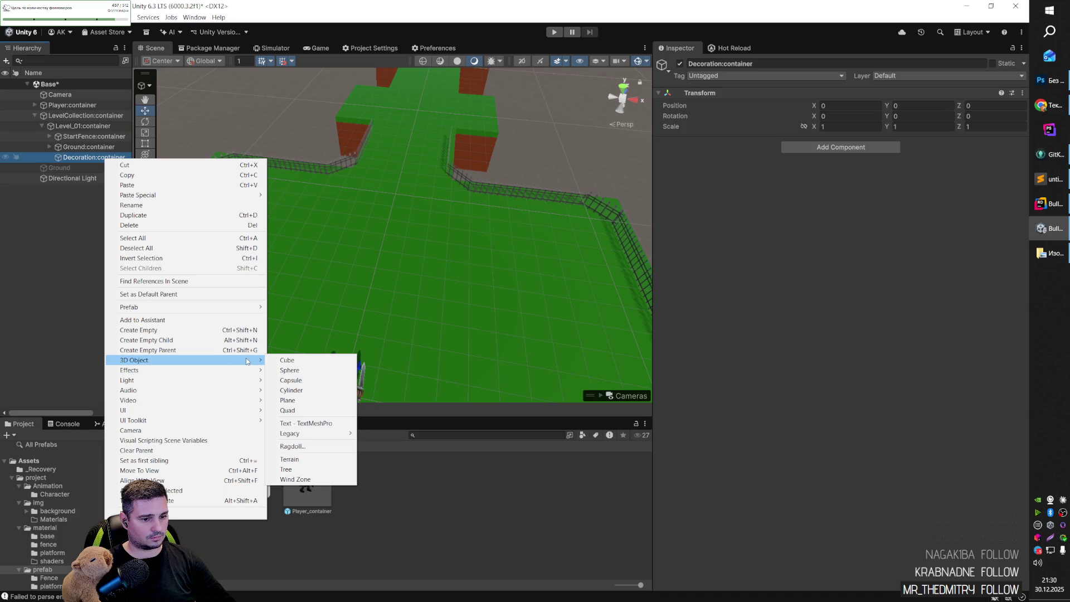
pyautogui.click(287, 360)
pyautogui.moveTo(480, 282)
pyautogui.mouseDown()
pyautogui.moveTo(384, 302)
pyautogui.moveTo(312, 301)
pyautogui.moveTo(368, 284)
pyautogui.moveTo(349, 302)
pyautogui.moveTo(334, 287)
pyautogui.moveTo(453, 307)
pyautogui.moveTo(458, 249)
pyautogui.mouseUp()
pyautogui.press('f')
pyautogui.moveTo(375, 310)
pyautogui.mouseDown()
pyautogui.moveTo(529, 298)
pyautogui.moveTo(436, 318)
pyautogui.moveTo(406, 223)
pyautogui.moveTo(404, 281)
pyautogui.mouseUp()
pyautogui.moveTo(486, 319)
pyautogui.mouseDown()
pyautogui.moveTo(369, 319)
pyautogui.moveTo(401, 315)
pyautogui.mouseUp()
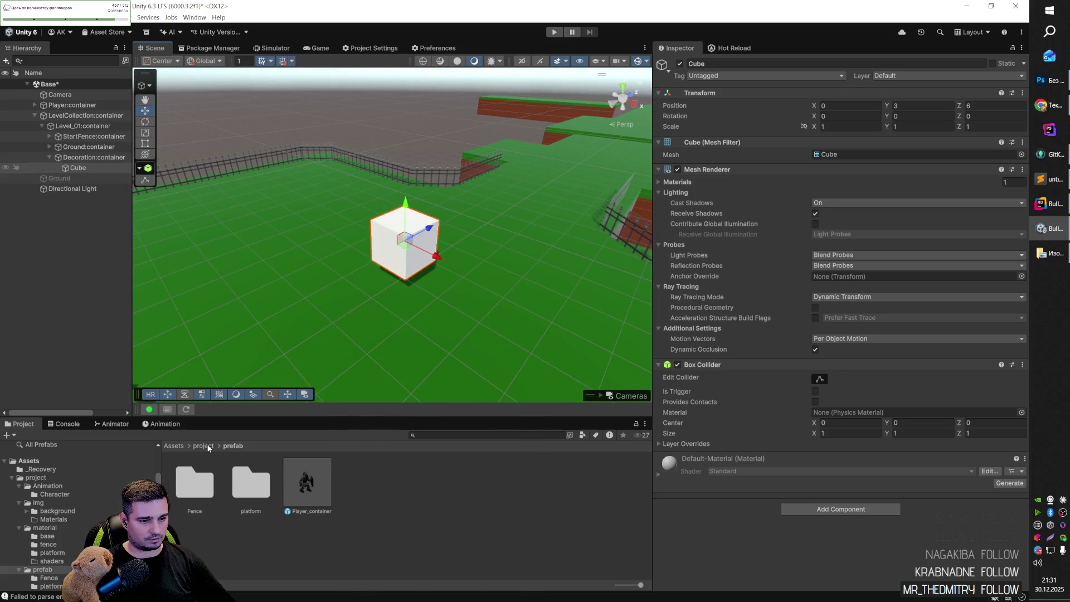
# Rename the new cube to Box.
pyautogui.click(86, 168)
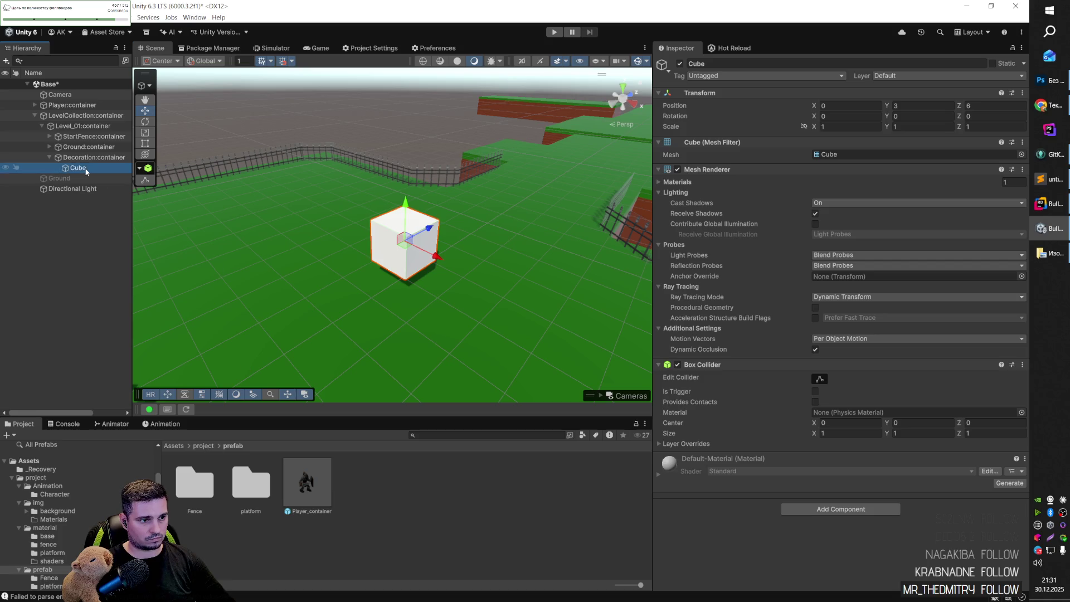
pyautogui.write('Box')
pyautogui.press('Return')
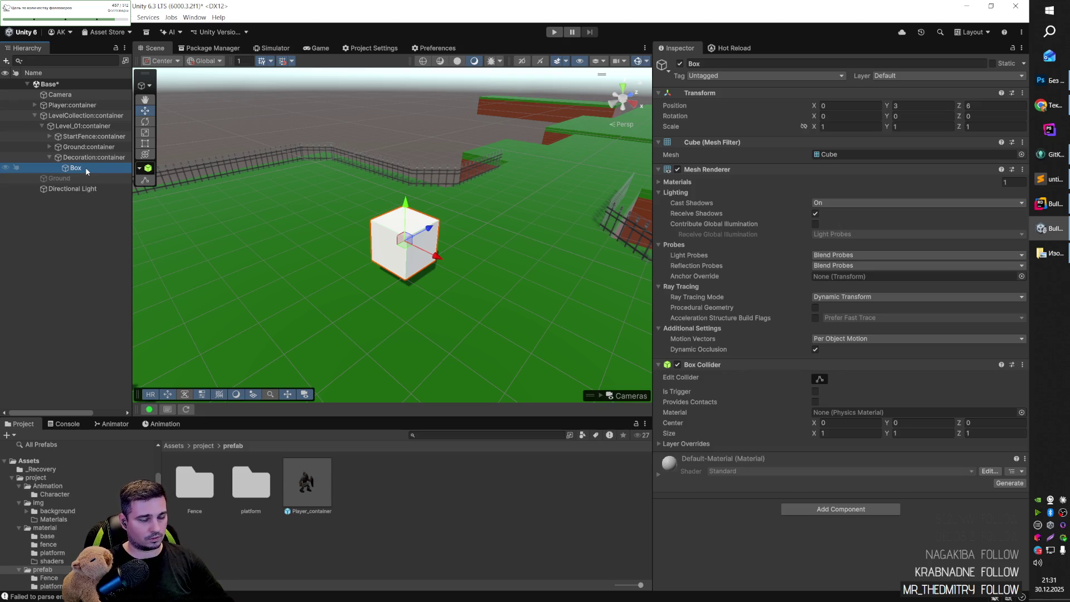
pyautogui.rightClick(86, 170)
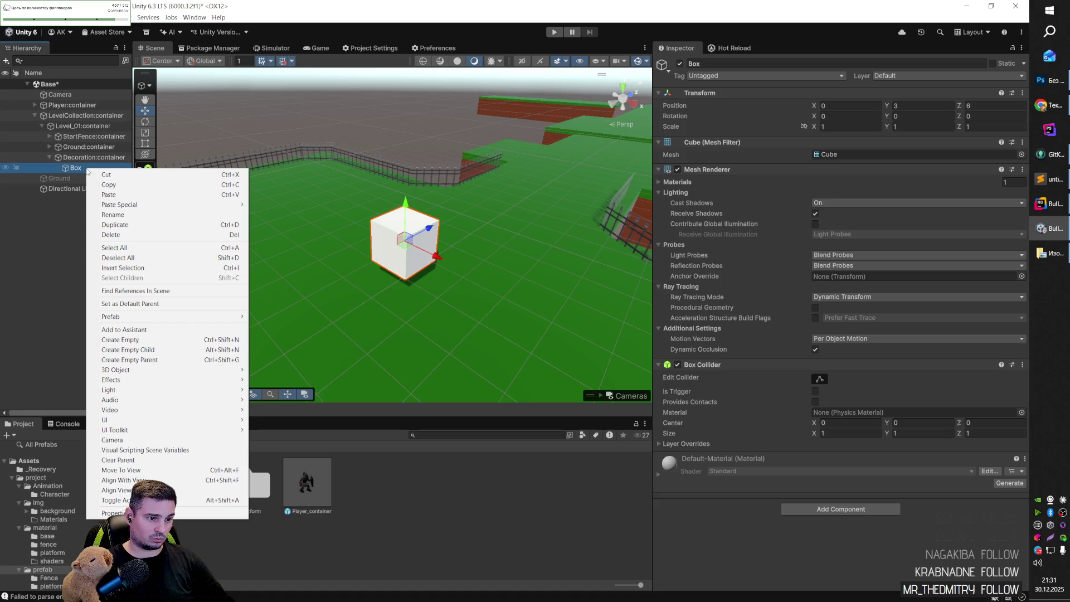
# Make Box a prefab in the prefab folder, open it in Prefab Mode, then browse to material.
pyautogui.click(78, 168)
pyautogui.moveTo(78, 167)
pyautogui.mouseDown()
pyautogui.moveTo(89, 192)
pyautogui.moveTo(407, 489)
pyautogui.mouseUp()
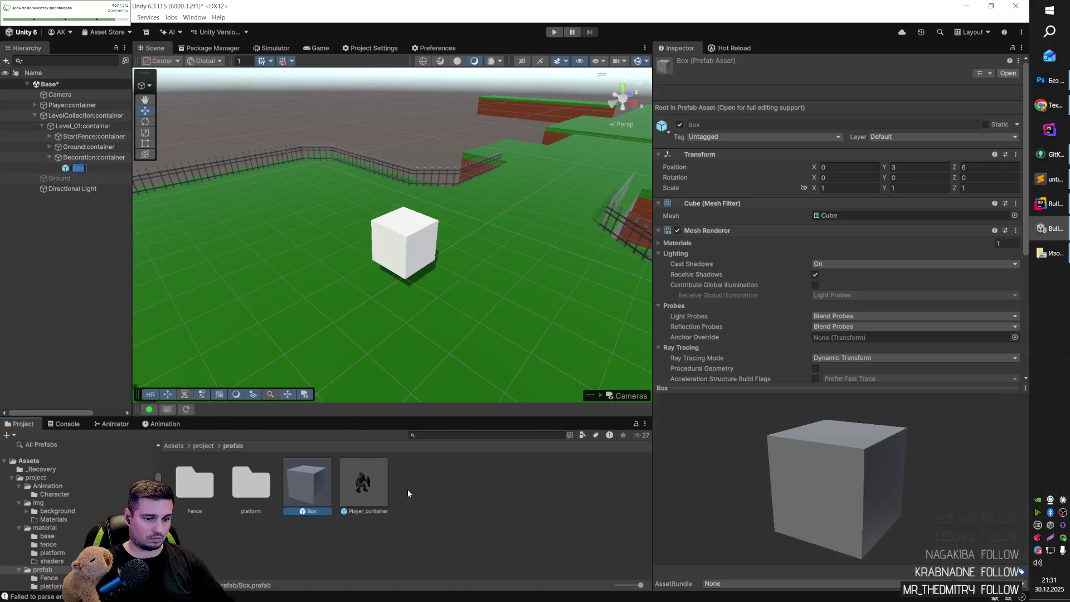
pyautogui.click(80, 216)
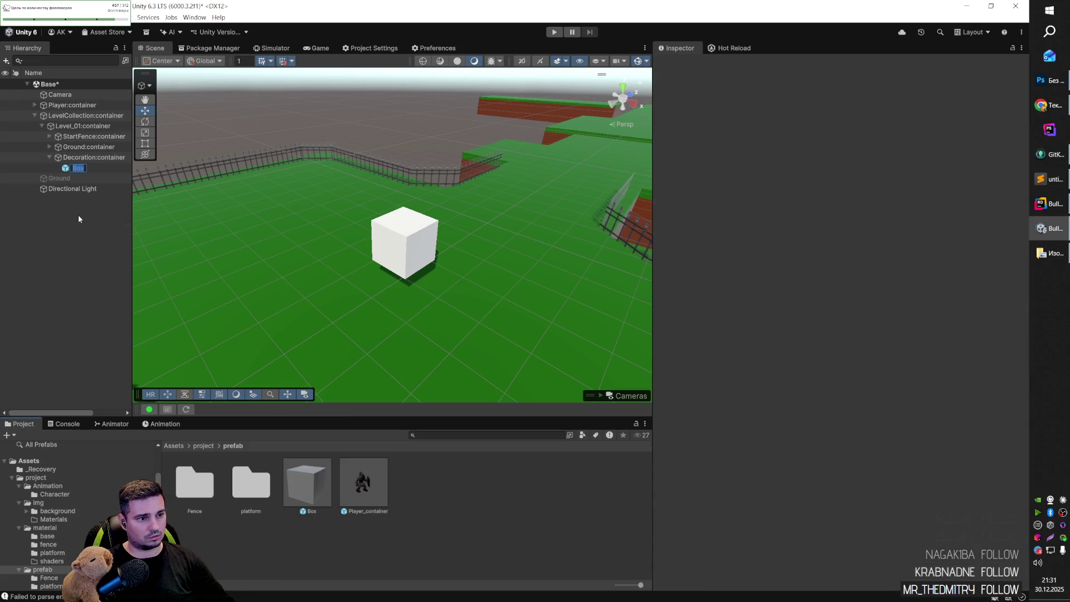
pyautogui.click(309, 496)
pyautogui.doubleClick(306, 485)
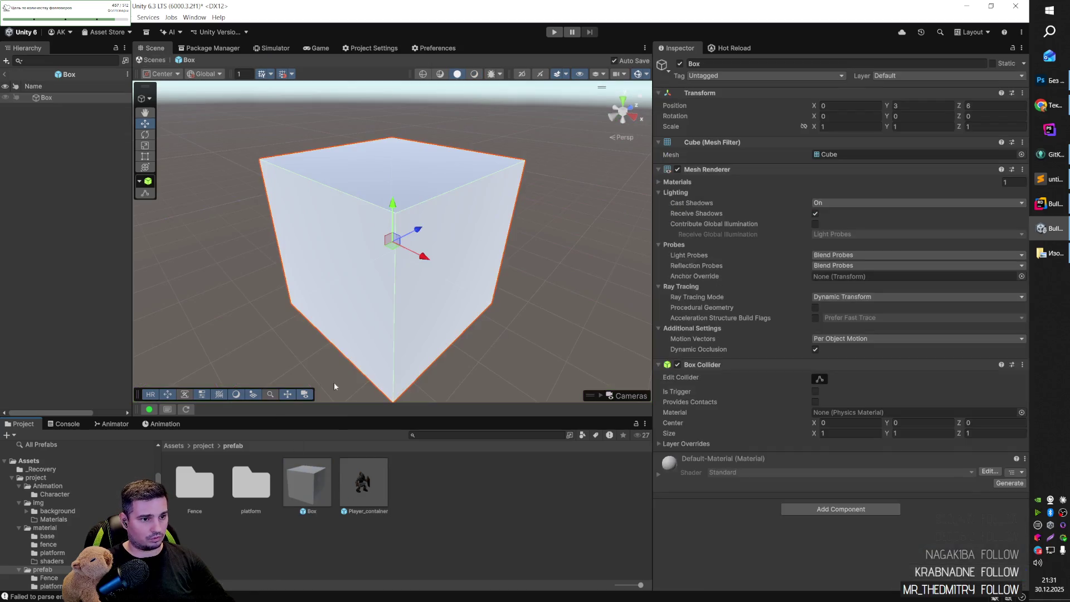
pyautogui.click(203, 445)
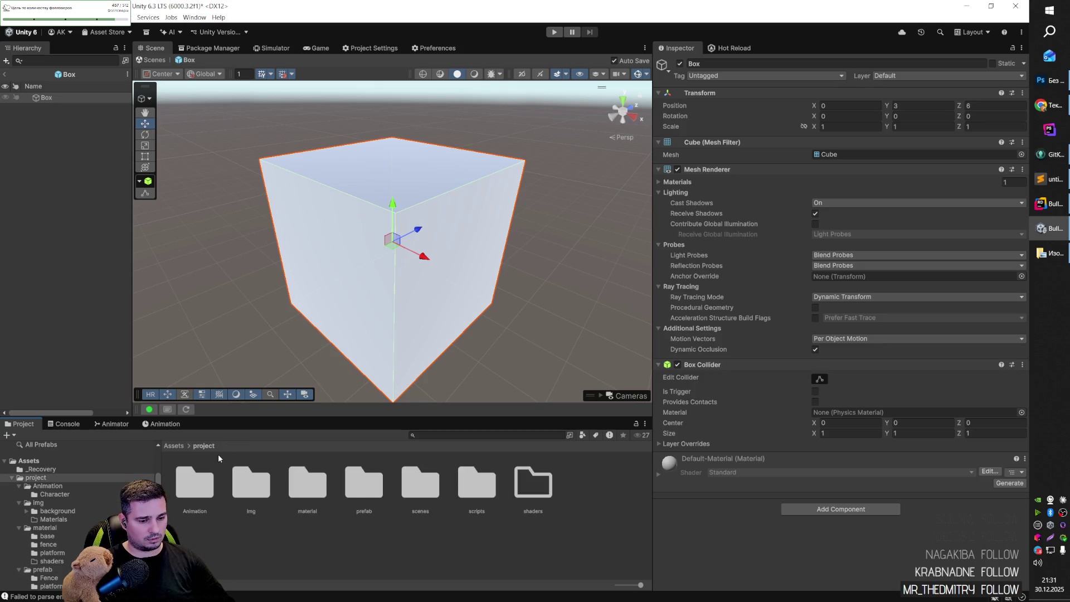
pyautogui.doubleClick(298, 507)
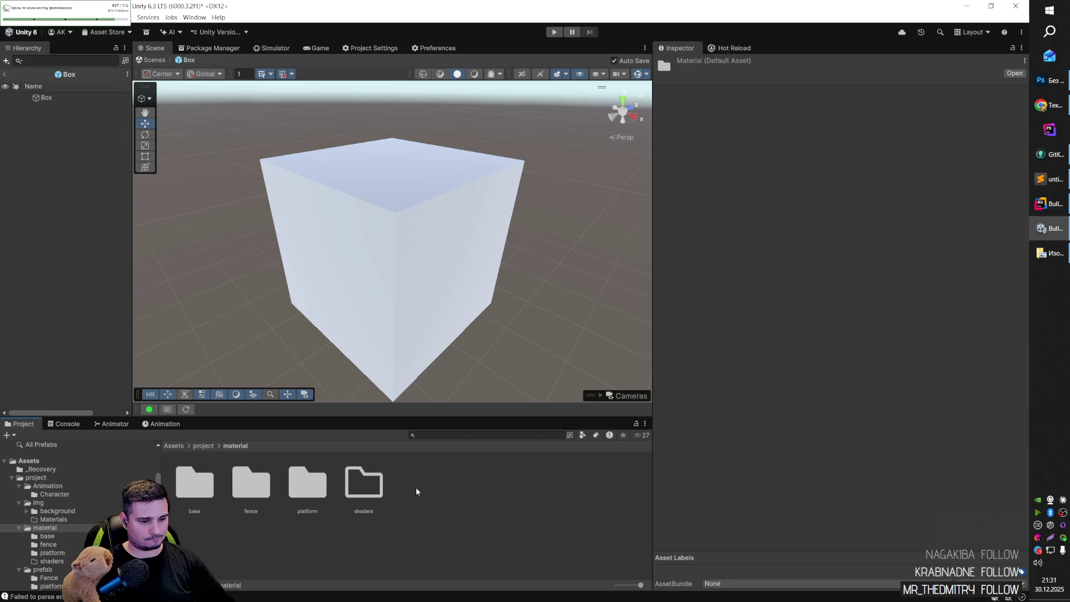
# Create a new material named Box in the material folder.
pyautogui.rightClick(416, 492)
pyautogui.moveTo(557, 236)
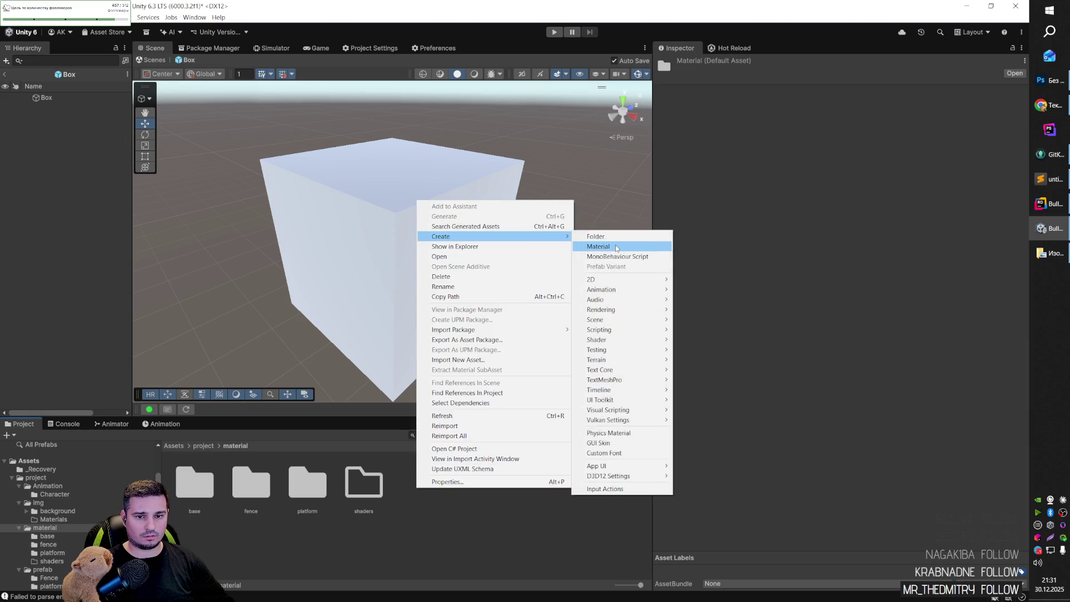
pyautogui.click(597, 246)
pyautogui.write('Box')
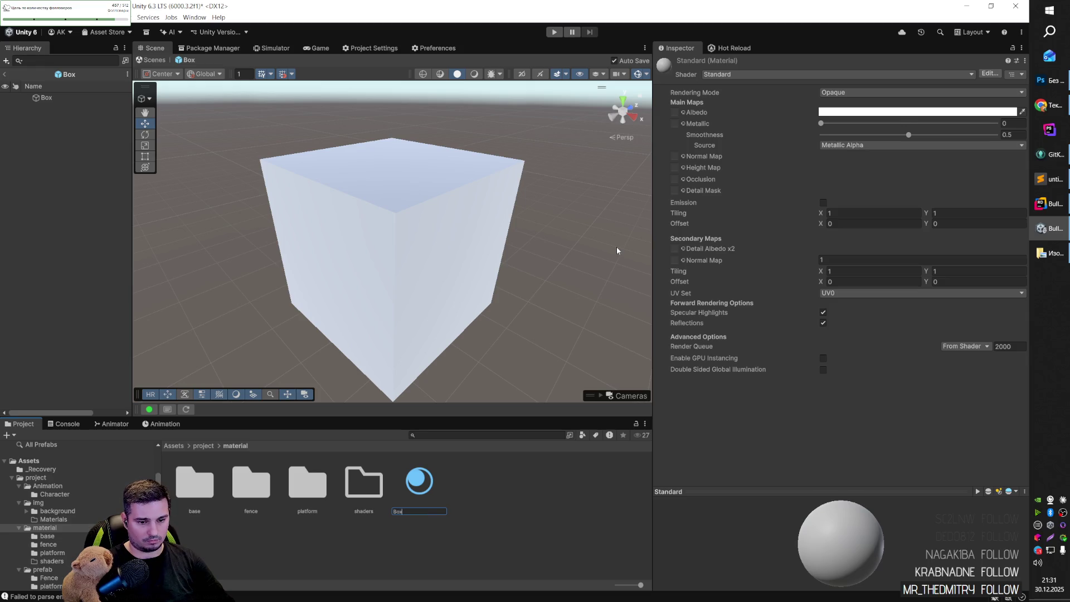
pyautogui.press('Return')
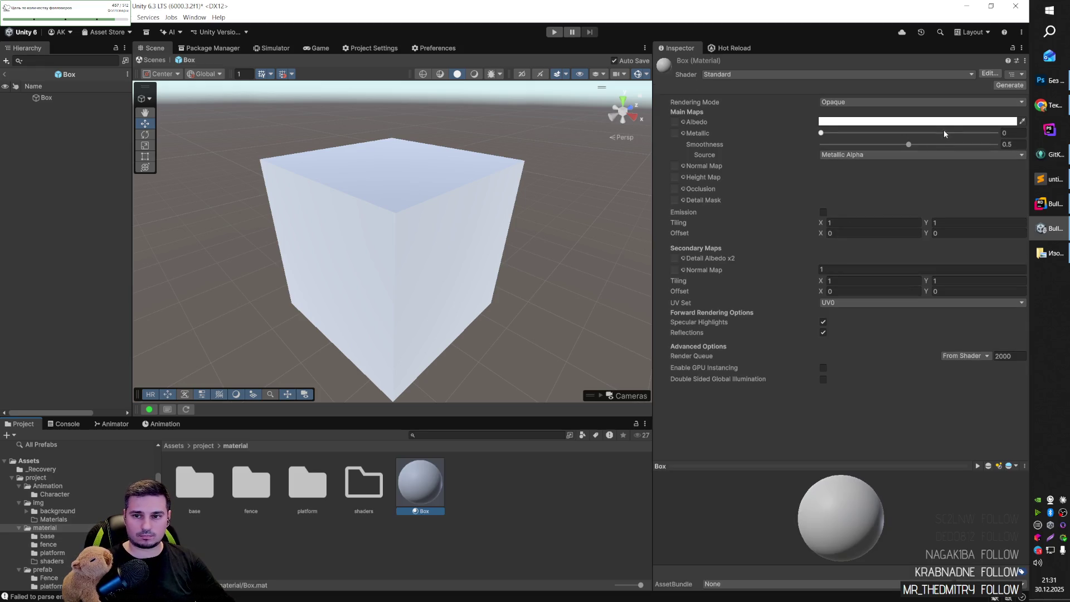
# Give the Box material an orange-brown albedo colour.
pyautogui.click(945, 121)
pyautogui.moveTo(1011, 205)
pyautogui.mouseDown()
pyautogui.moveTo(1010, 183)
pyautogui.moveTo(987, 200)
pyautogui.mouseUp()
pyautogui.click(988, 206)
pyautogui.click(469, 473)
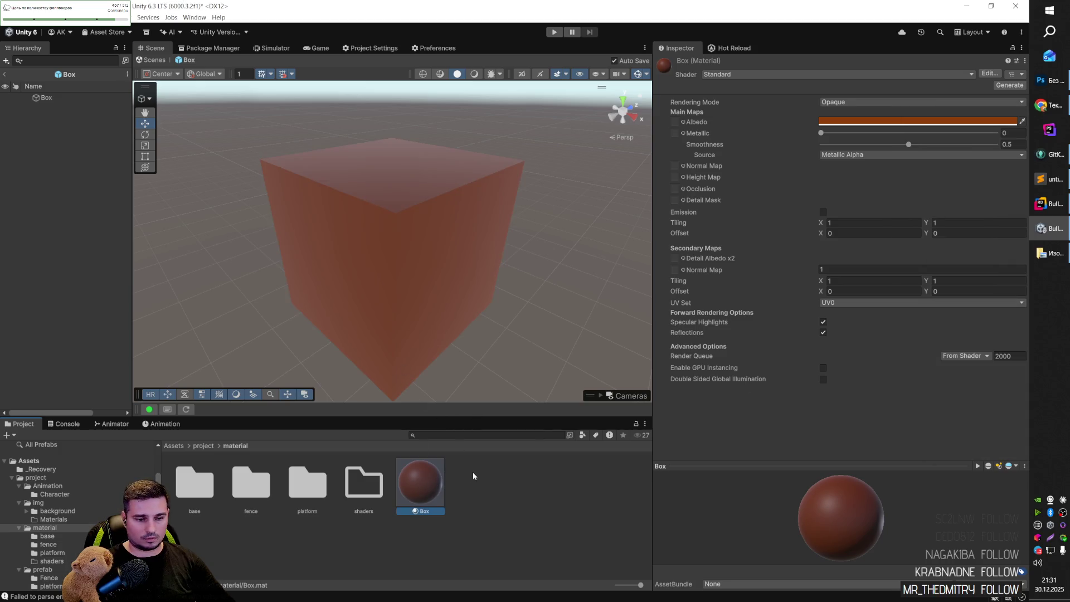
pyautogui.click(203, 445)
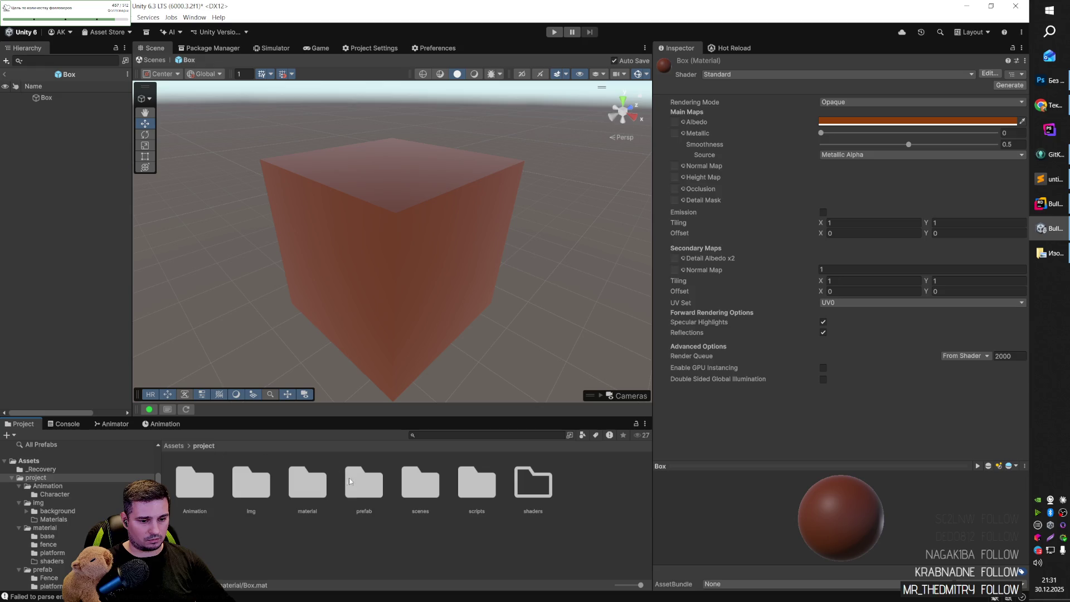
# Apply the boxs crate texture from the img folder to the cube.
pyautogui.doubleClick(262, 489)
pyautogui.moveTo(315, 488)
pyautogui.mouseDown()
pyautogui.moveTo(341, 340)
pyautogui.moveTo(363, 282)
pyautogui.moveTo(401, 289)
pyautogui.moveTo(423, 278)
pyautogui.moveTo(296, 258)
pyautogui.moveTo(539, 306)
pyautogui.mouseUp()
pyautogui.click(393, 287)
# Set the material's Secondary Maps tiling to 0.5 by 0.5.
pyautogui.click(820, 433)
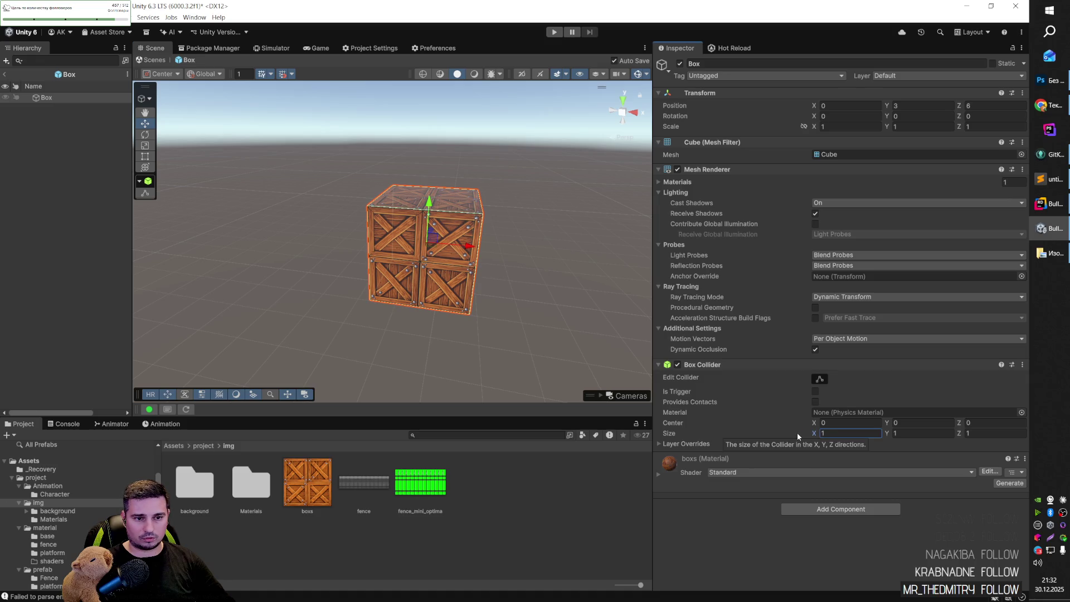
pyautogui.click(657, 474)
pyautogui.scroll(-4, 790, 403)
pyautogui.moveTo(820, 447); pyautogui.dragTo(753, 448)
pyautogui.click(851, 449)
pyautogui.write('0.5')
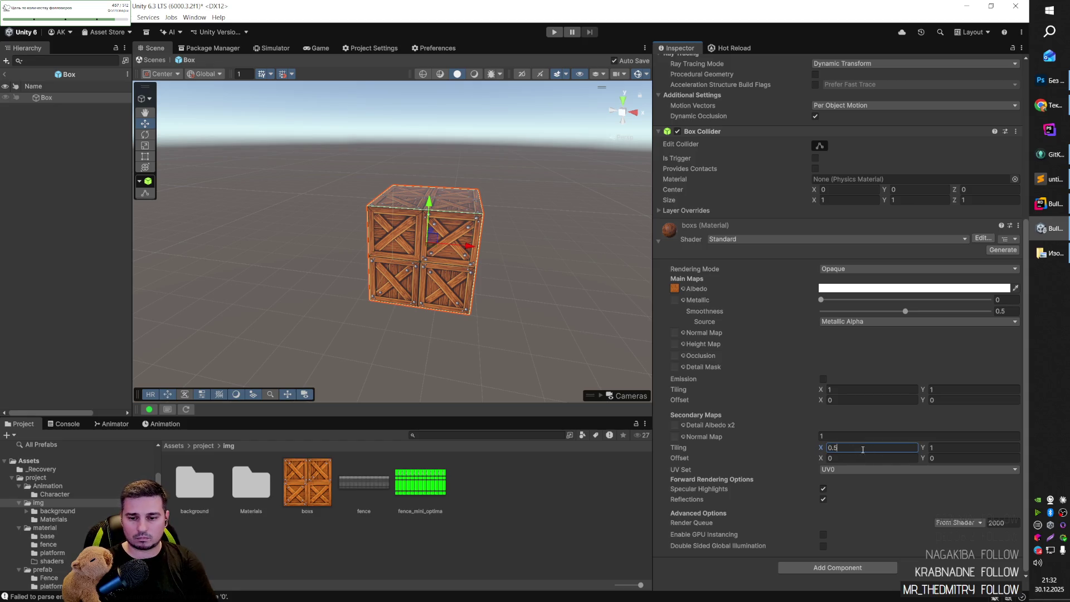
pyautogui.click(925, 448)
pyautogui.write('0.5')
pyautogui.click(461, 258)
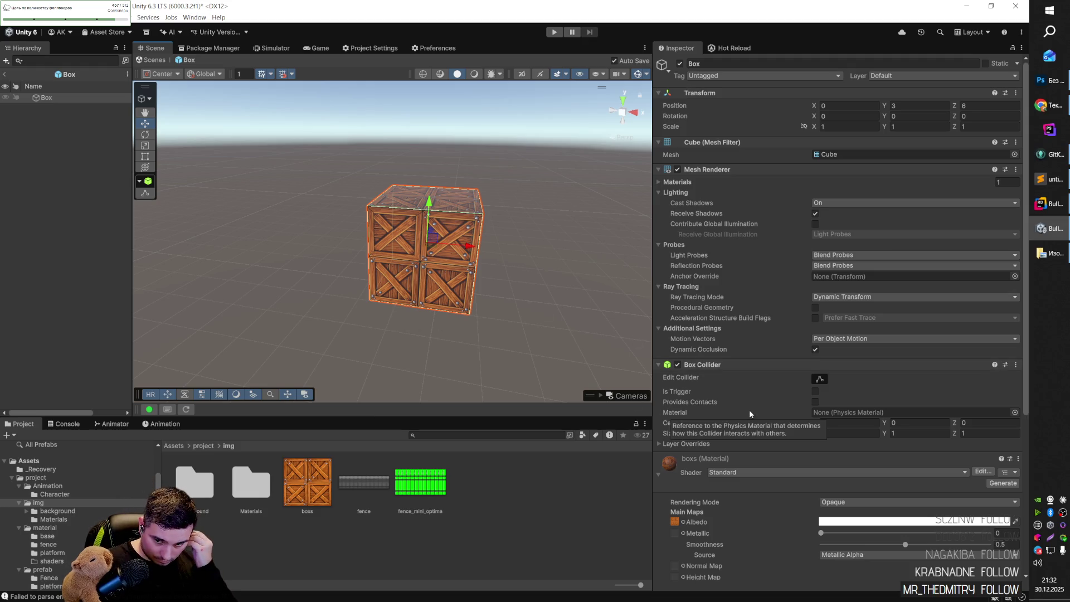
# Set the Main Maps tiling X to 0.5.
pyautogui.scroll(-5, 852, 526)
pyautogui.click(821, 444)
pyautogui.click(834, 409)
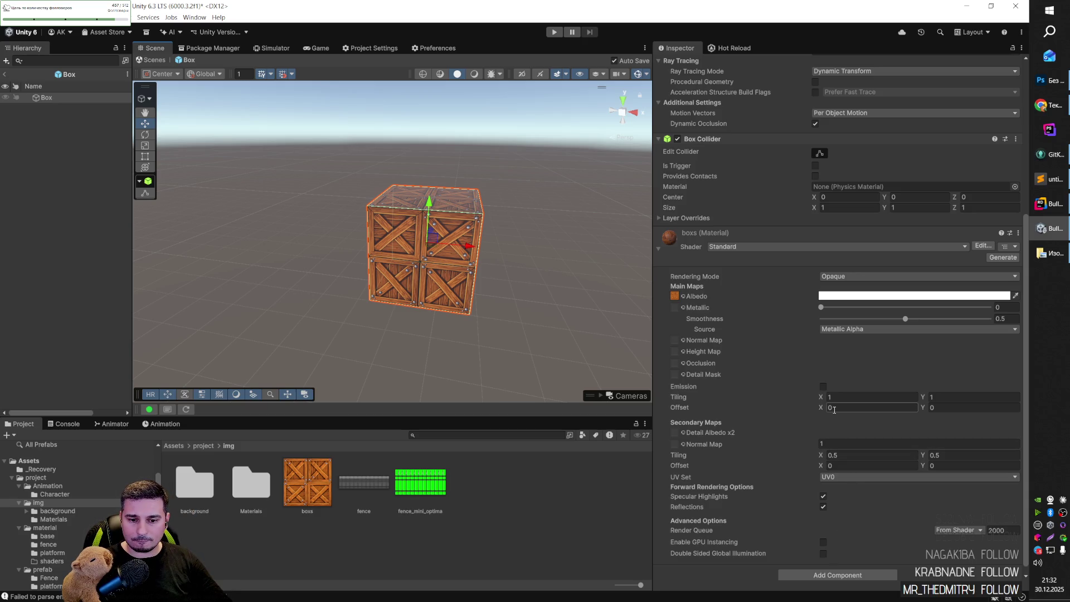
pyautogui.click(858, 398)
pyautogui.write('0.5')
pyautogui.press('Tab')
# View the crate from above, set Main Maps tiling Y to 0.5, and reselect Box.
pyautogui.click(557, 326)
pyautogui.moveTo(557, 327)
pyautogui.mouseDown()
pyautogui.moveTo(507, 236)
pyautogui.moveTo(325, 229)
pyautogui.moveTo(337, 205)
pyautogui.moveTo(453, 285)
pyautogui.moveTo(545, 286)
pyautogui.moveTo(423, 261)
pyautogui.moveTo(463, 289)
pyautogui.mouseUp()
pyautogui.click(405, 267)
pyautogui.moveTo(405, 266)
pyautogui.mouseDown()
pyautogui.moveTo(440, 279)
pyautogui.moveTo(417, 279)
pyautogui.moveTo(440, 290)
pyautogui.moveTo(416, 296)
pyautogui.mouseUp()
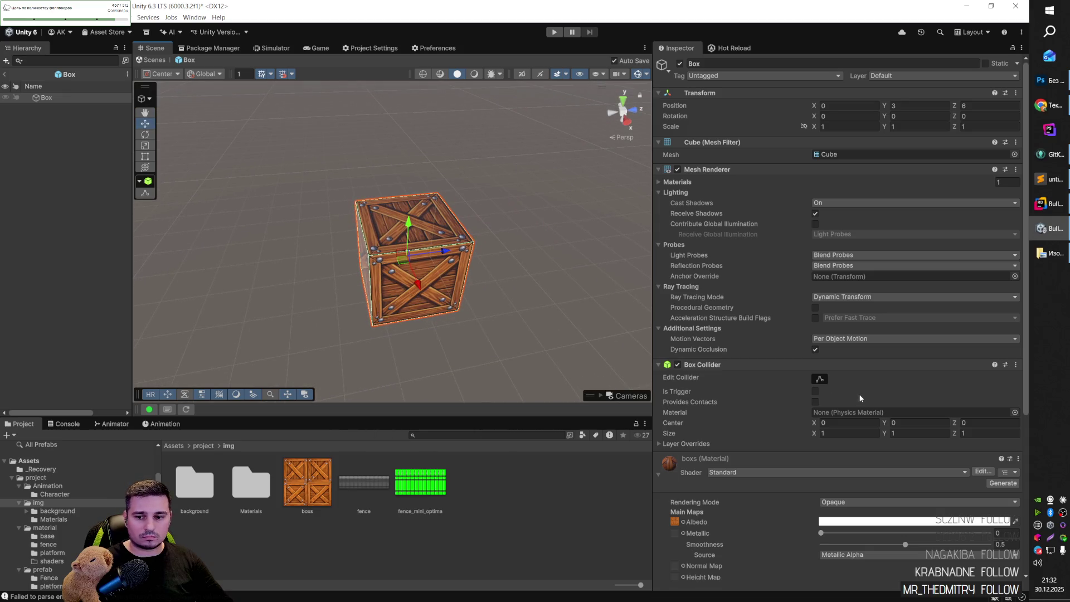
pyautogui.scroll(-5, 900, 416)
pyautogui.moveTo(926, 392)
pyautogui.mouseDown()
pyautogui.moveTo(948, 392)
pyautogui.moveTo(923, 394)
pyautogui.moveTo(943, 401)
pyautogui.mouseUp()
pyautogui.press('BackSpace')
pyautogui.write('0')
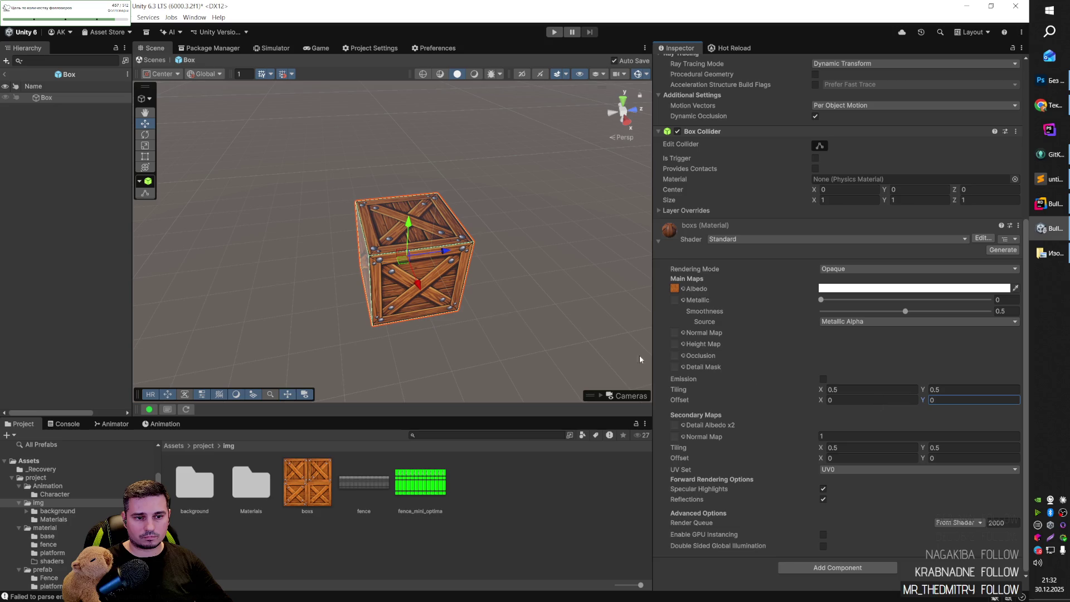
pyautogui.click(506, 322)
pyautogui.hotkey('ctrl', 'z')
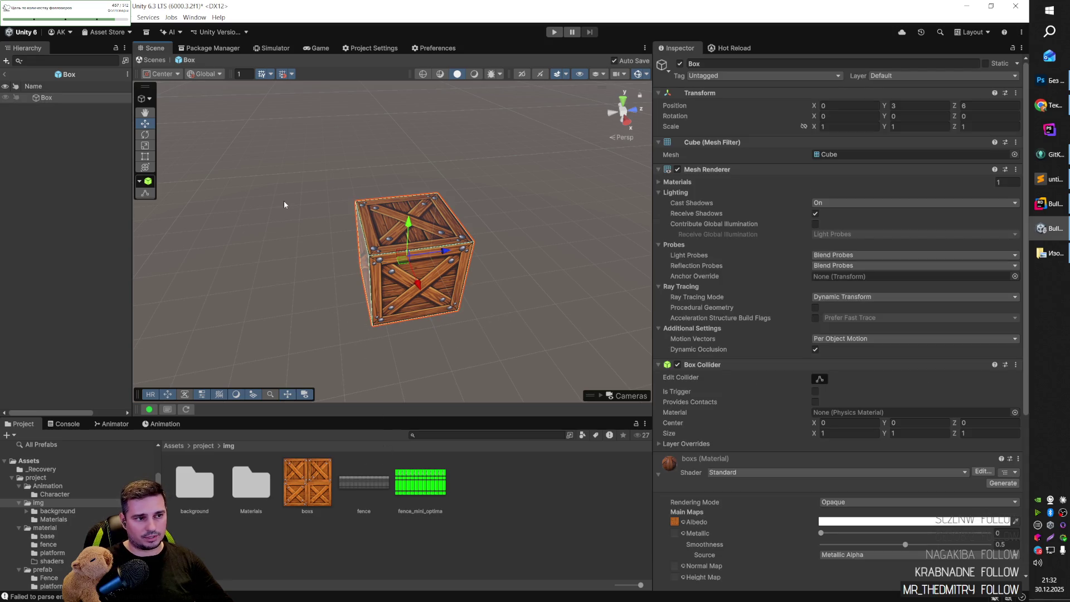
pyautogui.click(58, 100)
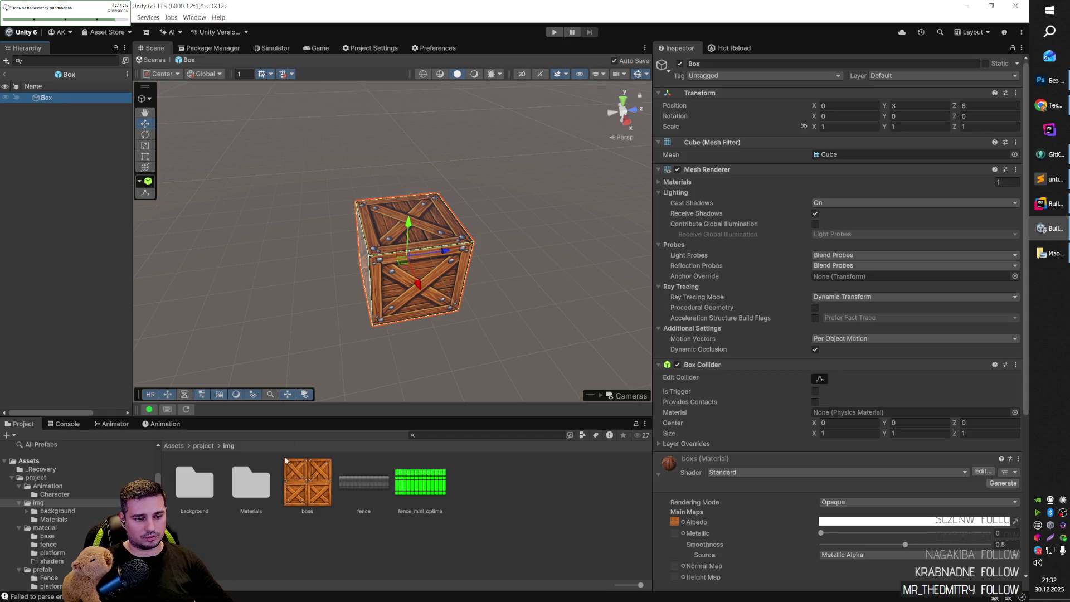
# Create a Boxs folder inside prefab and move the Box prefab into it.
pyautogui.click(234, 461)
pyautogui.press('BackSpace')
pyautogui.doubleClick(365, 493)
pyautogui.rightClick(421, 498)
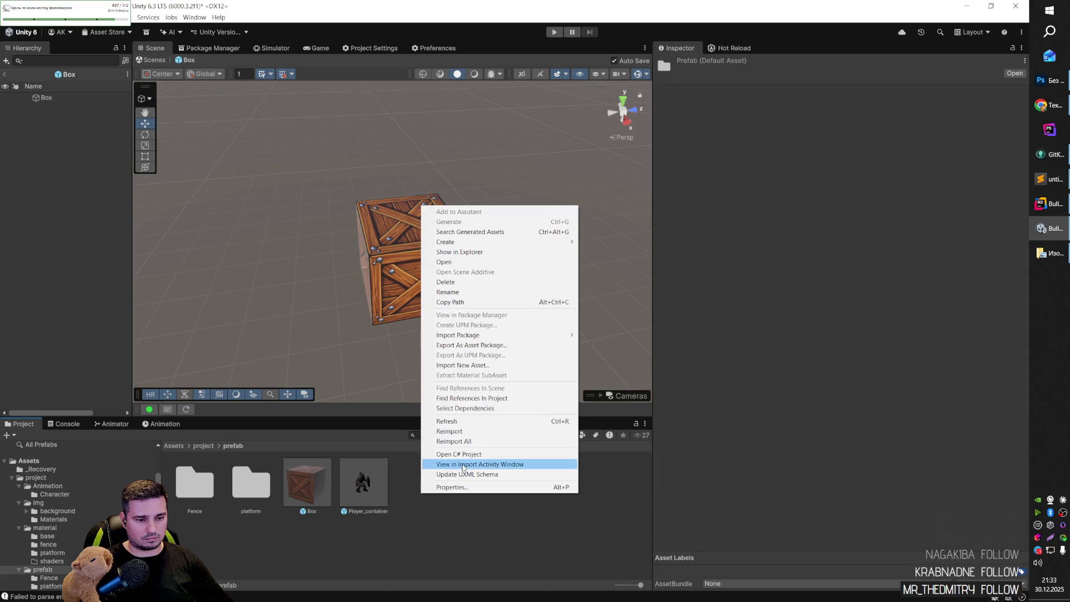
pyautogui.moveTo(488, 242)
pyautogui.click(612, 244)
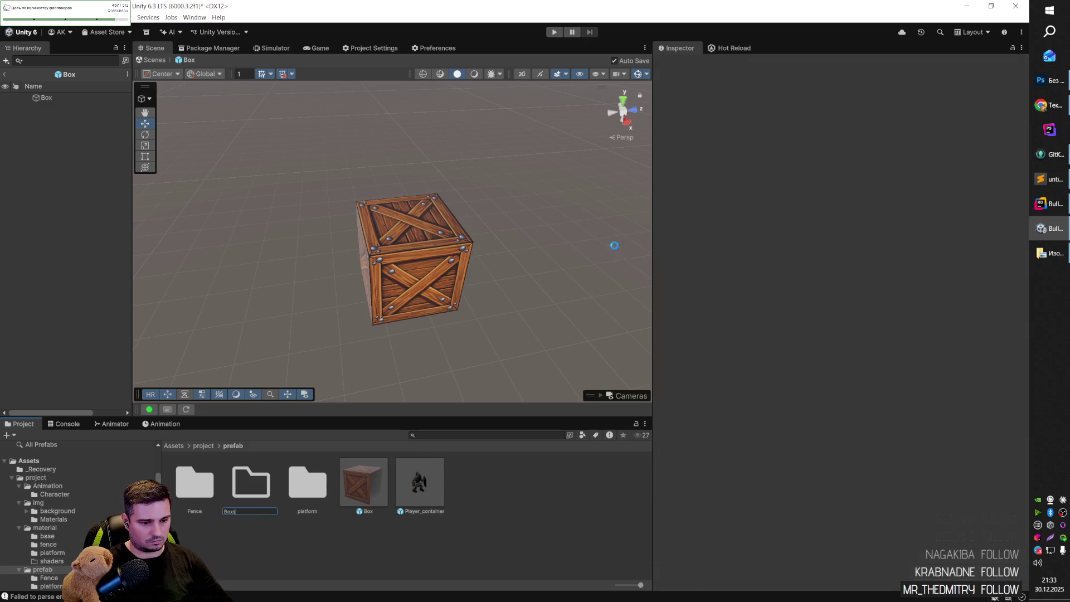
pyautogui.press('Return')
pyautogui.moveTo(364, 482); pyautogui.dragTo(196, 484)
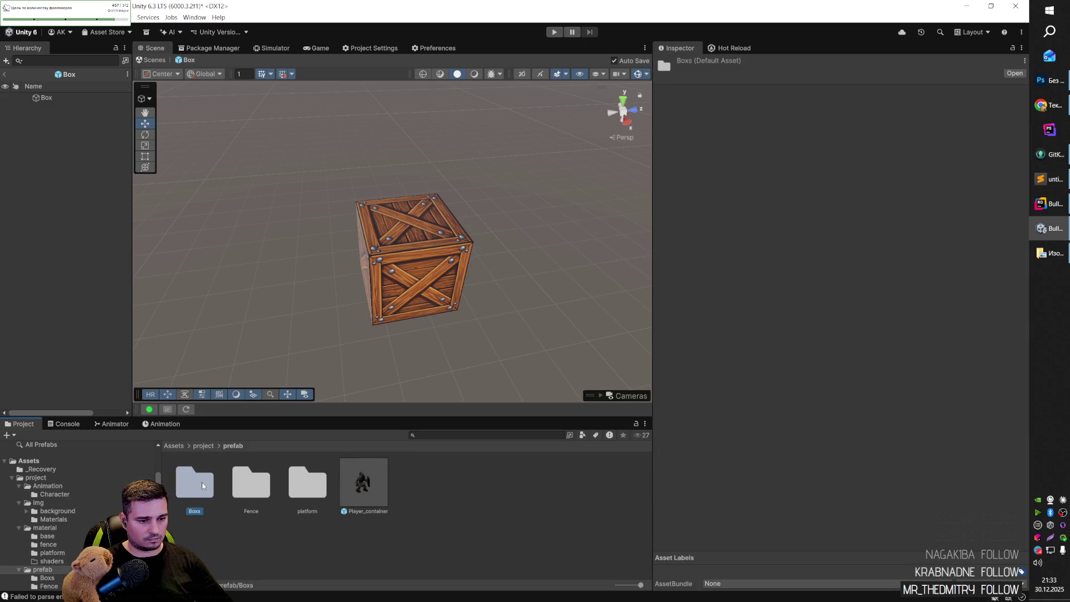
pyautogui.doubleClick(194, 482)
# Duplicate Box as Box02, rename the original Box01, and shift Box02's texture offset.
pyautogui.click(213, 504)
pyautogui.hotkey('ctrl', 'd')
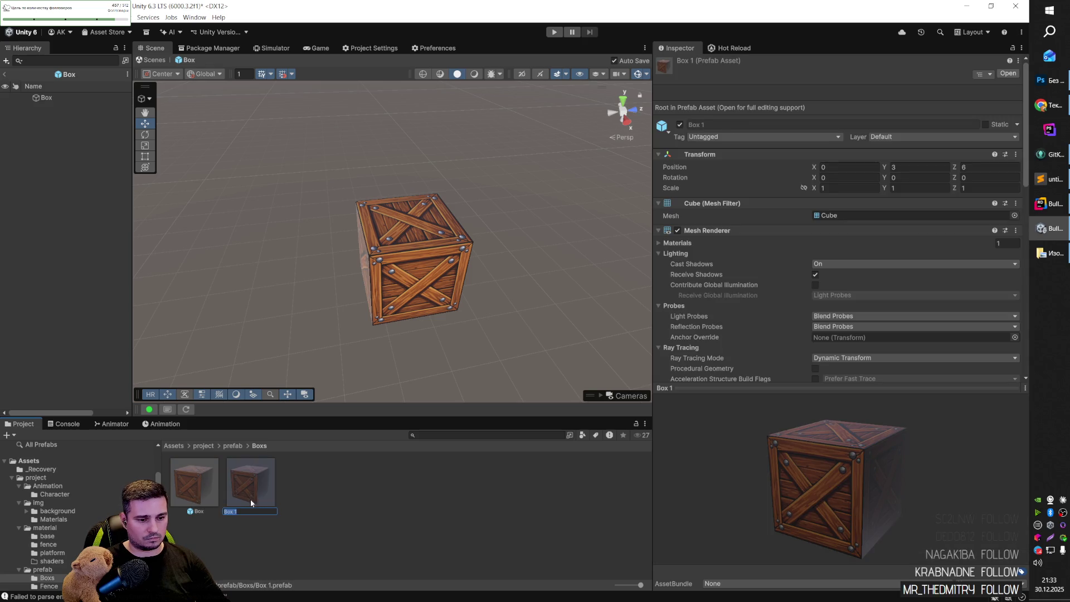
pyautogui.write('02')
pyautogui.press('Return')
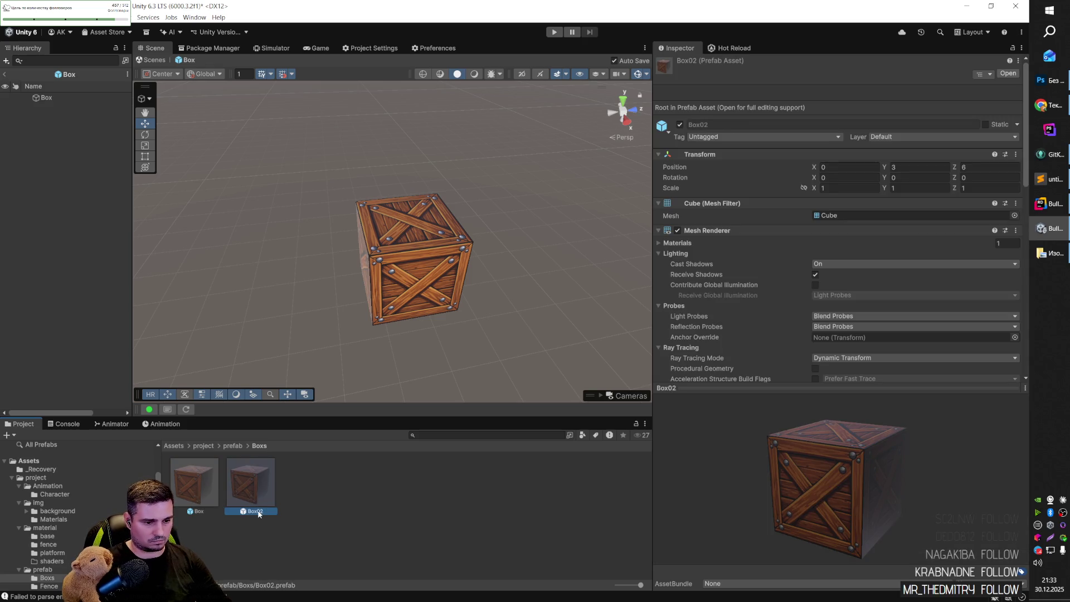
pyautogui.click(196, 507)
pyautogui.press('F2')
pyautogui.press('Return')
pyautogui.click(250, 499)
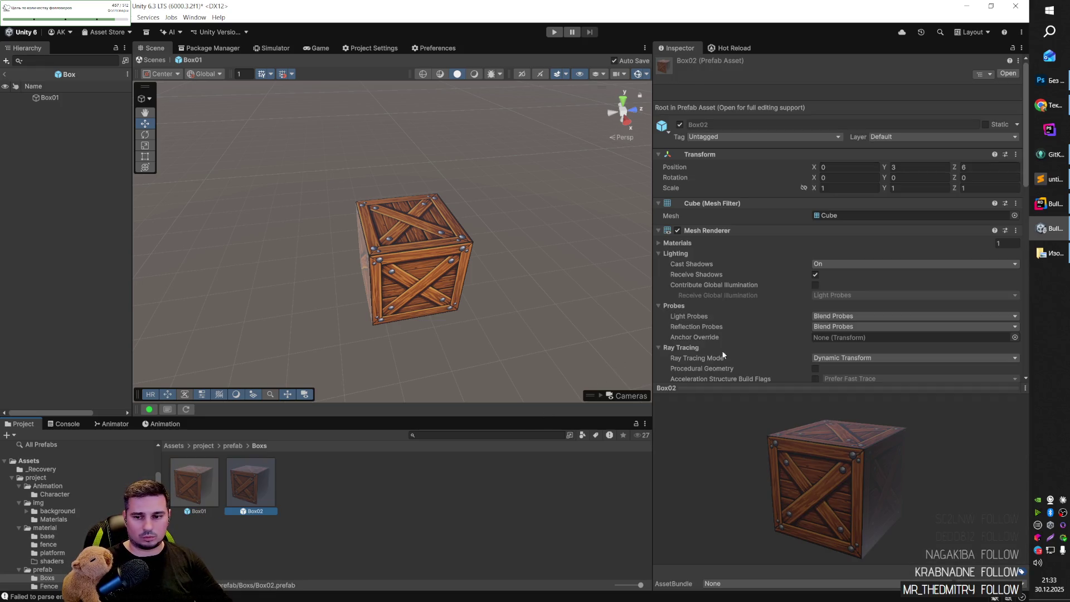
pyautogui.scroll(-15, 871, 253)
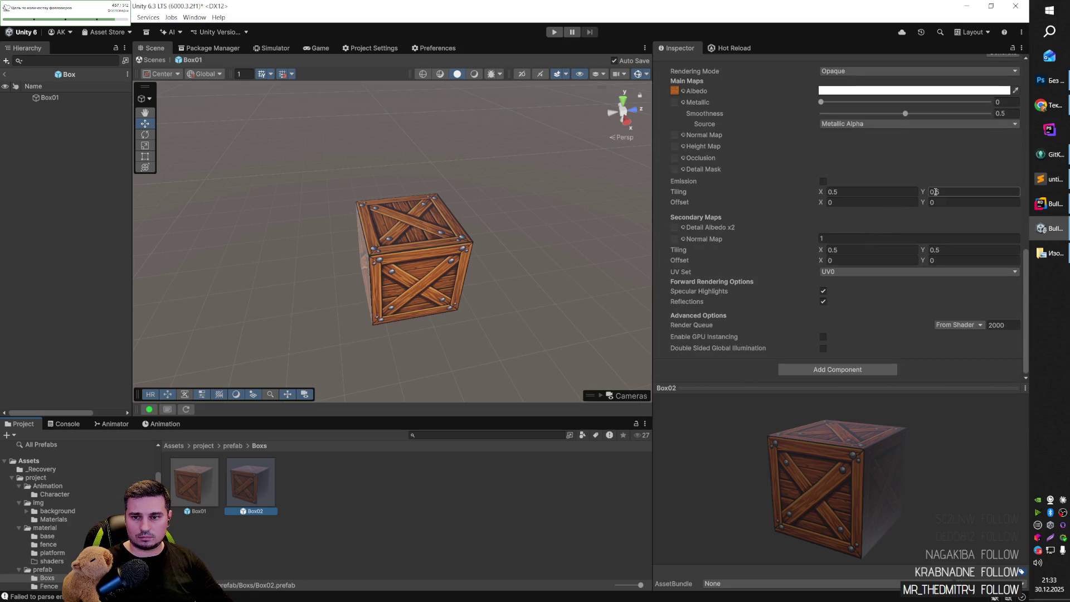
pyautogui.moveTo(924, 205); pyautogui.dragTo(935, 205)
pyautogui.write('.5')
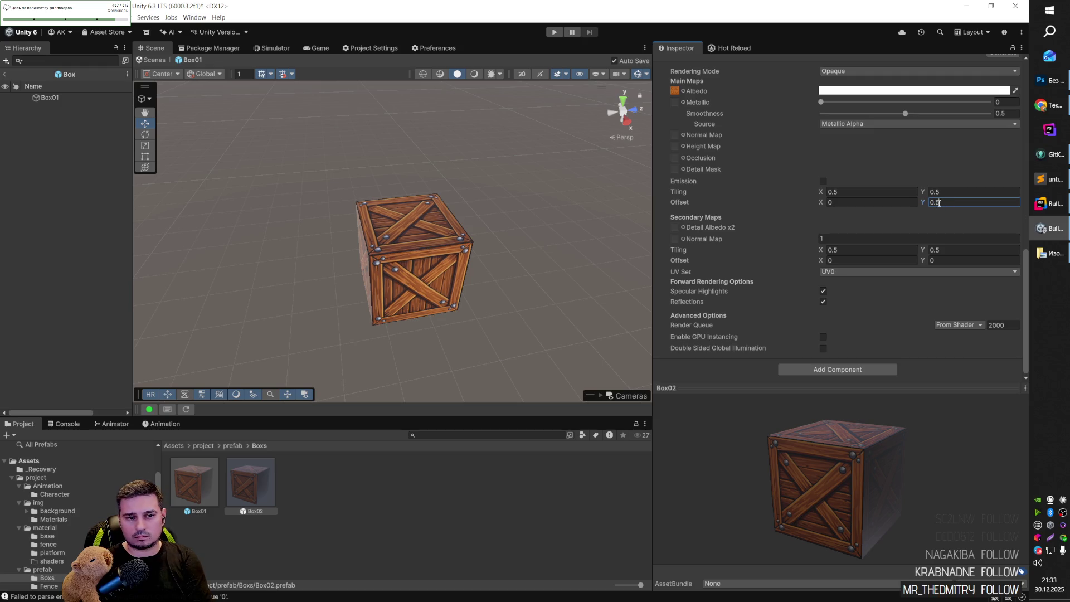
# Duplicate Box02 as Box03 and set its texture Offset X to 0.5.
pyautogui.click(260, 478)
pyautogui.hotkey('ctrl', 'd')
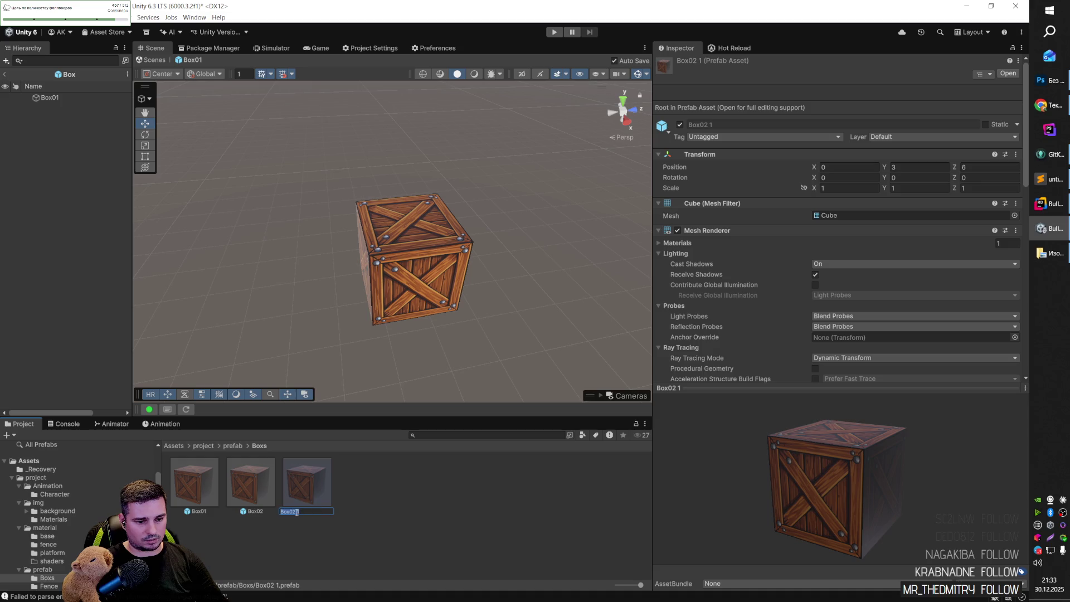
pyautogui.press('Return')
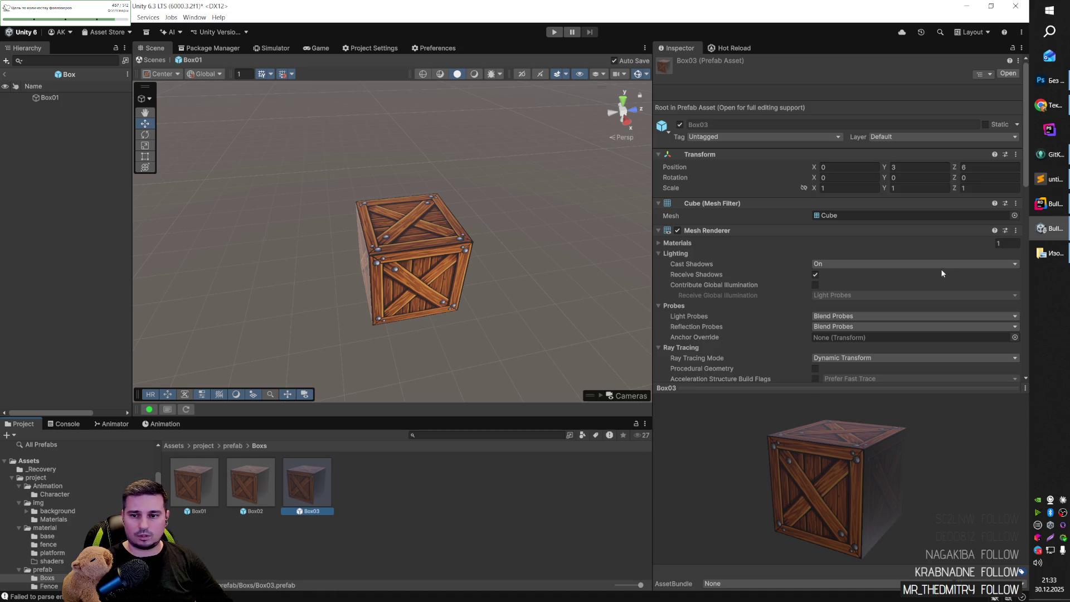
pyautogui.scroll(-10, 920, 255)
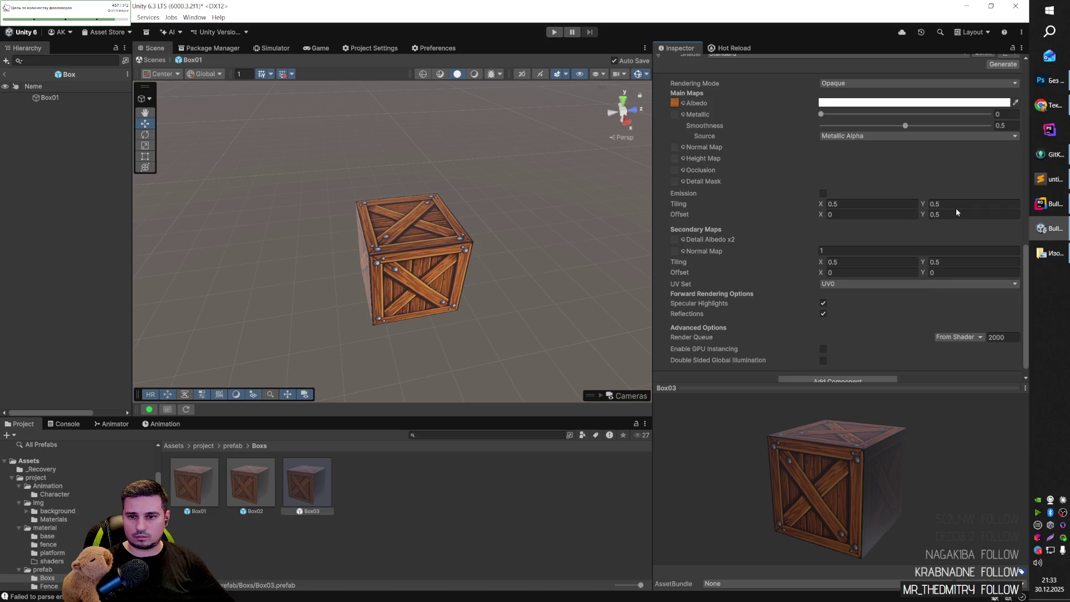
pyautogui.click(854, 214)
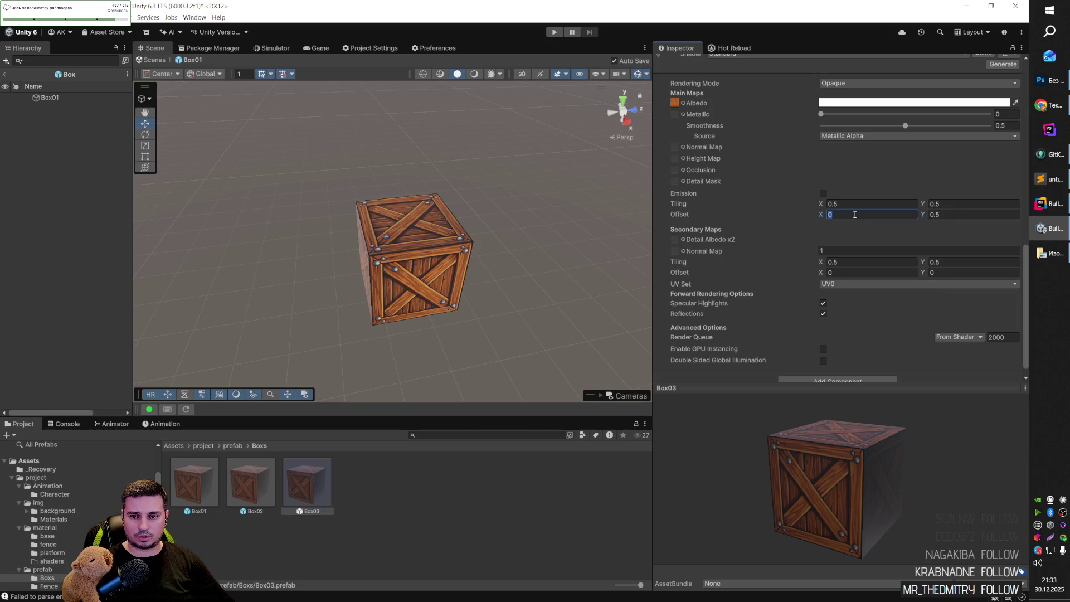
pyautogui.write('0.5')
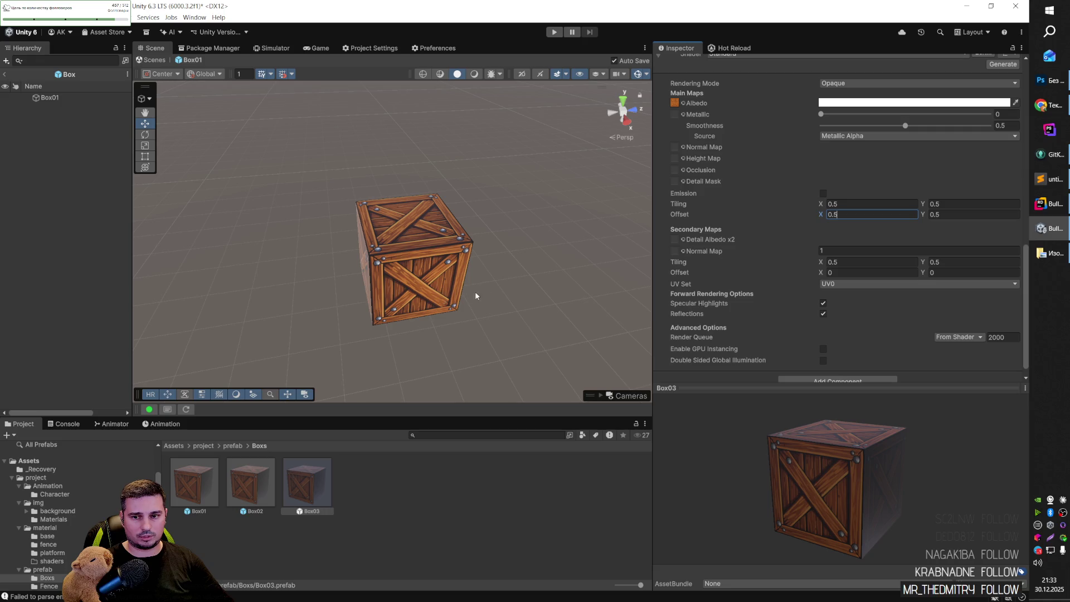
pyautogui.click(533, 296)
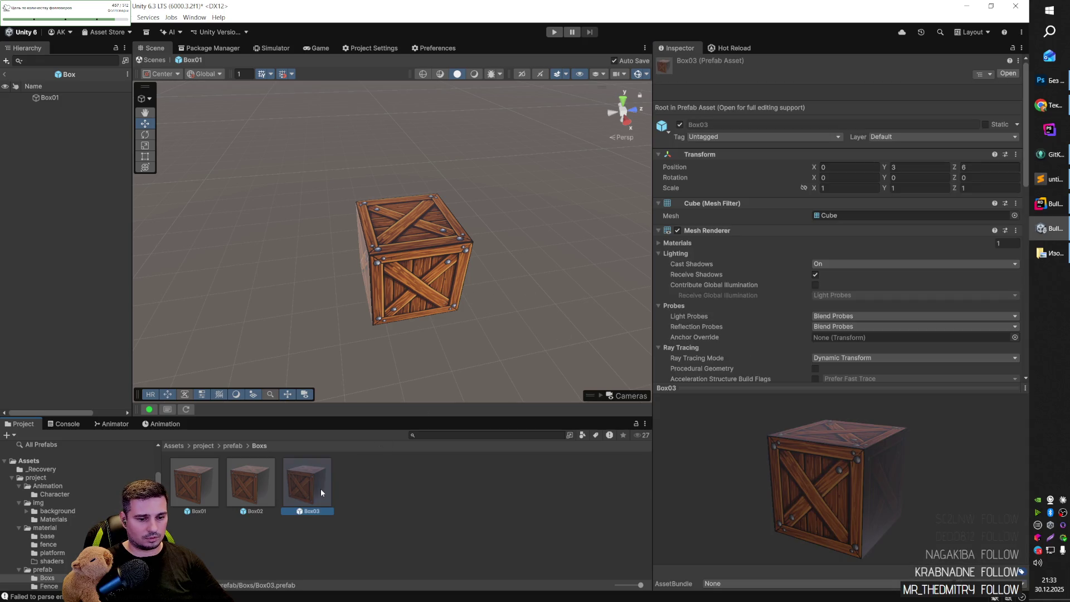
# Duplicate Box03 as Box04 and set its texture Offset Y to 0.
pyautogui.hotkey('ctrl', 'd')
pyautogui.write('Box04')
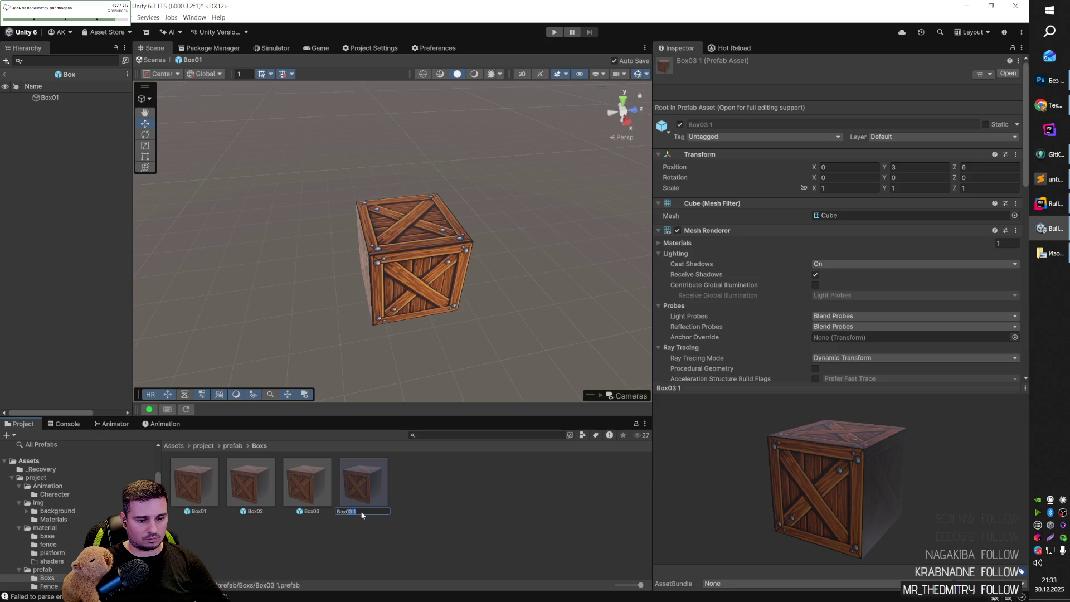
pyautogui.press('Return')
pyautogui.scroll(-10, 918, 276)
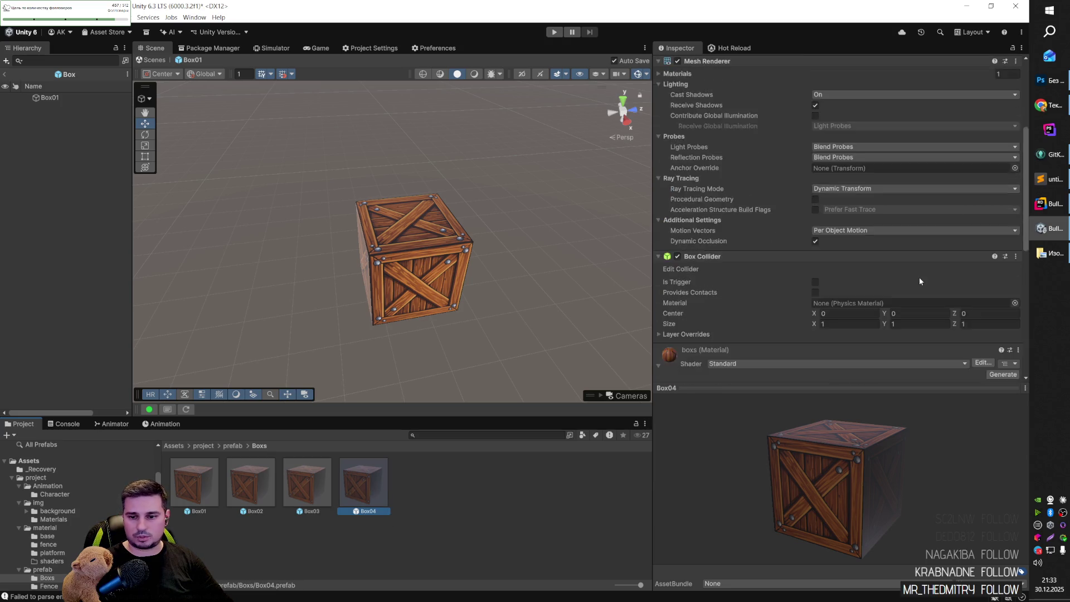
pyautogui.click(946, 202)
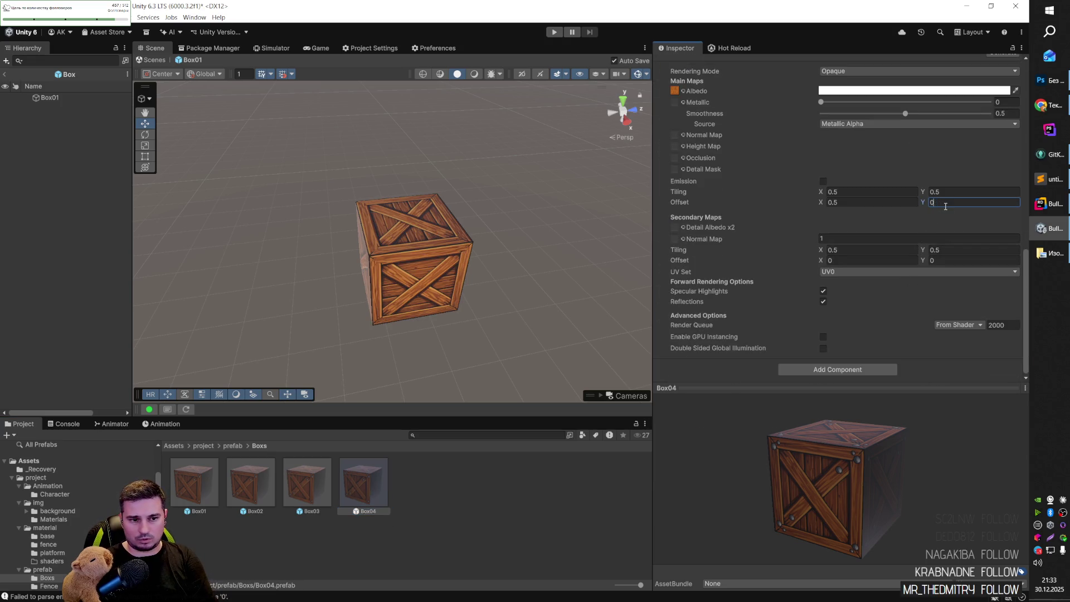
pyautogui.click(579, 290)
pyautogui.moveTo(520, 332)
pyautogui.mouseDown()
pyautogui.moveTo(334, 284)
pyautogui.moveTo(478, 284)
pyautogui.moveTo(599, 253)
pyautogui.moveTo(430, 280)
pyautogui.moveTo(527, 239)
pyautogui.moveTo(613, 265)
pyautogui.moveTo(520, 255)
pyautogui.moveTo(247, 264)
pyautogui.moveTo(389, 246)
pyautogui.moveTo(273, 227)
pyautogui.moveTo(239, 260)
pyautogui.mouseUp()
pyautogui.click(309, 477)
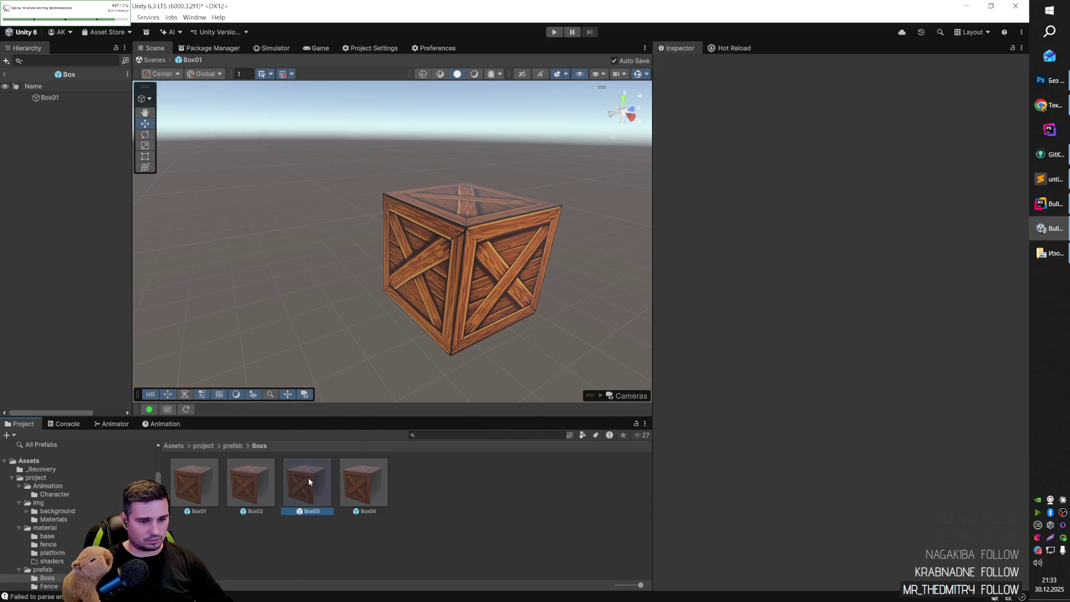
# Open the Box03 and Box01 prefabs, browse prefab > Boxs, then return to the project root.
pyautogui.doubleClick(306, 480)
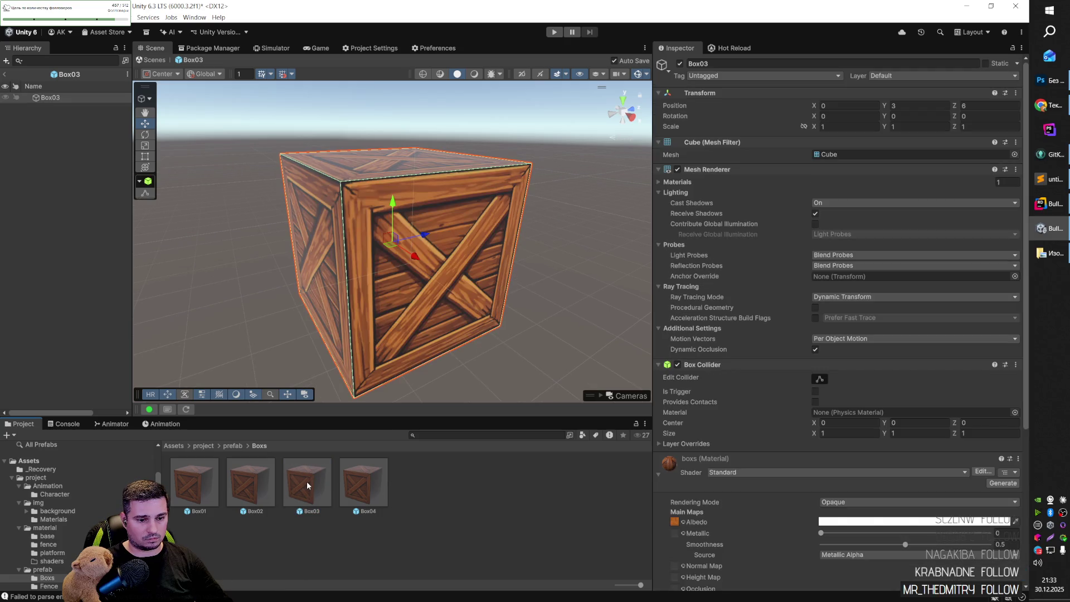
pyautogui.doubleClick(189, 479)
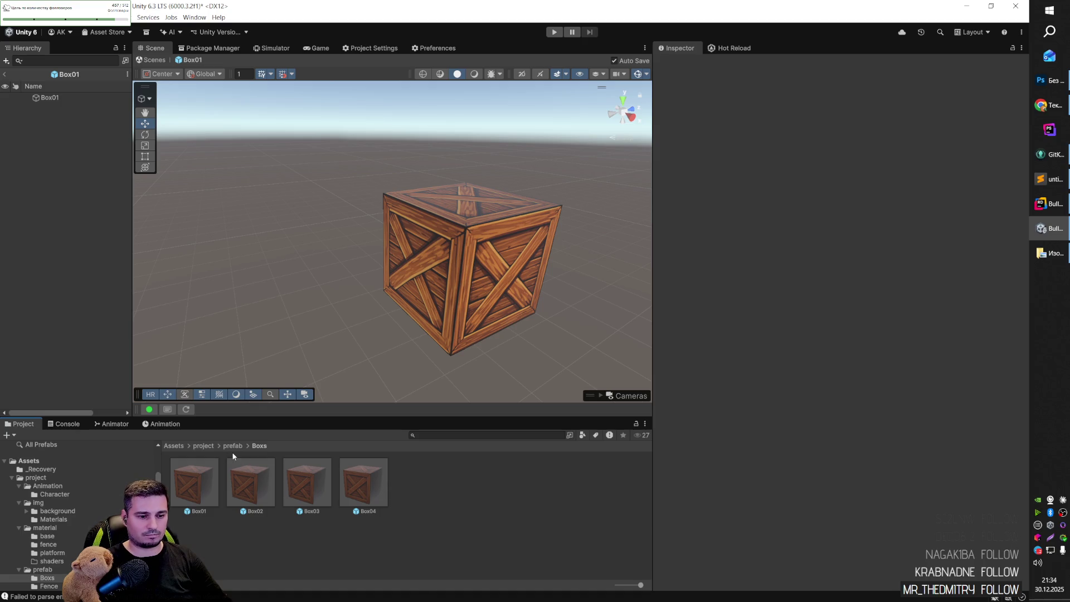
pyautogui.click(204, 446)
pyautogui.click(420, 483)
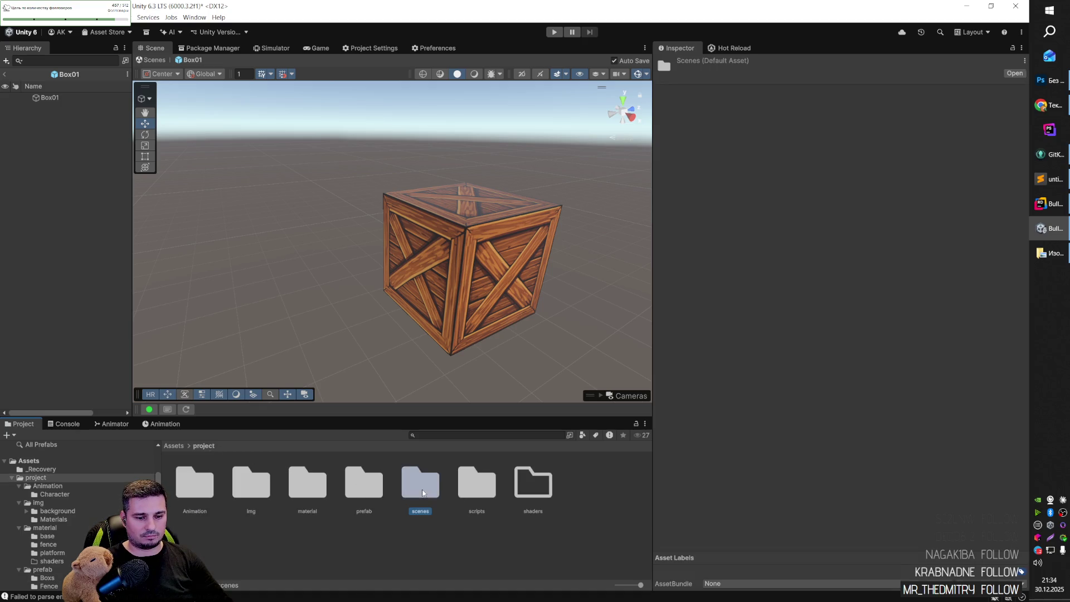
pyautogui.doubleClick(365, 485)
pyautogui.click(307, 483)
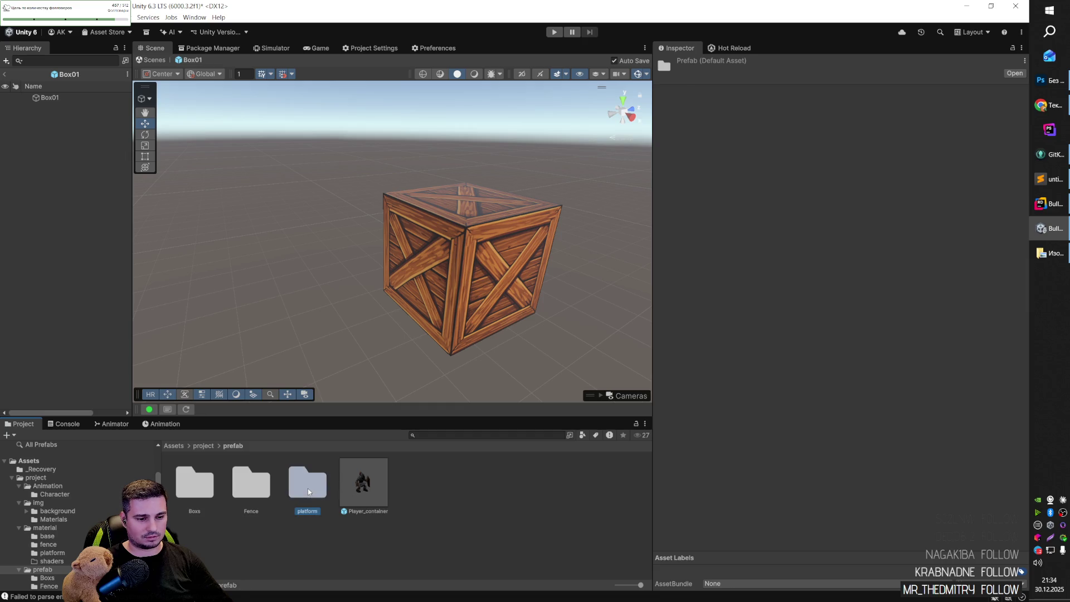
pyautogui.doubleClick(199, 491)
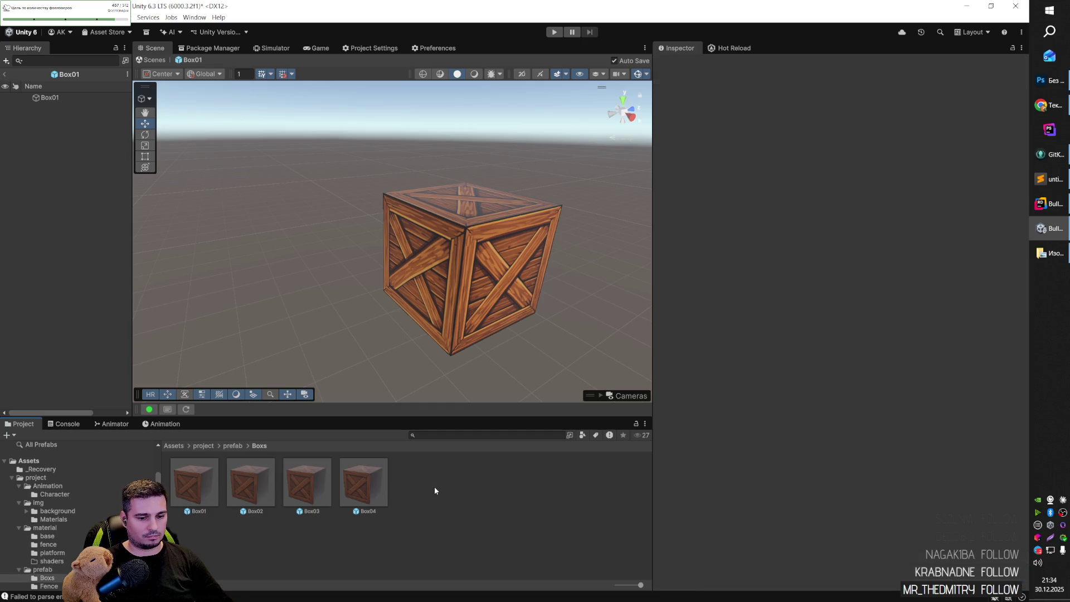
pyautogui.click(204, 446)
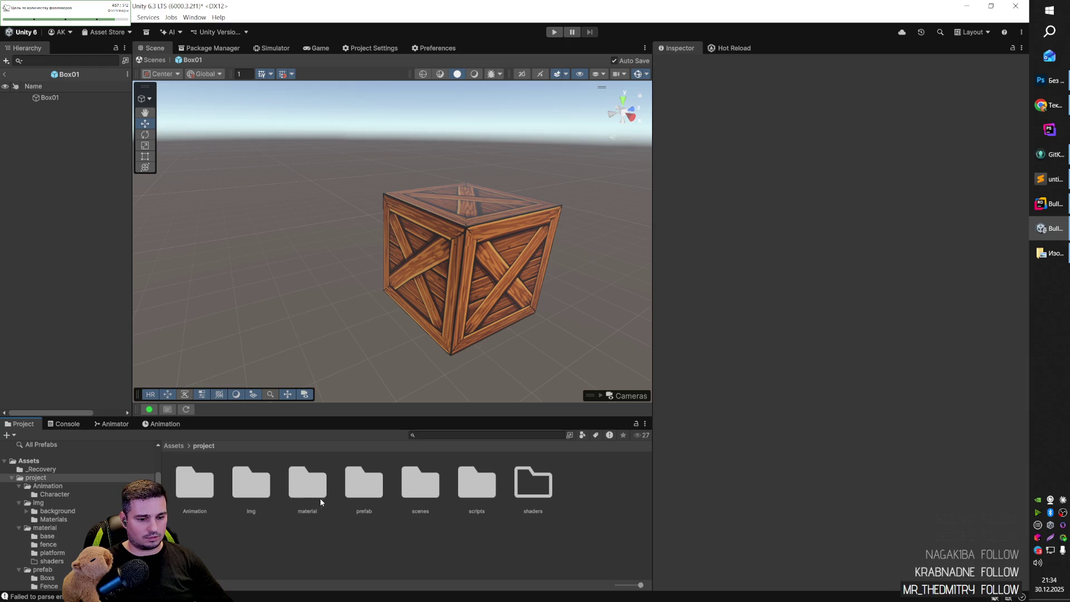
# Copy the Box material into prefab/Boxs and name the copy Box01.
pyautogui.doubleClick(307, 485)
pyautogui.click(432, 490)
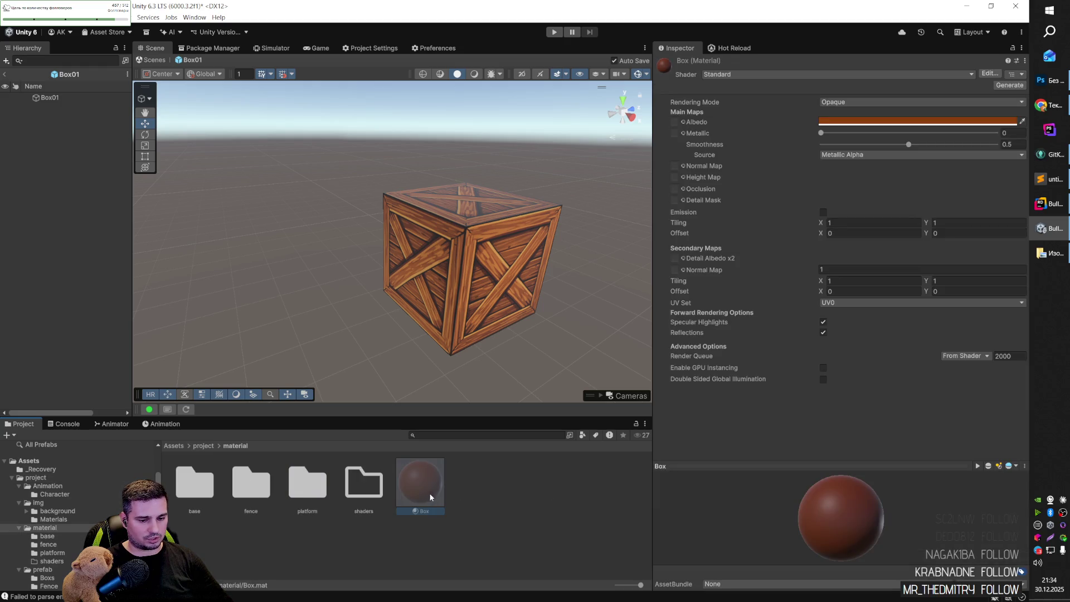
pyautogui.click(202, 446)
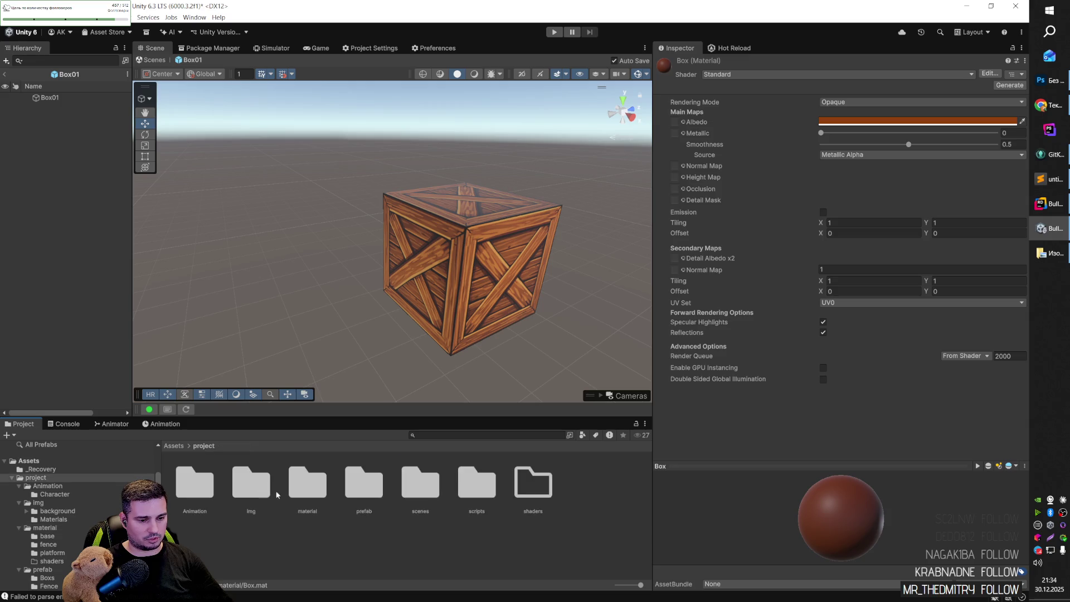
pyautogui.doubleClick(366, 487)
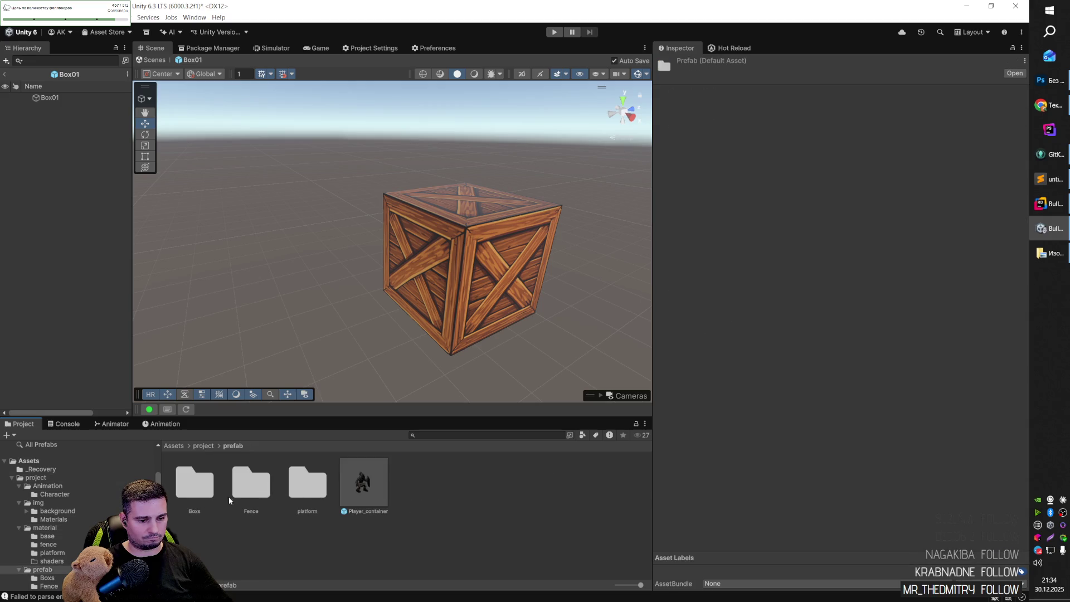
pyautogui.doubleClick(201, 489)
pyautogui.hotkey('ctrl', 'v')
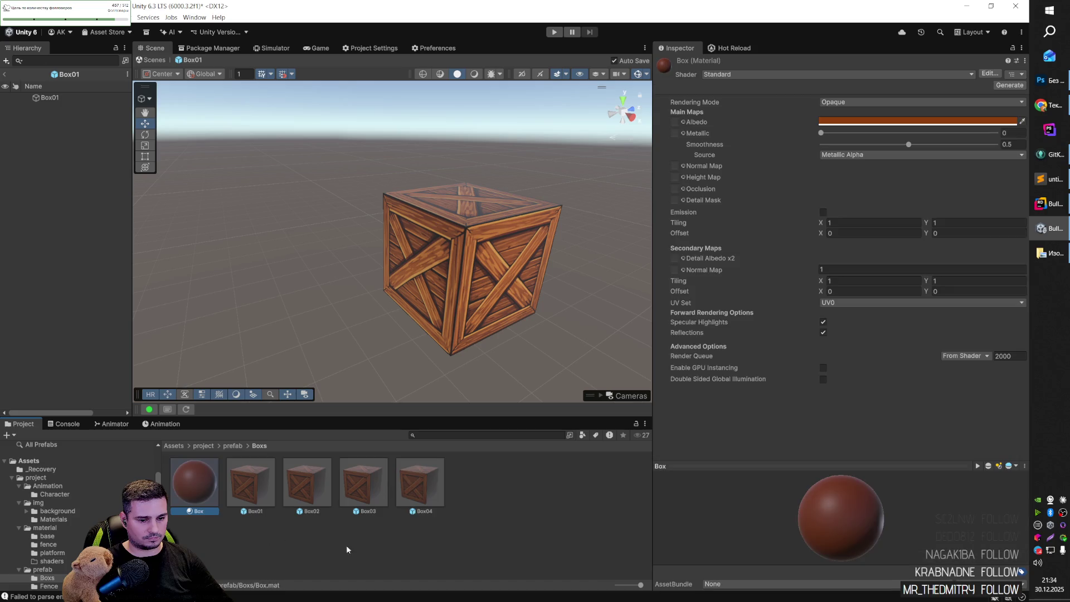
pyautogui.write('Box01')
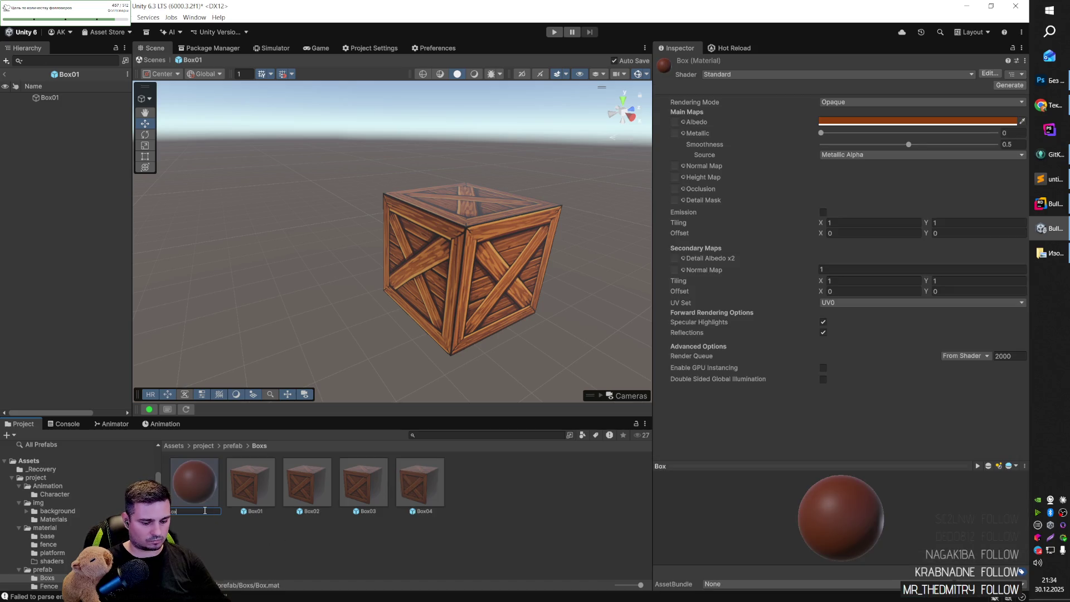
pyautogui.press('Return')
# Duplicate the Box01 material three times, naming the copies Box02, Box03 and Box04.
pyautogui.hotkey('ctrl', 'd')
pyautogui.press('F2')
pyautogui.write('Box02')
pyautogui.press('Return')
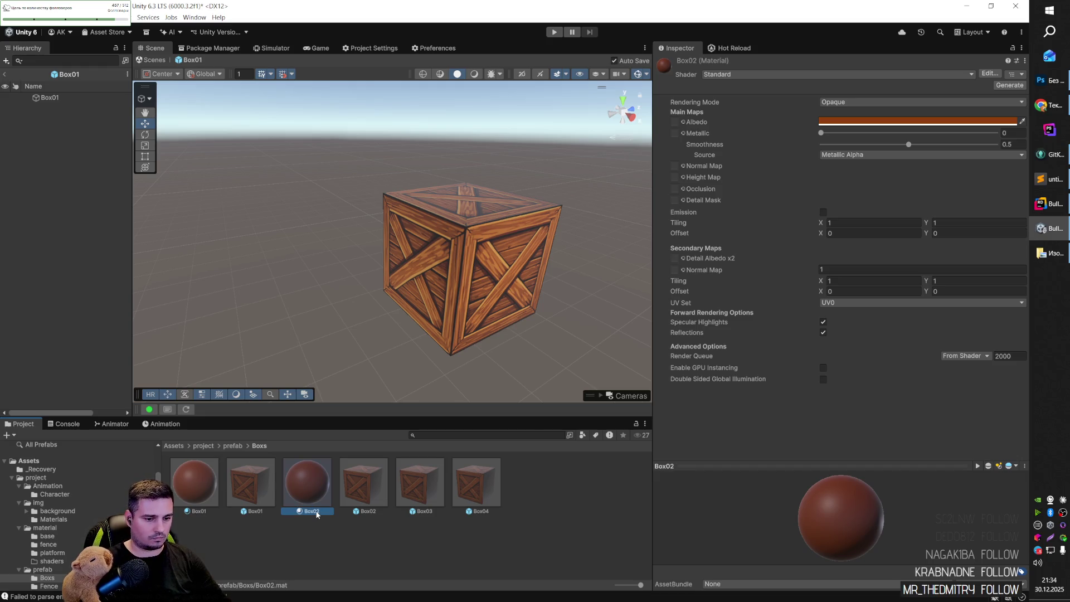
pyautogui.hotkey('ctrl', 'd')
pyautogui.press('F2')
pyautogui.write('Box03')
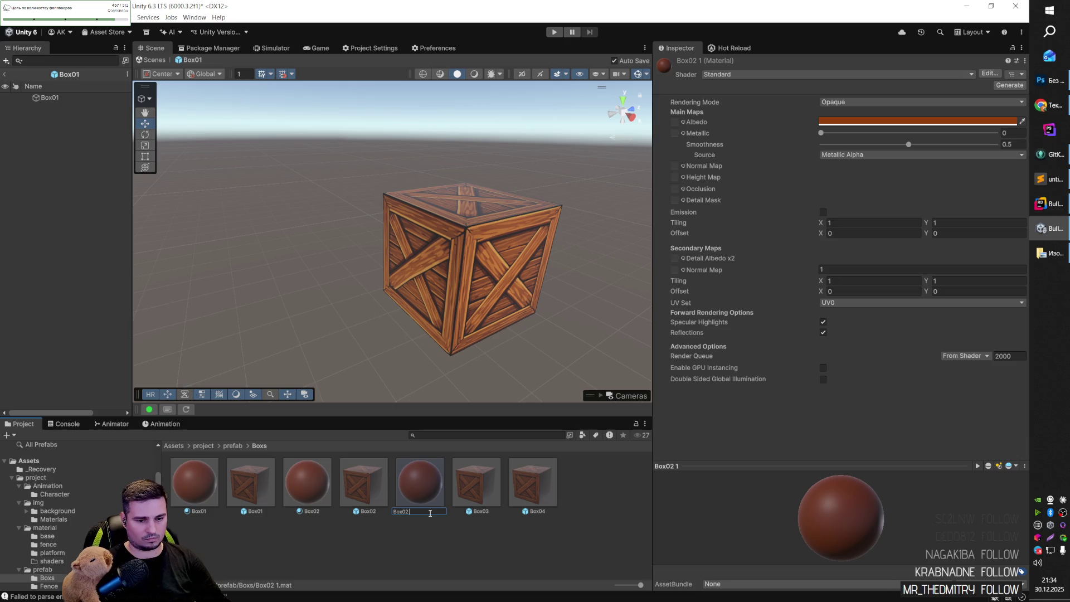
pyautogui.press('Return')
pyautogui.hotkey('ctrl', 'd')
pyautogui.press('F2')
pyautogui.write('Box04')
pyautogui.press('Return')
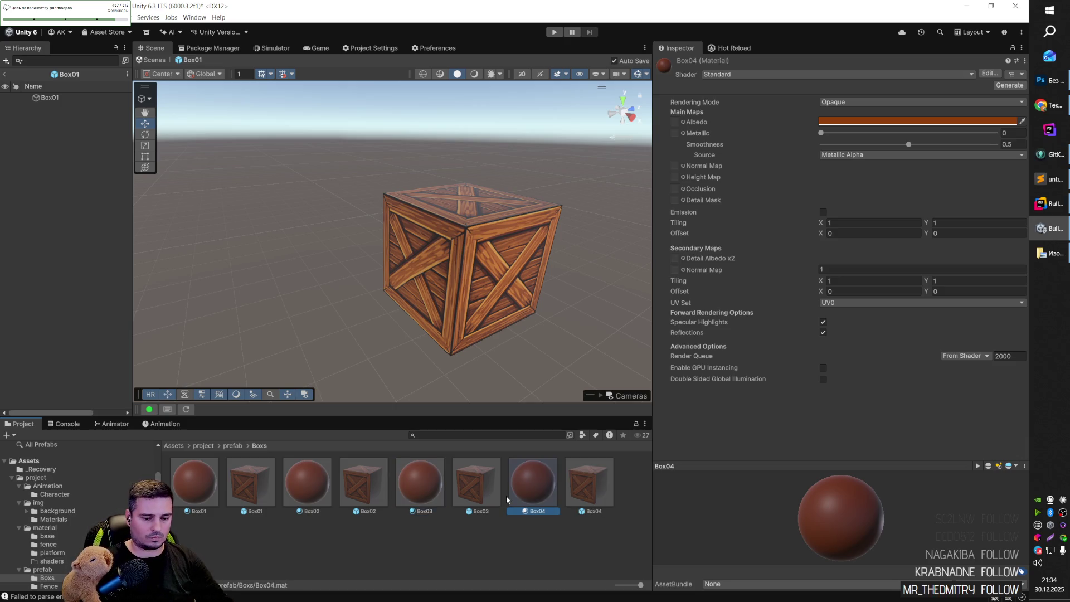
pyautogui.click(252, 486)
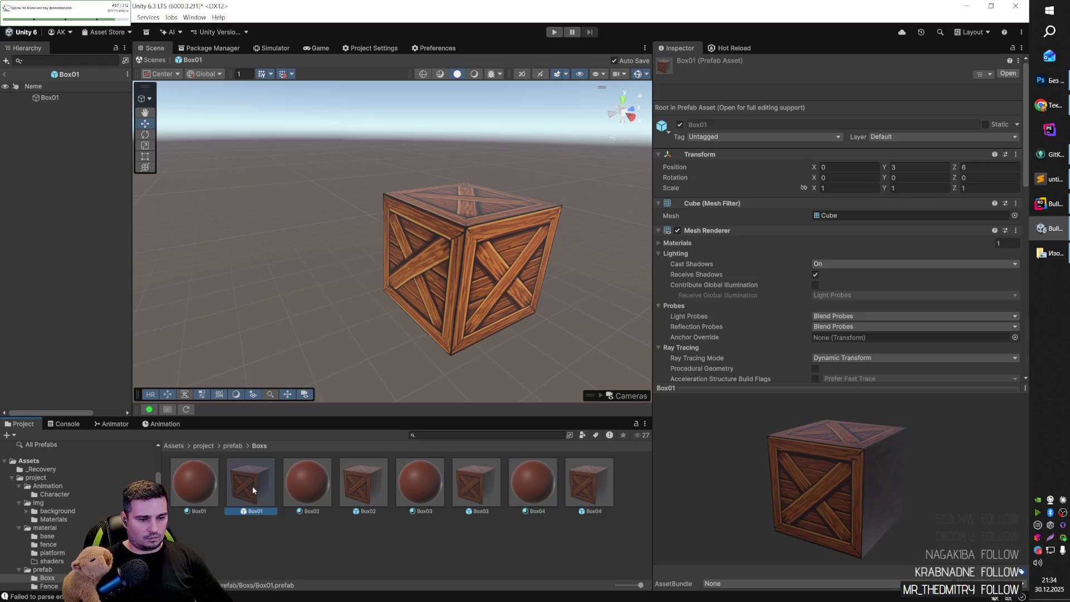
# Drag the Box01–Box04 materials onto the cubes of their same-named prefabs in Prefab Mode.
pyautogui.moveTo(276, 476)
pyautogui.mouseDown()
pyautogui.moveTo(327, 386)
pyautogui.moveTo(444, 312)
pyautogui.mouseUp()
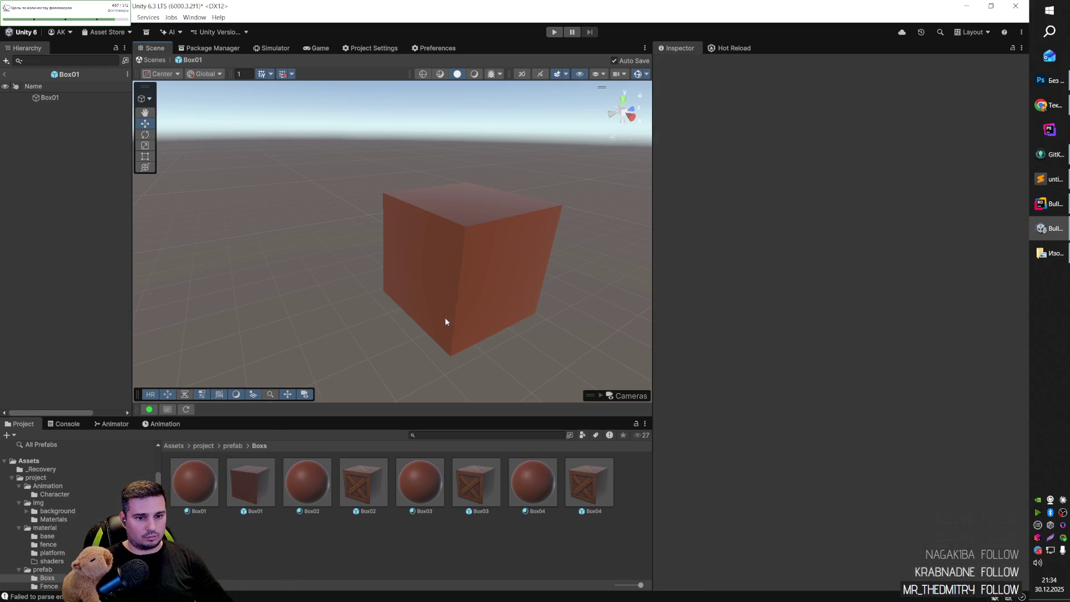
pyautogui.click(195, 482)
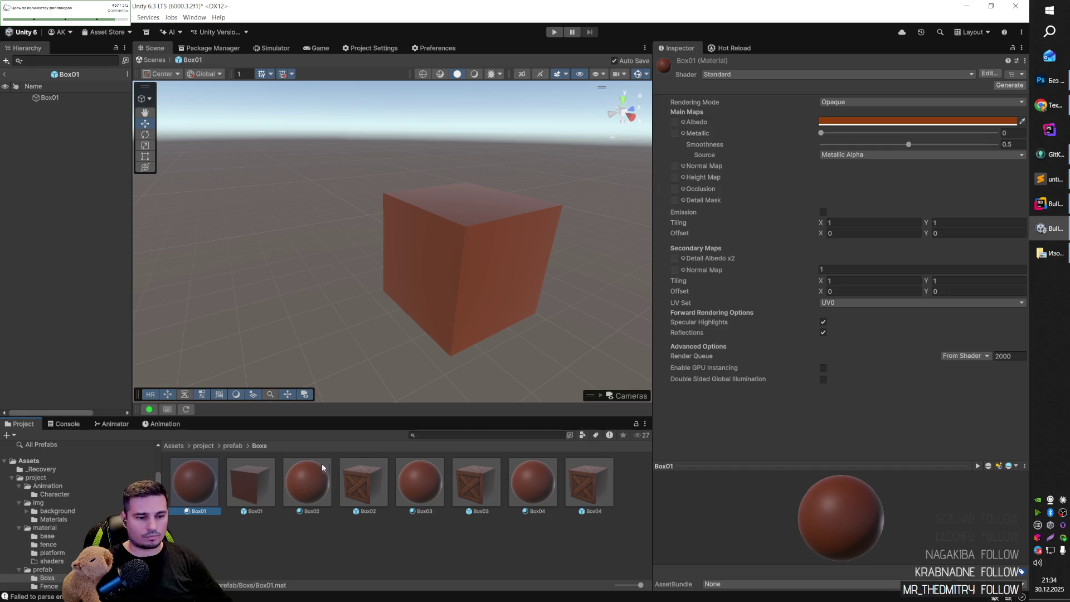
pyautogui.doubleClick(355, 486)
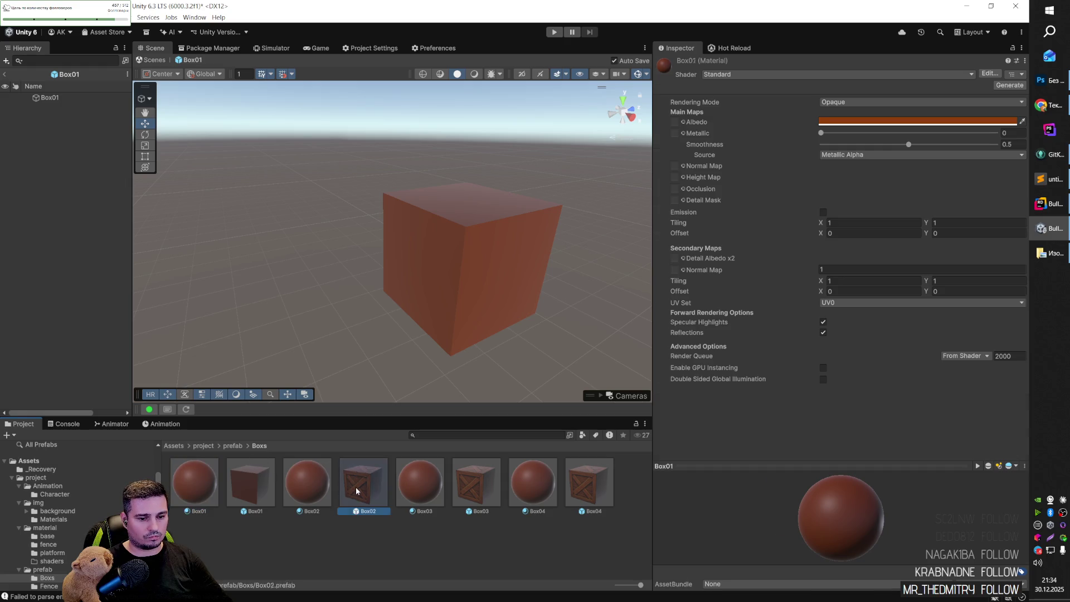
pyautogui.moveTo(316, 480); pyautogui.dragTo(383, 276)
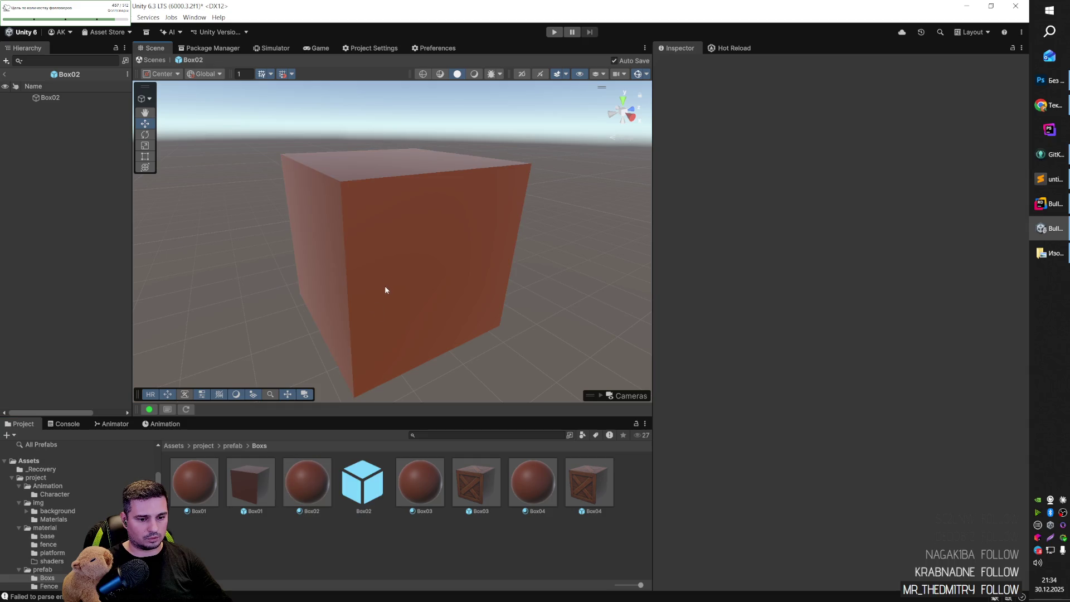
pyautogui.doubleClick(462, 485)
pyautogui.moveTo(421, 482); pyautogui.dragTo(405, 285)
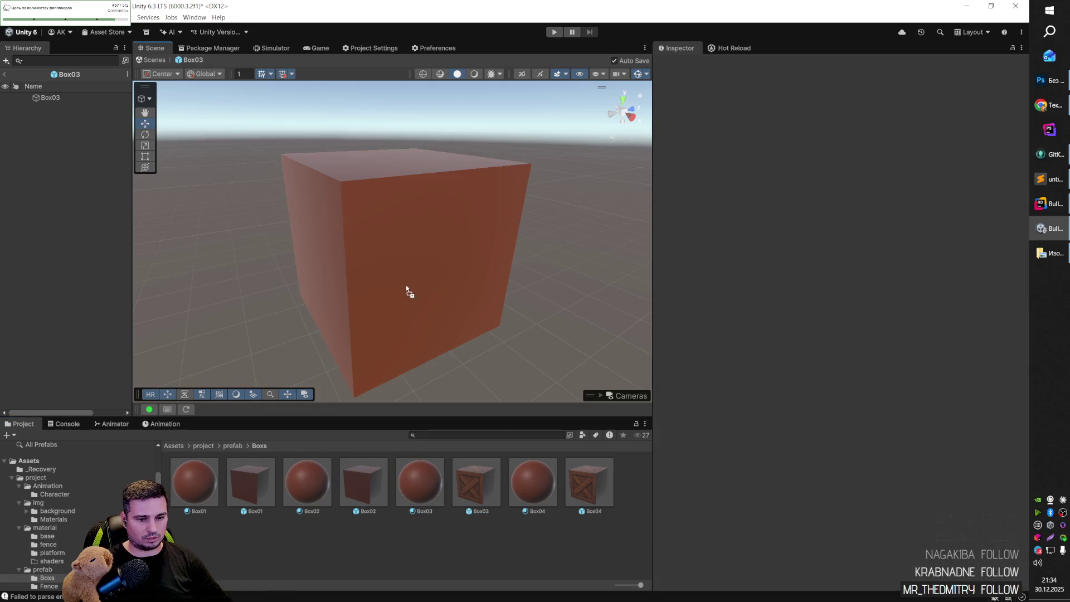
pyautogui.click(588, 489)
pyautogui.doubleClick(587, 489)
pyautogui.moveTo(527, 480); pyautogui.dragTo(406, 252)
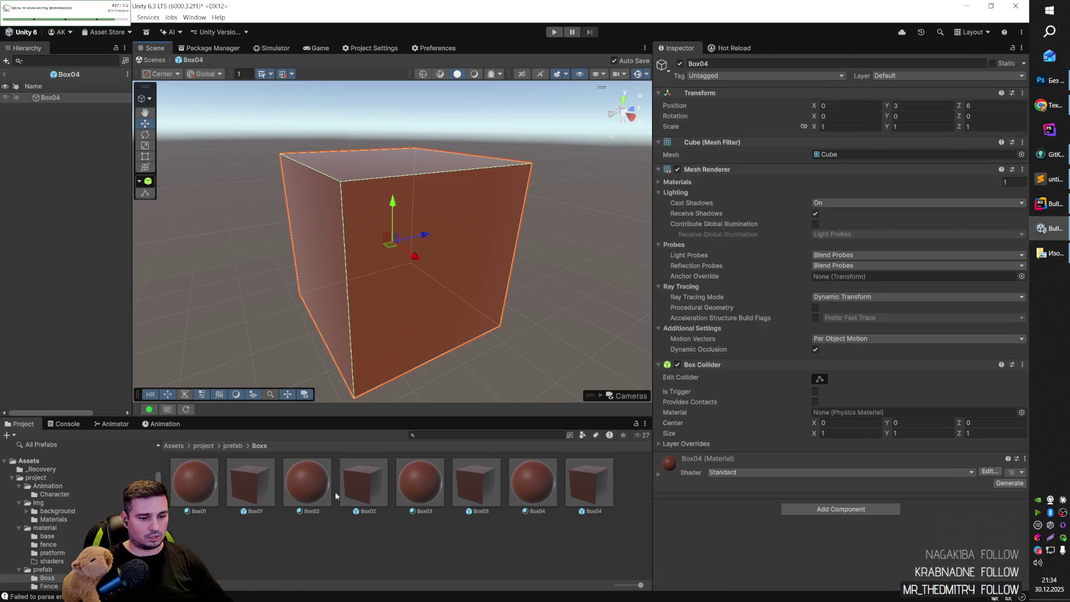
pyautogui.click(211, 446)
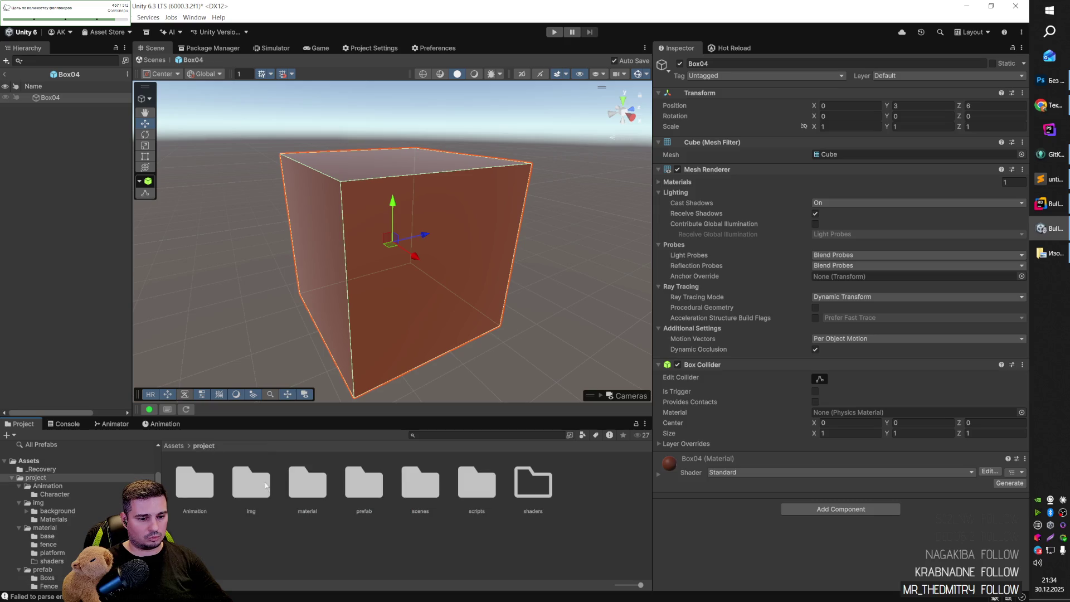
# Apply the boxs crate texture to the red cube and to the Box01 prefab cube.
pyautogui.doubleClick(252, 484)
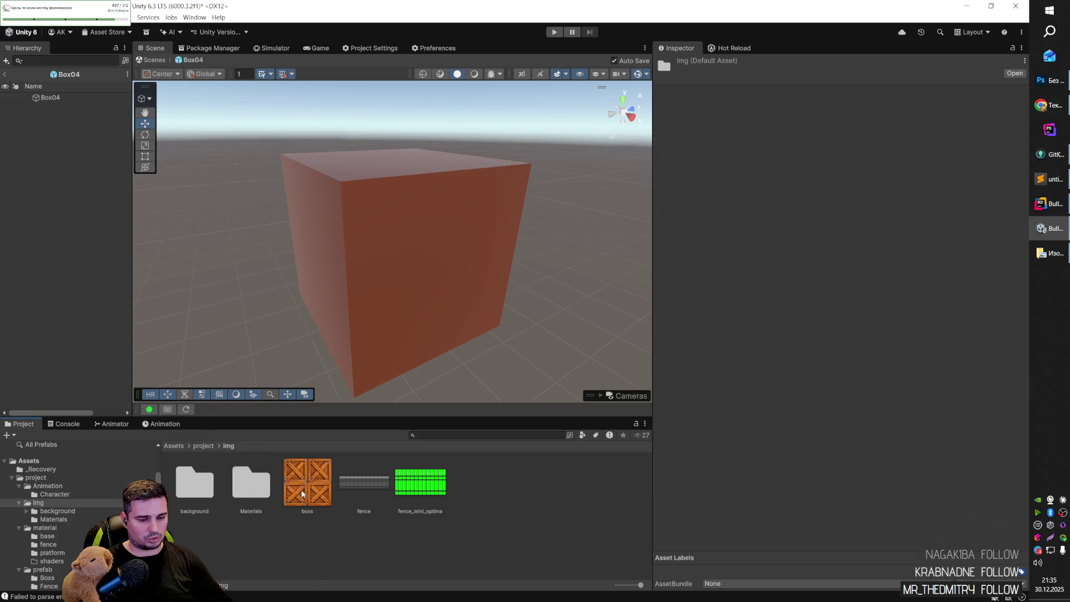
pyautogui.moveTo(316, 482); pyautogui.dragTo(355, 281)
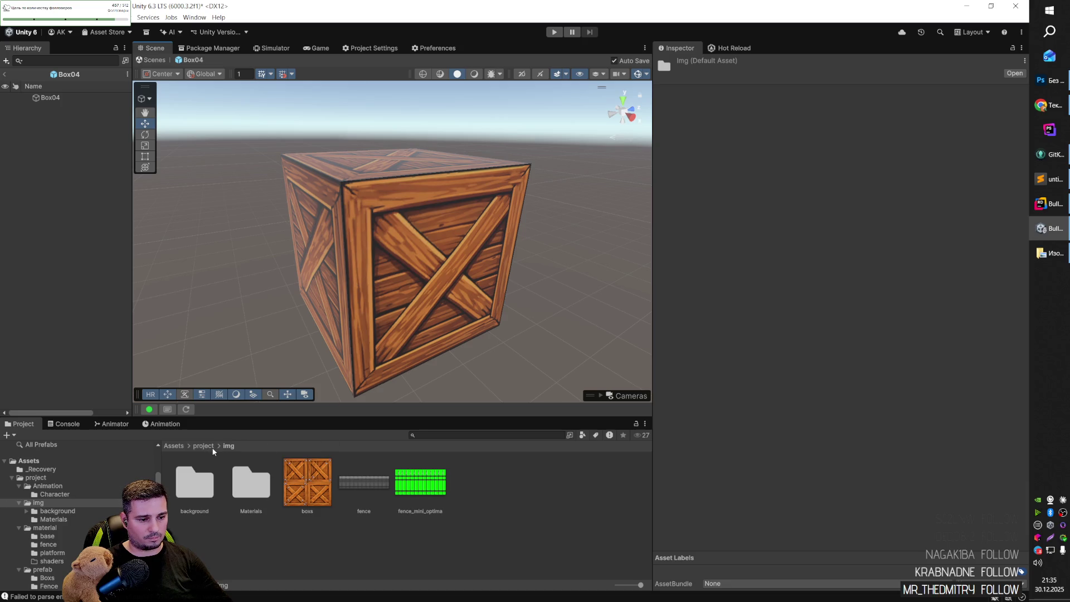
pyautogui.scroll(-3, 70, 527)
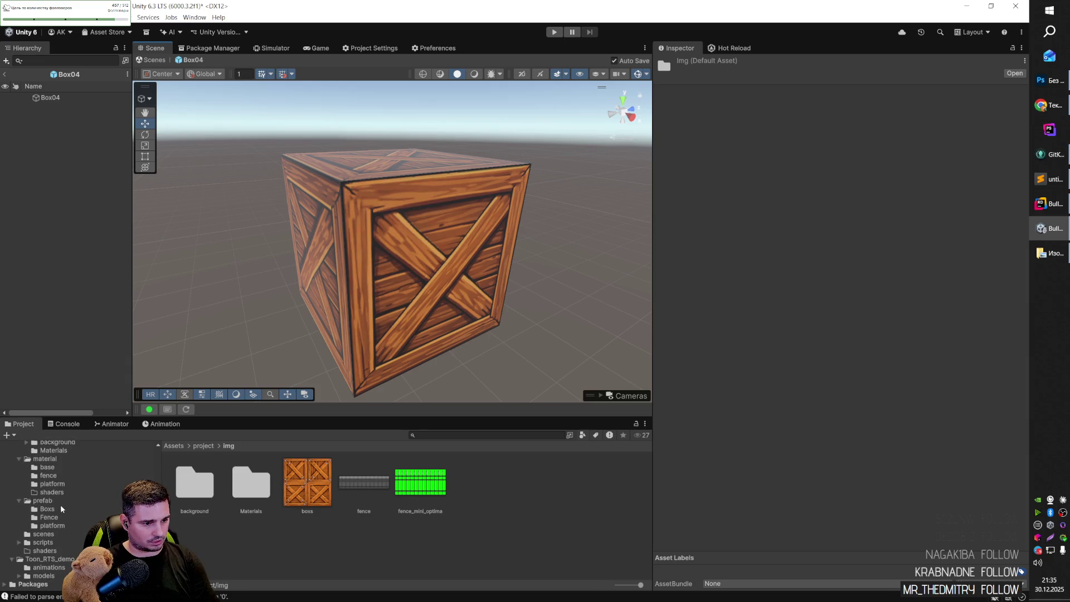
pyautogui.click(55, 509)
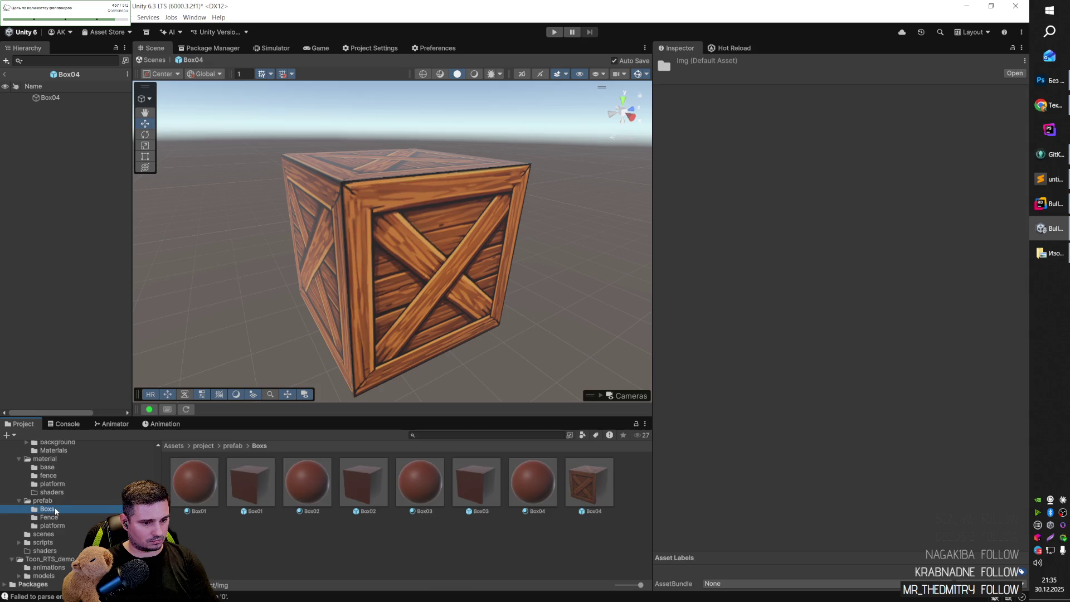
pyautogui.doubleClick(266, 485)
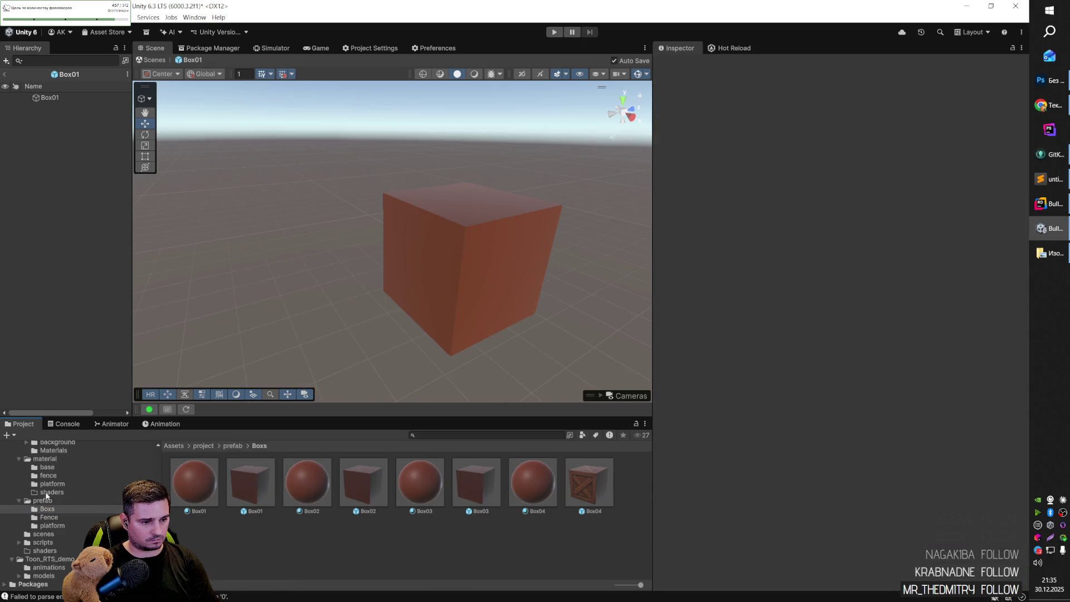
pyautogui.scroll(2, 62, 500)
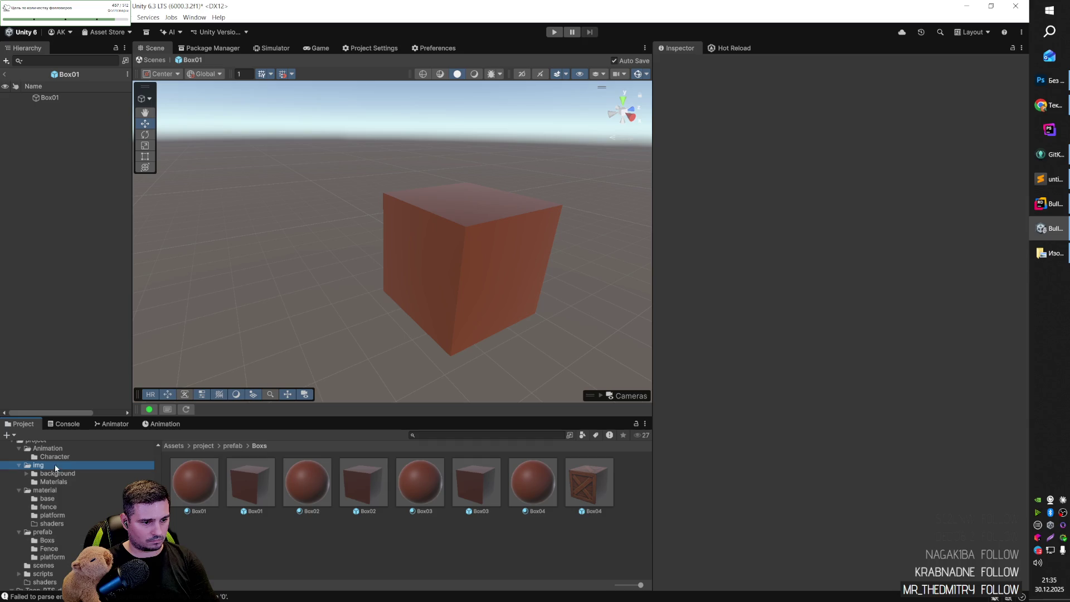
pyautogui.click(37, 465)
pyautogui.moveTo(307, 482); pyautogui.dragTo(447, 335)
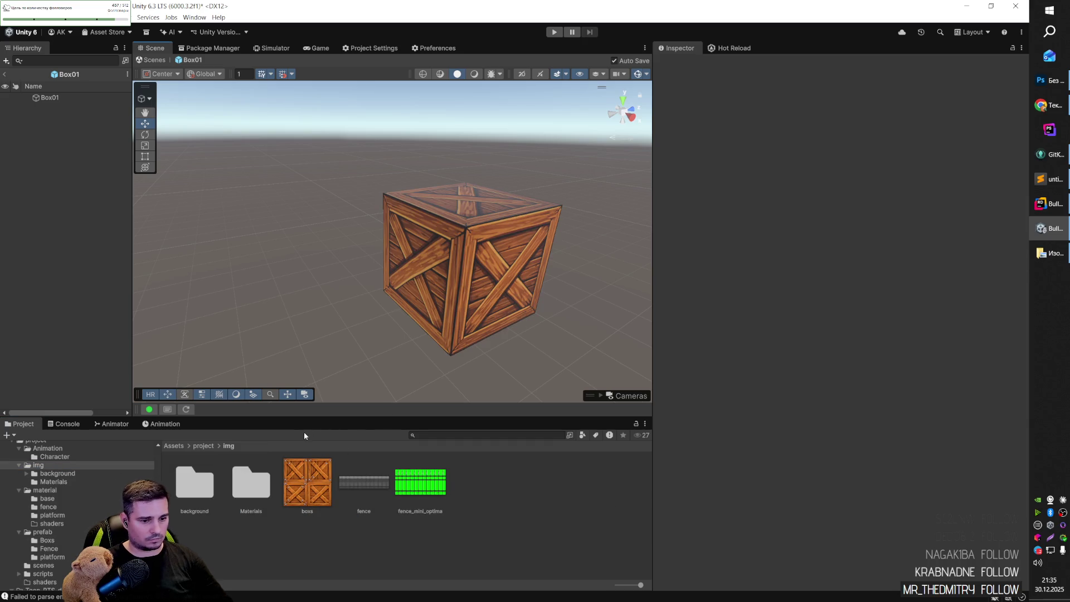
# Apply the boxs crate texture to the Box02 and Box03 prefab cubes.
pyautogui.click(48, 540)
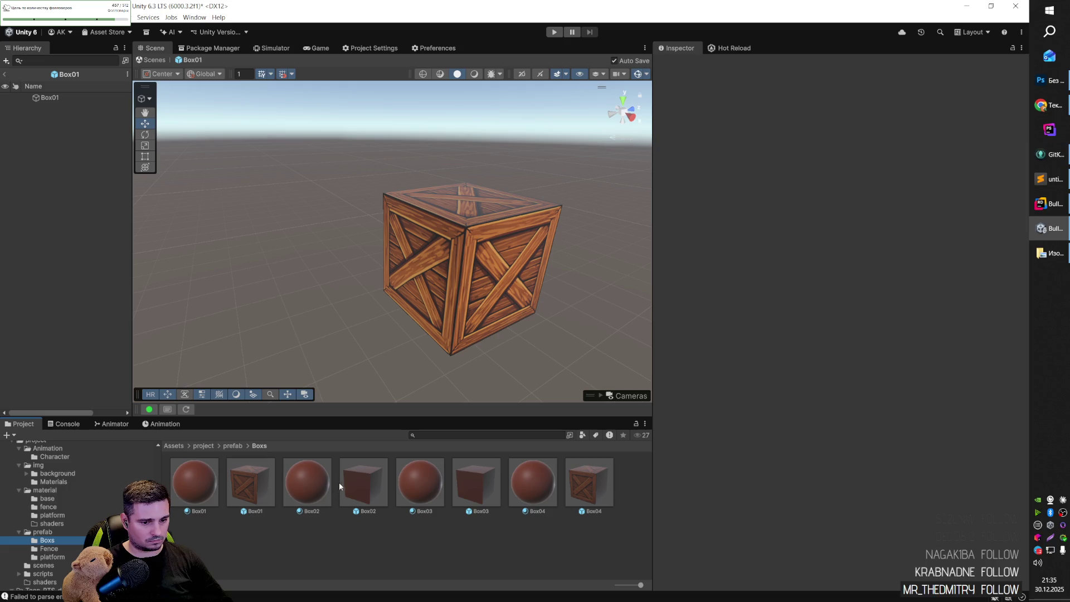
pyautogui.doubleClick(352, 483)
pyautogui.click(38, 465)
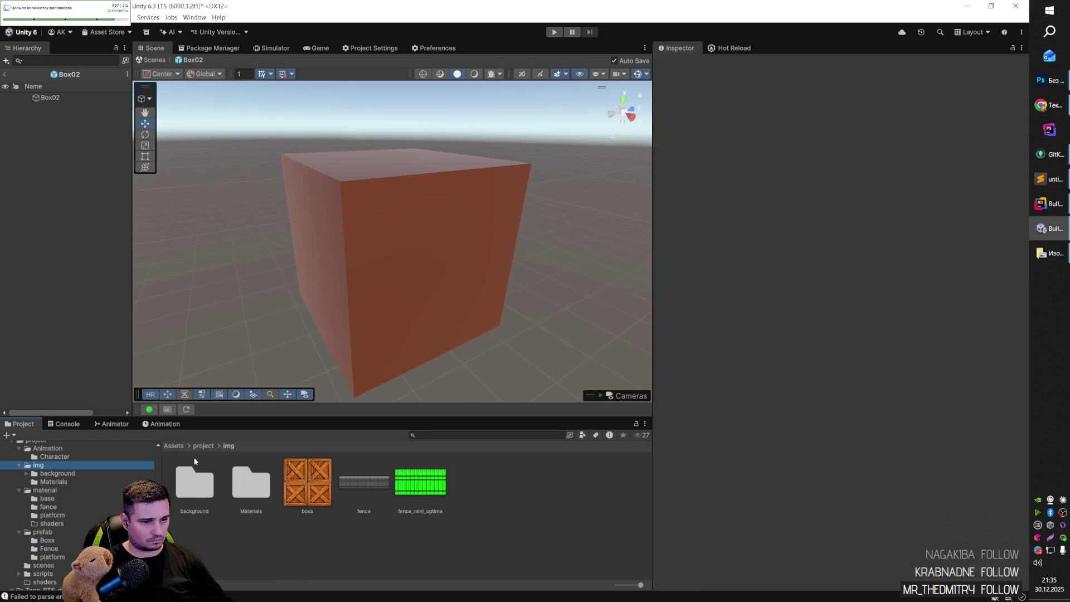
pyautogui.moveTo(307, 482); pyautogui.dragTo(370, 303)
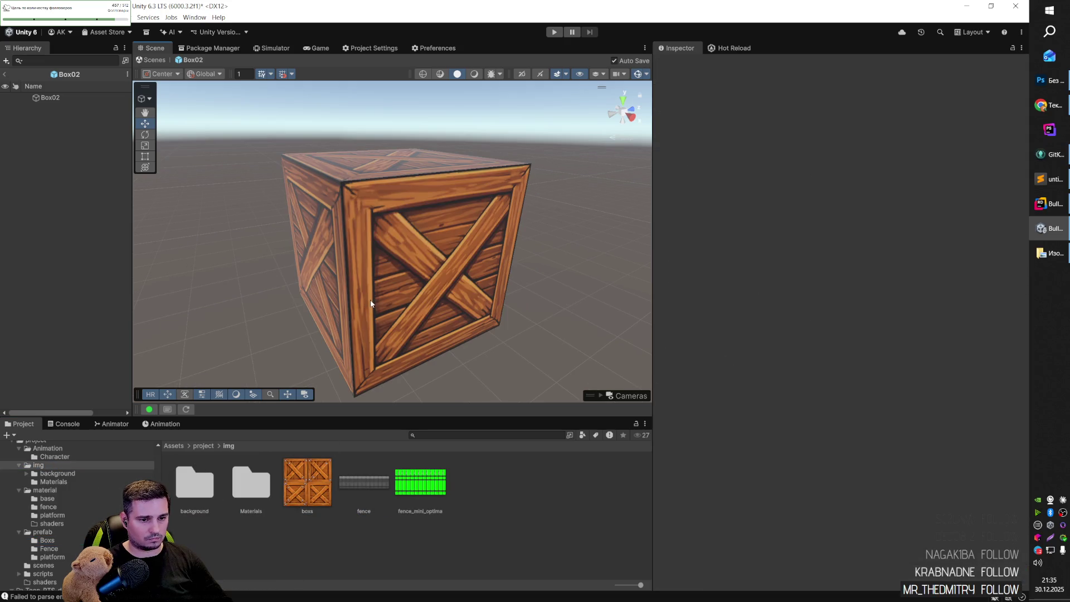
pyautogui.click(47, 540)
pyautogui.click(477, 483)
pyautogui.doubleClick(477, 482)
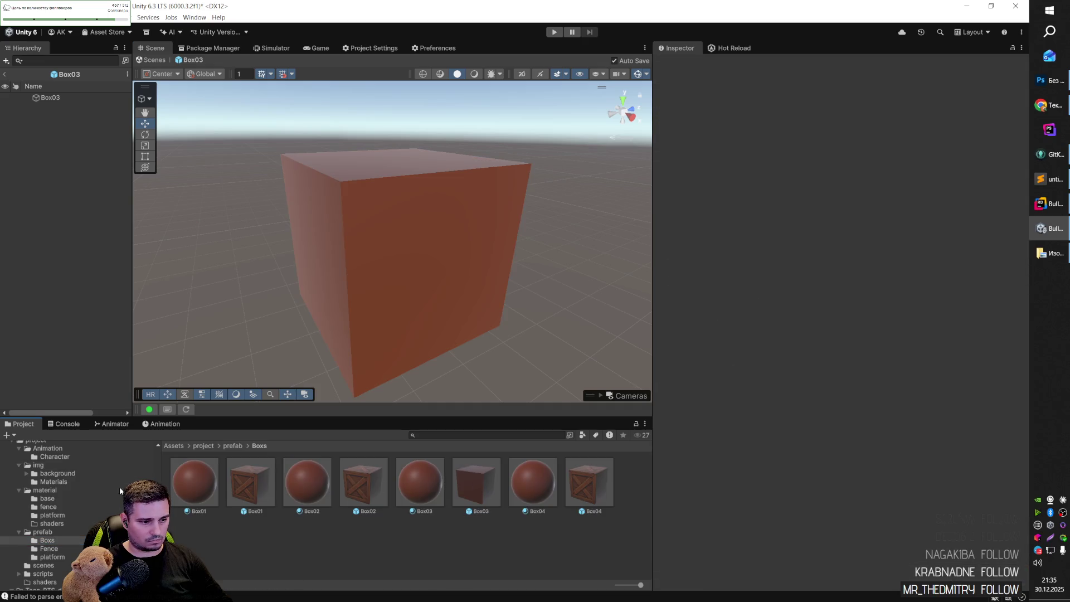
pyautogui.click(38, 464)
pyautogui.moveTo(307, 482)
pyautogui.mouseDown()
pyautogui.moveTo(401, 315)
pyautogui.moveTo(353, 249)
pyautogui.moveTo(461, 263)
pyautogui.moveTo(400, 253)
pyautogui.moveTo(360, 267)
pyautogui.mouseUp()
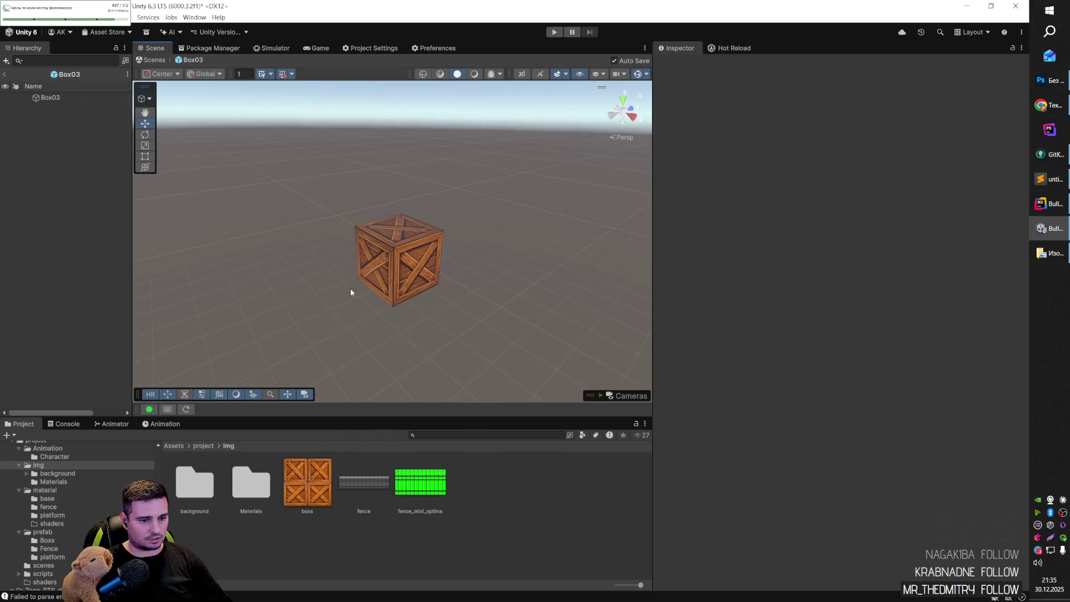
pyautogui.click(65, 542)
pyautogui.doubleClick(239, 496)
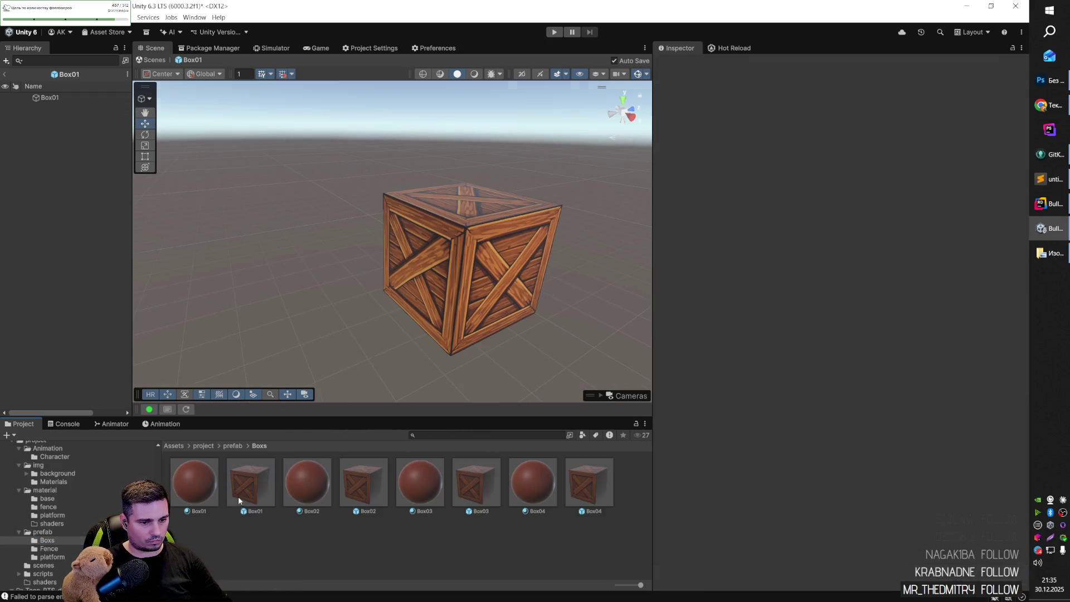
# Inspect Box01's components to locate the texture assigned to Albedo.
pyautogui.click(248, 491)
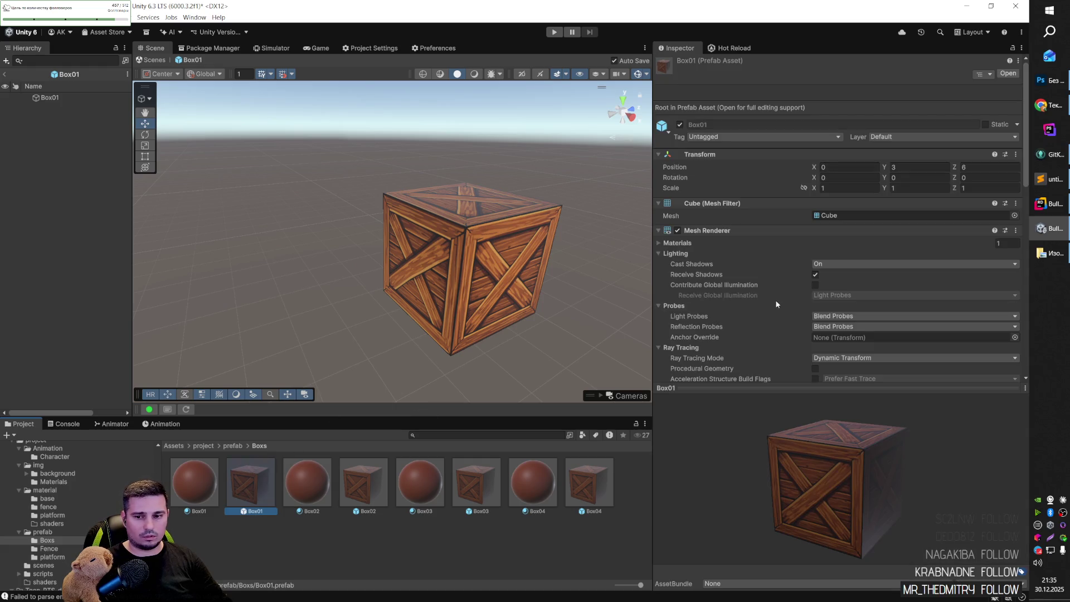
pyautogui.scroll(-10, 726, 273)
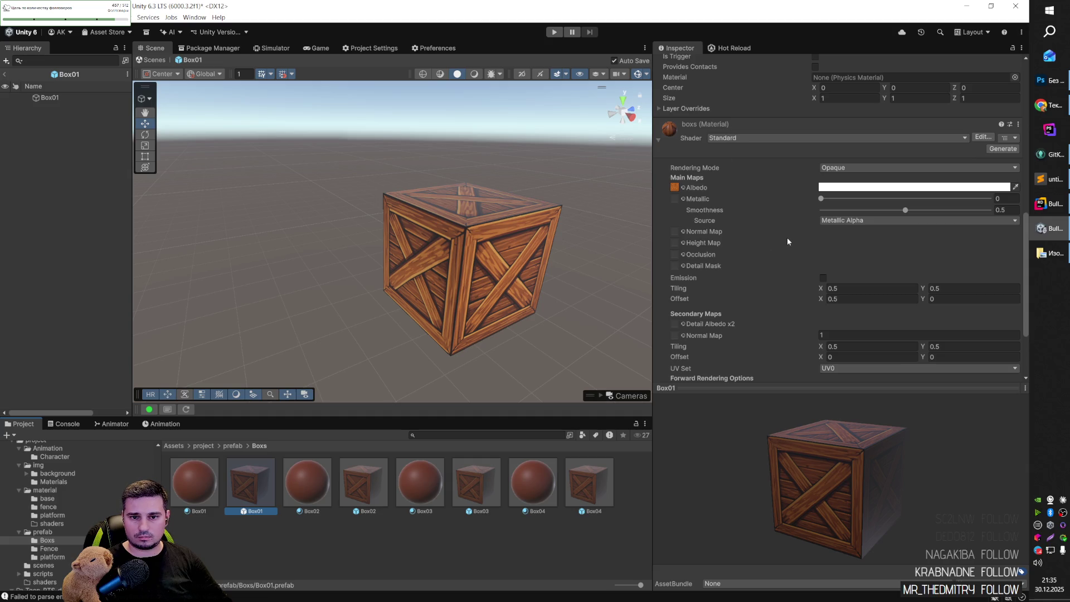
pyautogui.click(674, 189)
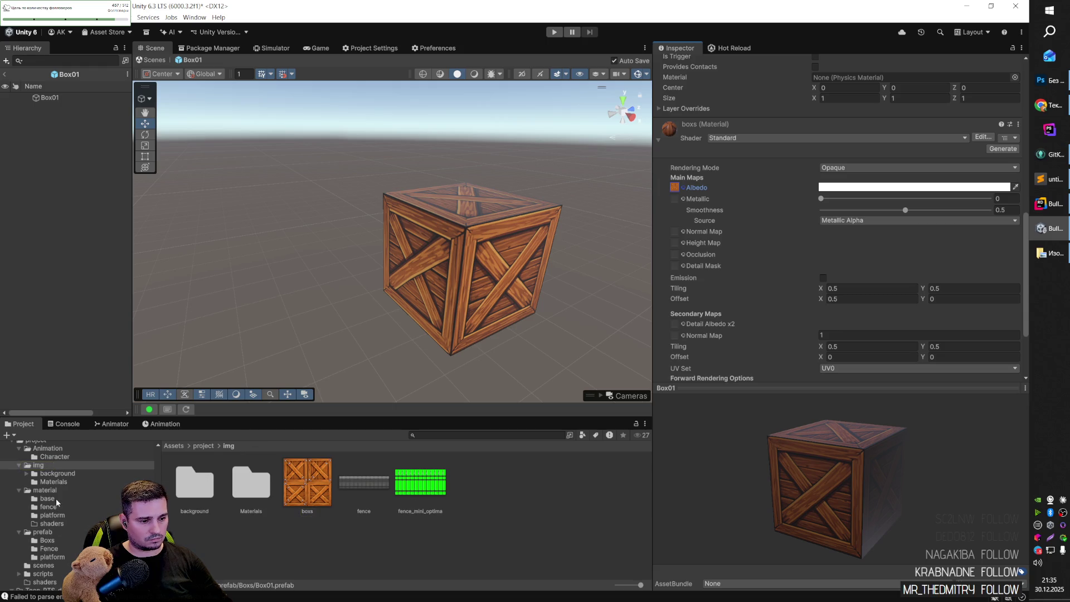
pyautogui.click(47, 540)
# Select the Box01 crate and change its Main Maps Offset X from 0.5 to 0.
pyautogui.click(264, 482)
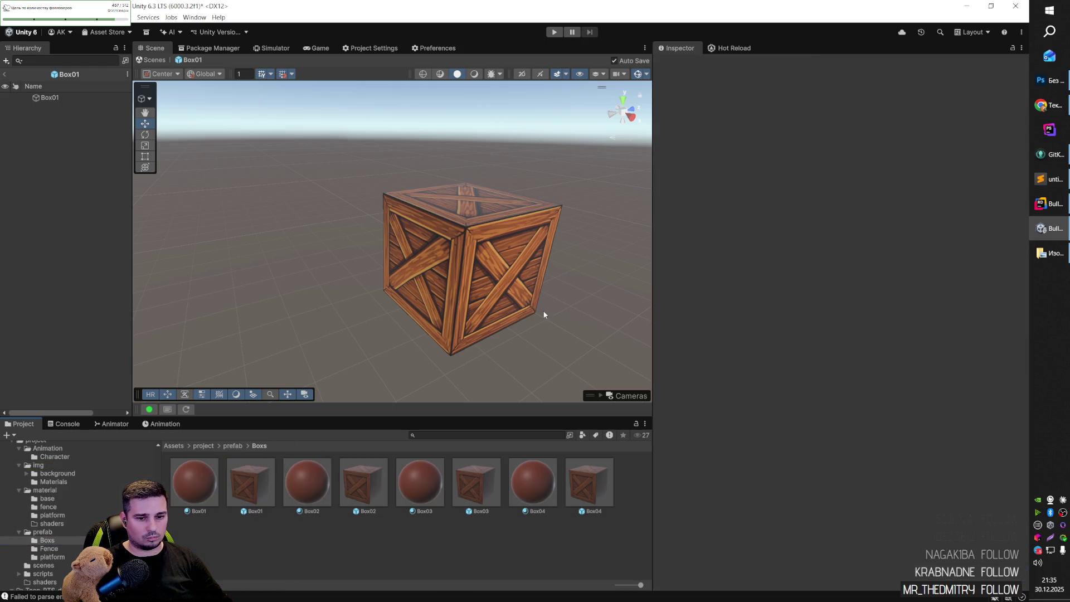
pyautogui.click(482, 261)
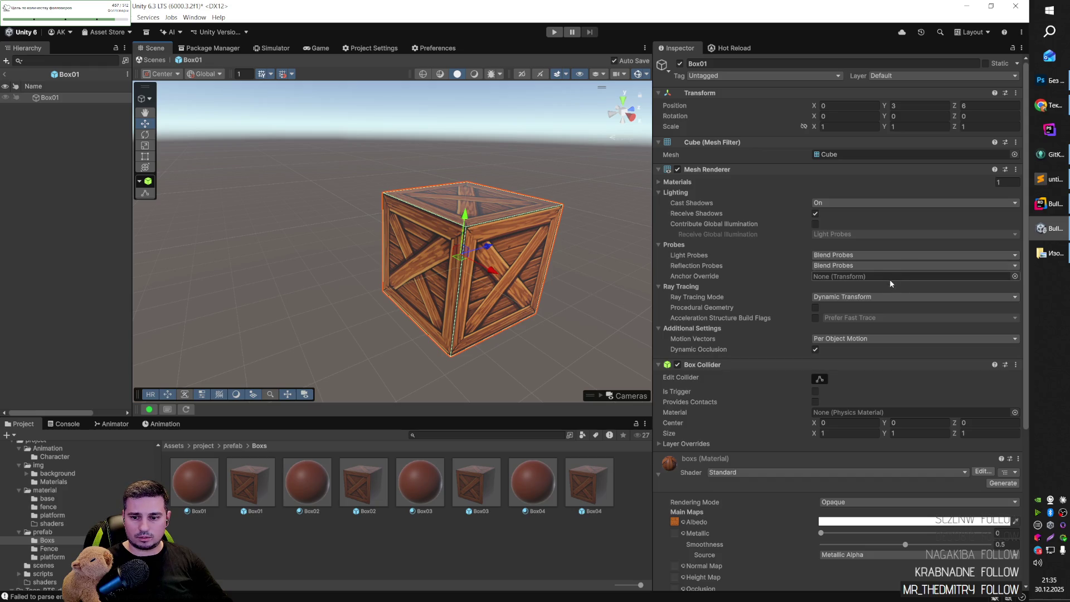
pyautogui.scroll(-5, 863, 436)
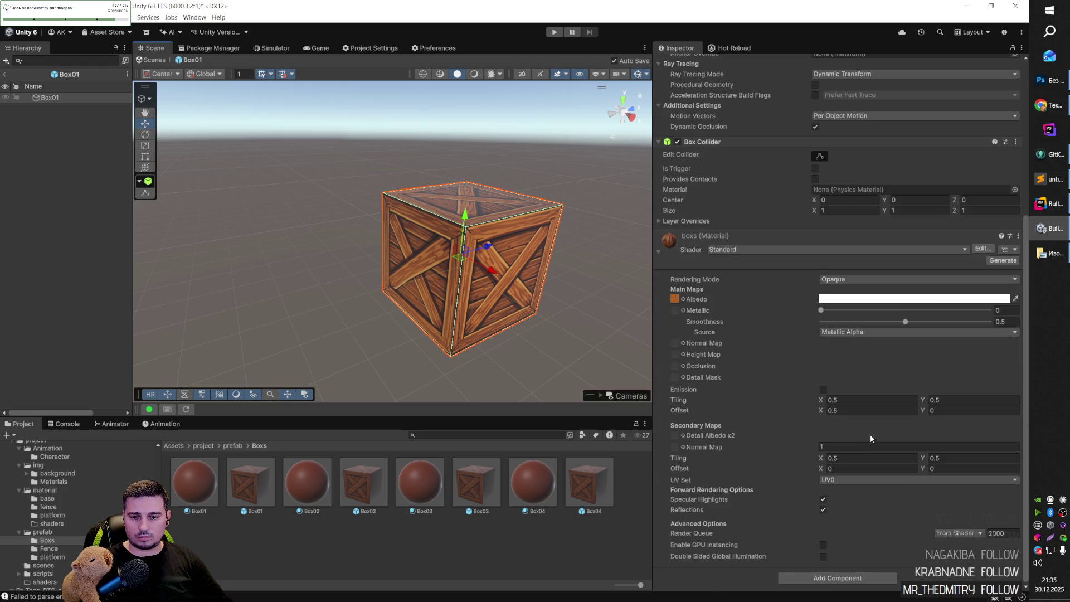
pyautogui.click(868, 410)
pyautogui.write('0')
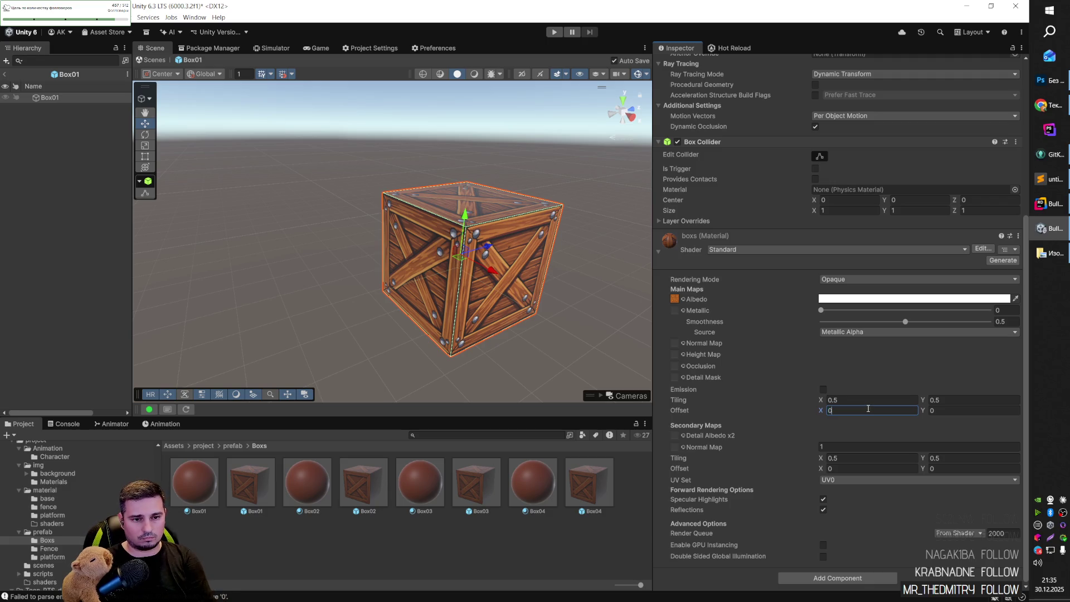
pyautogui.click(257, 479)
pyautogui.doubleClick(376, 483)
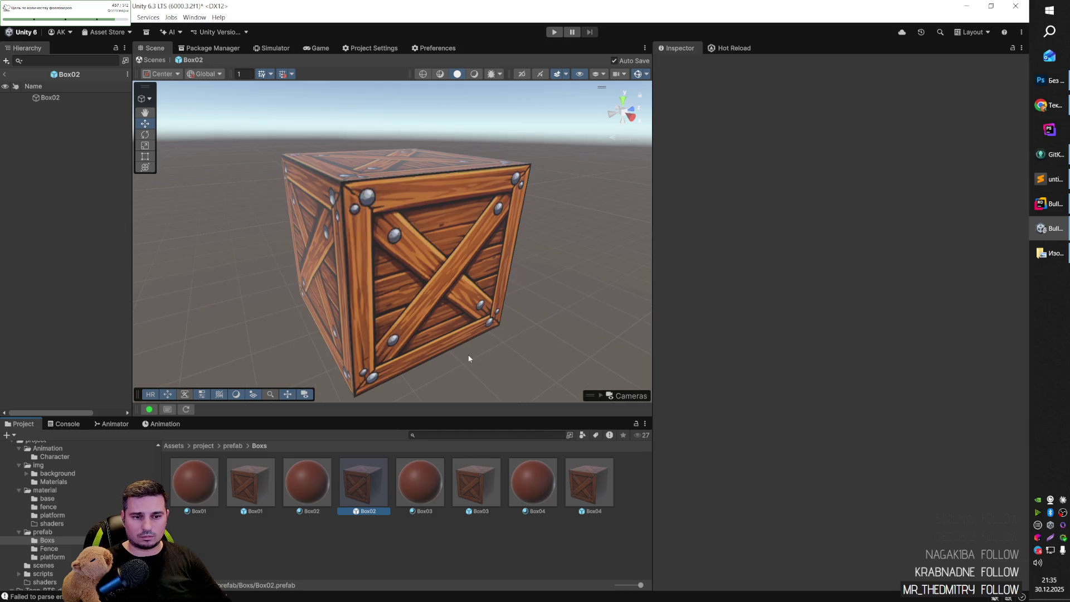
# Assign the Box02 material to the crate cube in the Box02 prefab.
pyautogui.click(369, 479)
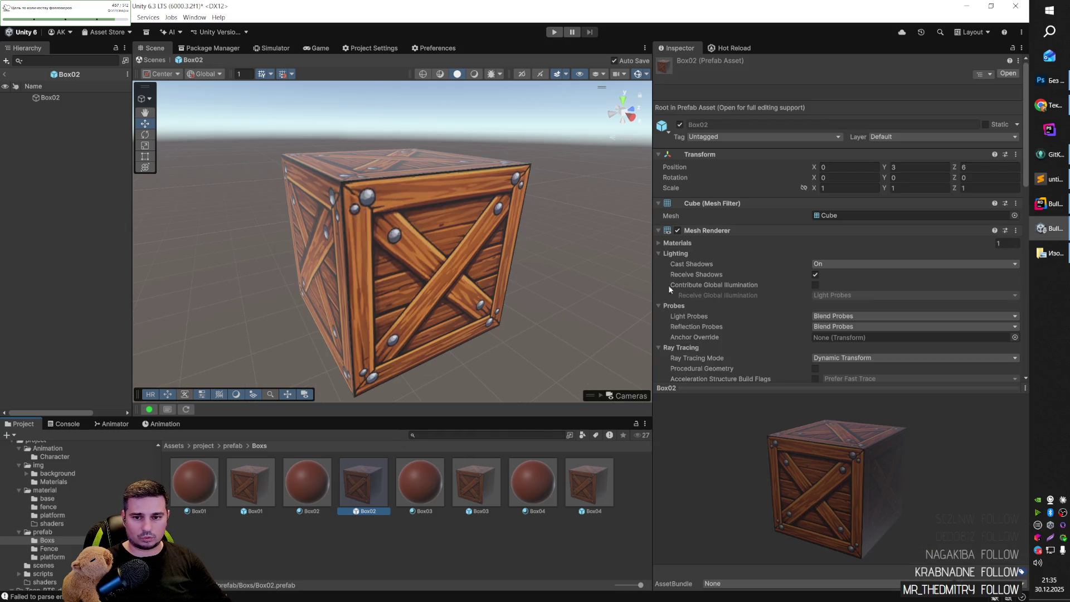
pyautogui.scroll(-10, 716, 300)
pyautogui.moveTo(304, 480); pyautogui.dragTo(387, 305)
# Set the Box02 material's Albedo tint to white and load the boxs texture into Albedo.
pyautogui.click(677, 336)
pyautogui.scroll(-5, 677, 335)
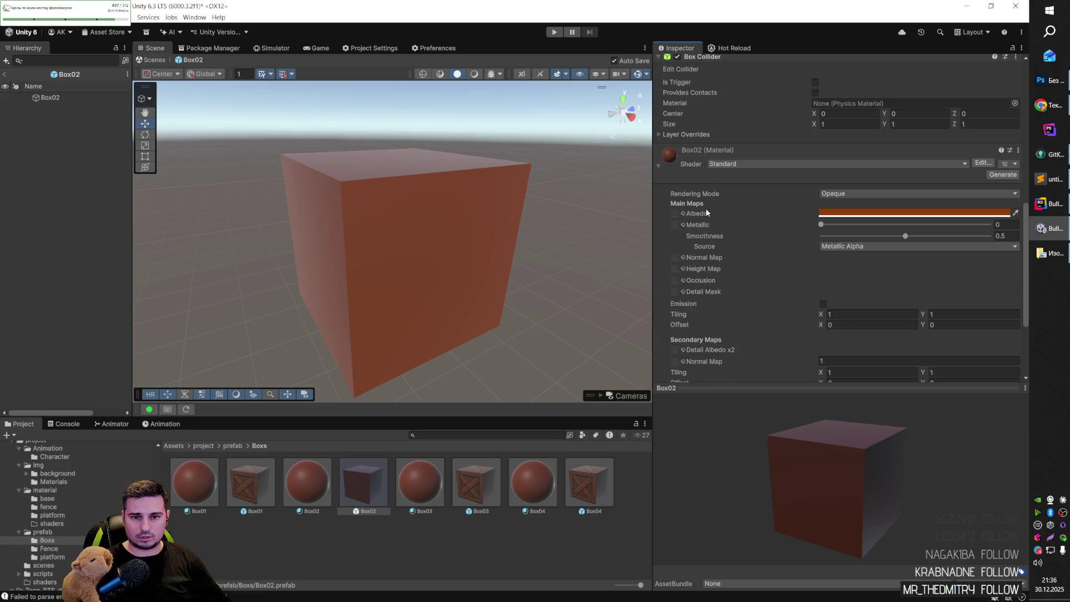
pyautogui.click(1015, 213)
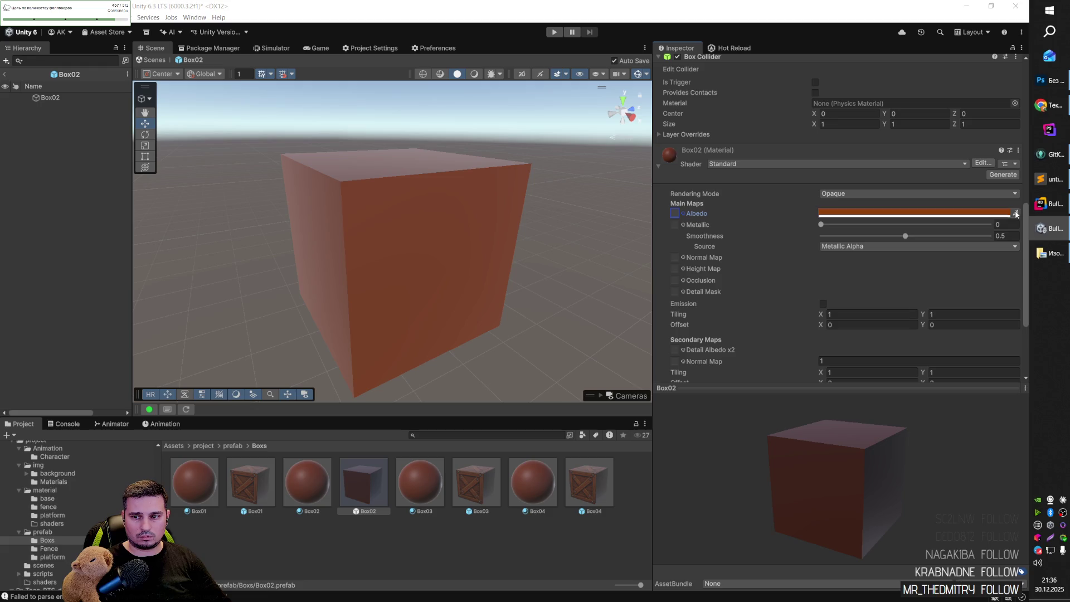
pyautogui.click(959, 209)
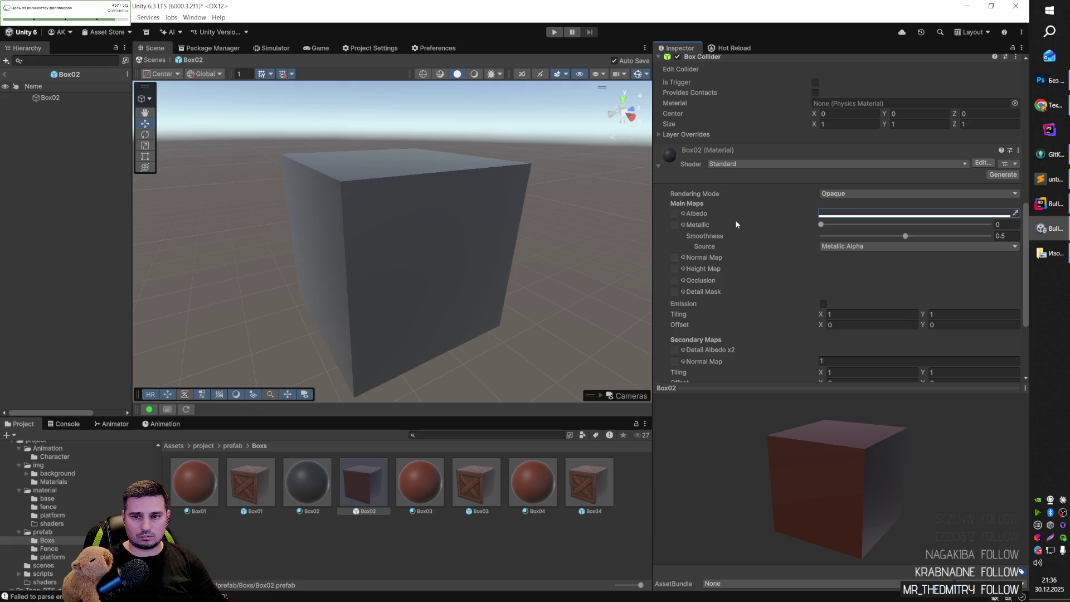
pyautogui.click(674, 215)
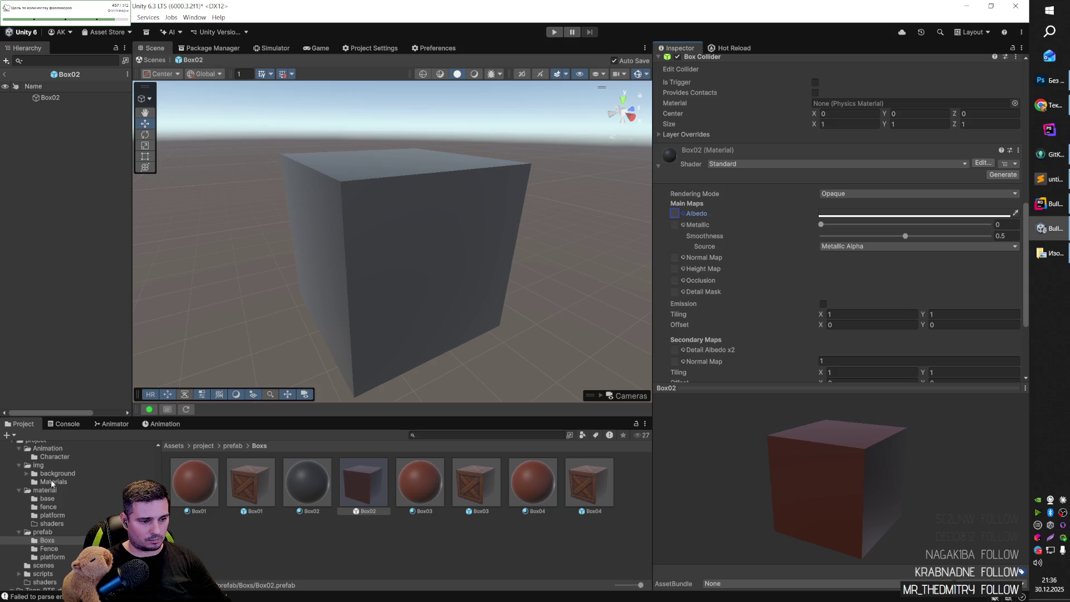
pyautogui.click(51, 467)
pyautogui.moveTo(297, 487); pyautogui.dragTo(717, 267)
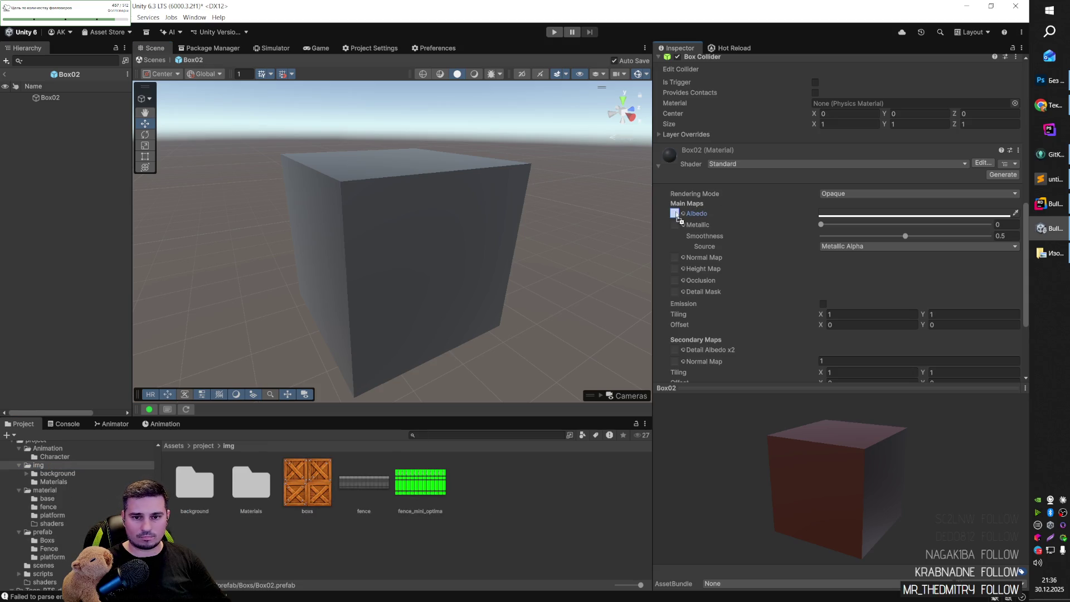
pyautogui.moveTo(679, 216); pyautogui.dragTo(676, 214)
# Set the Box02 material's main Tiling to 0.5 by 0.5.
pyautogui.scroll(-3, 897, 252)
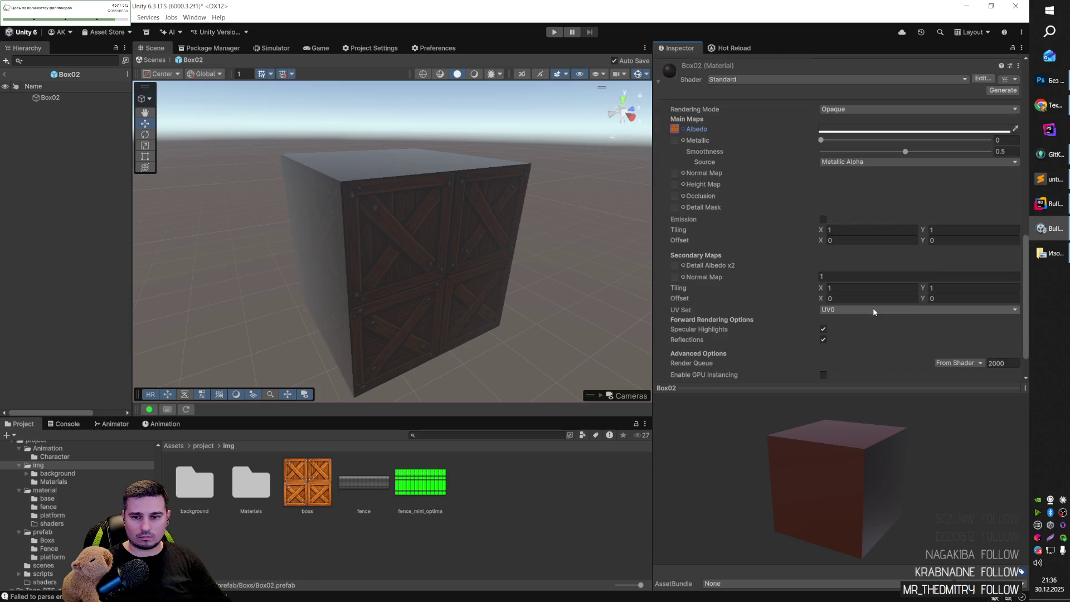
pyautogui.scroll(-2, 851, 313)
pyautogui.click(862, 251)
pyautogui.click(848, 191)
pyautogui.write('0')
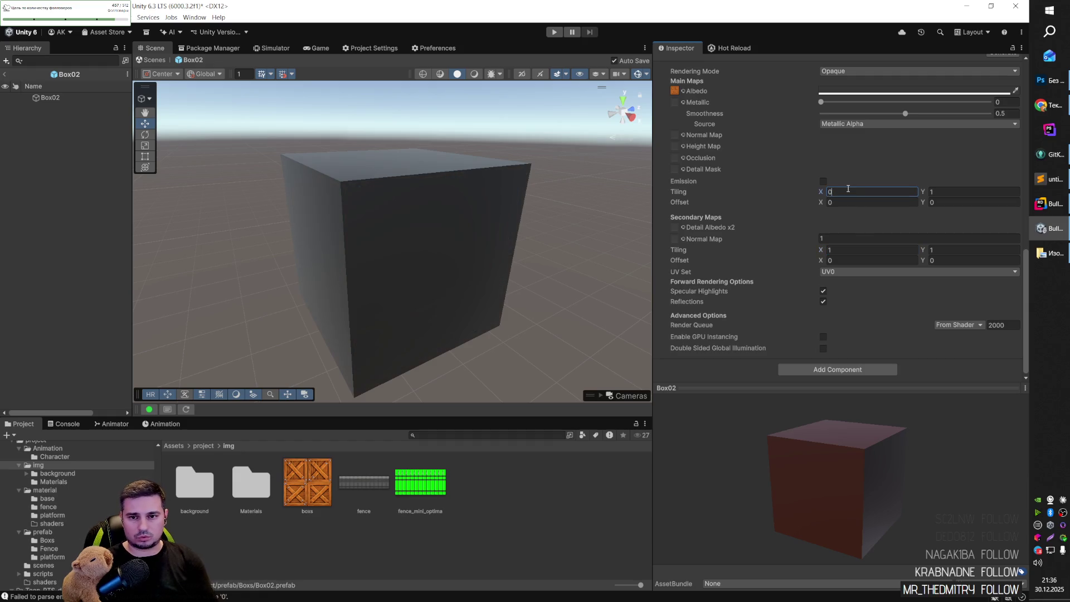
pyautogui.write('.5')
pyautogui.click(935, 193)
pyautogui.write('0.5')
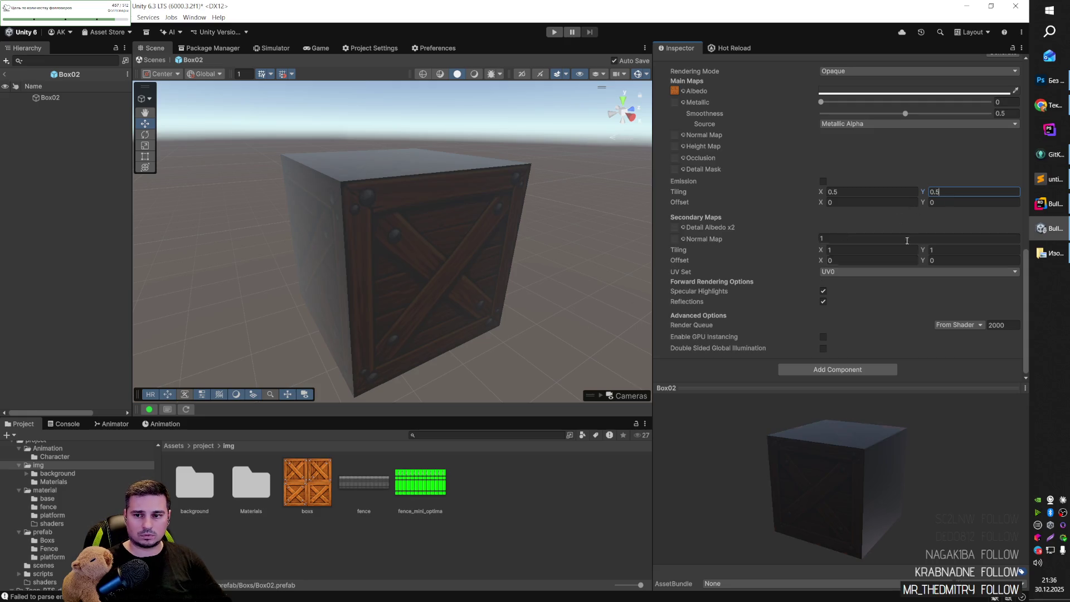
# Check the crate from a corner and lighten its Albedo tint for bright natural wood.
pyautogui.click(555, 332)
pyautogui.moveTo(517, 330)
pyautogui.mouseDown()
pyautogui.moveTo(470, 313)
pyautogui.moveTo(523, 313)
pyautogui.moveTo(467, 315)
pyautogui.moveTo(443, 392)
pyautogui.mouseUp()
pyautogui.moveTo(390, 334)
pyautogui.mouseDown()
pyautogui.moveTo(360, 327)
pyautogui.moveTo(385, 327)
pyautogui.mouseUp()
pyautogui.click(407, 284)
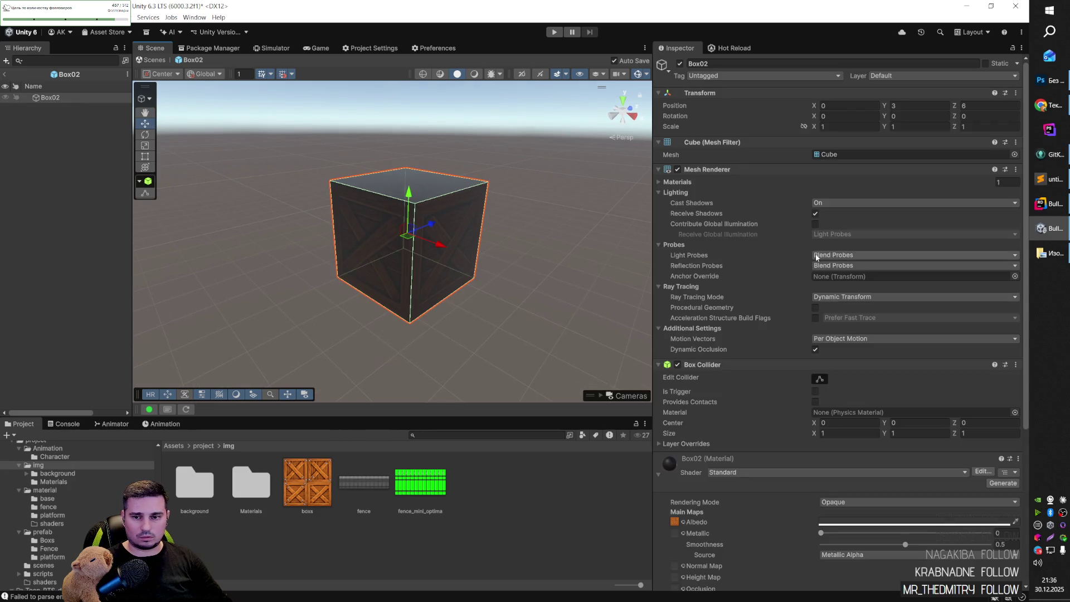
pyautogui.scroll(-5, 784, 287)
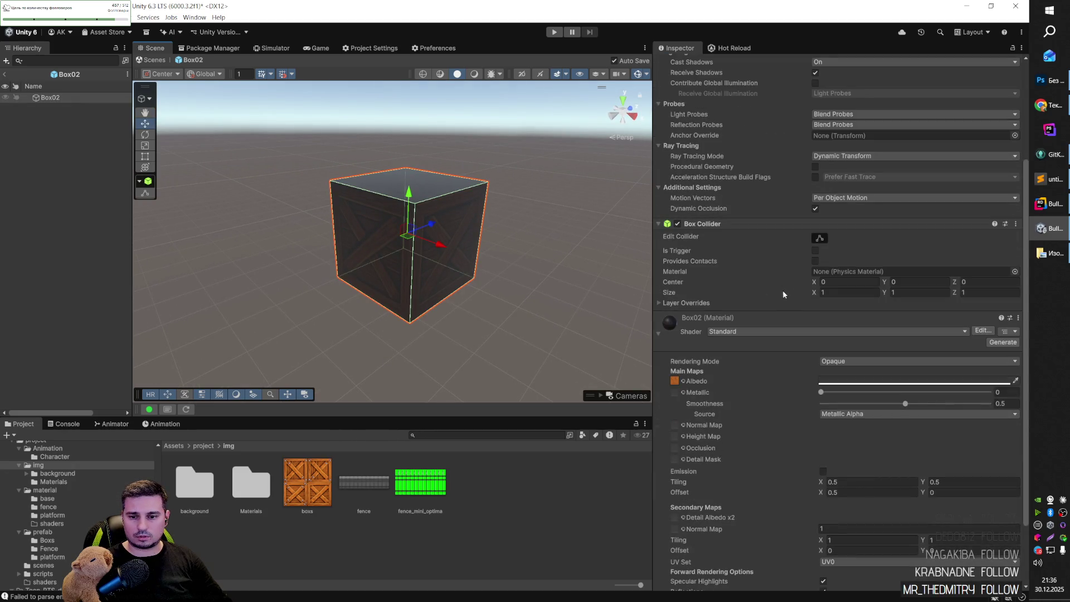
pyautogui.click(992, 384)
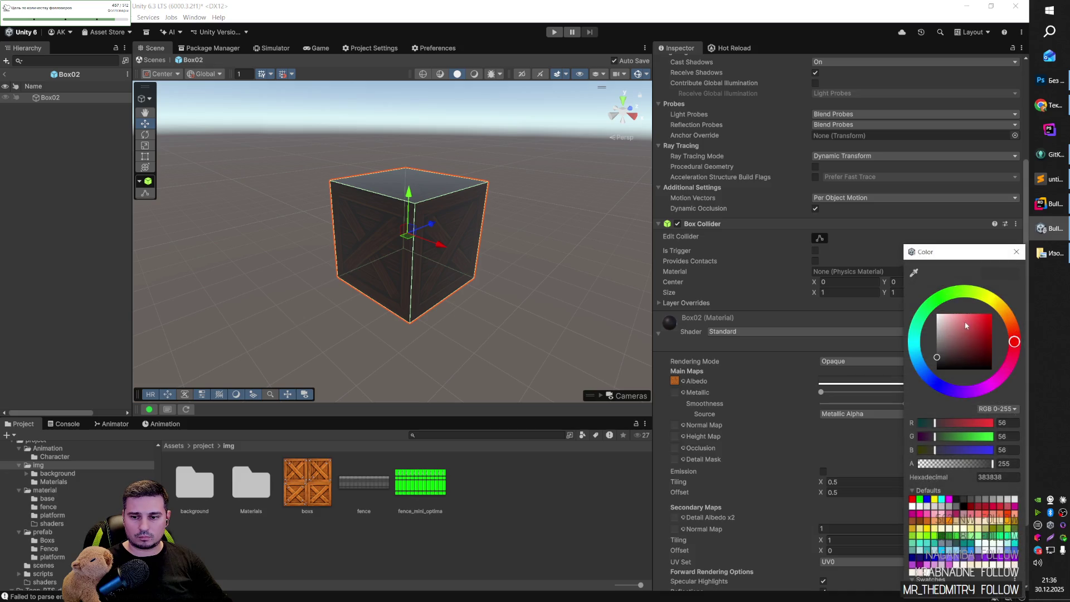
pyautogui.click(920, 501)
pyautogui.click(557, 345)
pyautogui.moveTo(557, 346); pyautogui.dragTo(508, 271)
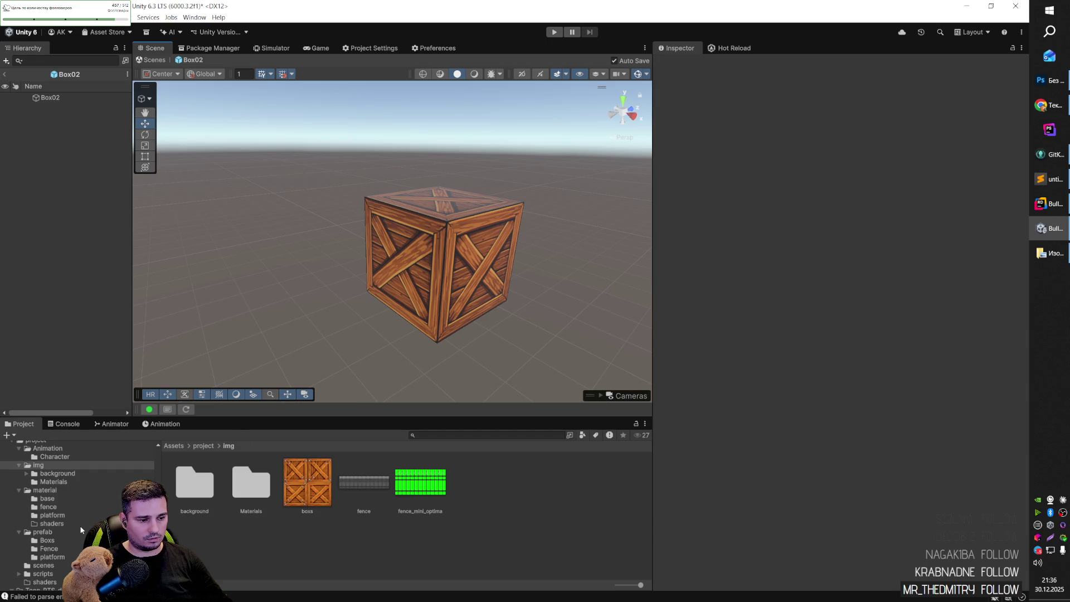
pyautogui.click(62, 539)
# Give the Box04 material the boxs crate texture as its Albedo.
pyautogui.doubleClick(250, 484)
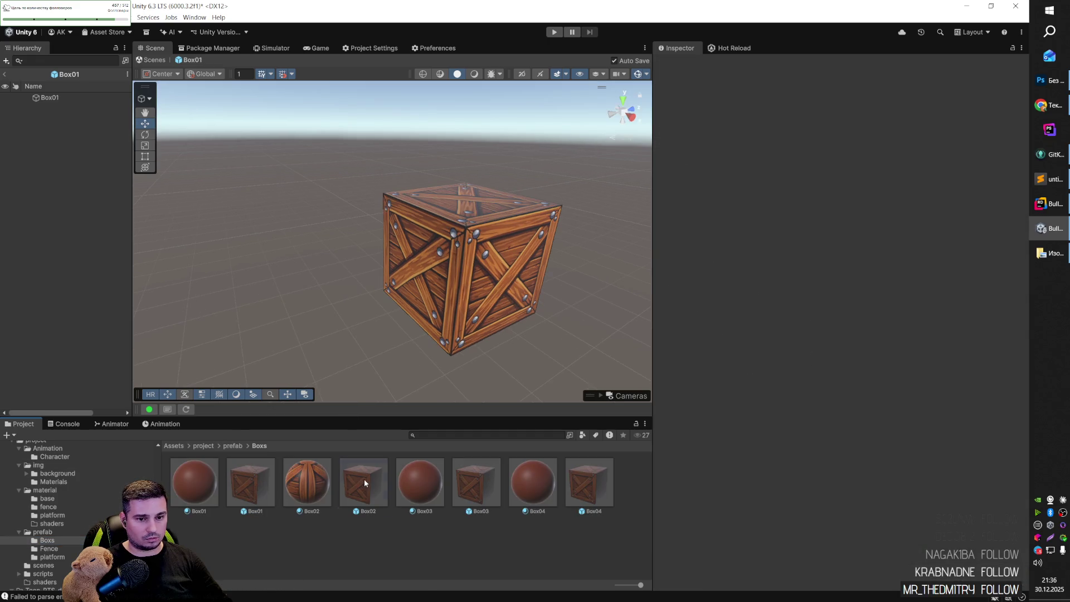
pyautogui.doubleClick(364, 480)
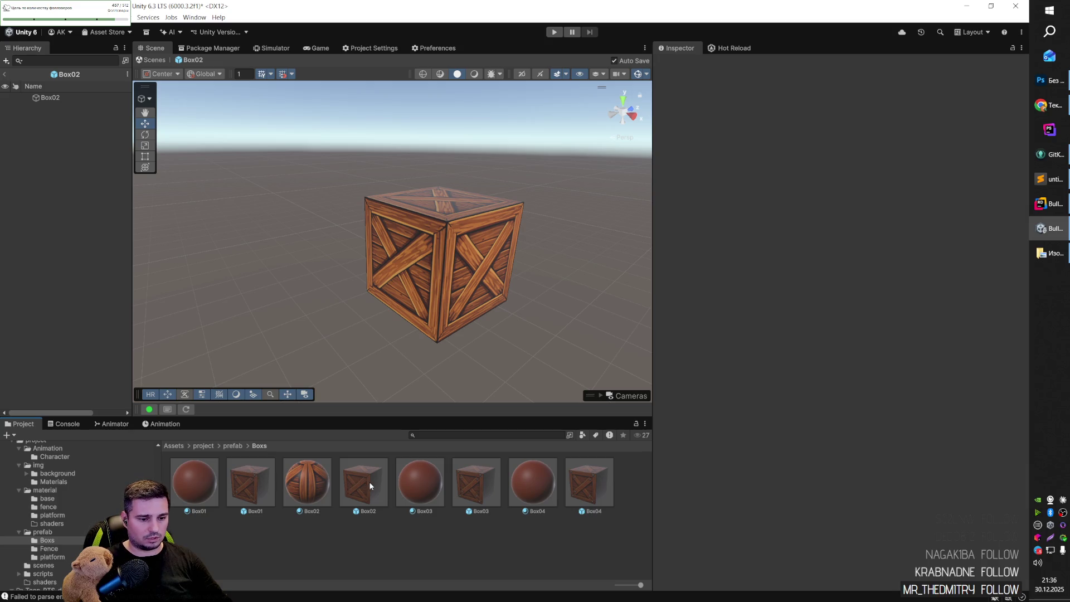
pyautogui.click(307, 480)
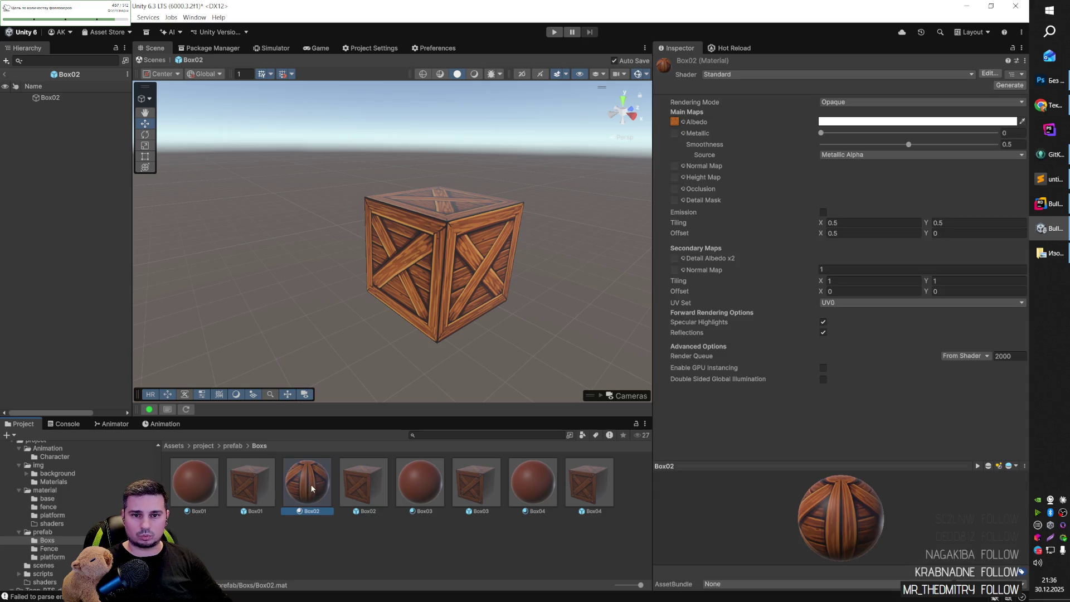
pyautogui.click(197, 487)
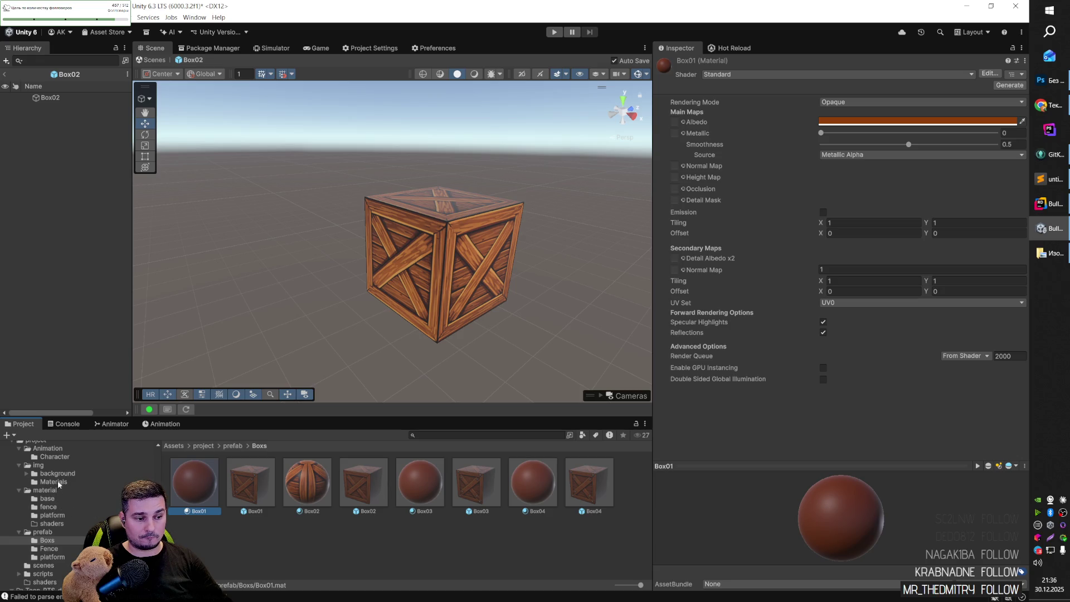
pyautogui.click(58, 466)
pyautogui.moveTo(310, 492); pyautogui.dragTo(767, 150)
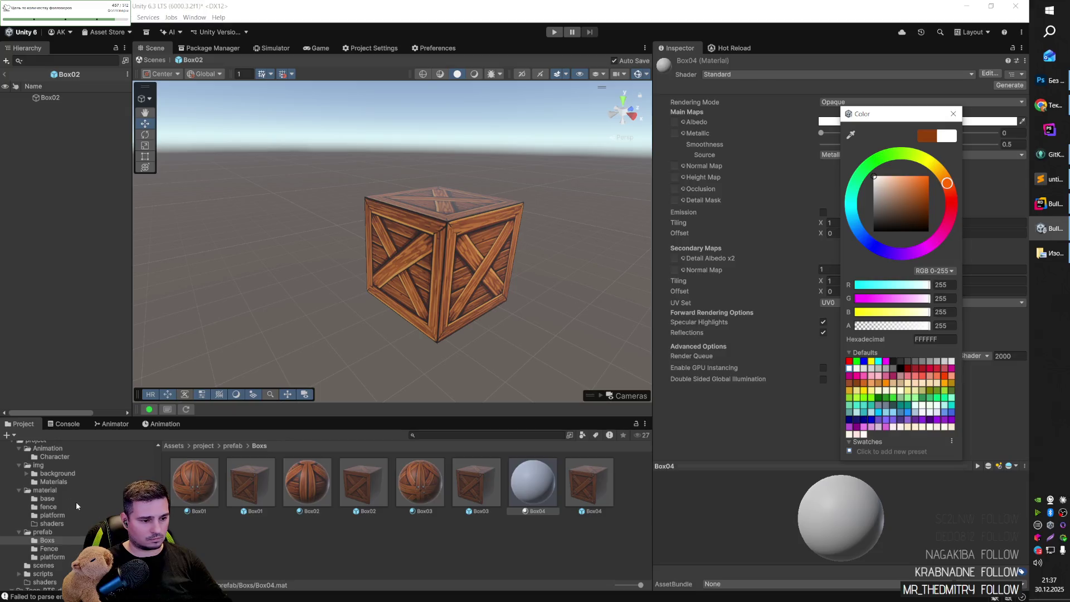
pyautogui.moveTo(306, 488)
pyautogui.mouseDown()
pyautogui.moveTo(819, 122)
pyautogui.moveTo(674, 122)
pyautogui.mouseUp()
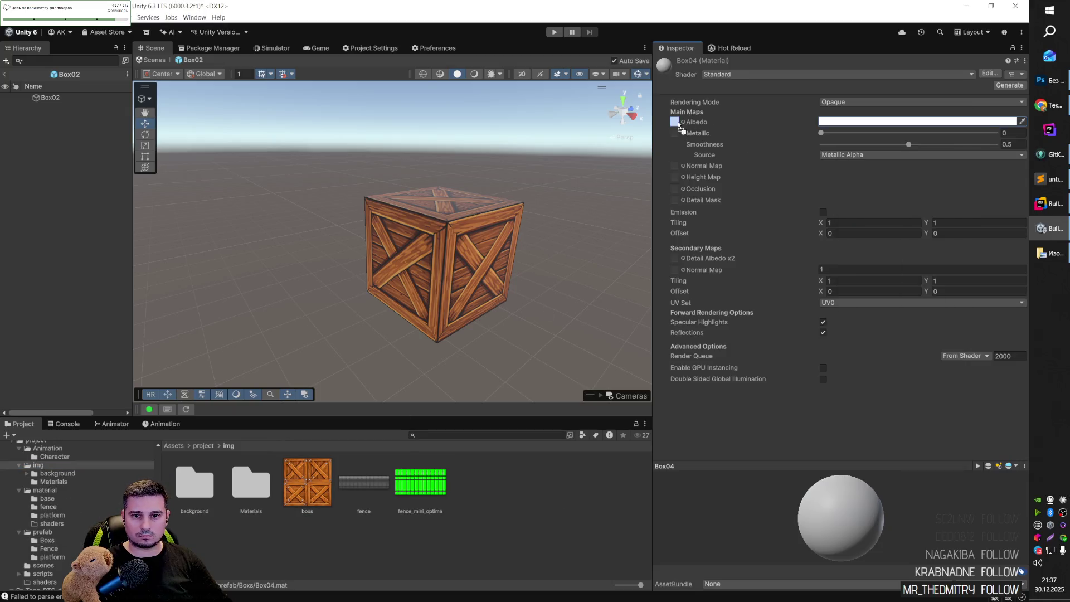
# Open the Box03 prefab and apply the Box03 material to its cube.
pyautogui.click(47, 540)
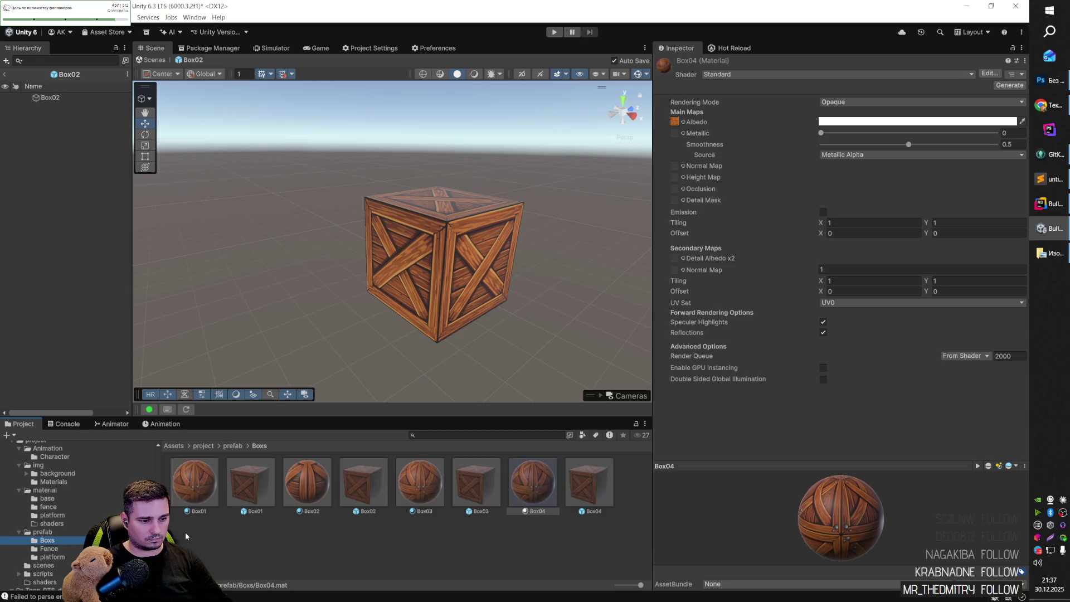
pyautogui.click(433, 483)
pyautogui.click(355, 494)
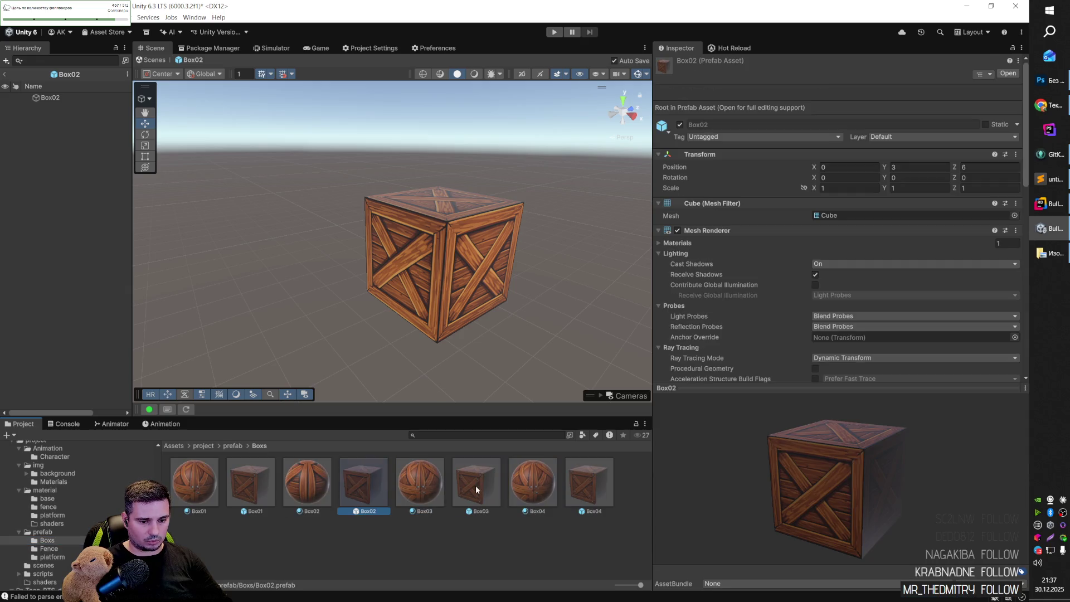
pyautogui.doubleClick(471, 490)
pyautogui.moveTo(416, 482); pyautogui.dragTo(394, 277)
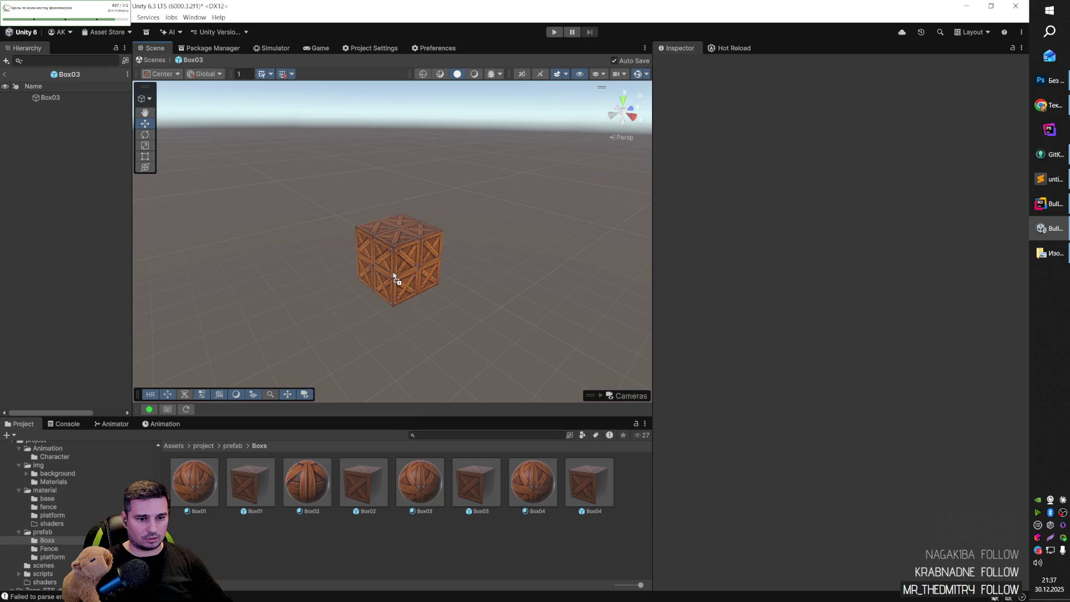
# Set the Box03 material's main Tiling to 0.5 × 0.5, leaving Offset at 0.
pyautogui.click(393, 275)
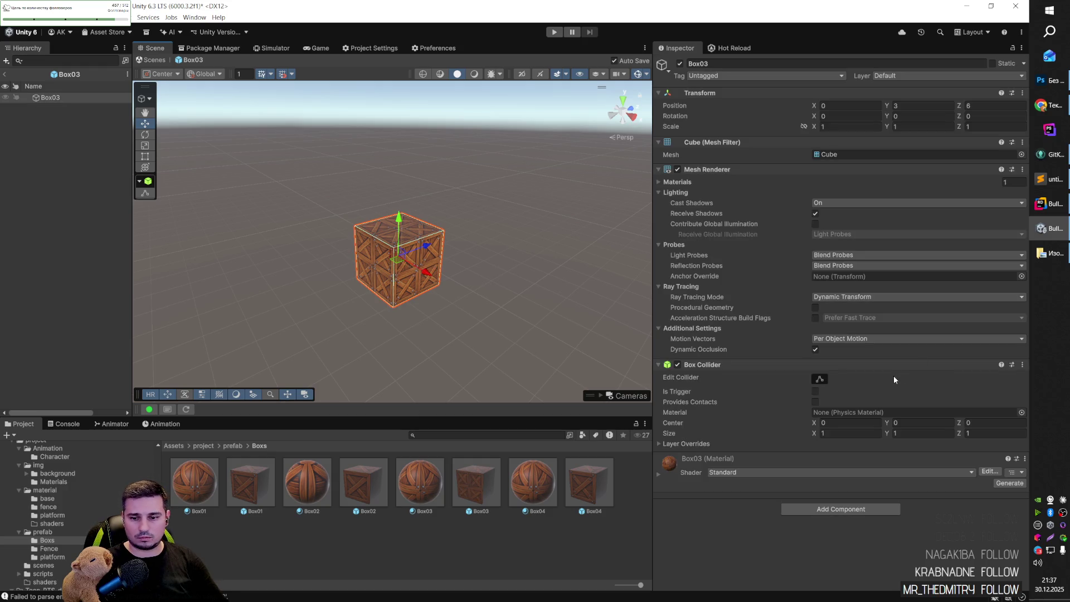
pyautogui.click(659, 474)
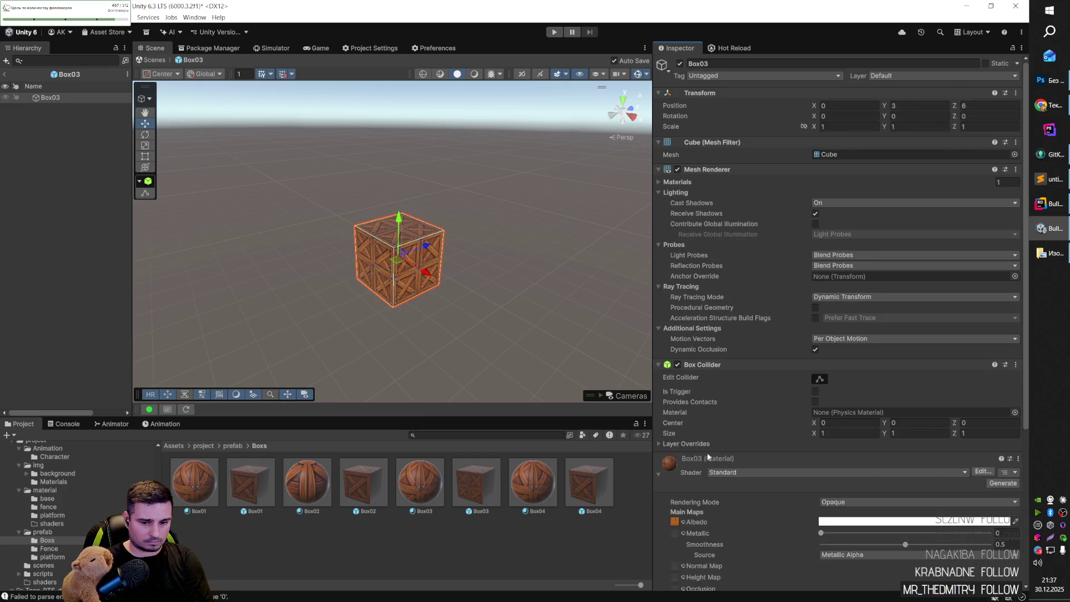
pyautogui.scroll(-8, 788, 403)
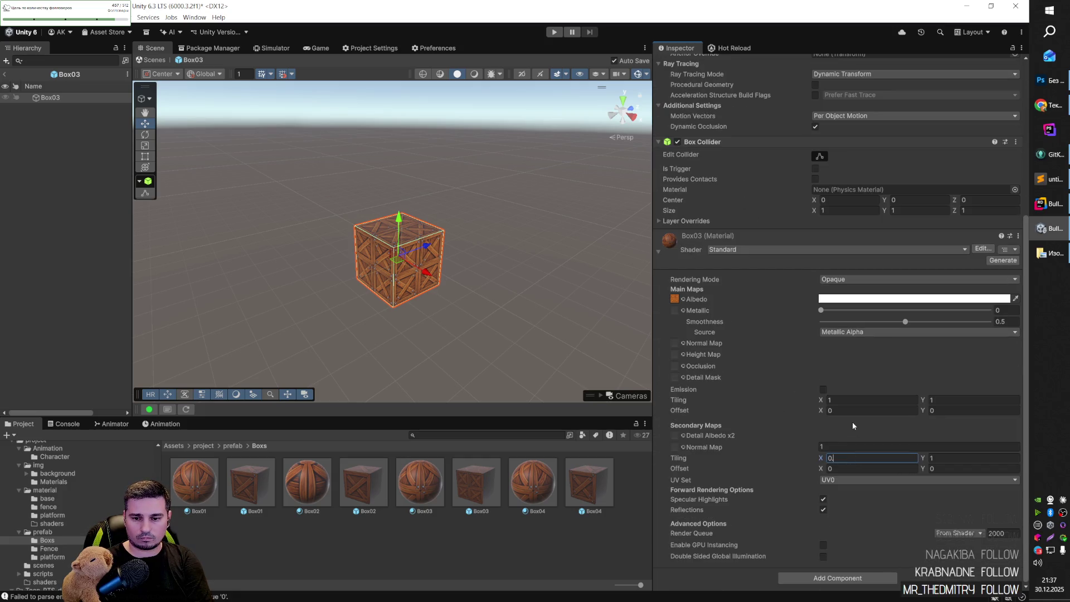
pyautogui.press('Return')
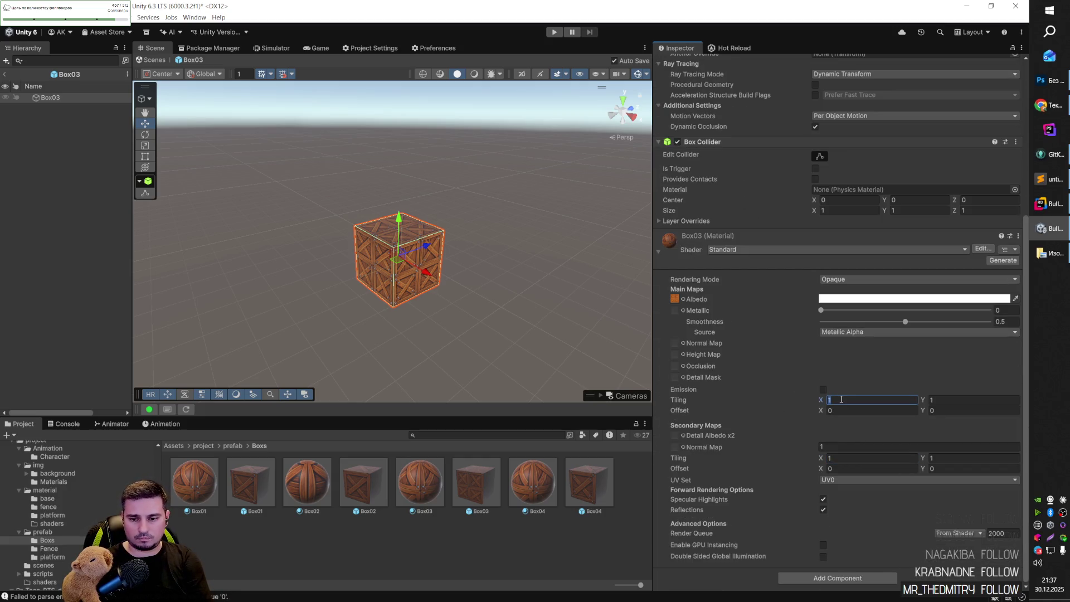
pyautogui.write('0.5')
pyautogui.click(946, 399)
pyautogui.write('0.5')
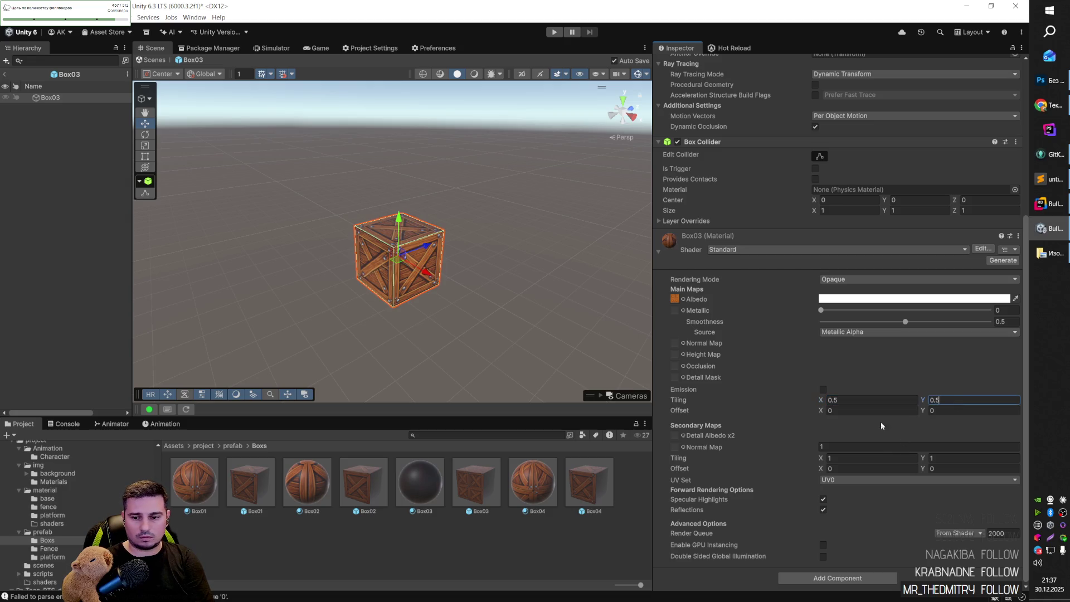
pyautogui.click(946, 410)
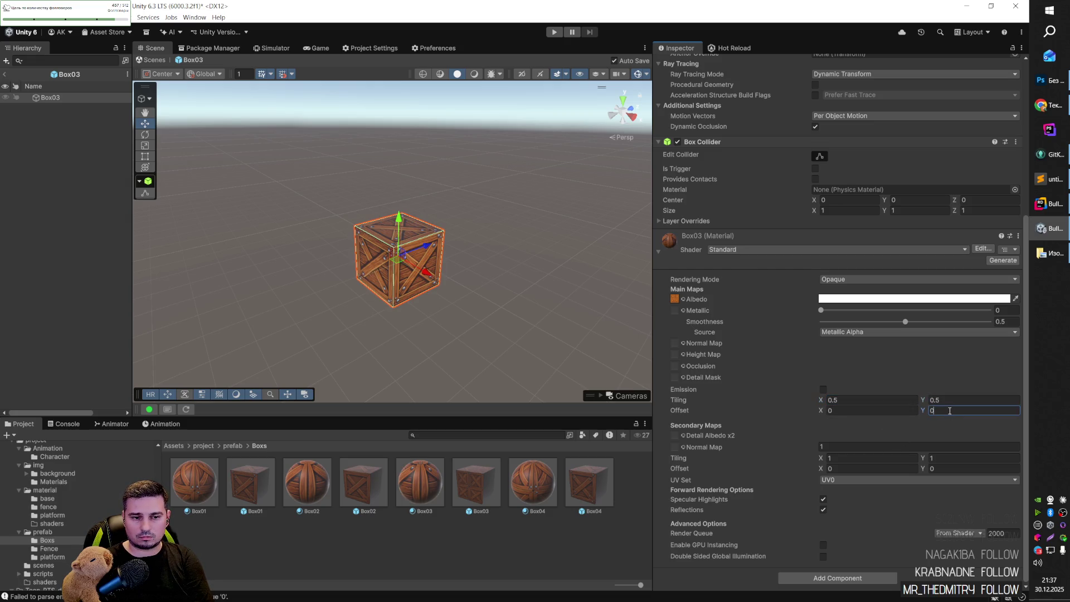
pyautogui.click(514, 326)
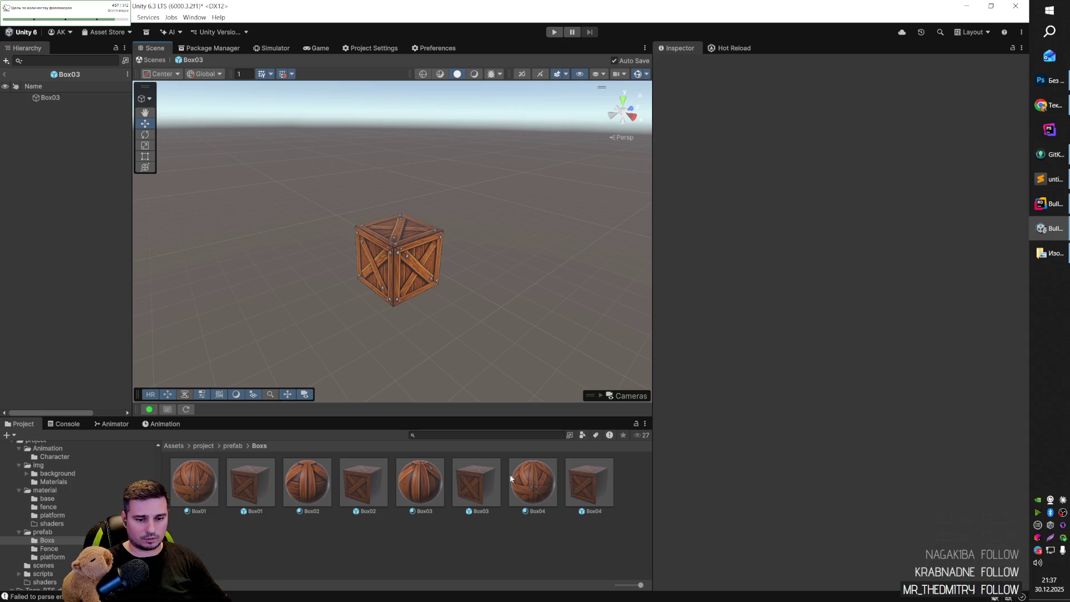
pyautogui.click(594, 481)
# In the Box04 prefab, set its material's Tiling to 0.5 × 0.5 and Offset Y to 0.5.
pyautogui.doubleClick(594, 478)
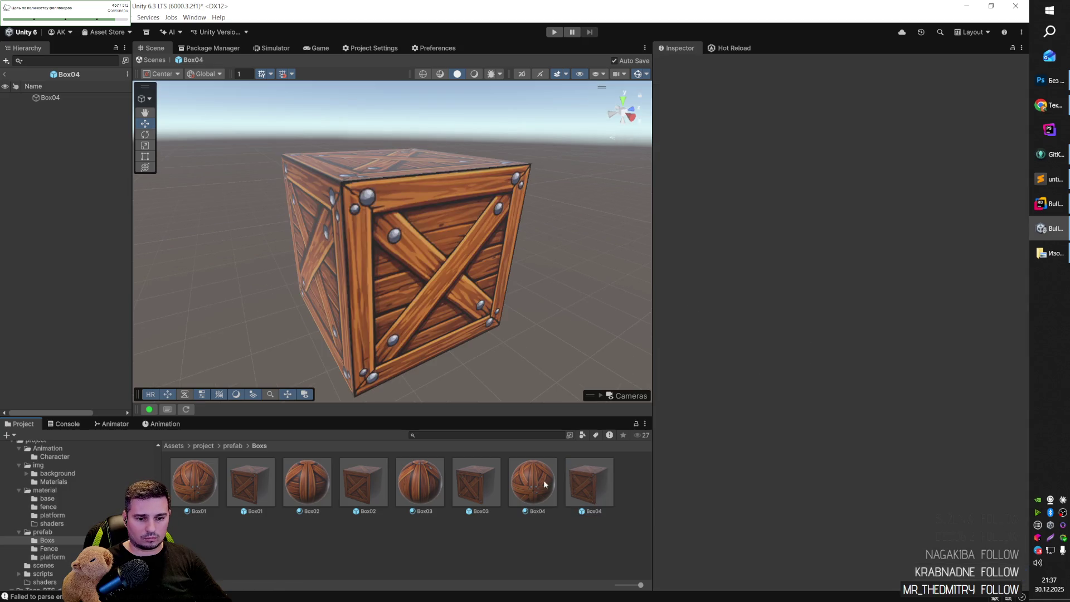
pyautogui.click(421, 301)
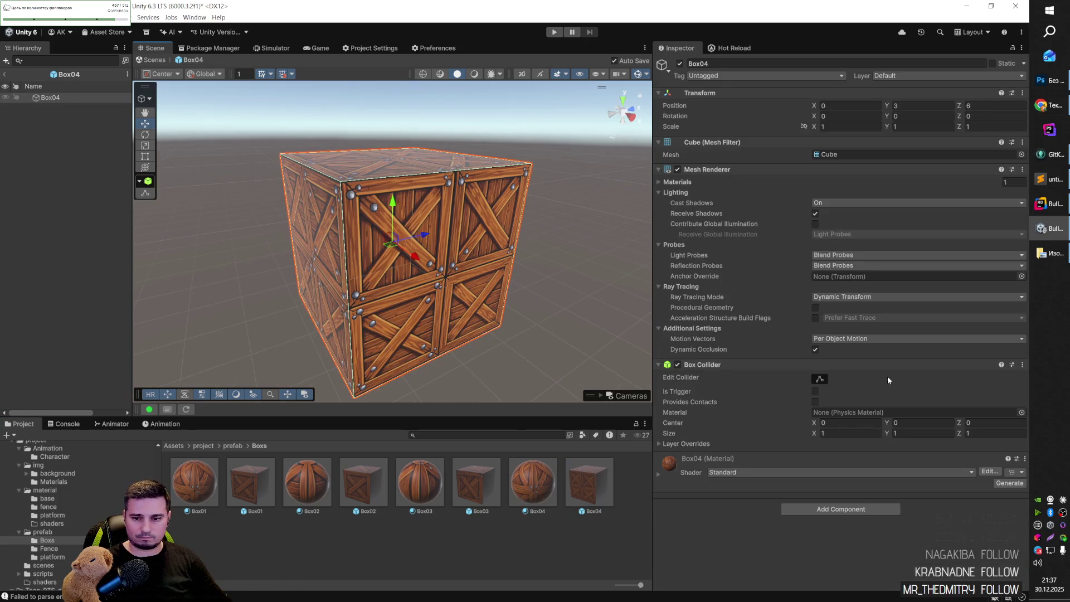
pyautogui.click(542, 492)
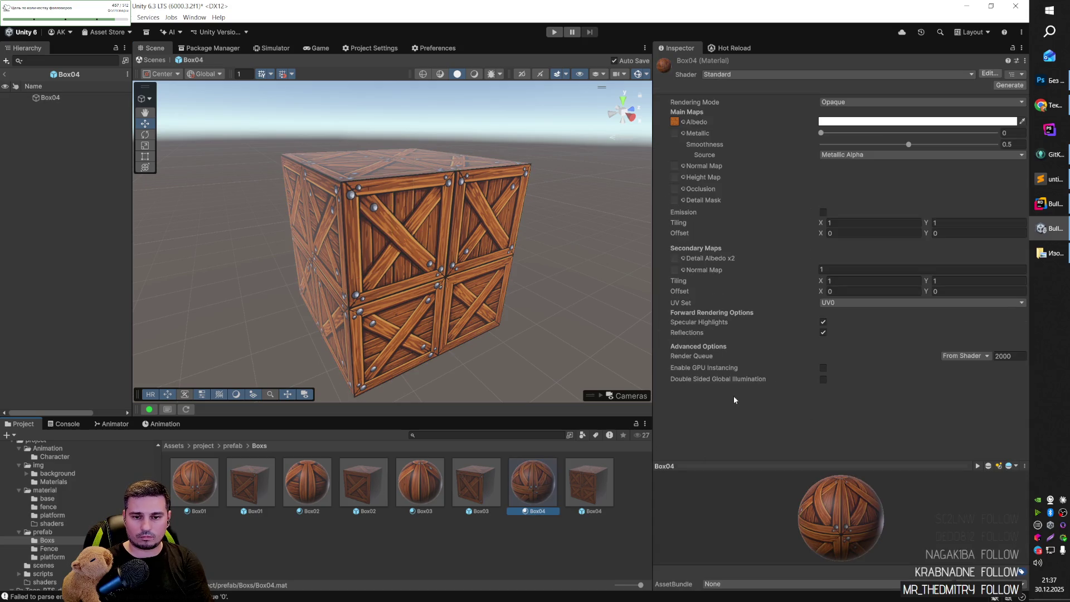
pyautogui.write('0.5')
pyautogui.click(960, 223)
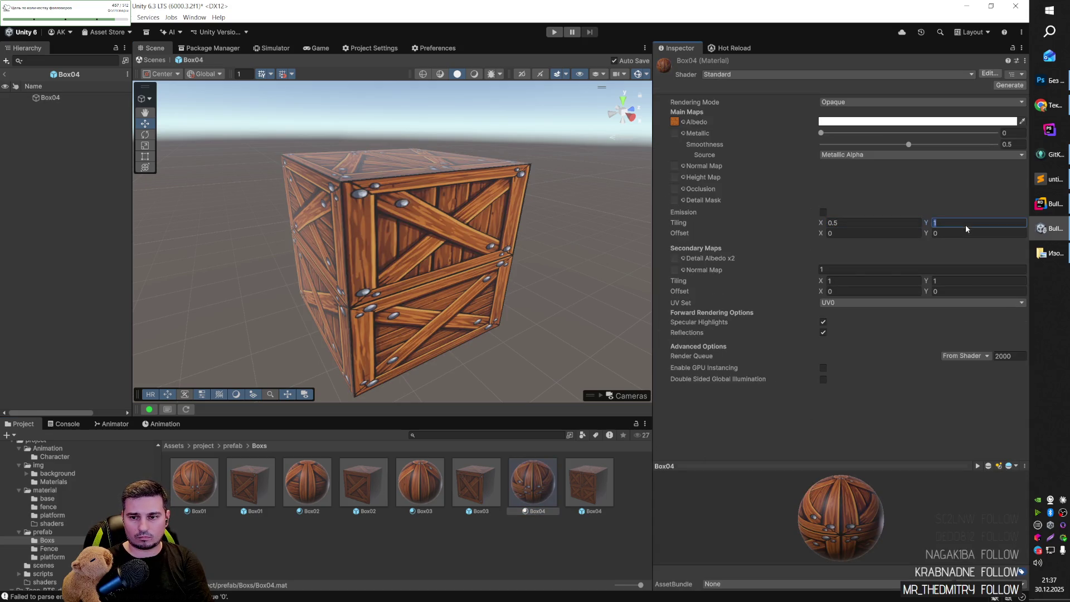
pyautogui.write('0.5')
pyautogui.click(943, 234)
pyautogui.write('0.5')
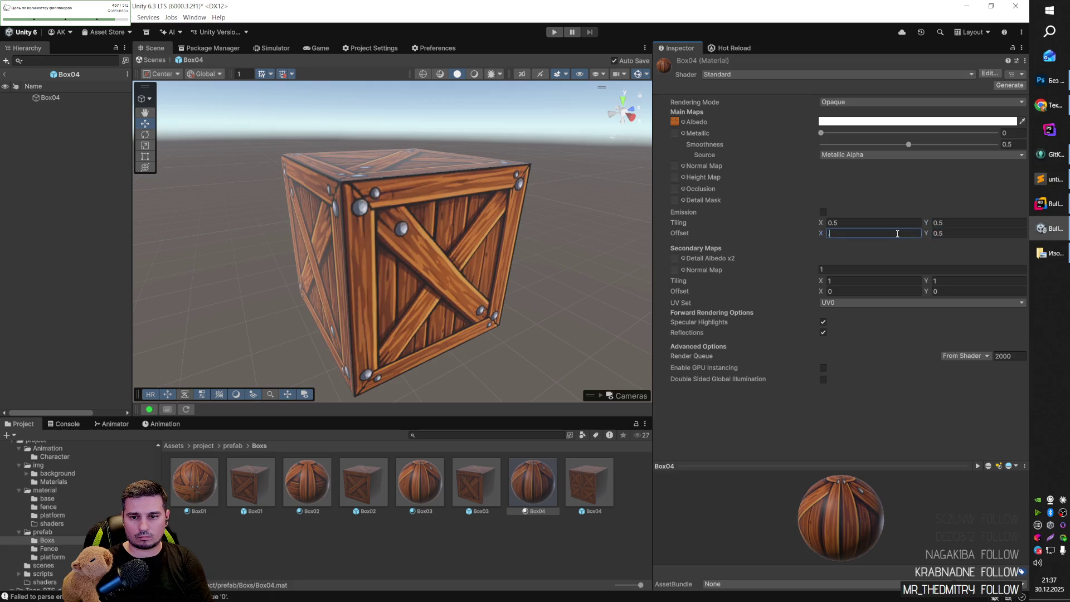
pyautogui.write('.5')
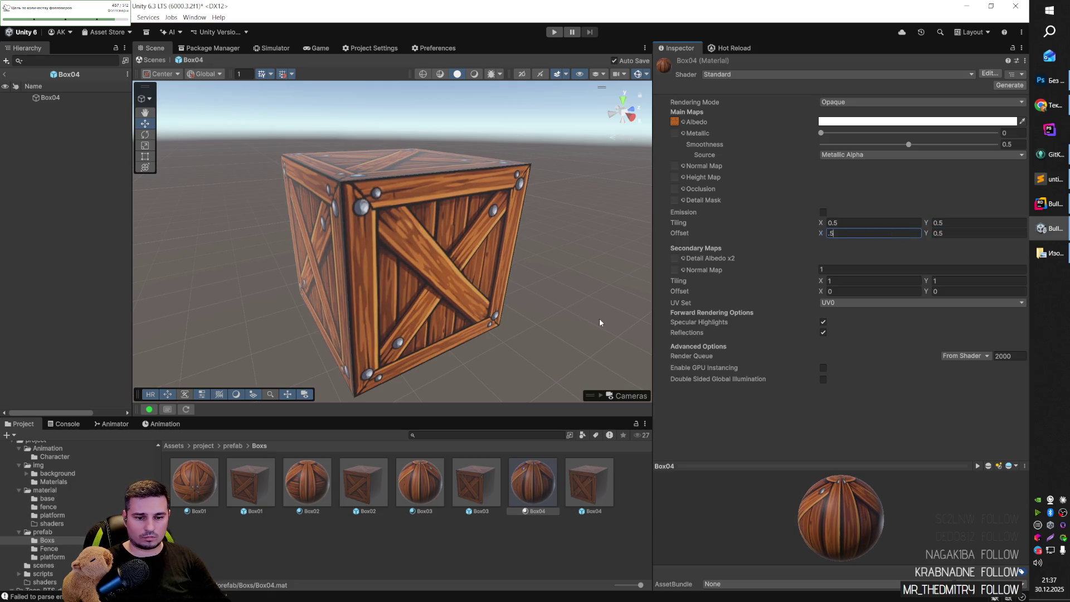
pyautogui.click(599, 323)
pyautogui.click(479, 494)
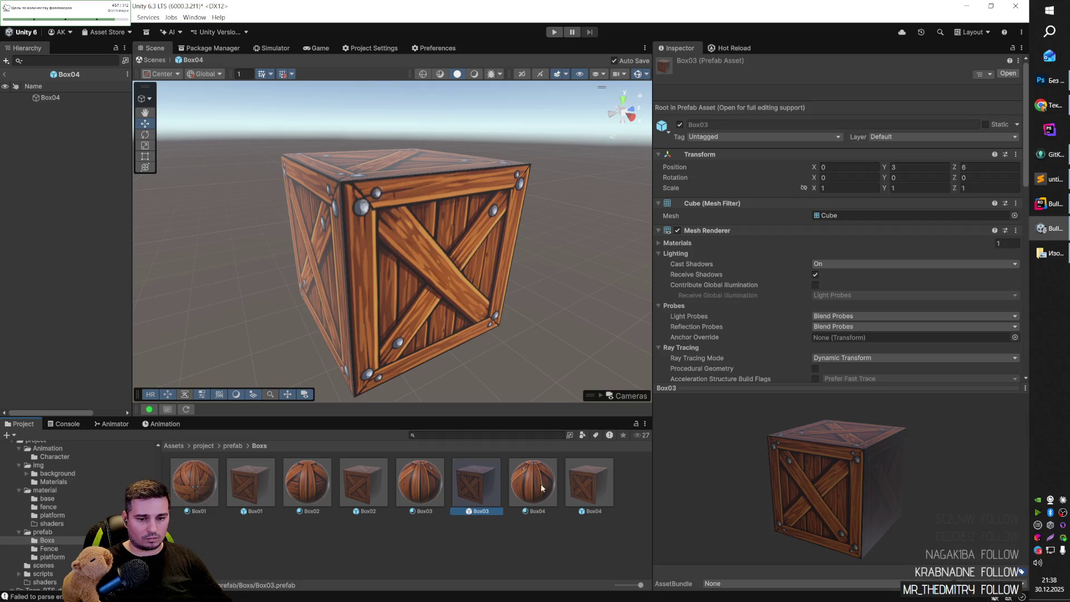
pyautogui.keyDown('ctrl'); pyautogui.click(486, 480); pyautogui.keyUp('ctrl')
# Switch between the Box03, Box04, Box02 and Box01 prefabs to compare their crate quadrants.
pyautogui.doubleClick(476, 482)
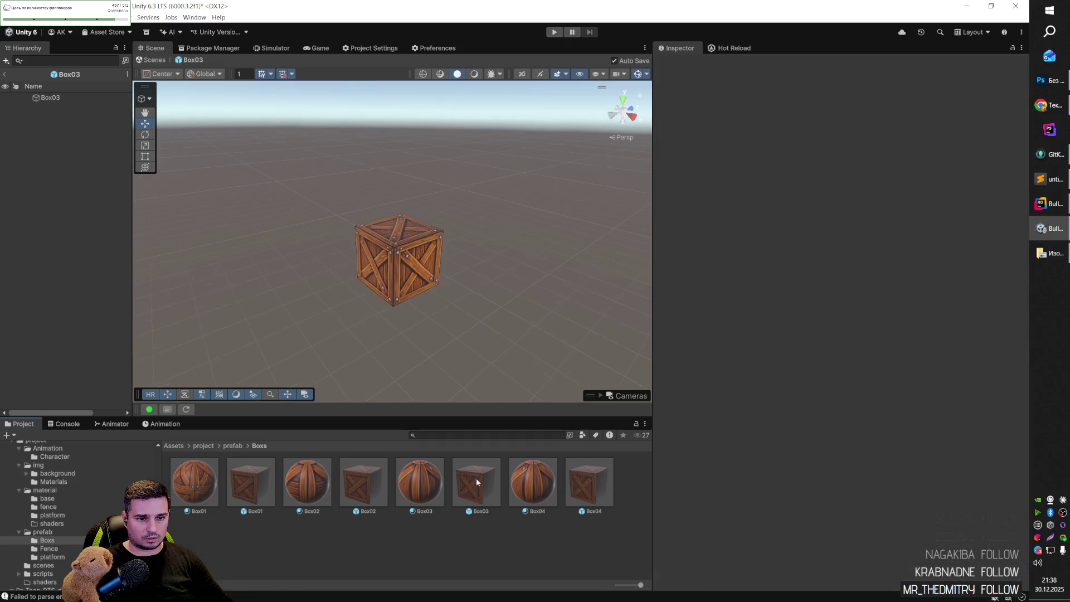
pyautogui.doubleClick(580, 485)
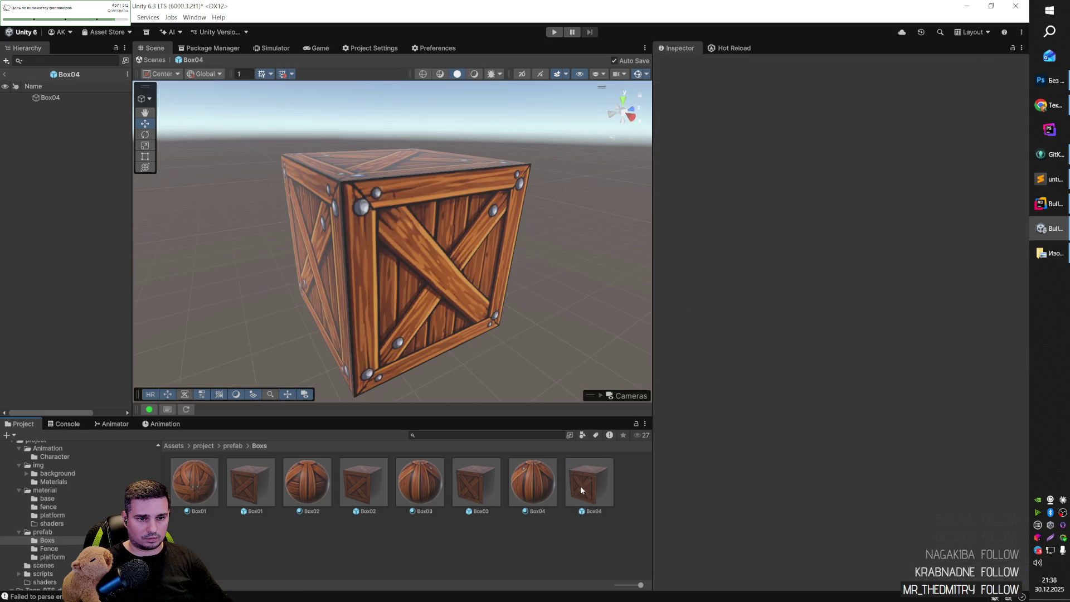
pyautogui.doubleClick(477, 484)
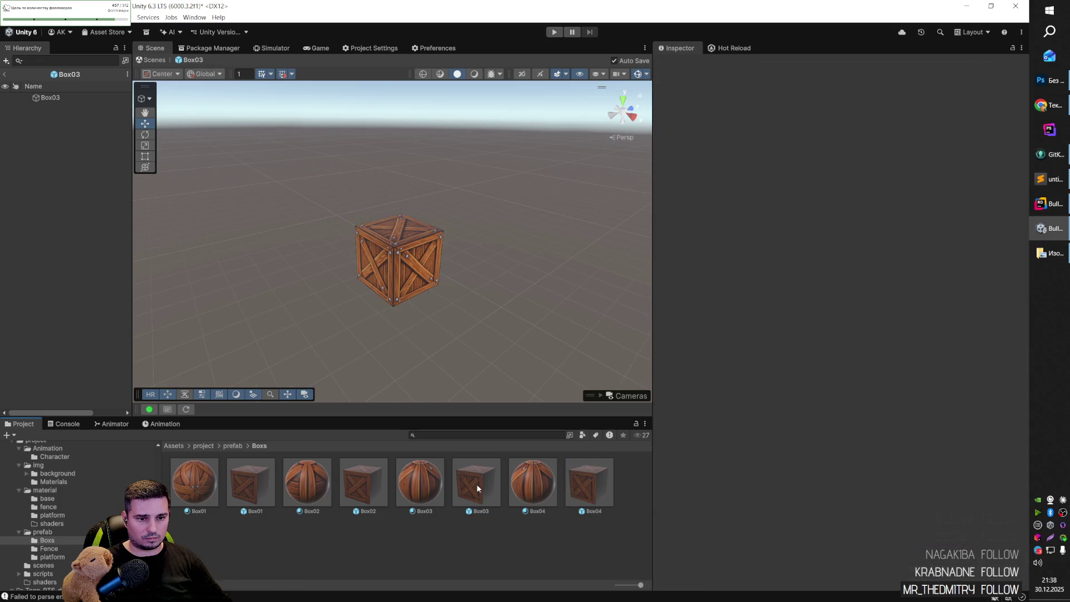
pyautogui.doubleClick(583, 484)
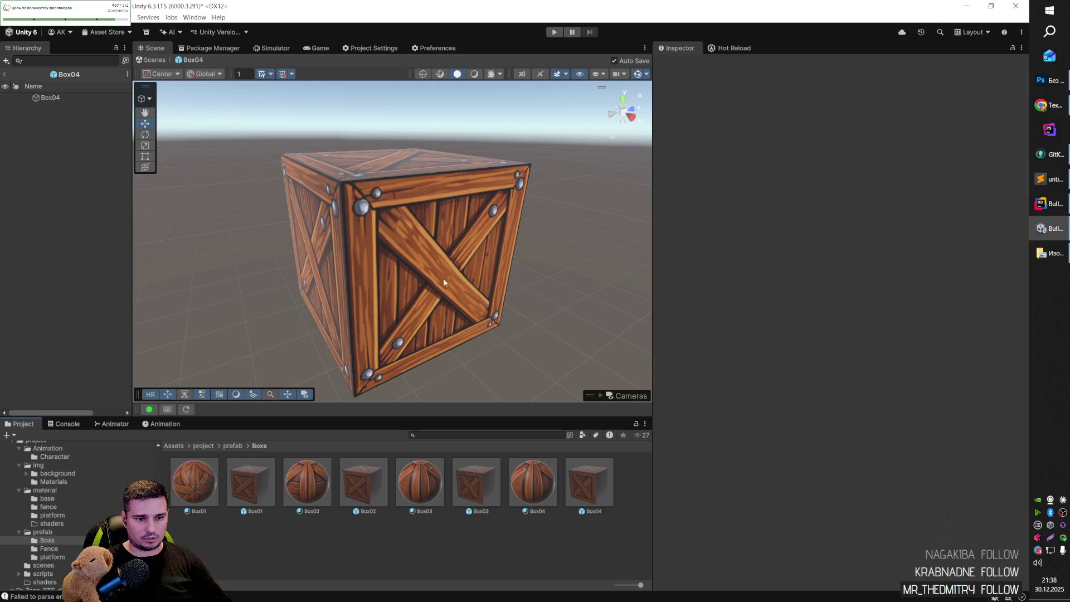
pyautogui.doubleClick(471, 486)
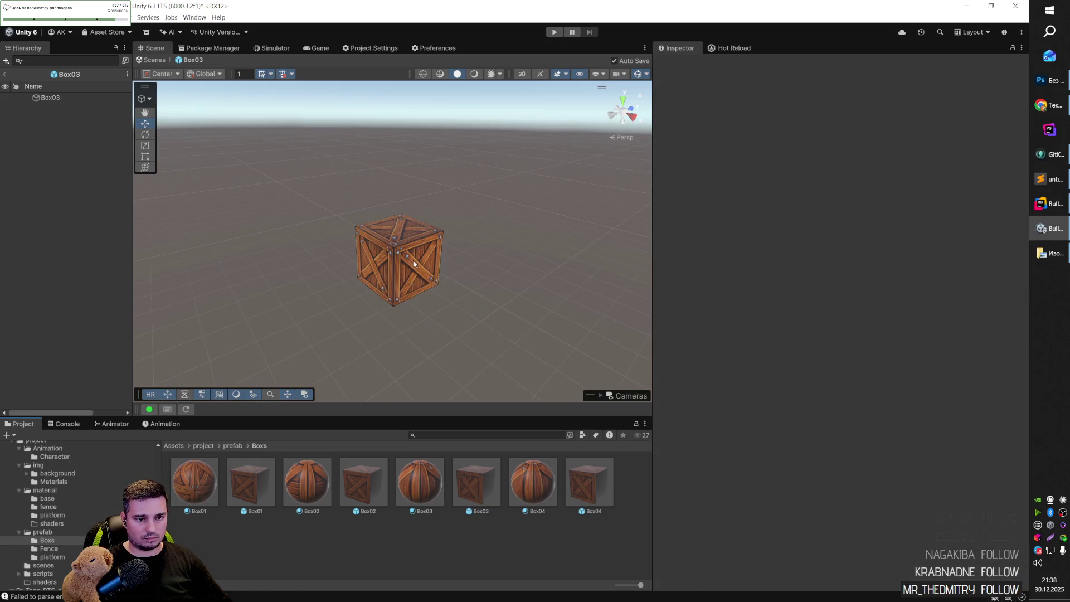
pyautogui.doubleClick(361, 499)
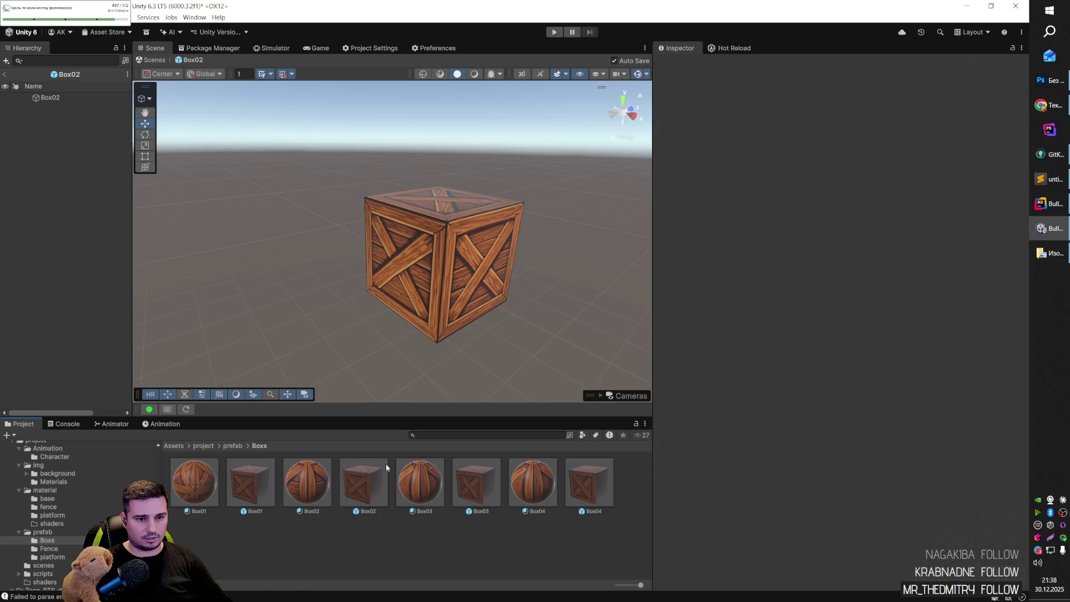
pyautogui.doubleClick(243, 486)
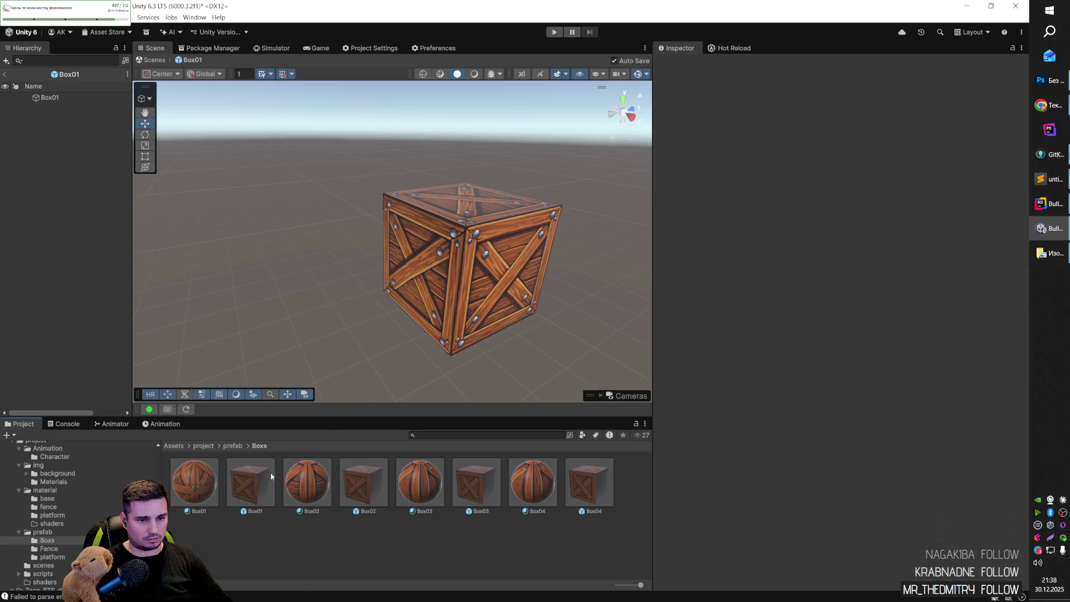
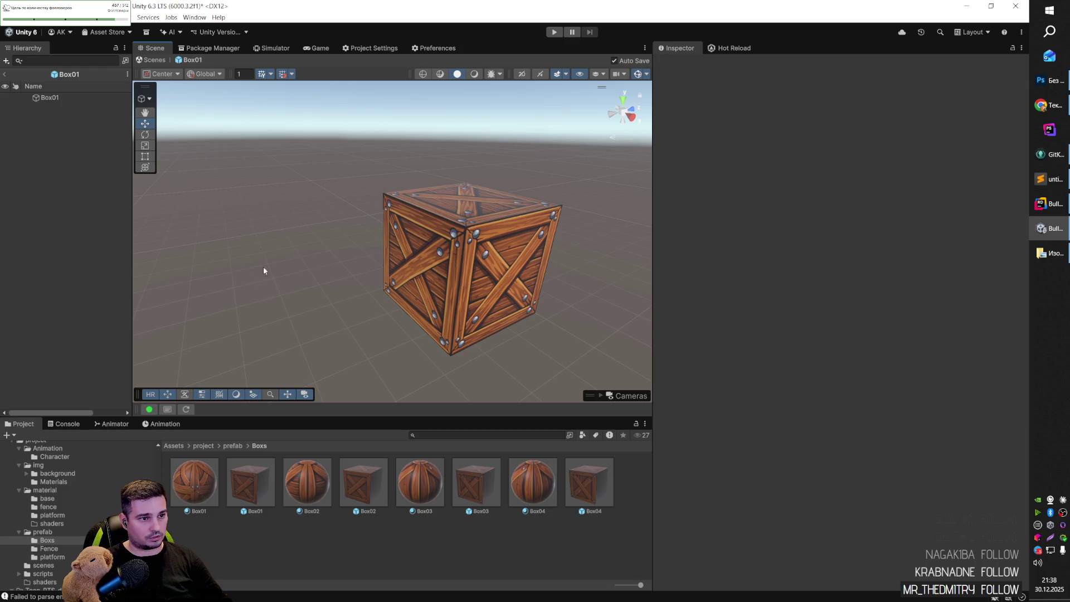
# Leave prefab mode, select the crate and move it forward to Z 12.
pyautogui.click(5, 74)
pyautogui.moveTo(349, 246)
pyautogui.mouseDown()
pyautogui.moveTo(478, 229)
pyautogui.moveTo(200, 257)
pyautogui.moveTo(230, 231)
pyautogui.moveTo(452, 236)
pyautogui.moveTo(424, 255)
pyautogui.moveTo(346, 250)
pyautogui.moveTo(294, 271)
pyautogui.moveTo(279, 265)
pyautogui.moveTo(275, 291)
pyautogui.mouseUp()
pyautogui.click(453, 235)
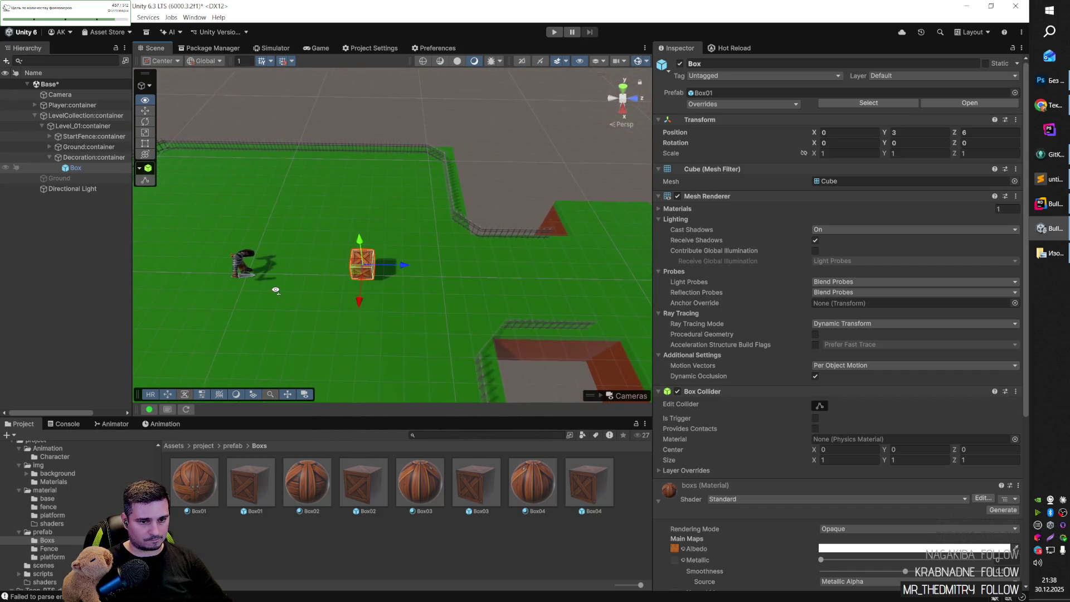
pyautogui.moveTo(369, 272)
pyautogui.mouseDown()
pyautogui.moveTo(537, 270)
pyautogui.moveTo(519, 269)
pyautogui.moveTo(580, 256)
pyautogui.moveTo(804, 307)
pyautogui.moveTo(526, 263)
pyautogui.moveTo(386, 225)
pyautogui.moveTo(420, 257)
pyautogui.moveTo(385, 222)
pyautogui.moveTo(393, 207)
pyautogui.moveTo(370, 200)
pyautogui.moveTo(381, 251)
pyautogui.moveTo(231, 54)
pyautogui.moveTo(303, 76)
pyautogui.mouseUp()
pyautogui.moveTo(407, 186)
pyautogui.mouseDown()
pyautogui.moveTo(409, 213)
pyautogui.moveTo(411, 201)
pyautogui.mouseUp()
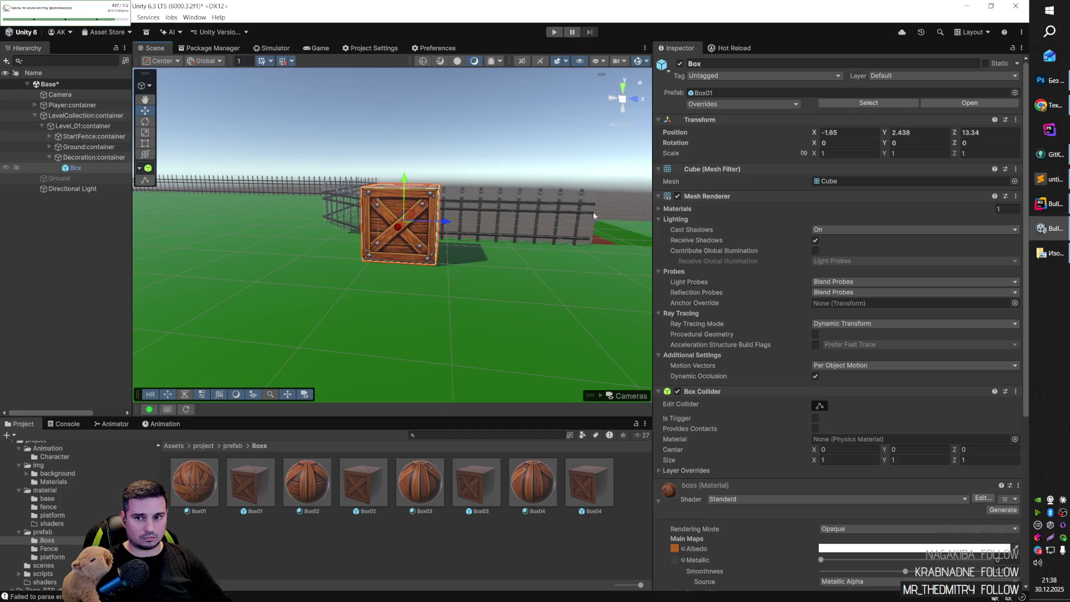
# Set the crate's Y position to 2.4 and frame it in view.
pyautogui.click(839, 133)
pyautogui.write('0')
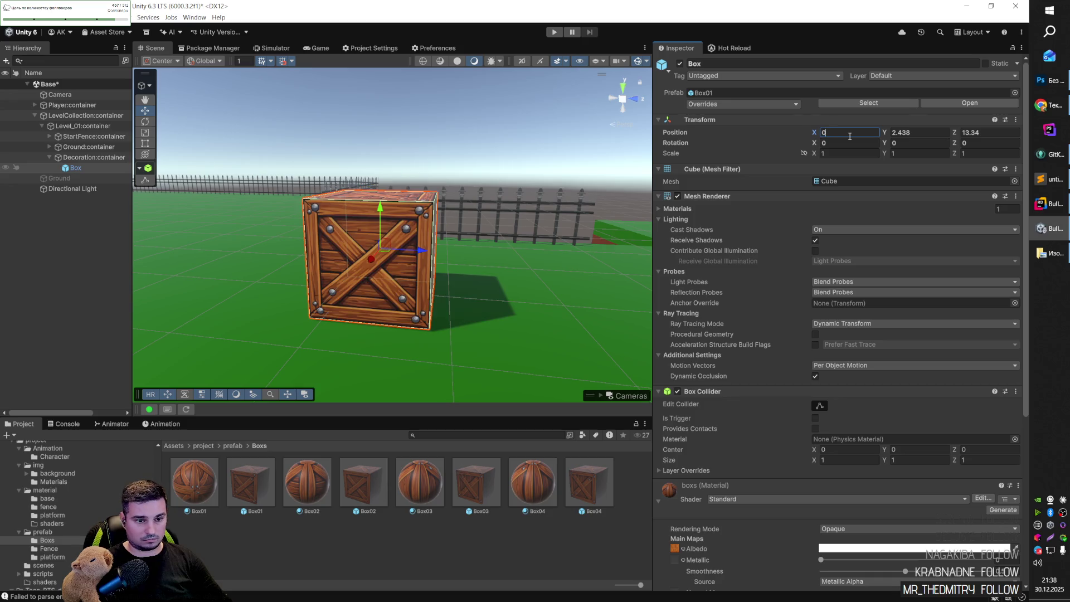
pyautogui.press('Escape')
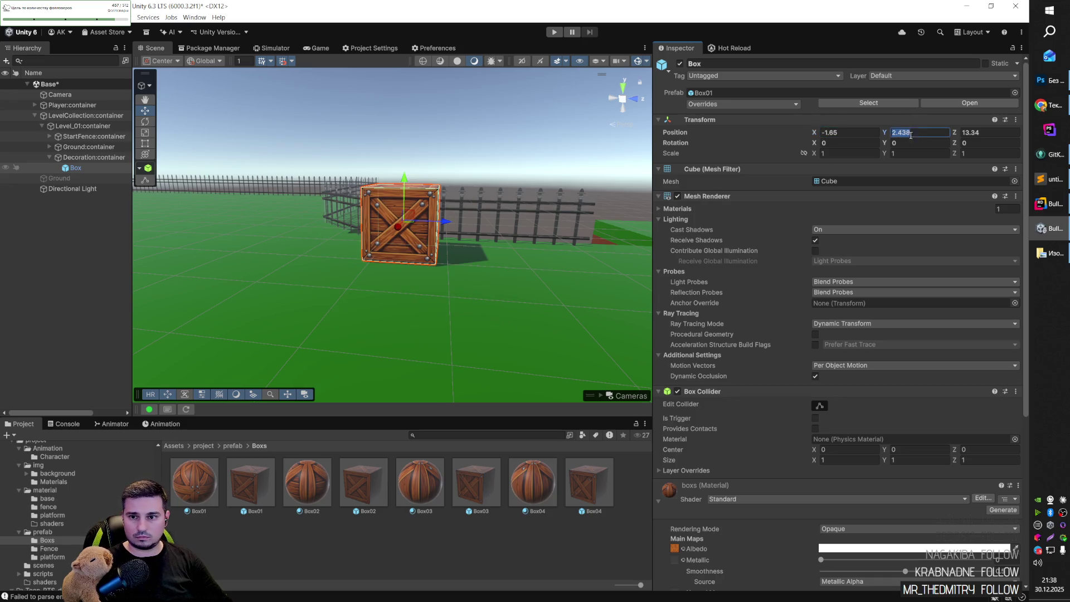
pyautogui.press('BackSpace')
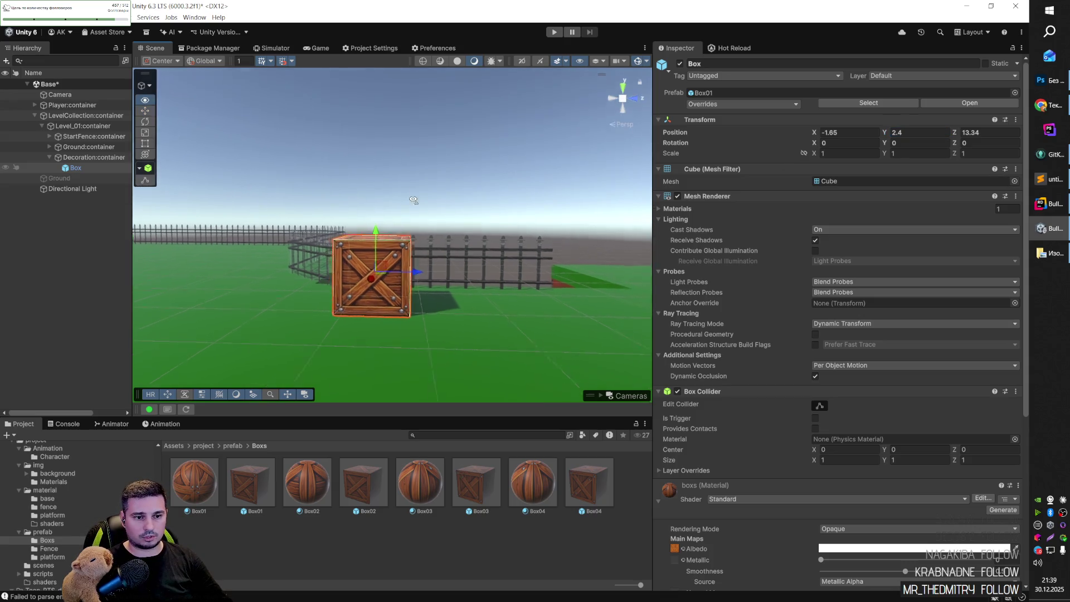
pyautogui.scroll(5, 449, 229)
pyautogui.press('f')
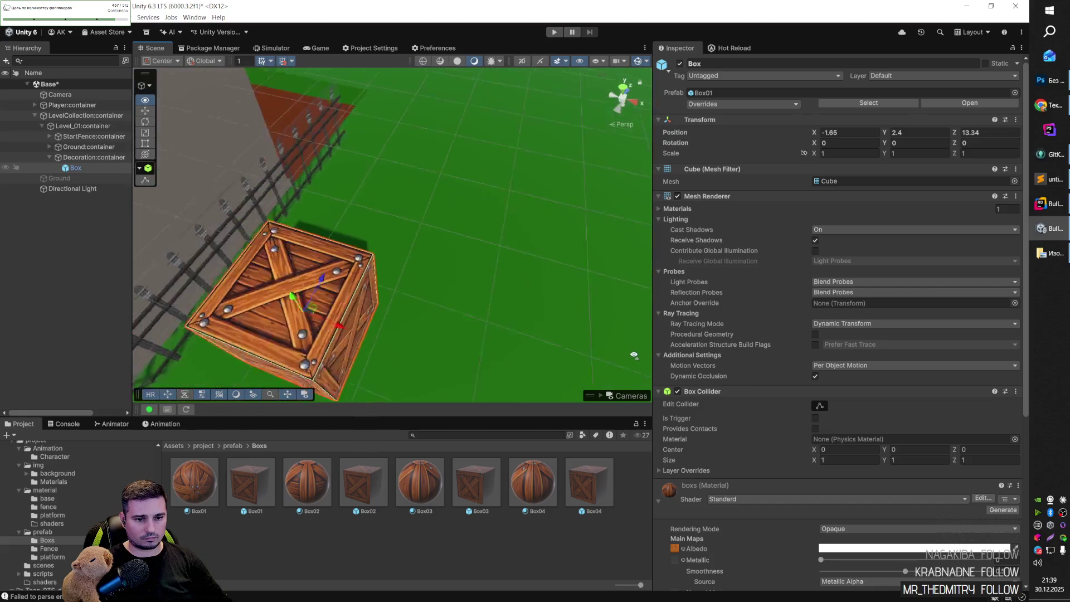
# Rotate the crate -30 degrees on Y and drop a Box02 crate beside it.
pyautogui.press('w')
pyautogui.press('e')
pyautogui.moveTo(396, 304)
pyautogui.mouseDown()
pyautogui.moveTo(410, 322)
pyautogui.moveTo(421, 317)
pyautogui.mouseUp()
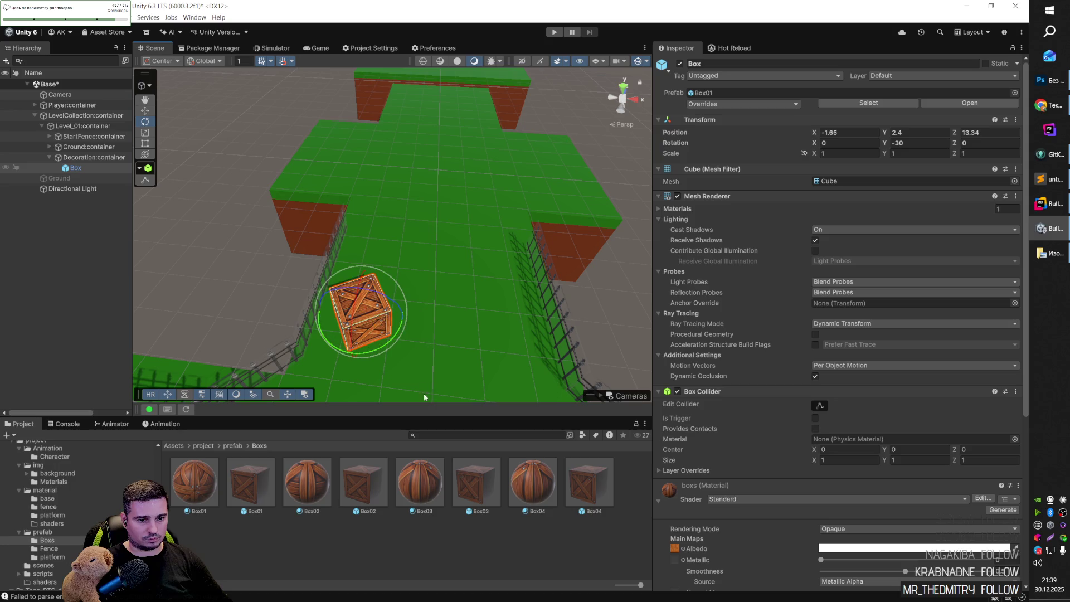
pyautogui.scroll(5, 430, 389)
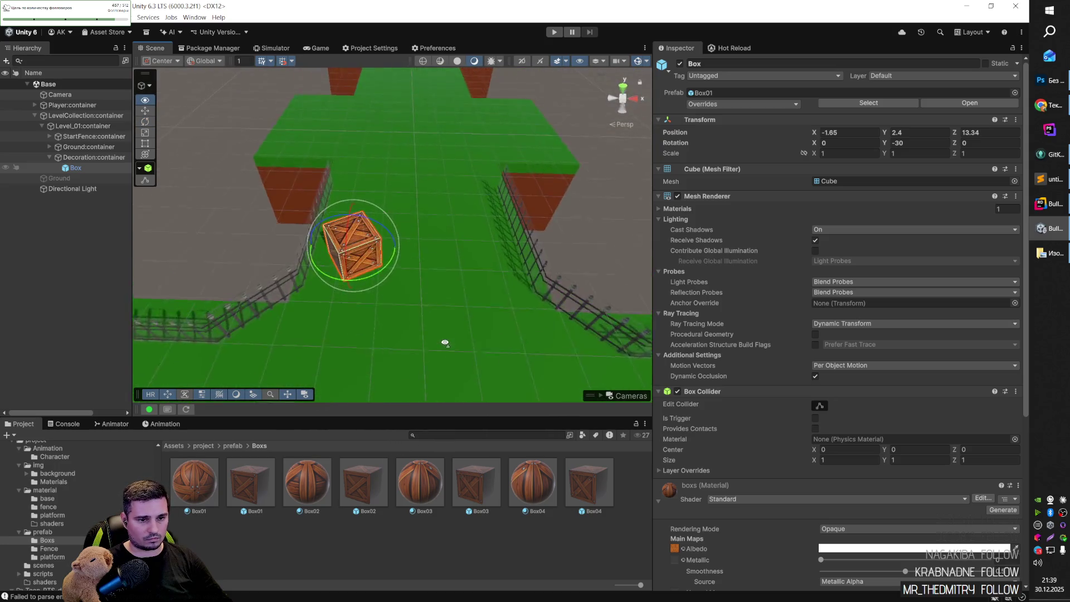
pyautogui.moveTo(363, 488)
pyautogui.mouseDown()
pyautogui.moveTo(404, 357)
pyautogui.moveTo(413, 249)
pyautogui.moveTo(345, 226)
pyautogui.moveTo(424, 245)
pyautogui.moveTo(402, 257)
pyautogui.moveTo(402, 238)
pyautogui.mouseUp()
# Add Box03 and Box04 crates next to Box02.
pyautogui.press('f')
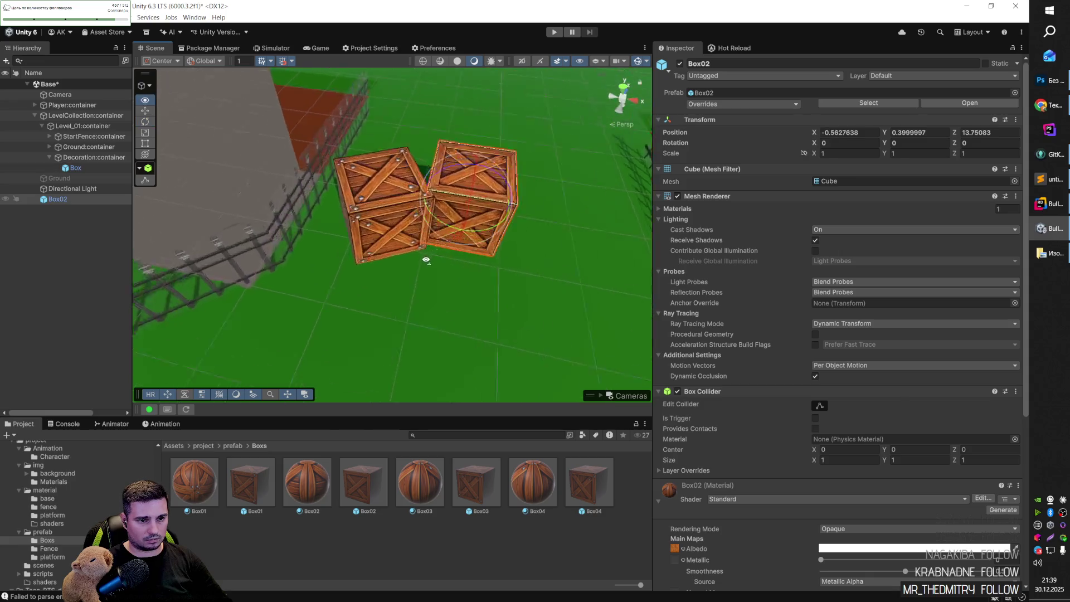
pyautogui.moveTo(207, 158)
pyautogui.mouseDown()
pyautogui.moveTo(307, 81)
pyautogui.moveTo(306, 136)
pyautogui.moveTo(346, 219)
pyautogui.moveTo(429, 248)
pyautogui.mouseUp()
pyautogui.moveTo(480, 492)
pyautogui.mouseDown()
pyautogui.moveTo(428, 273)
pyautogui.moveTo(410, 268)
pyautogui.moveTo(433, 286)
pyautogui.moveTo(457, 281)
pyautogui.moveTo(400, 273)
pyautogui.moveTo(446, 261)
pyautogui.moveTo(406, 218)
pyautogui.moveTo(432, 215)
pyautogui.moveTo(420, 193)
pyautogui.moveTo(420, 225)
pyautogui.mouseUp()
pyautogui.press('w')
pyautogui.moveTo(589, 482)
pyautogui.mouseDown()
pyautogui.moveTo(484, 303)
pyautogui.moveTo(494, 283)
pyautogui.moveTo(506, 302)
pyautogui.moveTo(495, 249)
pyautogui.moveTo(509, 241)
pyautogui.moveTo(502, 247)
pyautogui.mouseUp()
# Turn Box04 and nudge Box04 and Box03 closer to close the gaps in the row.
pyautogui.press('e')
pyautogui.press('w')
pyautogui.moveTo(363, 267)
pyautogui.mouseDown()
pyautogui.moveTo(428, 267)
pyautogui.moveTo(432, 239)
pyautogui.moveTo(411, 219)
pyautogui.moveTo(415, 244)
pyautogui.mouseUp()
pyautogui.click(446, 245)
pyautogui.moveTo(544, 278); pyautogui.dragTo(401, 240)
pyautogui.click(429, 239)
pyautogui.click(493, 247)
pyautogui.moveTo(493, 246); pyautogui.dragTo(488, 248)
pyautogui.scroll(-6, 540, 300)
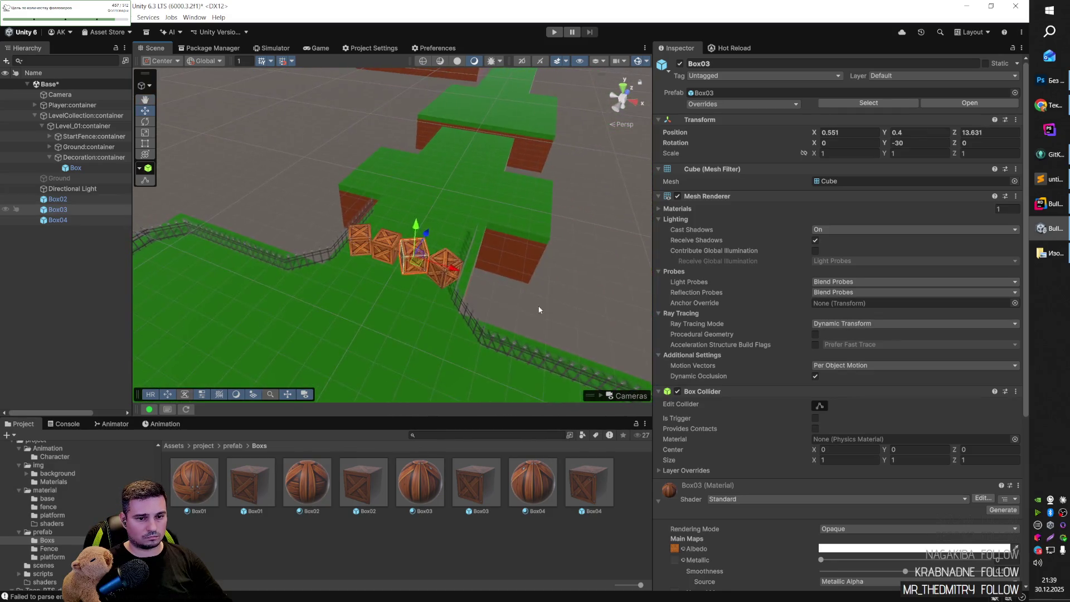
# Select all four crates and slide them right together along X.
pyautogui.click(420, 279)
pyautogui.moveTo(420, 280)
pyautogui.mouseDown()
pyautogui.moveTo(458, 292)
pyautogui.moveTo(477, 276)
pyautogui.moveTo(530, 310)
pyautogui.moveTo(475, 298)
pyautogui.moveTo(329, 336)
pyautogui.mouseUp()
pyautogui.scroll(6, 468, 290)
pyautogui.moveTo(447, 312)
pyautogui.mouseDown()
pyautogui.moveTo(350, 288)
pyautogui.moveTo(303, 296)
pyautogui.moveTo(342, 304)
pyautogui.moveTo(329, 303)
pyautogui.moveTo(375, 229)
pyautogui.mouseUp()
pyautogui.click(385, 242)
pyautogui.keyDown('shift'); pyautogui.click(389, 245); pyautogui.keyUp('shift')
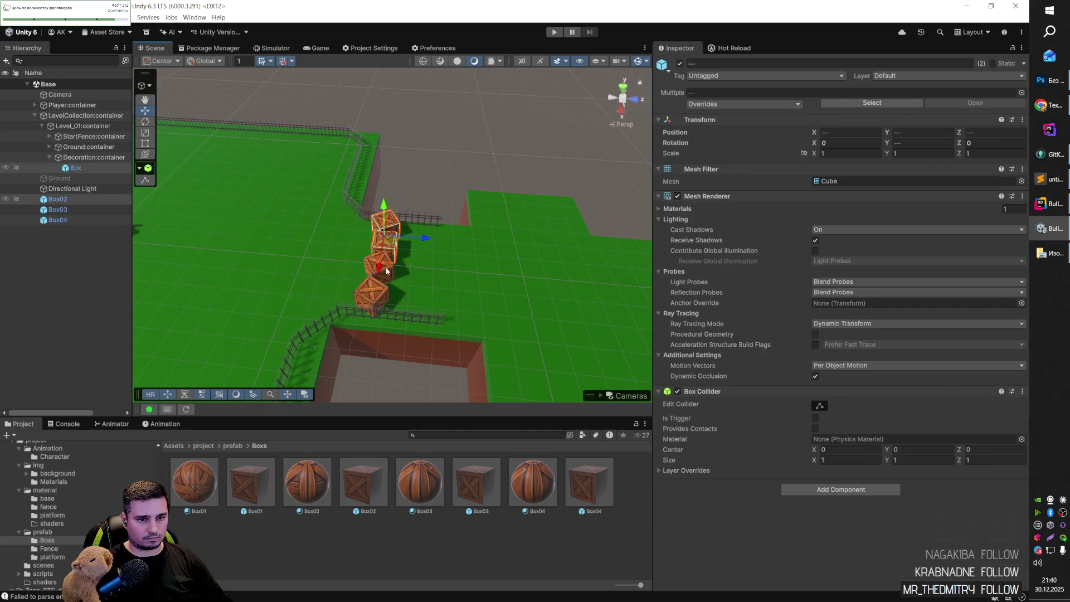
pyautogui.keyDown('shift'); pyautogui.click(385, 266); pyautogui.keyUp('shift')
pyautogui.keyDown('shift'); pyautogui.click(384, 289); pyautogui.keyUp('shift')
pyautogui.moveTo(405, 264); pyautogui.dragTo(473, 266)
pyautogui.click(433, 182)
pyautogui.moveTo(433, 182)
pyautogui.mouseDown()
pyautogui.moveTo(349, 282)
pyautogui.moveTo(524, 271)
pyautogui.moveTo(431, 293)
pyautogui.moveTo(412, 346)
pyautogui.moveTo(375, 279)
pyautogui.moveTo(326, 371)
pyautogui.moveTo(359, 385)
pyautogui.moveTo(391, 336)
pyautogui.mouseUp()
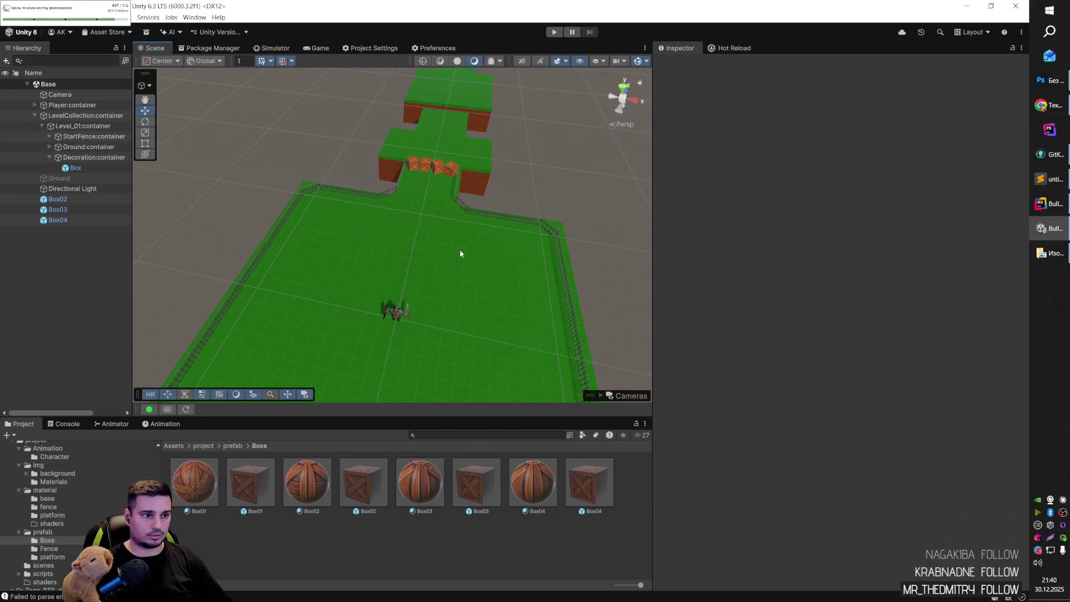
# Parent Box02 through Box04 under the Decoration container in the Hierarchy.
pyautogui.hotkey('alt', 'Tab')
pyautogui.hotkey('alt', 'Tab')
pyautogui.click(62, 200)
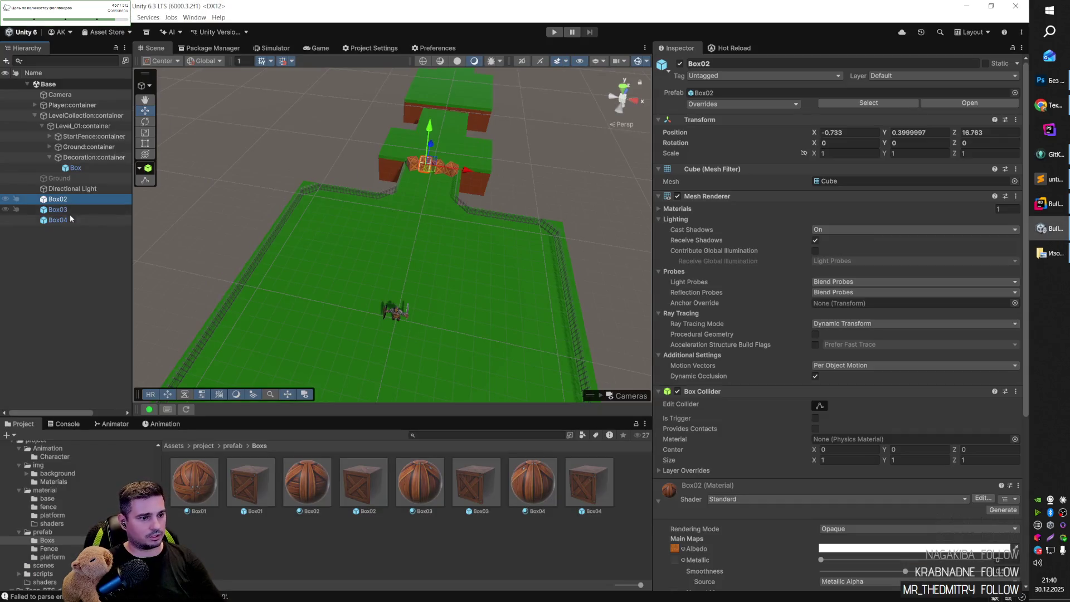
pyautogui.keyDown('shift'); pyautogui.click(70, 218); pyautogui.keyUp('shift')
pyautogui.moveTo(88, 175); pyautogui.dragTo(88, 173)
pyautogui.click(93, 167)
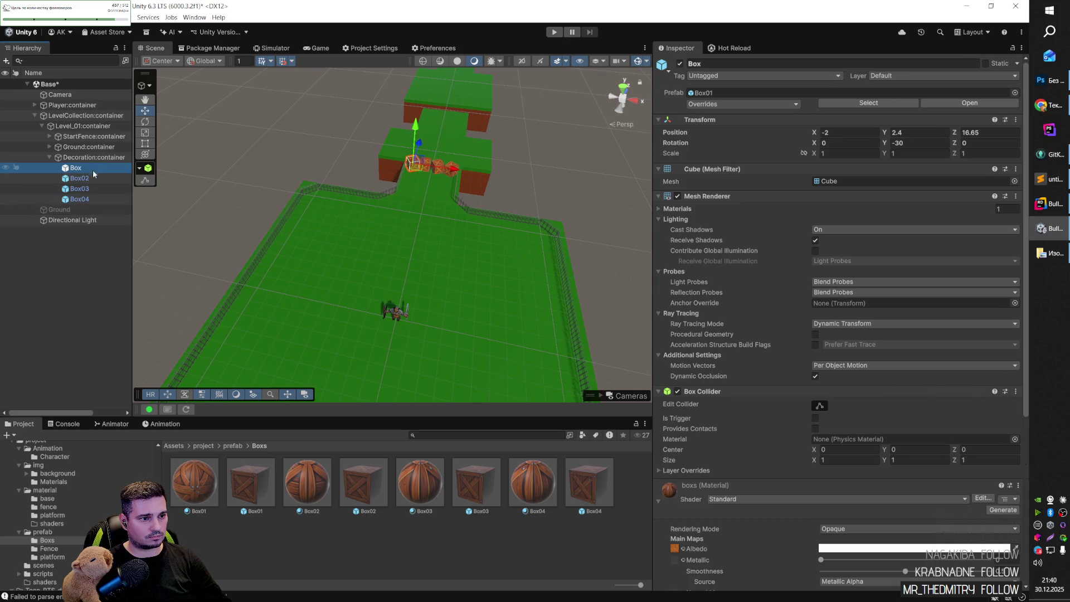
pyautogui.click(536, 141)
# Place a Box01 crate snapped into the fenced corner and a Box02 crate beside it.
pyautogui.moveTo(516, 196)
pyautogui.mouseDown()
pyautogui.moveTo(520, 227)
pyautogui.moveTo(465, 200)
pyautogui.moveTo(409, 225)
pyautogui.moveTo(260, 210)
pyautogui.moveTo(353, 220)
pyautogui.moveTo(509, 265)
pyautogui.moveTo(473, 359)
pyautogui.moveTo(509, 176)
pyautogui.moveTo(200, 241)
pyautogui.moveTo(303, 246)
pyautogui.moveTo(284, 246)
pyautogui.mouseUp()
pyautogui.moveTo(251, 482)
pyautogui.mouseDown()
pyautogui.moveTo(299, 381)
pyautogui.moveTo(321, 221)
pyautogui.moveTo(270, 162)
pyautogui.mouseUp()
pyautogui.press('f')
pyautogui.moveTo(437, 276)
pyautogui.mouseDown()
pyautogui.moveTo(430, 285)
pyautogui.moveTo(410, 279)
pyautogui.mouseUp()
pyautogui.moveTo(362, 482)
pyautogui.mouseDown()
pyautogui.moveTo(438, 307)
pyautogui.moveTo(432, 287)
pyautogui.moveTo(350, 335)
pyautogui.moveTo(335, 326)
pyautogui.mouseUp()
# Scale Box02 down to 0.5 and rest it against Box01.
pyautogui.click(841, 147)
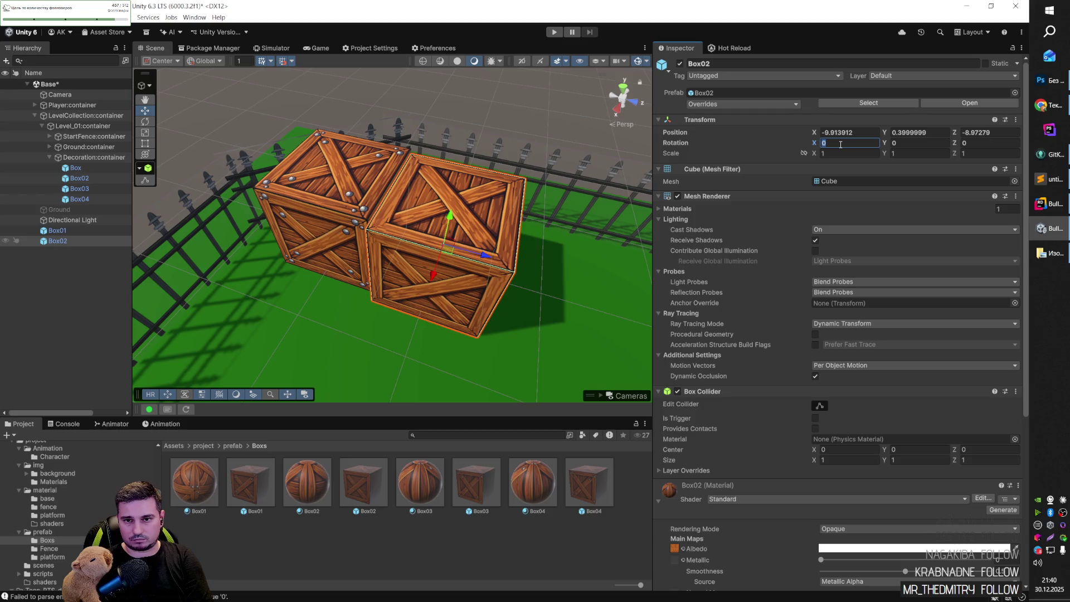
pyautogui.click(837, 153)
pyautogui.write('0.6')
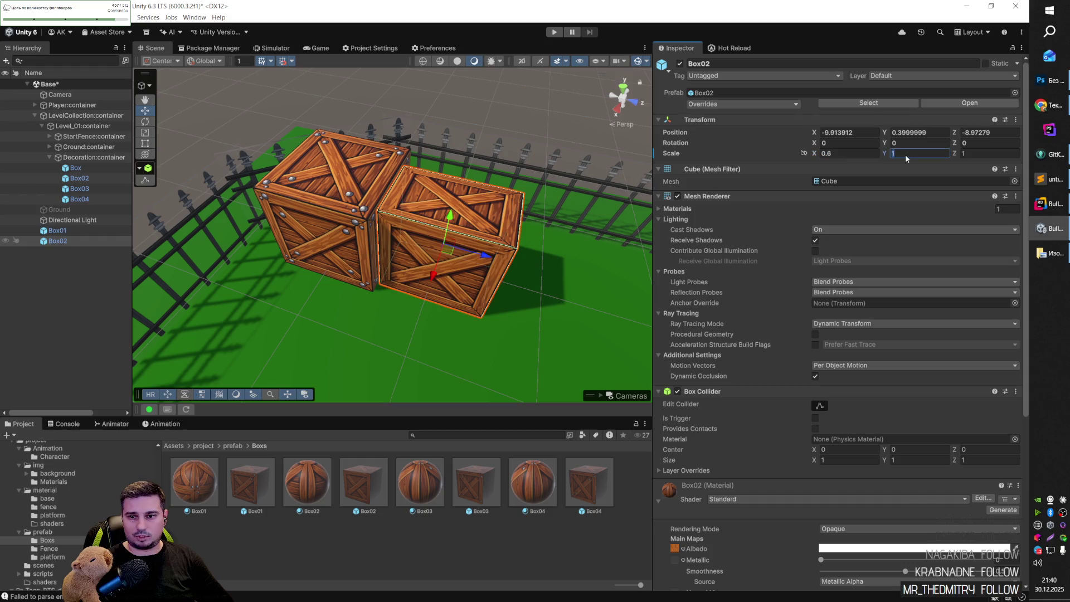
pyautogui.write('0.6')
pyautogui.press('Tab')
pyautogui.write('0.6')
pyautogui.moveTo(449, 248)
pyautogui.mouseDown()
pyautogui.moveTo(286, 161)
pyautogui.moveTo(469, 201)
pyautogui.moveTo(474, 241)
pyautogui.mouseUp()
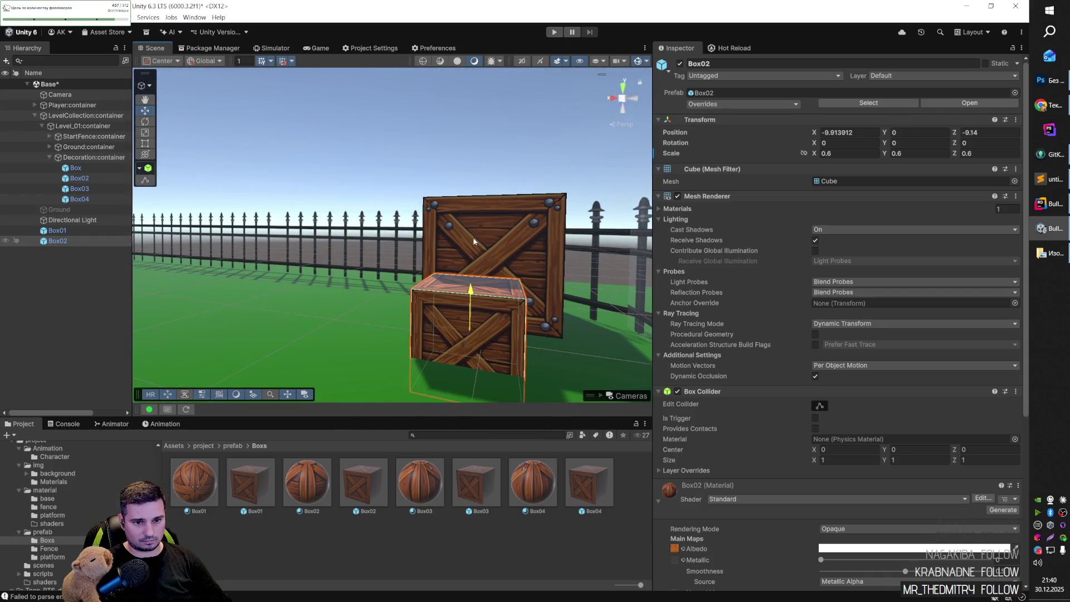
pyautogui.moveTo(470, 295)
pyautogui.mouseDown()
pyautogui.moveTo(473, 271)
pyautogui.moveTo(453, 300)
pyautogui.moveTo(481, 301)
pyautogui.moveTo(350, 259)
pyautogui.moveTo(449, 174)
pyautogui.moveTo(367, 334)
pyautogui.moveTo(392, 382)
pyautogui.moveTo(454, 378)
pyautogui.mouseUp()
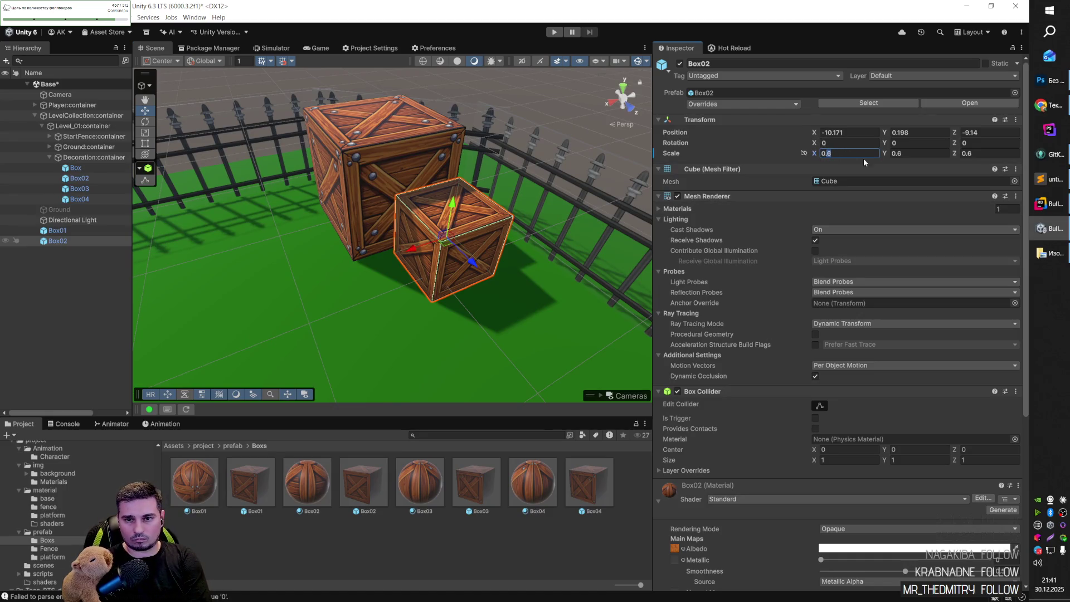
pyautogui.write('55')
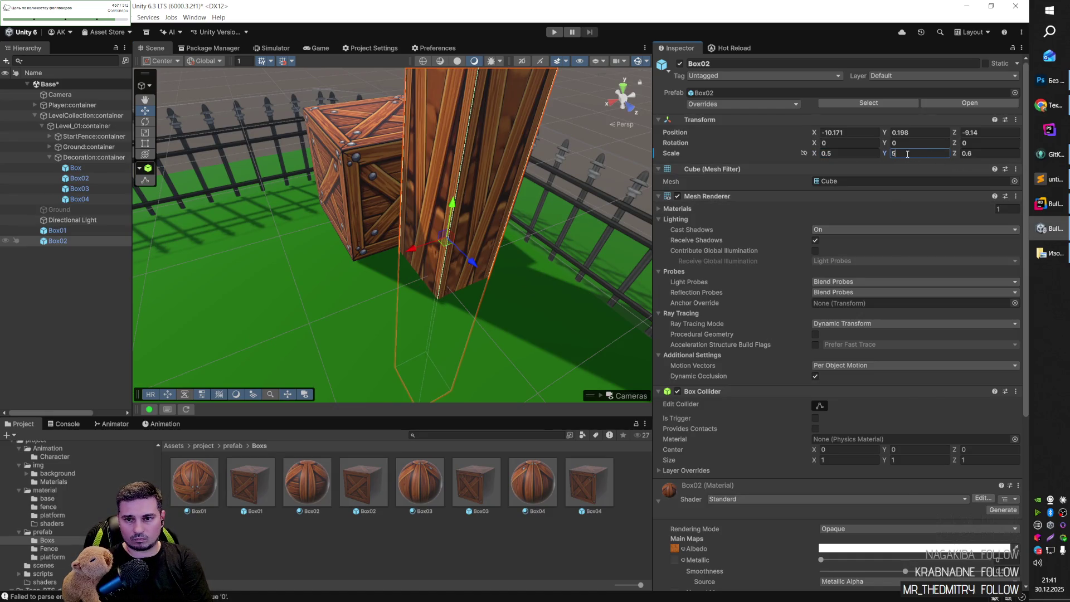
pyautogui.write('0.50.5')
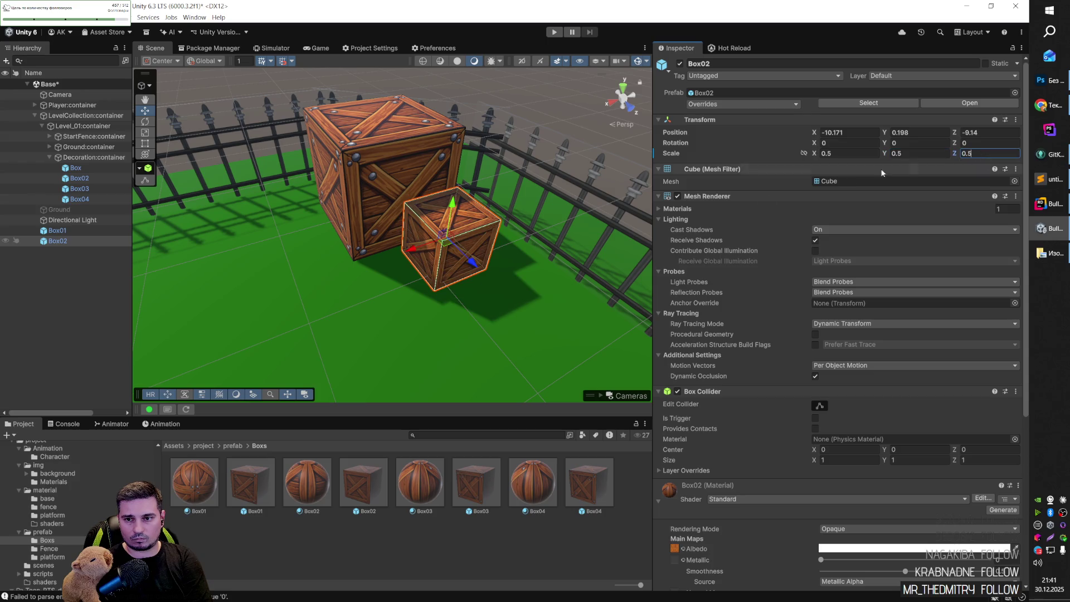
# Select both crates and slide them left along the fence.
pyautogui.moveTo(506, 236)
pyautogui.mouseDown()
pyautogui.moveTo(406, 234)
pyautogui.moveTo(405, 289)
pyautogui.moveTo(336, 303)
pyautogui.moveTo(377, 296)
pyautogui.mouseUp()
pyautogui.keyDown('shift'); pyautogui.click(380, 288); pyautogui.keyUp('shift')
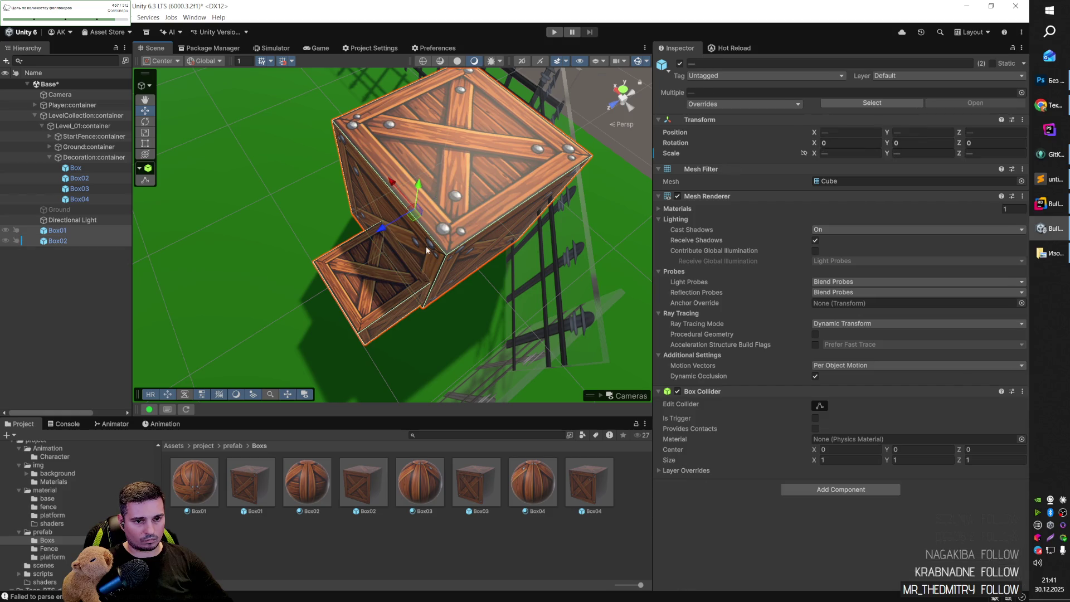
pyautogui.moveTo(415, 220)
pyautogui.mouseDown()
pyautogui.moveTo(432, 305)
pyautogui.moveTo(382, 232)
pyautogui.mouseUp()
pyautogui.scroll(-5, 432, 306)
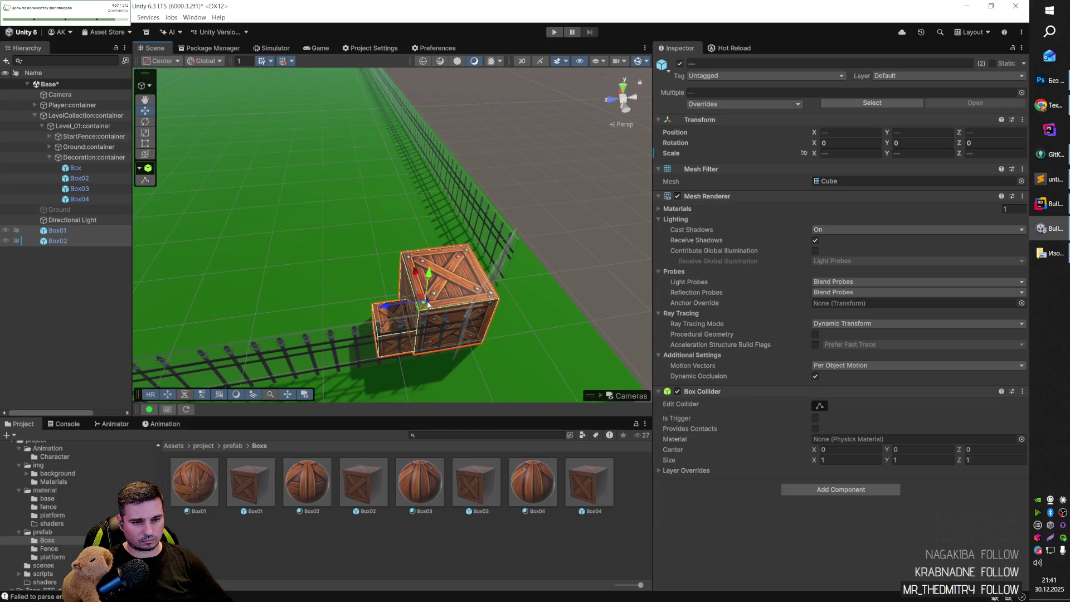
pyautogui.moveTo(423, 309)
pyautogui.mouseDown()
pyautogui.moveTo(384, 309)
pyautogui.moveTo(650, 257)
pyautogui.moveTo(861, 237)
pyautogui.moveTo(724, 201)
pyautogui.mouseUp()
pyautogui.click(573, 172)
pyautogui.moveTo(573, 171)
pyautogui.mouseDown()
pyautogui.moveTo(461, 177)
pyautogui.moveTo(425, 270)
pyautogui.moveTo(357, 340)
pyautogui.moveTo(391, 330)
pyautogui.moveTo(521, 339)
pyautogui.moveTo(726, 290)
pyautogui.moveTo(601, 301)
pyautogui.moveTo(542, 348)
pyautogui.moveTo(521, 319)
pyautogui.moveTo(613, 332)
pyautogui.moveTo(577, 377)
pyautogui.moveTo(583, 390)
pyautogui.moveTo(411, 198)
pyautogui.moveTo(372, 133)
pyautogui.moveTo(312, 167)
pyautogui.moveTo(195, 202)
pyautogui.mouseUp()
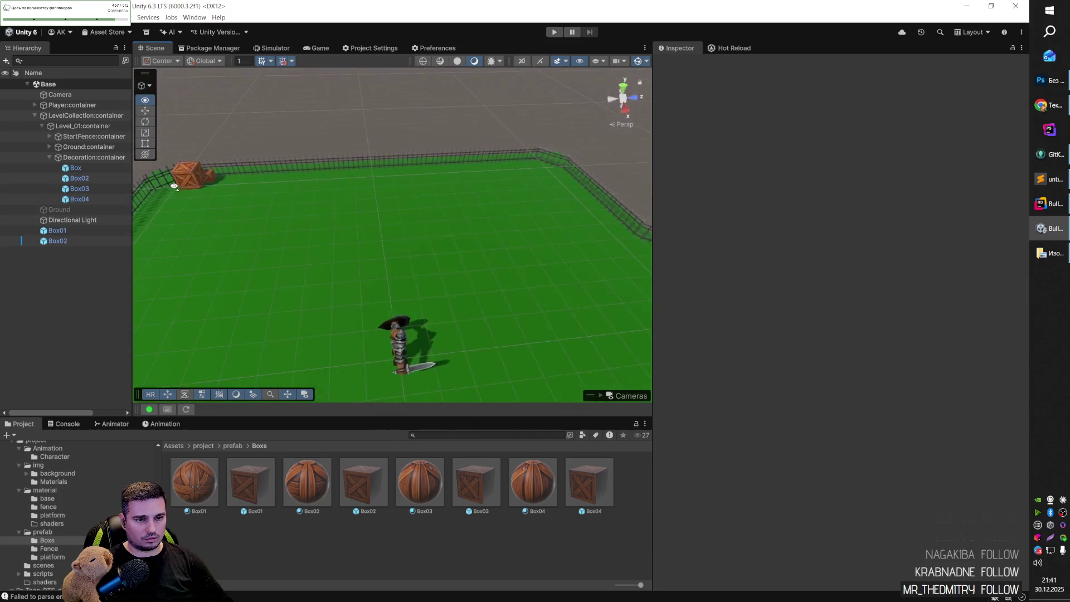
# Drop turned Box02, Box03 and Box04 crates onto the open fenced ground.
pyautogui.moveTo(341, 456); pyautogui.dragTo(452, 239)
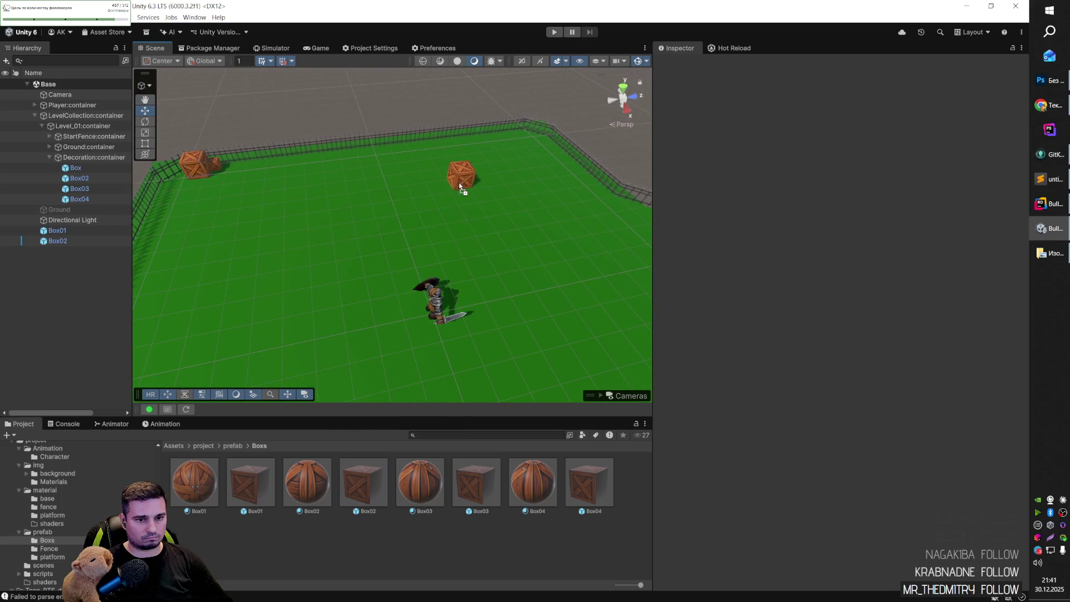
pyautogui.moveTo(459, 182); pyautogui.dragTo(467, 190)
pyautogui.press('e')
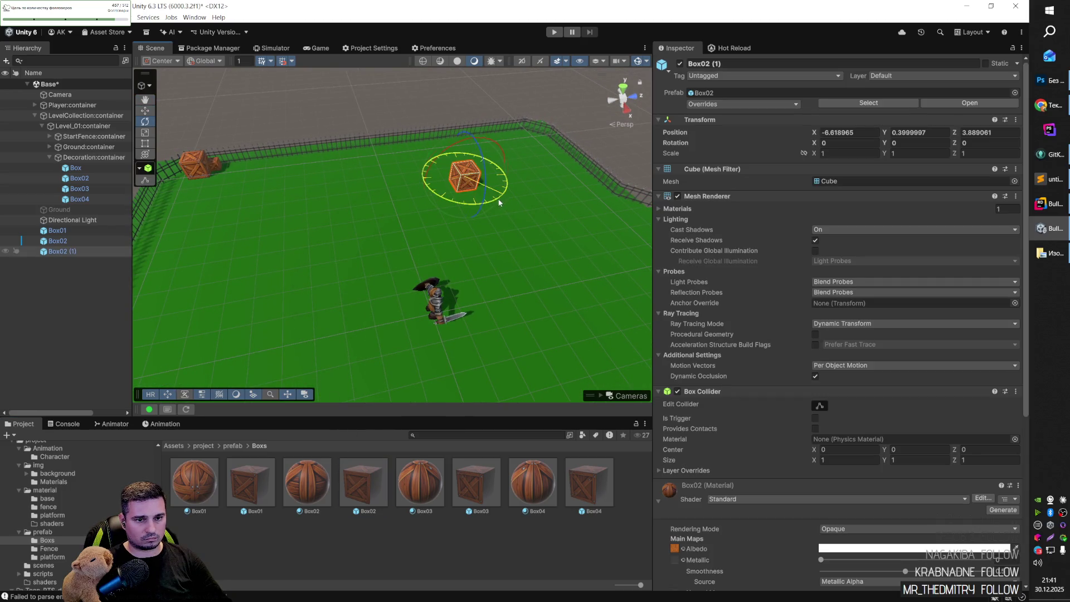
pyautogui.scroll(-5, 474, 234)
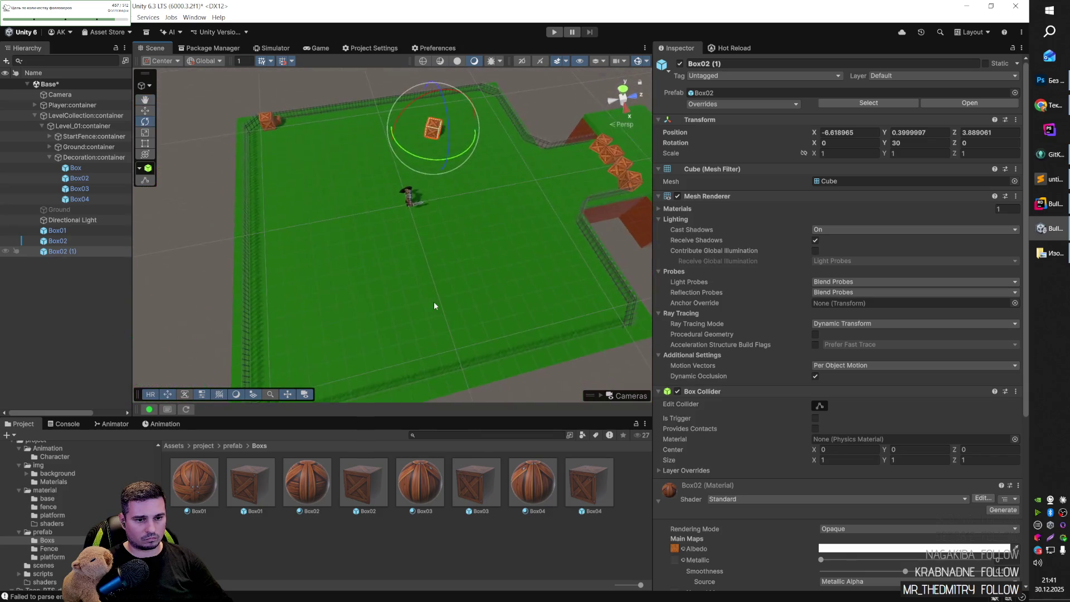
pyautogui.moveTo(496, 476); pyautogui.dragTo(352, 308)
pyautogui.moveTo(317, 245); pyautogui.dragTo(391, 317)
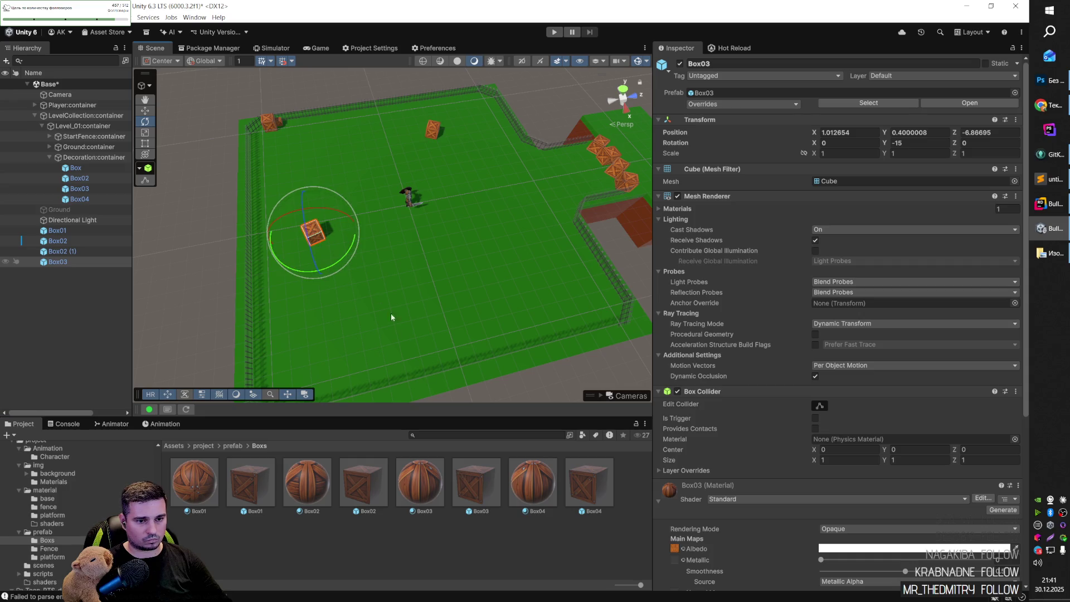
pyautogui.moveTo(508, 307)
pyautogui.mouseDown()
pyautogui.moveTo(483, 281)
pyautogui.moveTo(540, 245)
pyautogui.moveTo(480, 249)
pyautogui.moveTo(509, 225)
pyautogui.moveTo(534, 232)
pyautogui.mouseUp()
# Move Box04 to X 7, Z 6 and shift Box03 toward the front.
pyautogui.press('w')
pyautogui.moveTo(368, 302); pyautogui.dragTo(429, 304)
pyautogui.moveTo(500, 195)
pyautogui.mouseDown()
pyautogui.moveTo(487, 163)
pyautogui.moveTo(471, 165)
pyautogui.mouseUp()
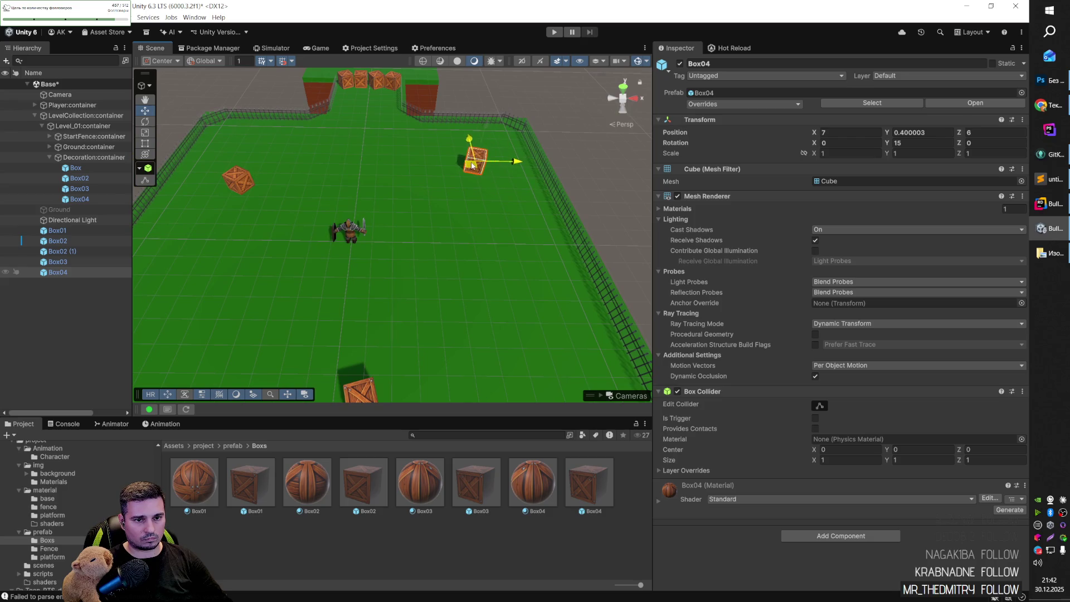
pyautogui.click(365, 339)
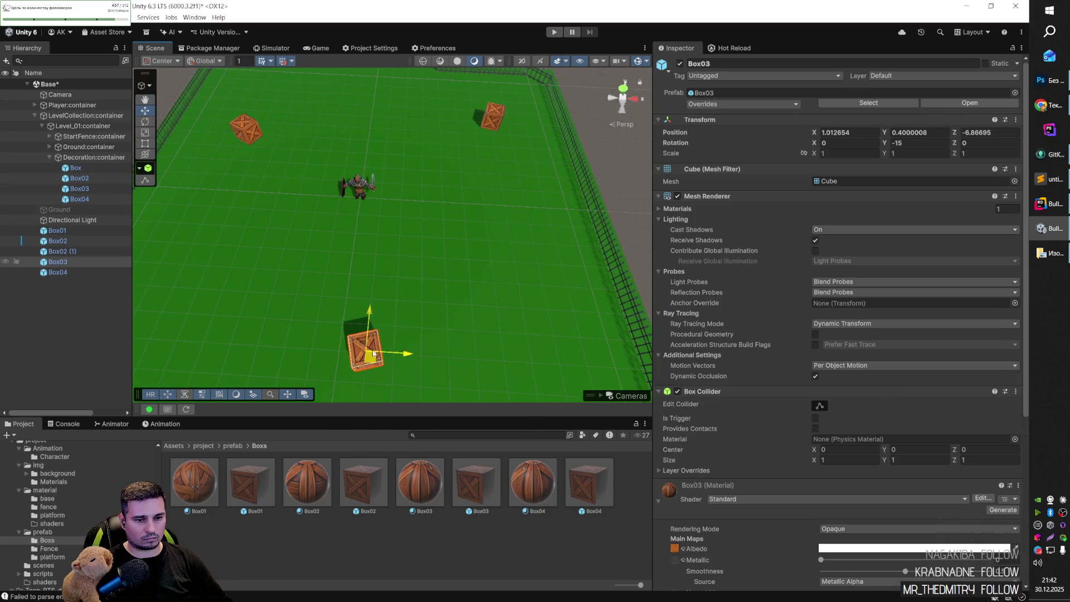
pyautogui.moveTo(377, 349); pyautogui.dragTo(409, 326)
# Survey the fenced ground from a low angle, then switch to the character controller code.
pyautogui.moveTo(367, 244); pyautogui.dragTo(376, 185)
pyautogui.moveTo(456, 250)
pyautogui.mouseDown()
pyautogui.moveTo(203, 271)
pyautogui.moveTo(351, 244)
pyautogui.moveTo(299, 232)
pyautogui.moveTo(348, 153)
pyautogui.moveTo(225, 234)
pyautogui.moveTo(115, 205)
pyautogui.moveTo(202, 227)
pyautogui.mouseUp()
pyautogui.click(351, 244)
pyautogui.moveTo(344, 243); pyautogui.dragTo(628, 220)
pyautogui.moveTo(489, 248)
pyautogui.mouseDown()
pyautogui.moveTo(696, 221)
pyautogui.moveTo(458, 282)
pyautogui.moveTo(484, 184)
pyautogui.moveTo(383, 362)
pyautogui.moveTo(389, 334)
pyautogui.moveTo(449, 339)
pyautogui.mouseUp()
pyautogui.hotkey('alt', 'Tab')
pyautogui.click(458, 296)
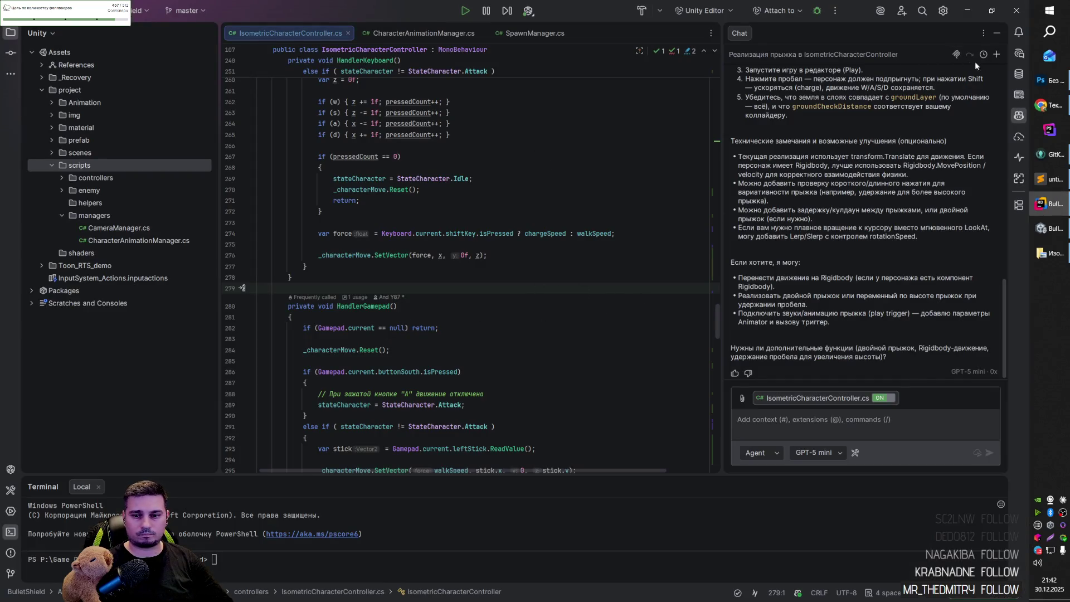
# Create a 'dcoration' folder under the scripts folder.
pyautogui.click(997, 34)
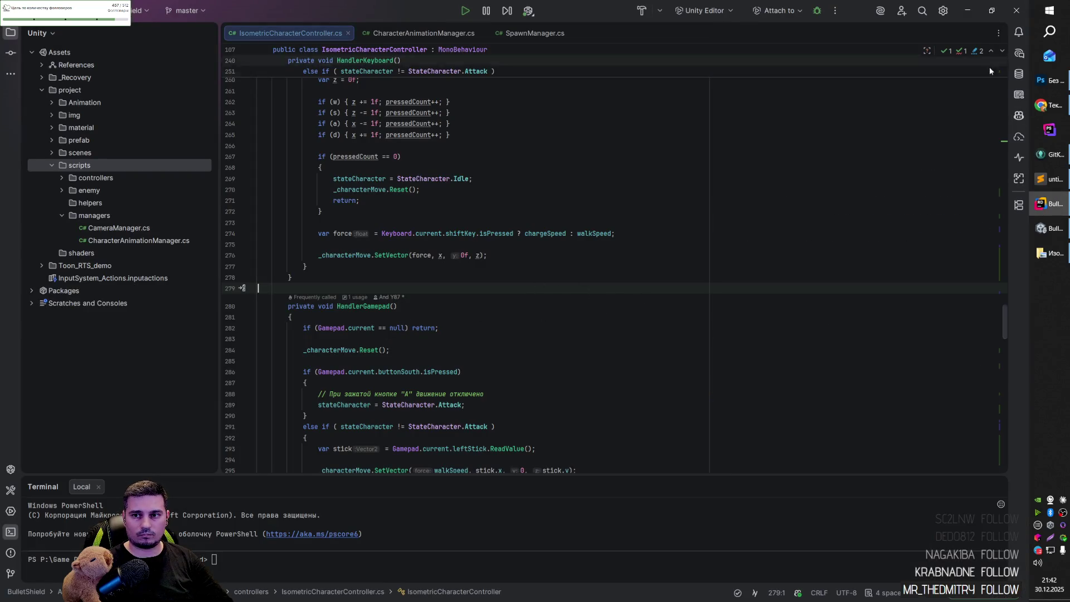
pyautogui.doubleClick(88, 216)
pyautogui.doubleClick(92, 191)
pyautogui.doubleClick(95, 192)
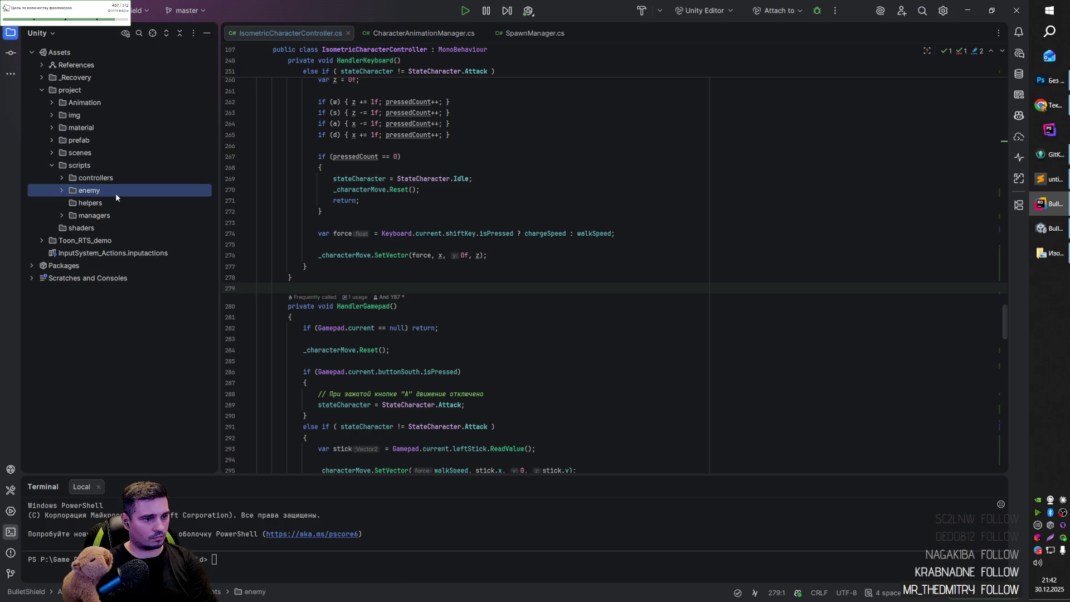
pyautogui.rightClick(99, 166)
pyautogui.moveTo(117, 172)
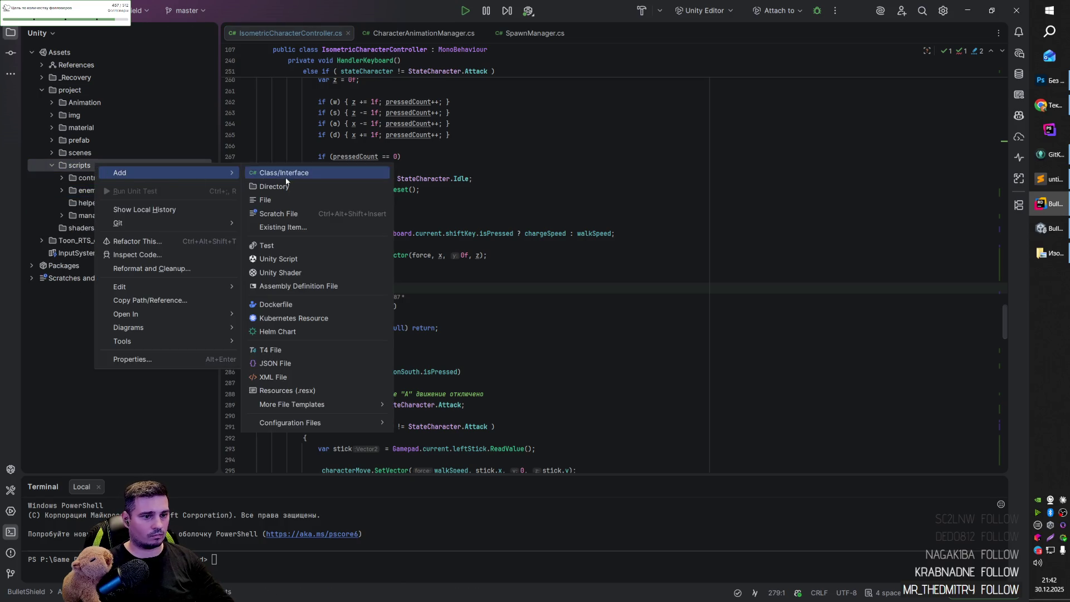
pyautogui.click(286, 189)
pyautogui.write('dcoration')
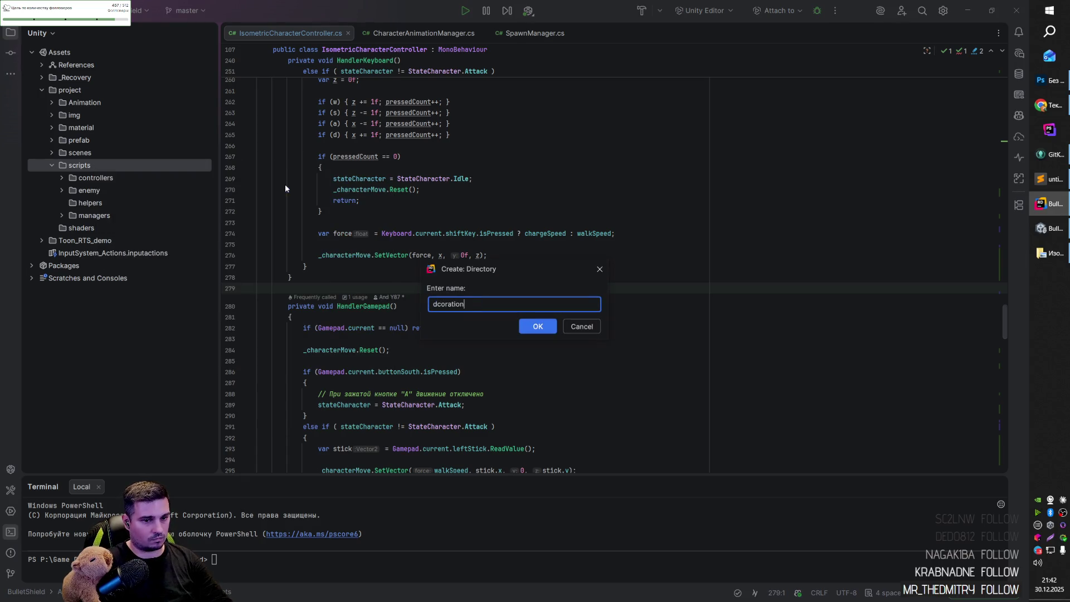
pyautogui.press('Return')
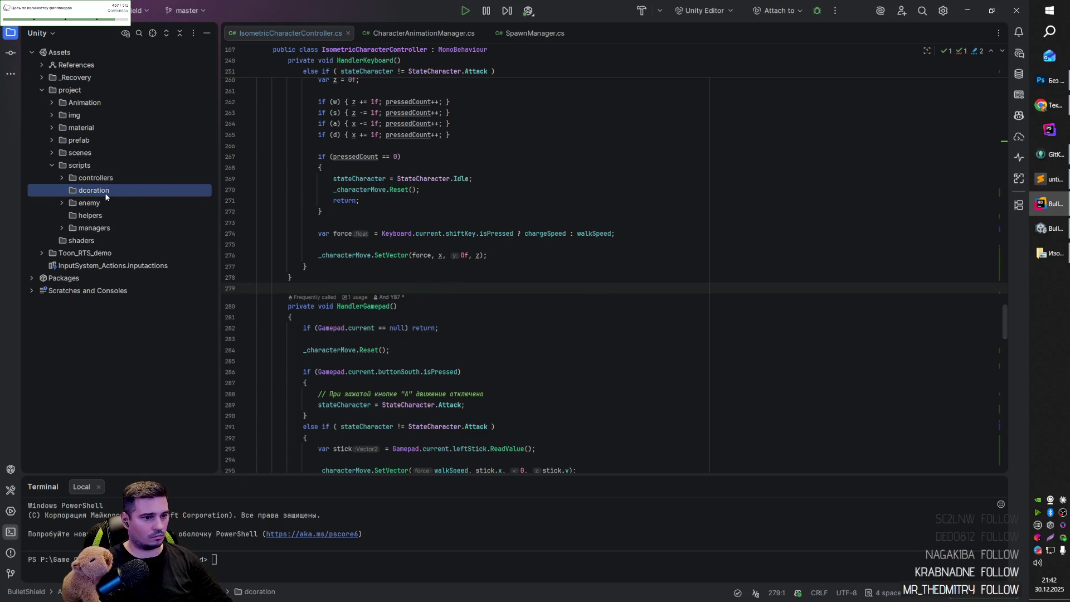
# Add a Box class in dcoration that extends MonoBehaviour.
pyautogui.rightClick(107, 193)
pyautogui.moveTo(124, 192)
pyautogui.click(271, 201)
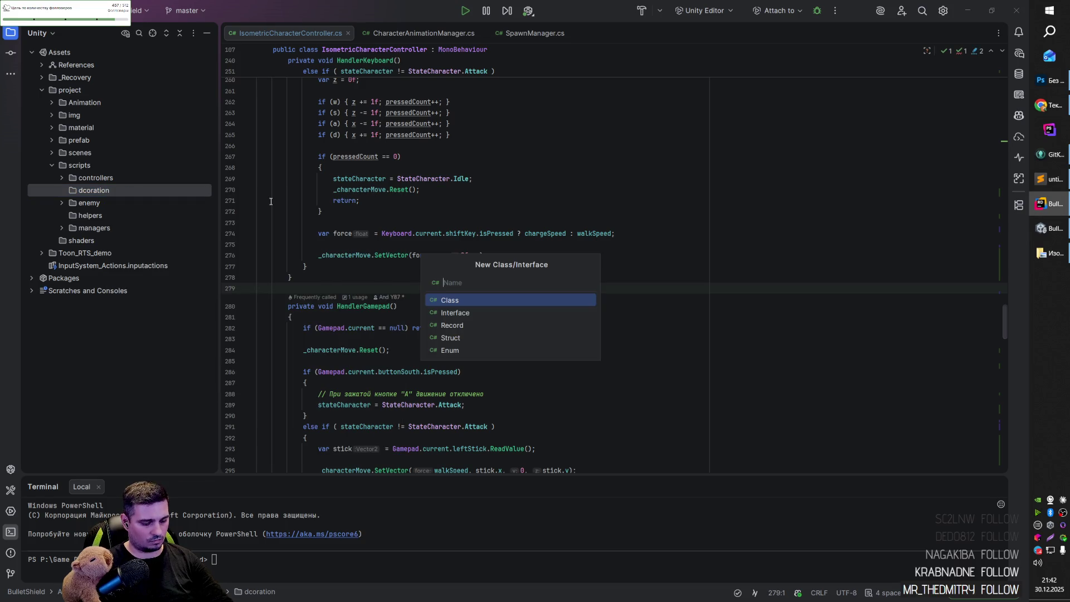
pyautogui.write('Box')
pyautogui.press('Return')
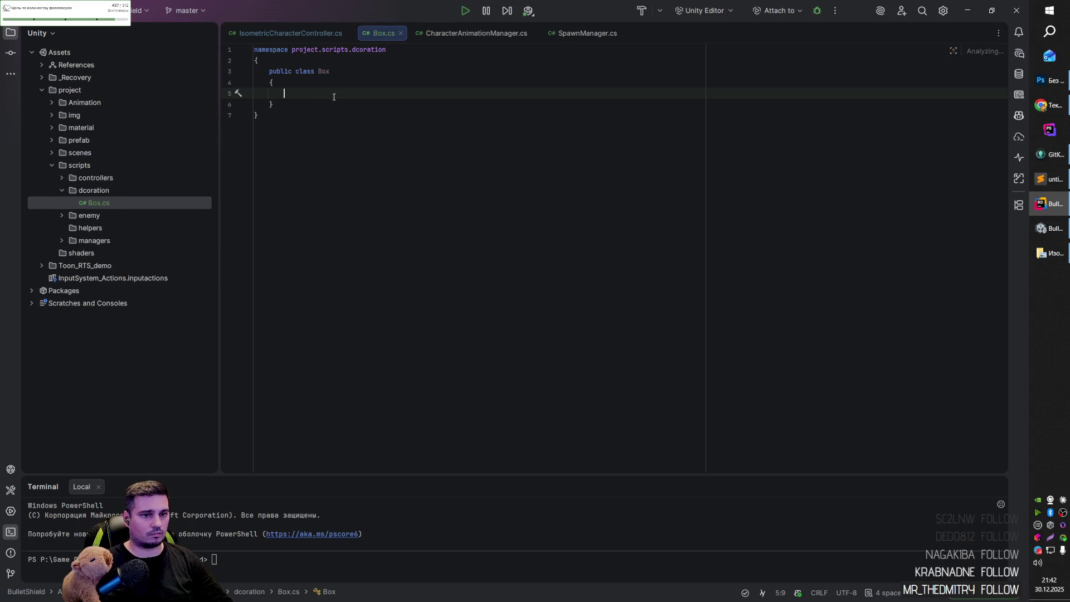
pyautogui.click(369, 70)
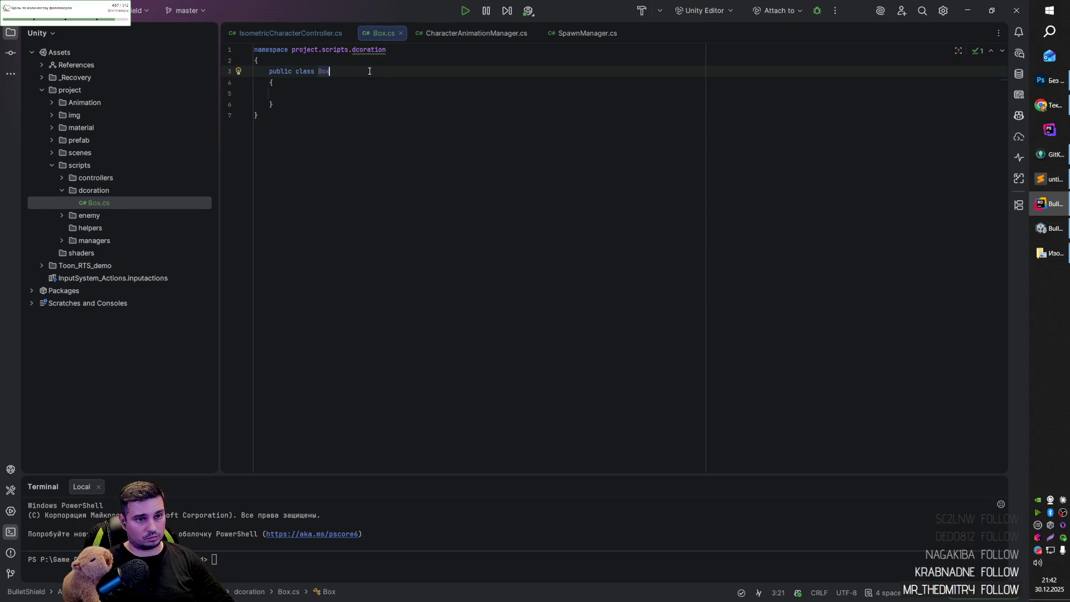
pyautogui.write(' : Mono')
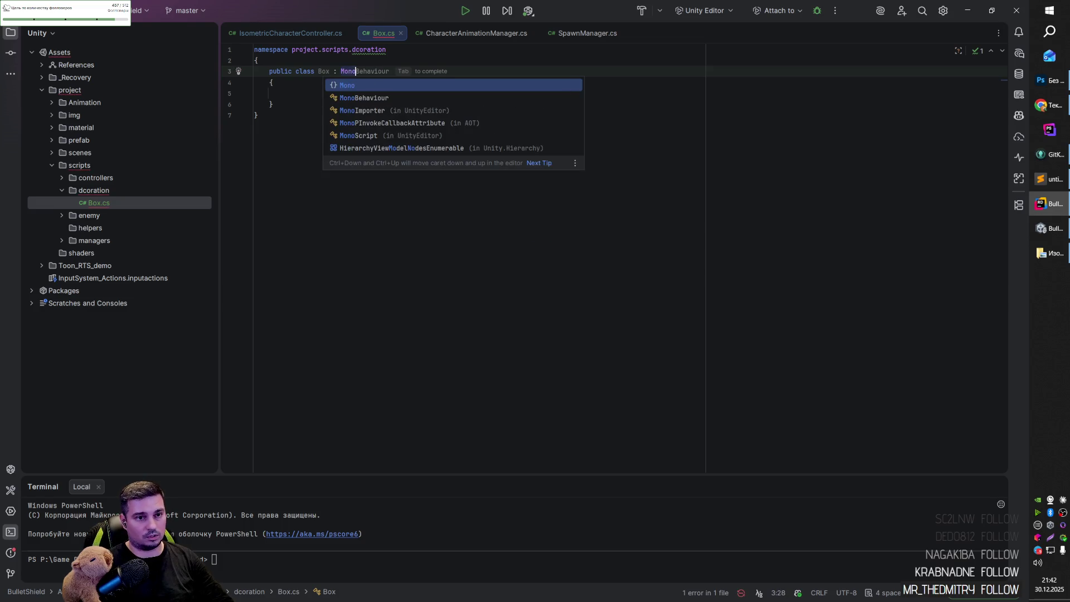
pyautogui.press('Return')
# Declare a public StateBox enum and a private StateBox _boxState field.
pyautogui.click(284, 122)
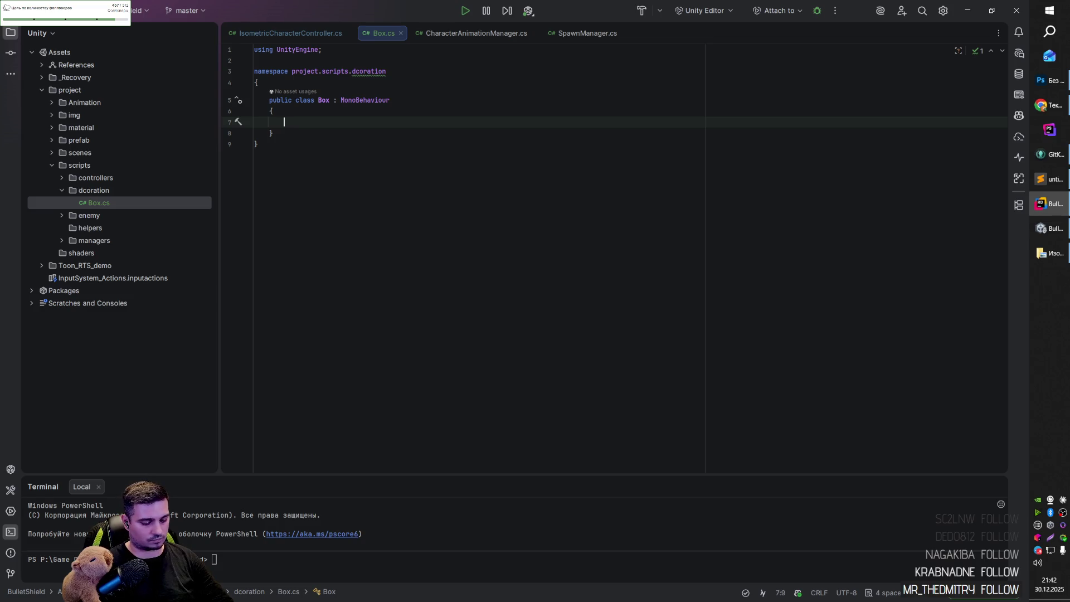
pyautogui.write('private ')
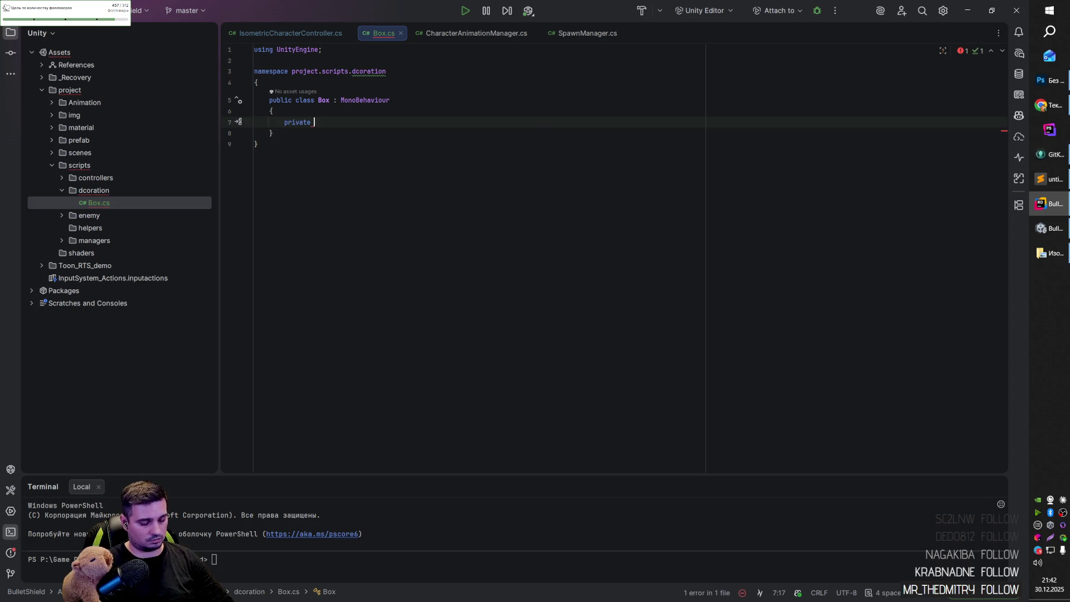
pyautogui.write('BoxState')
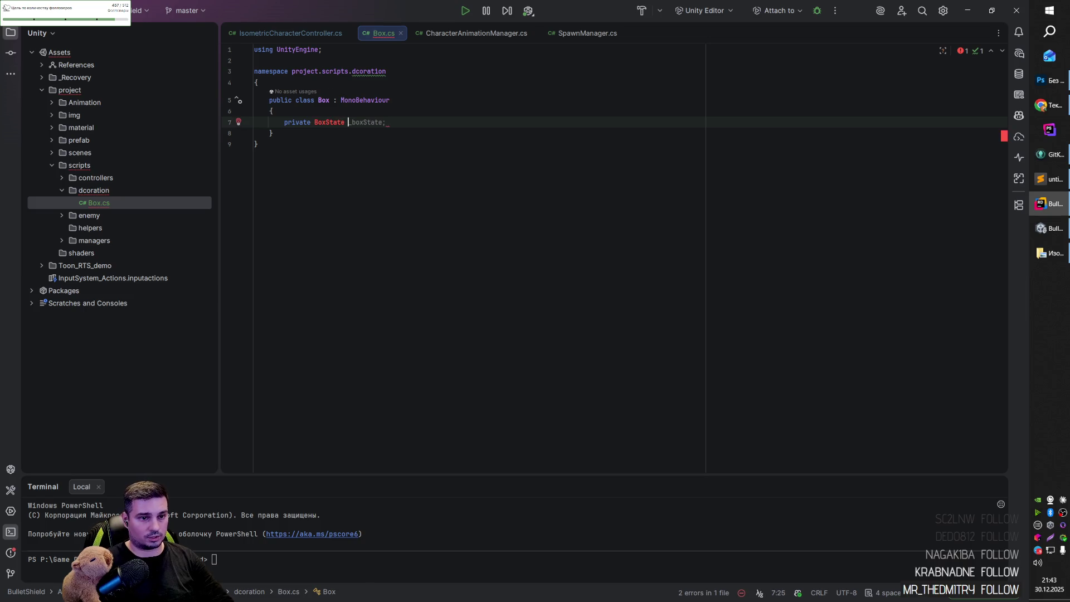
pyautogui.press('Up')
pyautogui.press('Up')
pyautogui.press('Up')
pyautogui.press('Return')
pyautogui.press('Return')
pyautogui.press('Up')
pyautogui.write('pu')
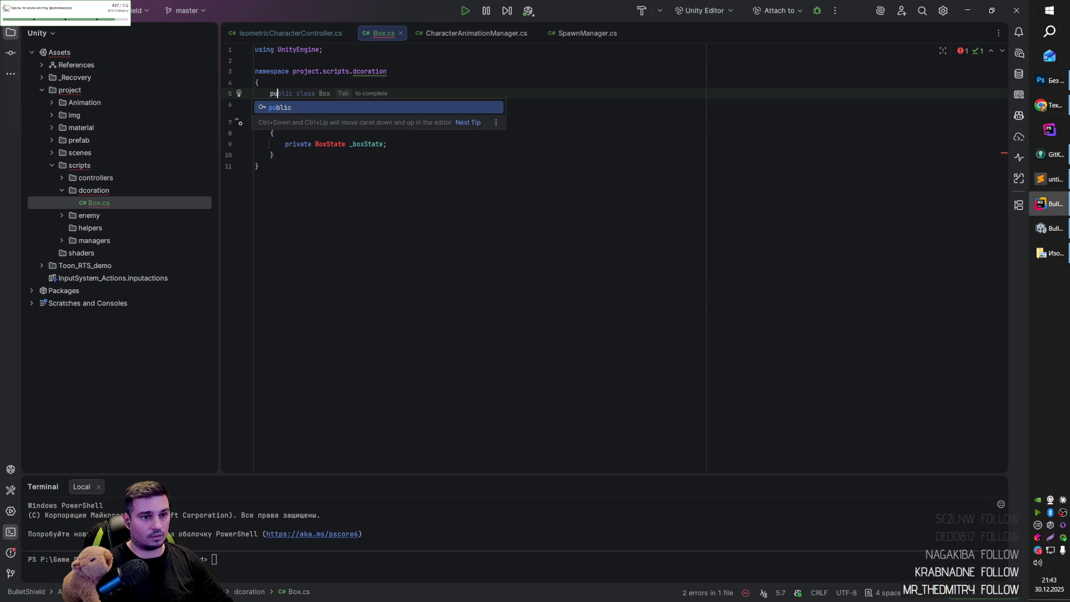
pyautogui.write('blic unum')
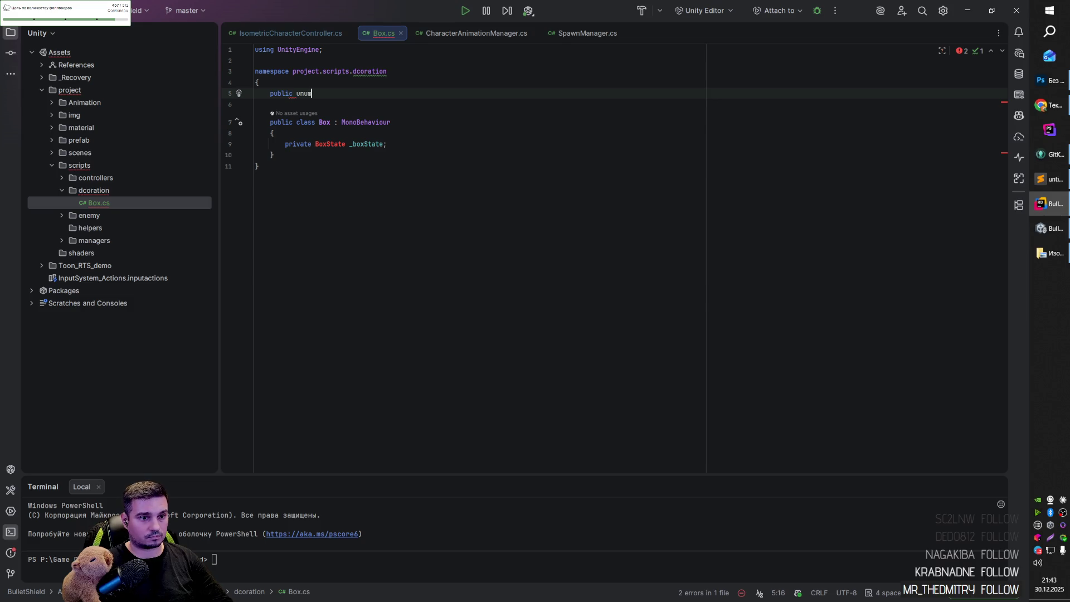
pyautogui.press('BackSpace')
pyautogui.press('BackSpace')
pyautogui.press('BackSpace')
pyautogui.write('em')
pyautogui.write('num ')
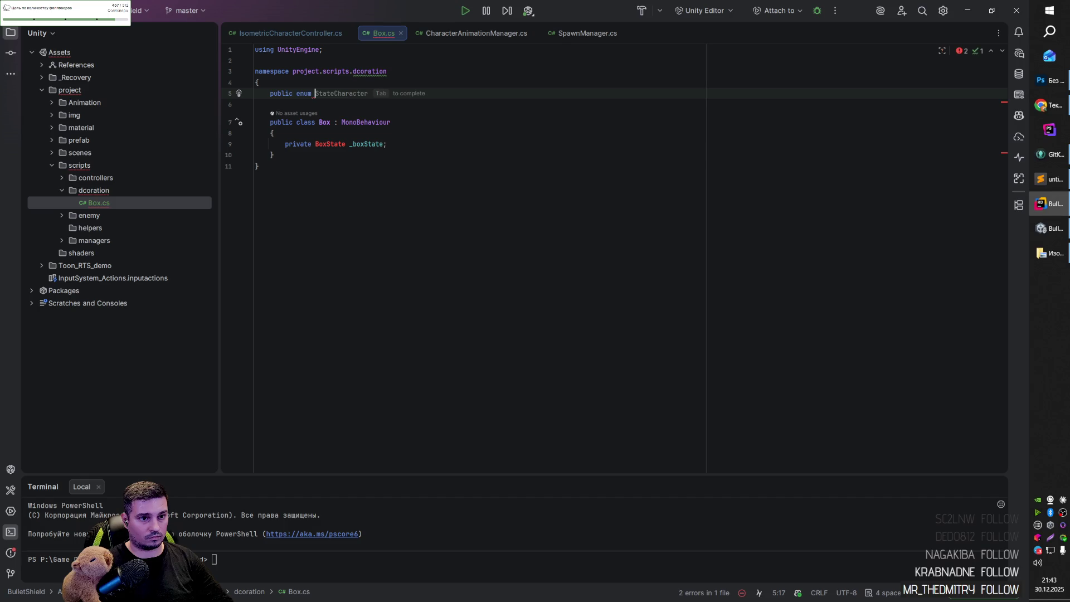
pyautogui.write('StateCharact')
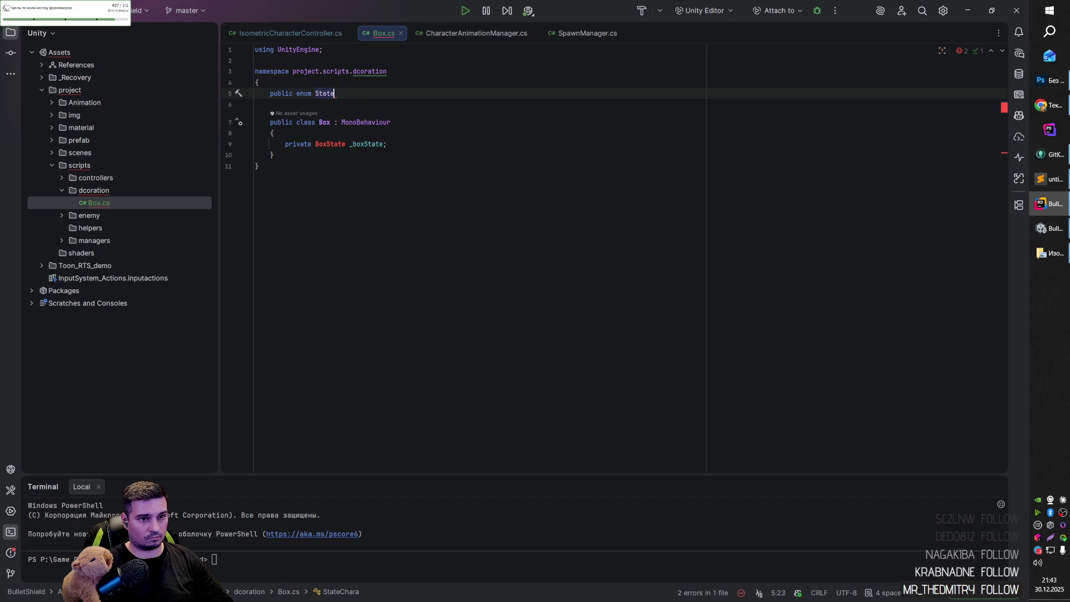
pyautogui.hotkey('ctrl', 'shift', 'Left')
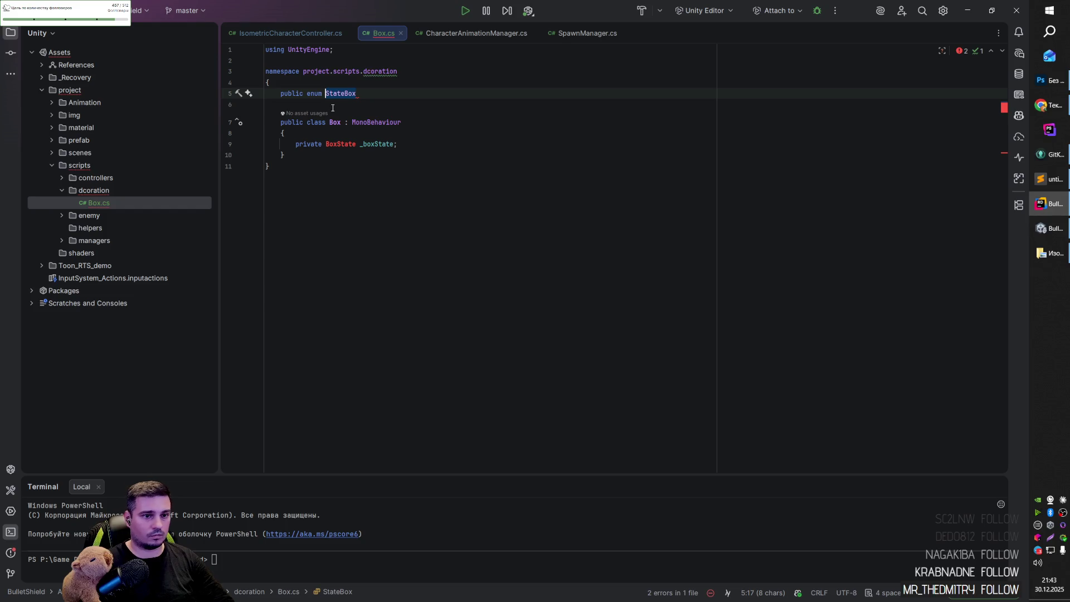
pyautogui.doubleClick(341, 145)
pyautogui.hotkey('ctrl', 'v')
# Give the StateBox enum the values ALIVE and DESTROYED.
pyautogui.click(395, 97)
pyautogui.press('Return')
pyautogui.write('{')
pyautogui.press('Return')
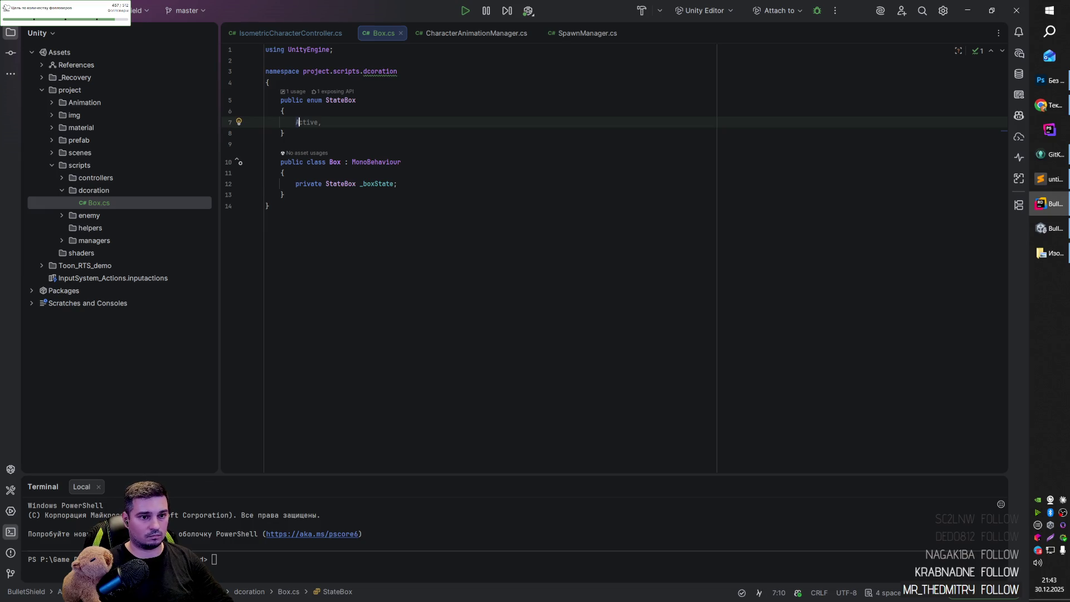
pyautogui.press('Return')
pyautogui.write('DESTROYED')
# Default _boxState to ALIVE and open a new line below the field.
pyautogui.click(437, 195)
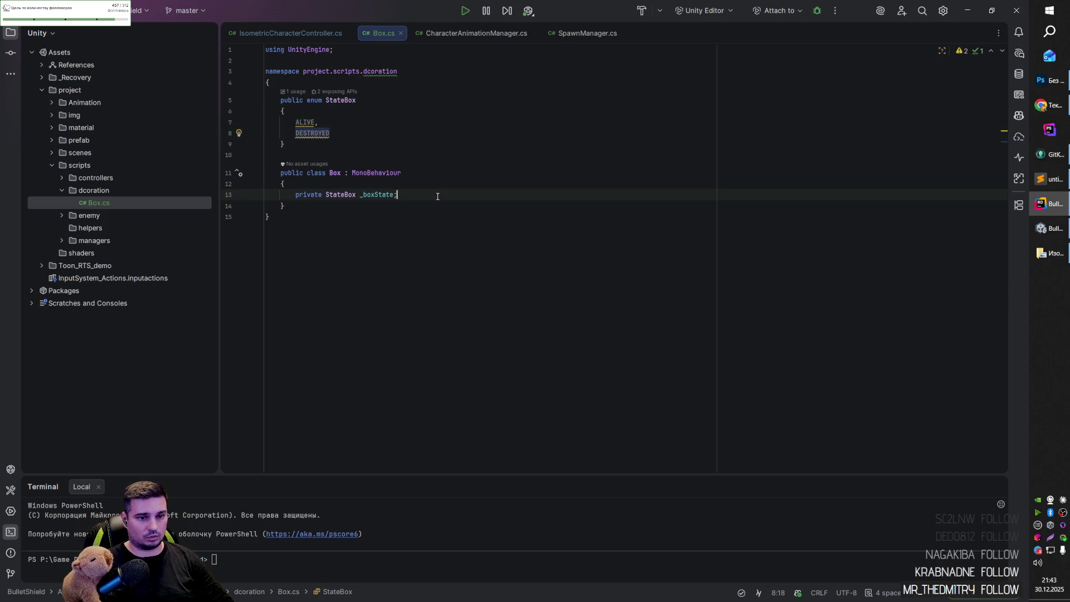
pyautogui.press('Tab')
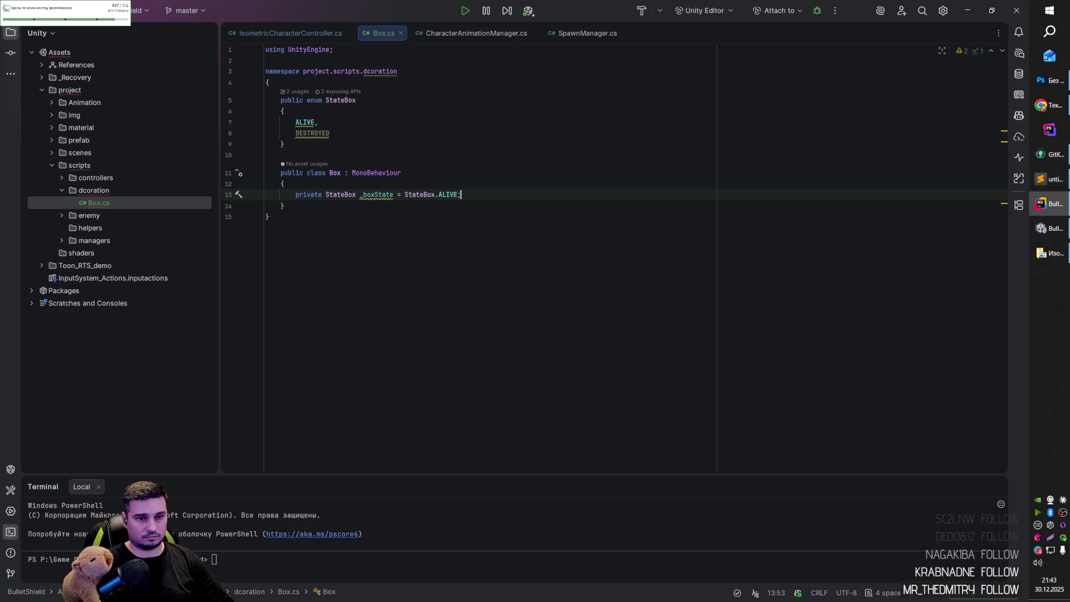
pyautogui.click(362, 195)
pyautogui.hotkey('ctrl', 'Right')
pyautogui.hotkey('ctrl', 'Right')
pyautogui.hotkey('ctrl', 'Right')
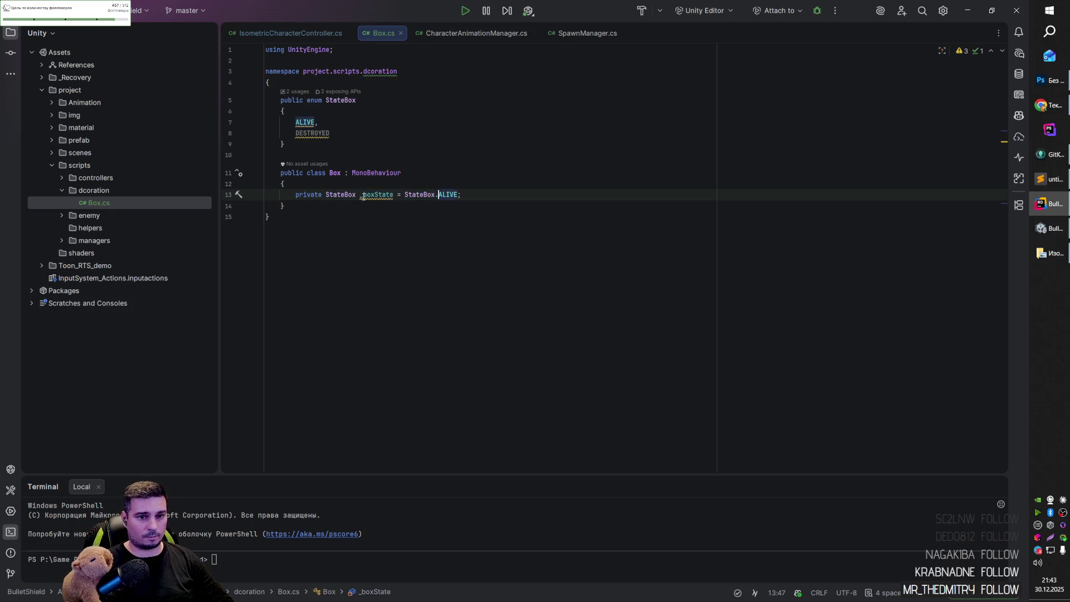
pyautogui.press('Return')
pyautogui.press('Return')
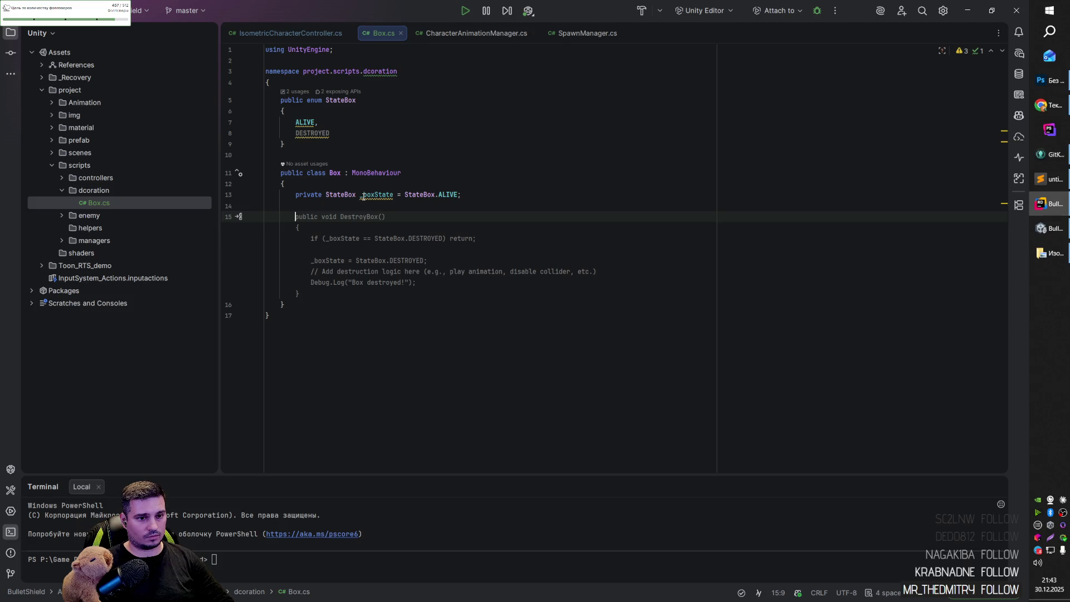
# Accept the suggested DestroyBox method with its early return when already DESTROYED.
pyautogui.press('Tab')
pyautogui.click(345, 238)
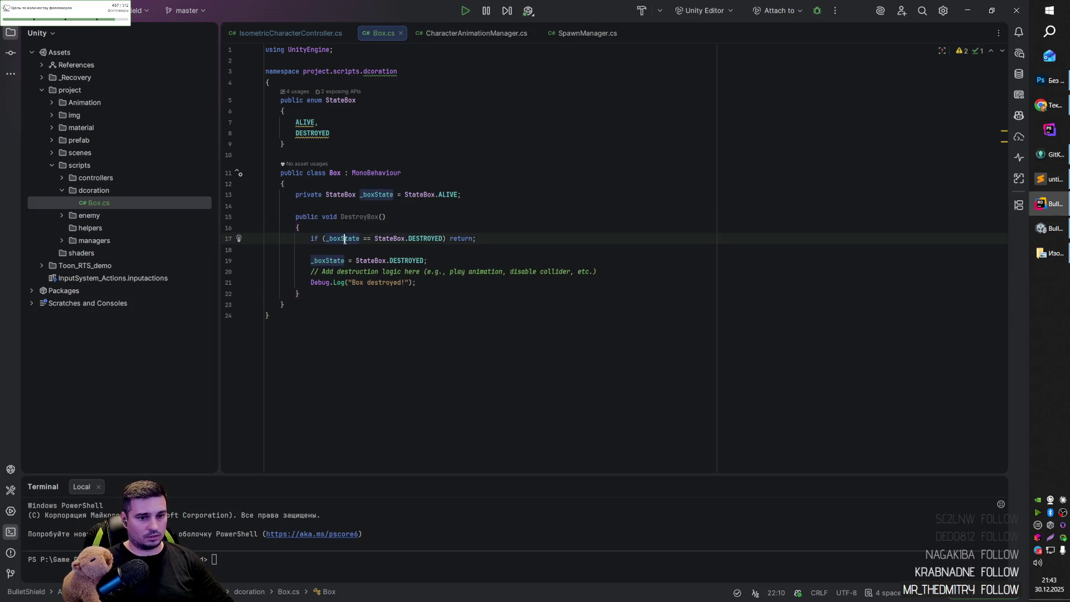
pyautogui.click(424, 238)
pyautogui.click(496, 239)
pyautogui.click(361, 223)
pyautogui.click(367, 260)
pyautogui.doubleClick(405, 261)
# Delete the placeholder comment and Debug.Log lines, then return to Unity.
pyautogui.click(367, 272)
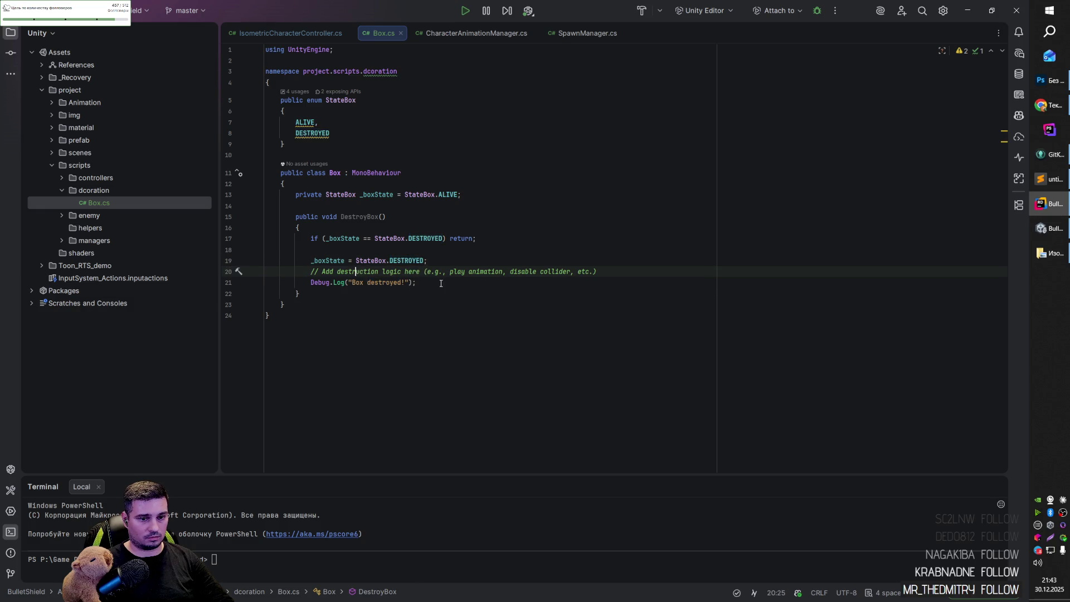
pyautogui.moveTo(440, 284); pyautogui.dragTo(298, 272)
pyautogui.press('BackSpace')
pyautogui.click(390, 250)
pyautogui.click(437, 265)
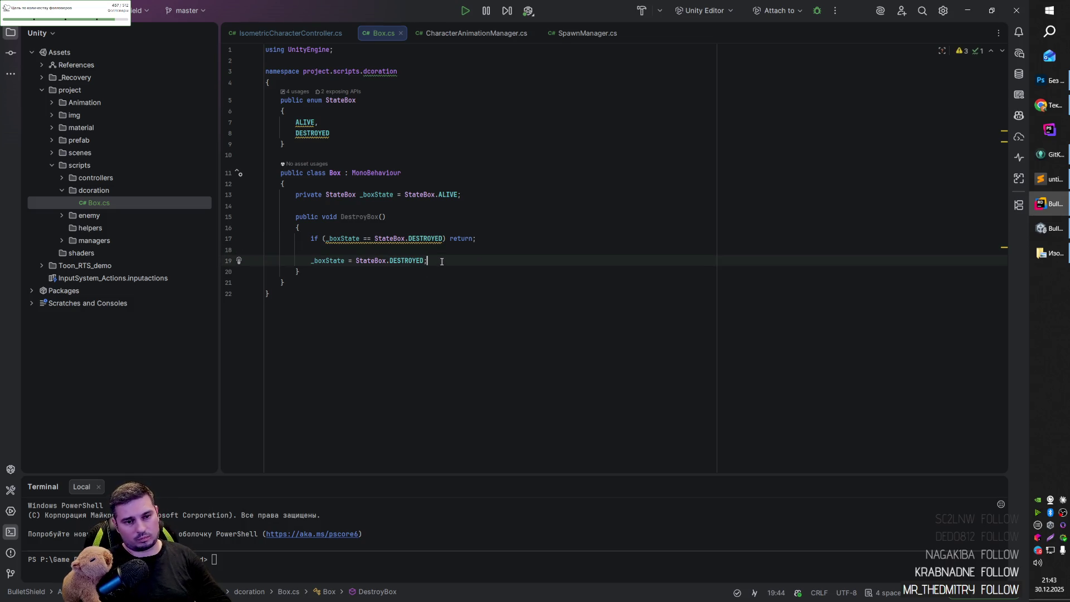
pyautogui.hotkey('alt', 'Tab')
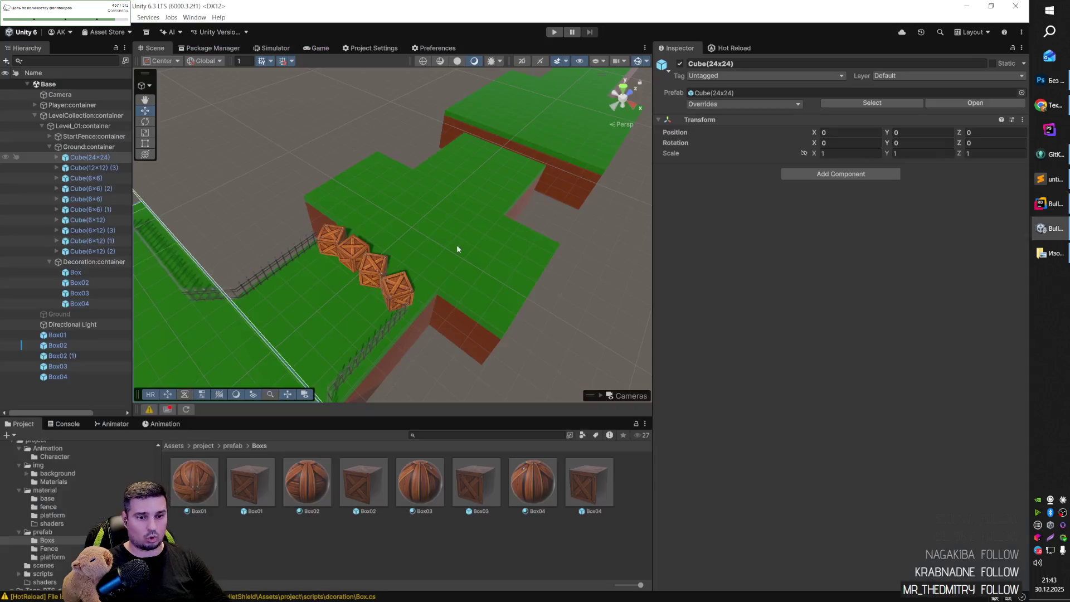
pyautogui.moveTo(382, 235); pyautogui.dragTo(409, 237)
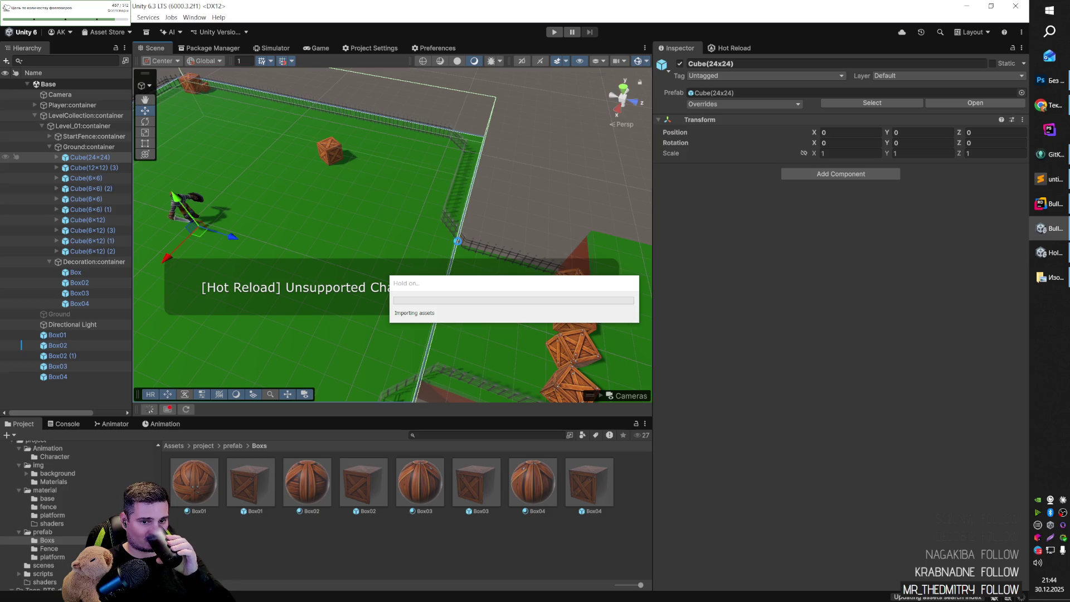
pyautogui.rightClick(458, 244)
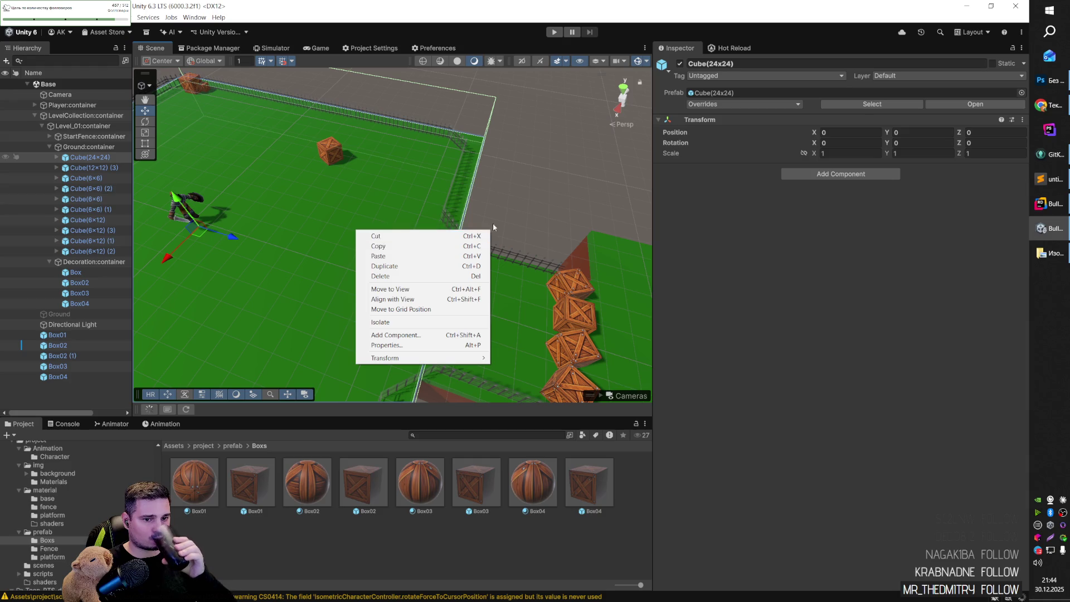
pyautogui.click(492, 223)
pyautogui.click(507, 253)
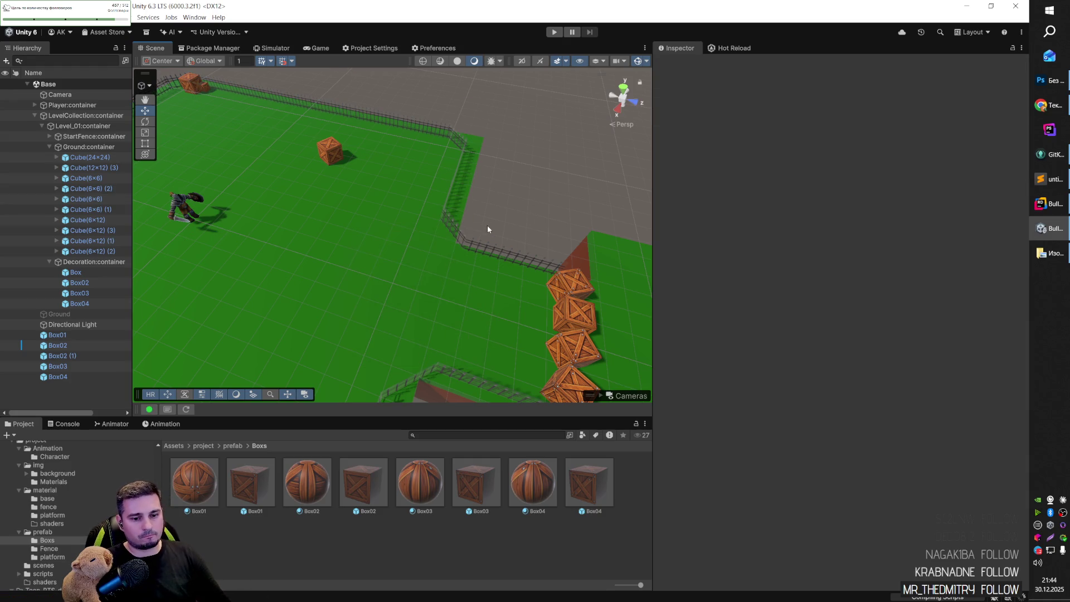
pyautogui.moveTo(444, 217)
pyautogui.mouseDown()
pyautogui.moveTo(620, 207)
pyautogui.moveTo(456, 263)
pyautogui.moveTo(473, 222)
pyautogui.moveTo(396, 286)
pyautogui.moveTo(495, 208)
pyautogui.moveTo(502, 243)
pyautogui.mouseUp()
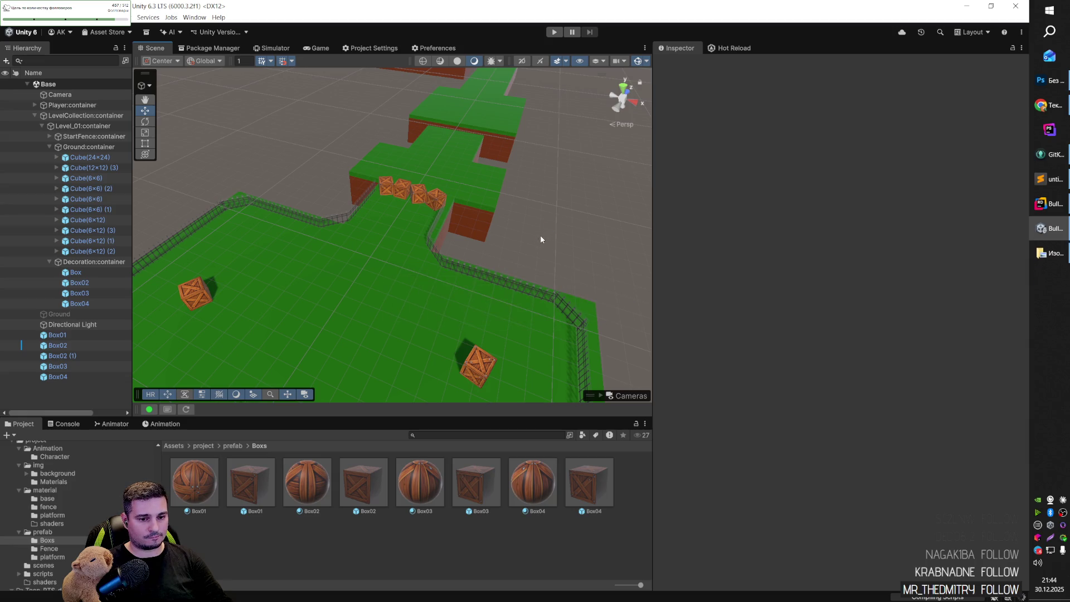
pyautogui.rightClick(531, 240)
pyautogui.moveTo(569, 205); pyautogui.dragTo(390, 217)
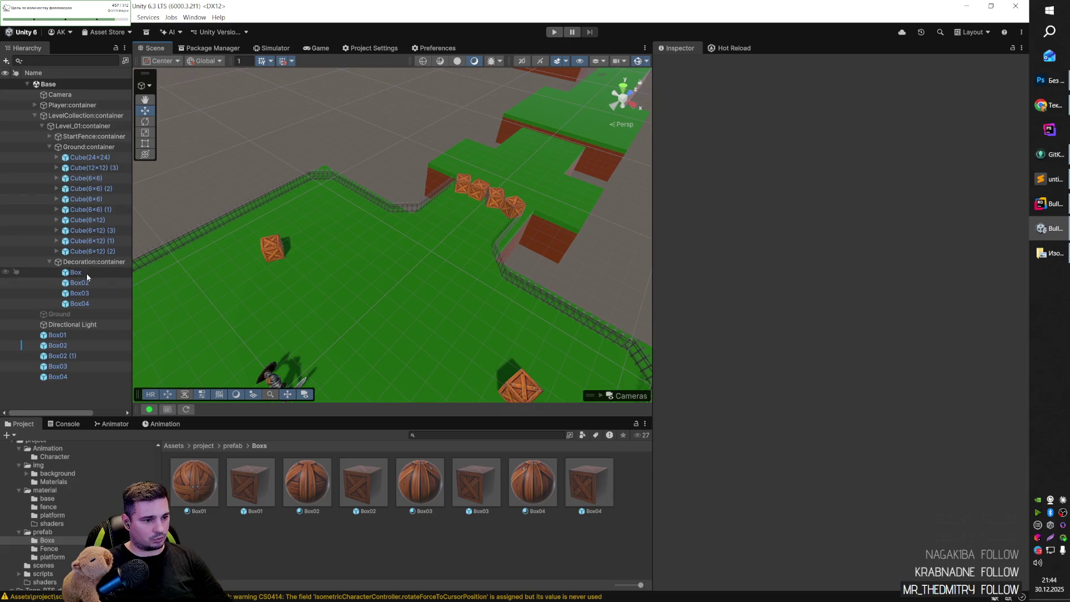
# Open the Box01 crate prefab in context for editing.
pyautogui.doubleClick(76, 272)
pyautogui.scroll(-5, 398, 234)
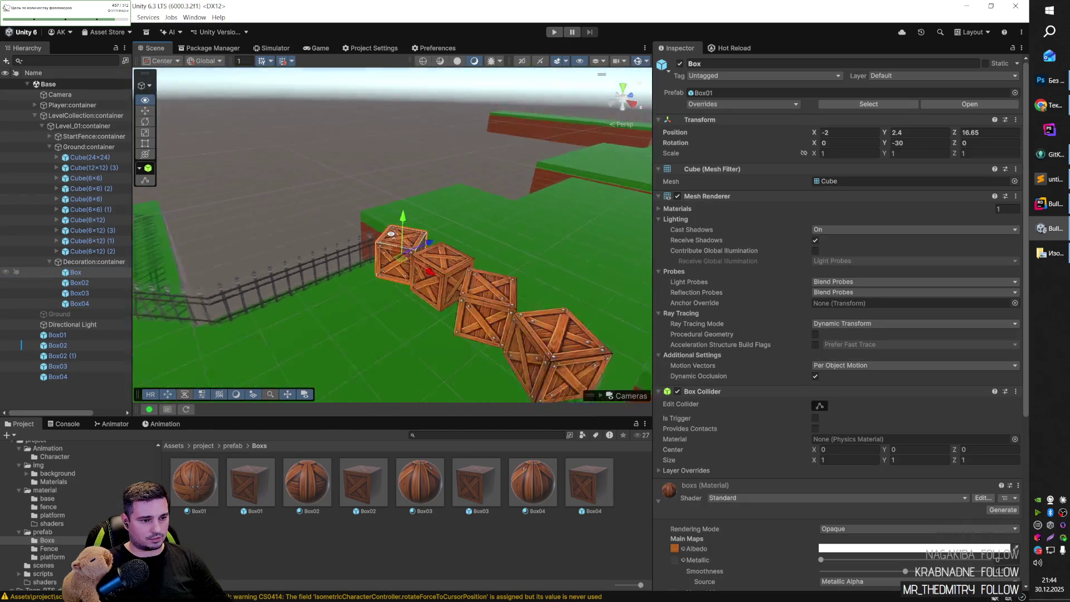
pyautogui.rightClick(88, 273)
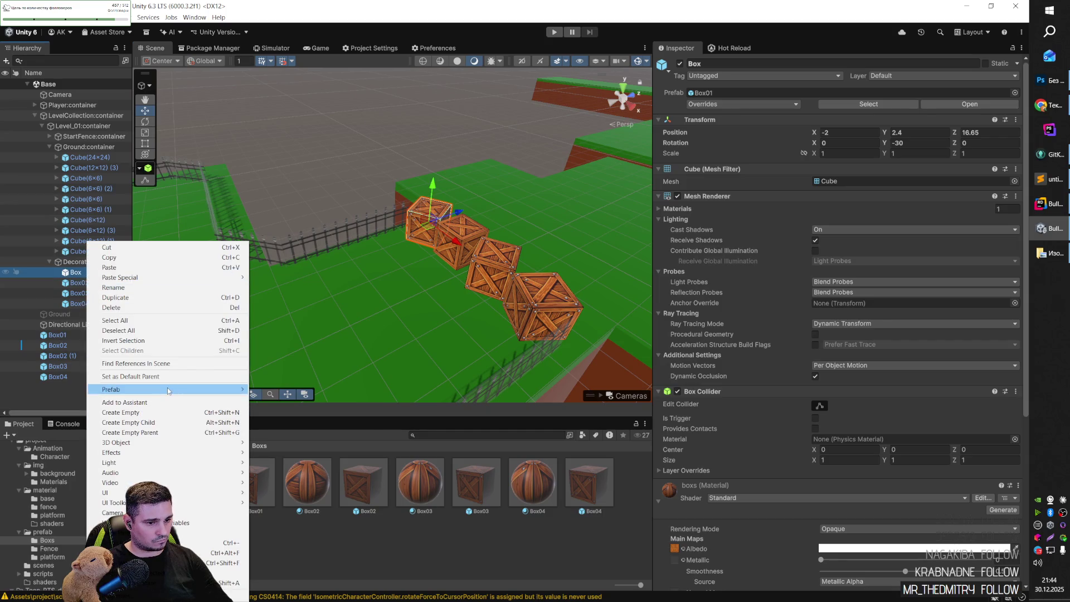
pyautogui.moveTo(196, 391)
pyautogui.click(329, 391)
pyautogui.moveTo(464, 231)
pyautogui.mouseDown()
pyautogui.moveTo(546, 227)
pyautogui.moveTo(568, 249)
pyautogui.mouseUp()
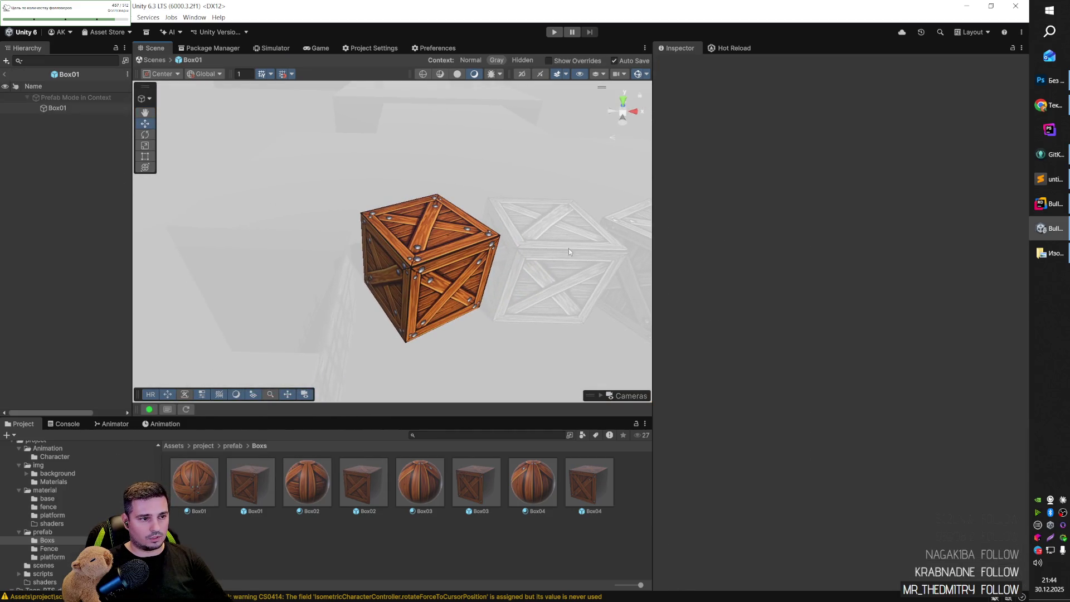
# Add the Box script component to Box01 and collapse its material foldout.
pyautogui.click(57, 109)
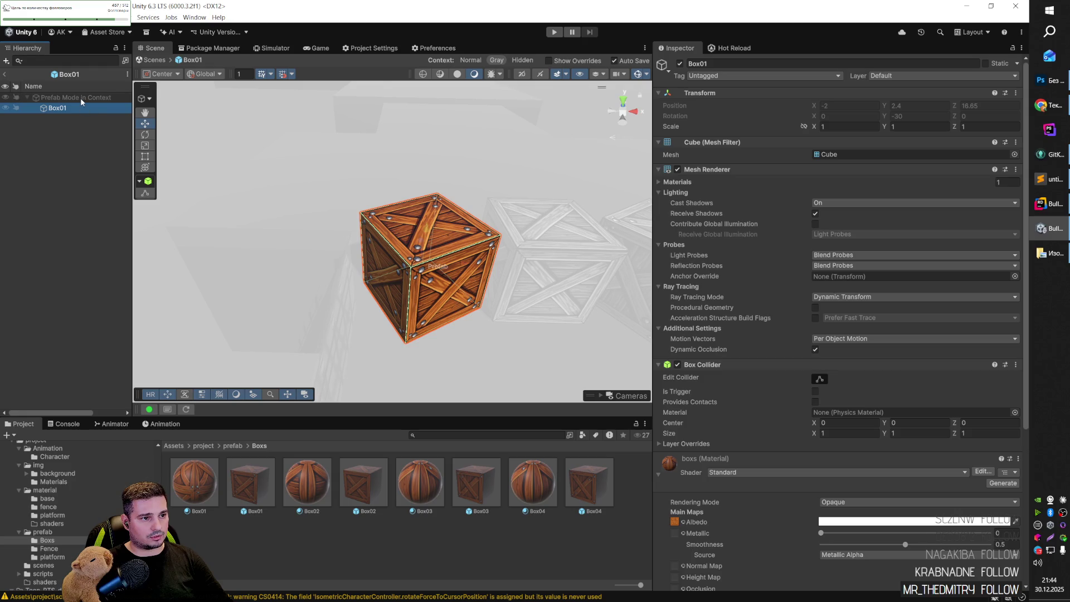
pyautogui.scroll(-5, 713, 405)
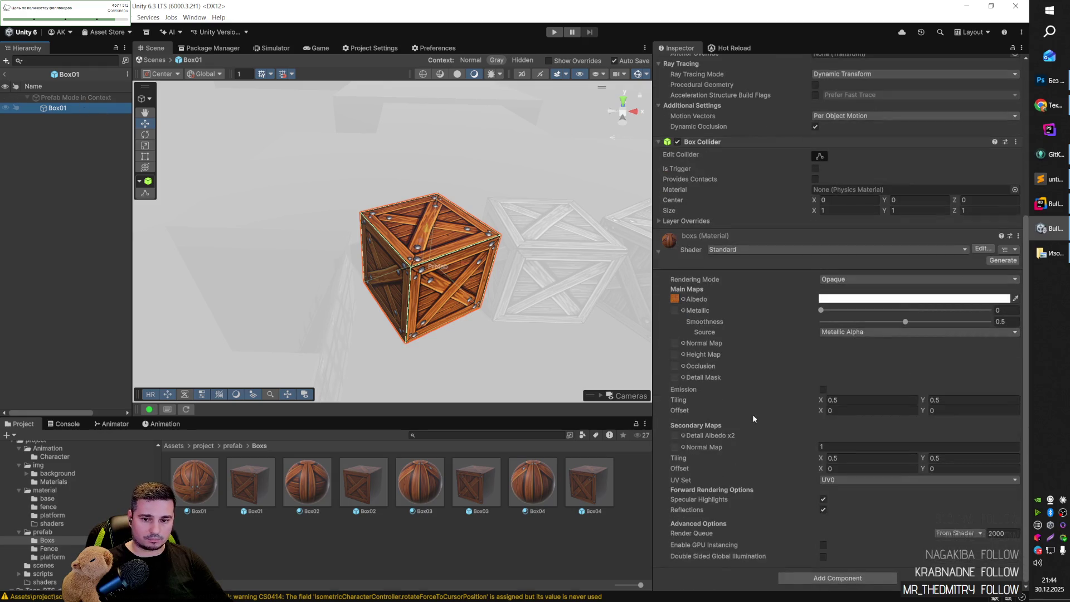
pyautogui.click(826, 576)
pyautogui.write('B')
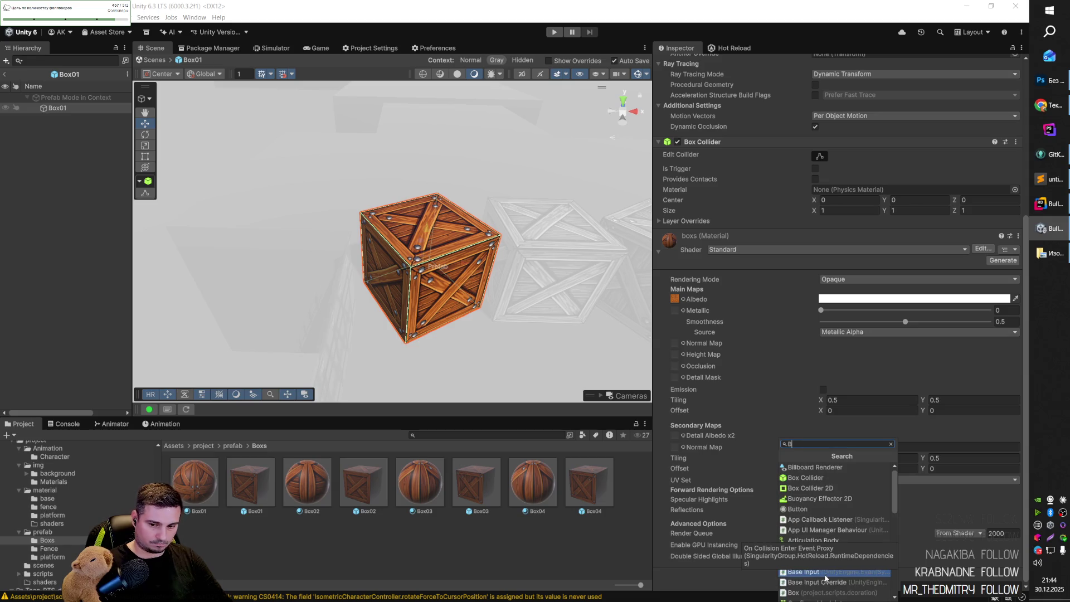
pyautogui.write('ox')
pyautogui.press('Down')
pyautogui.press('Down')
pyautogui.press('Return')
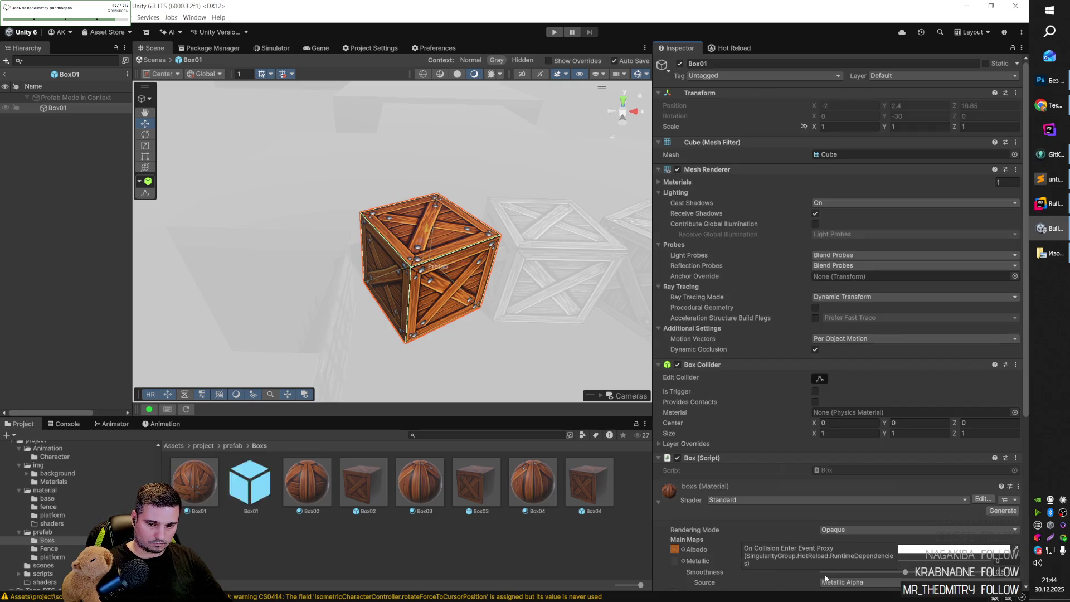
pyautogui.scroll(-5, 860, 461)
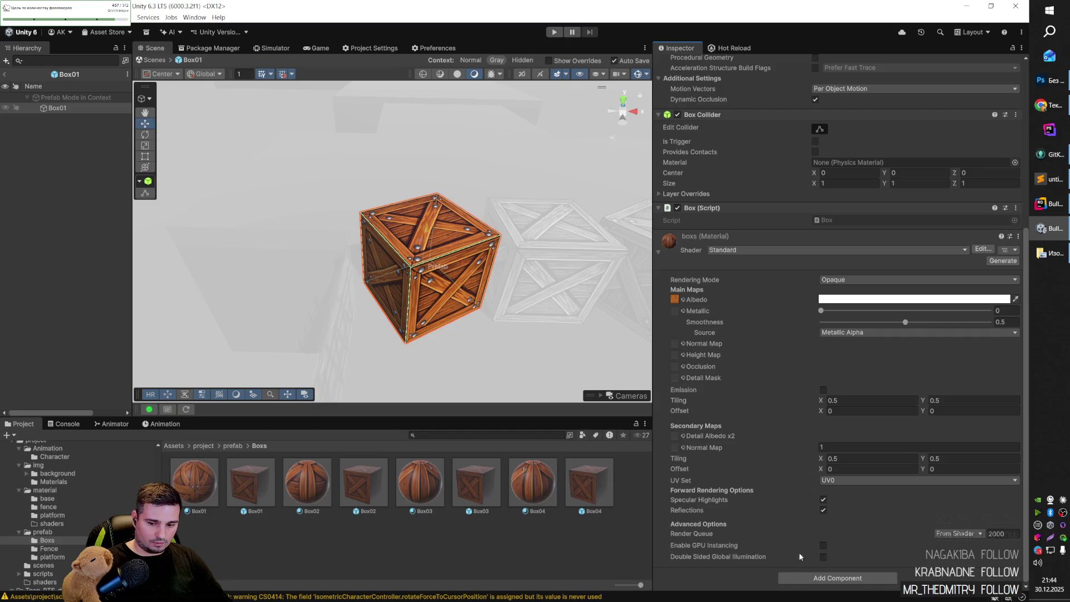
pyautogui.scroll(2, 754, 385)
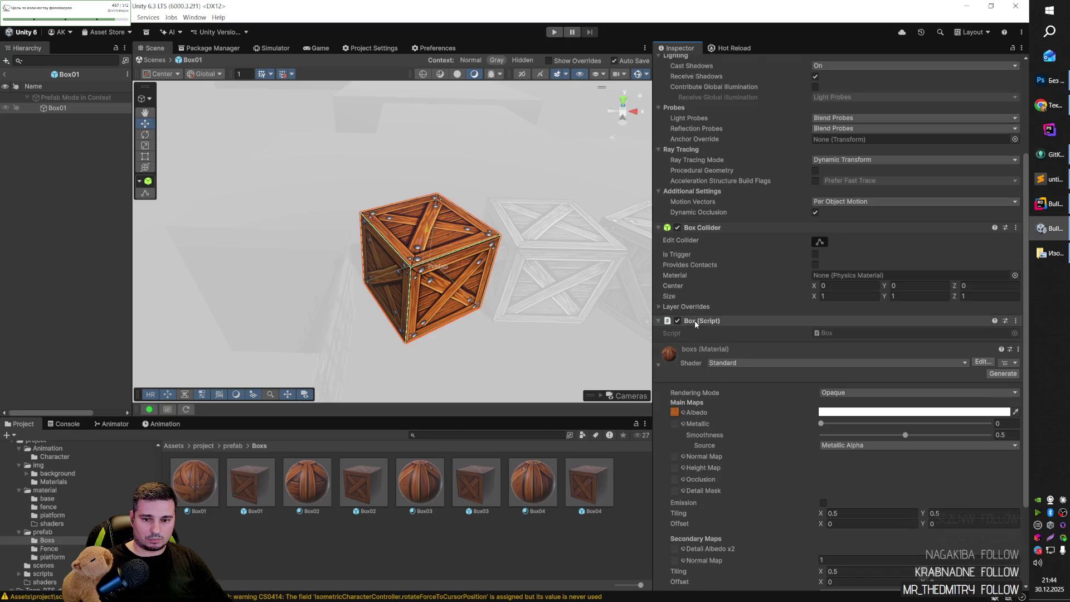
pyautogui.click(656, 365)
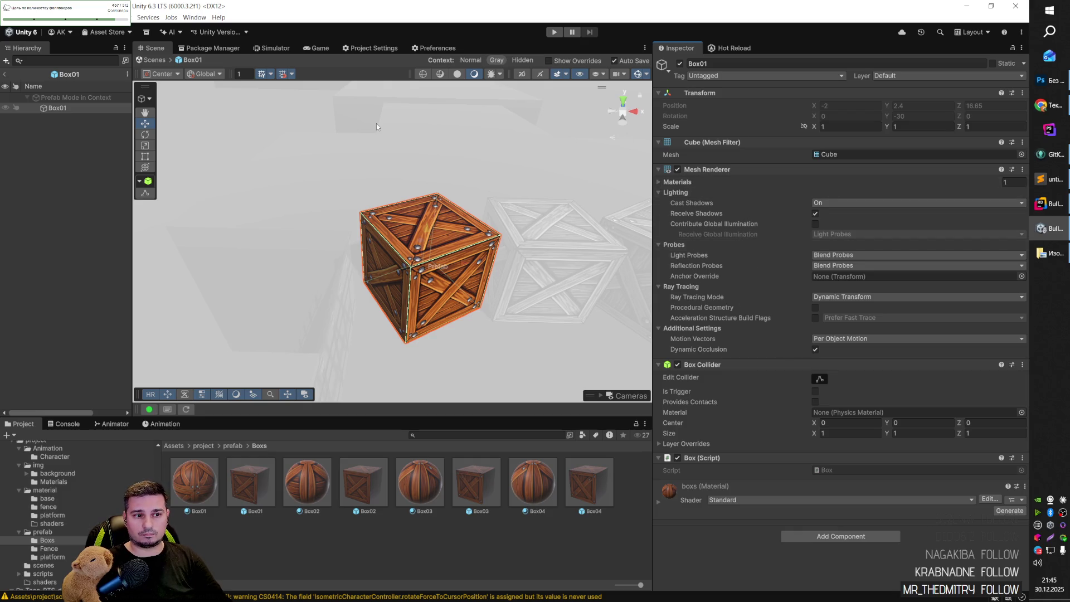
# Leave Box01 and open the Box02 crate prefab in context.
pyautogui.click(4, 74)
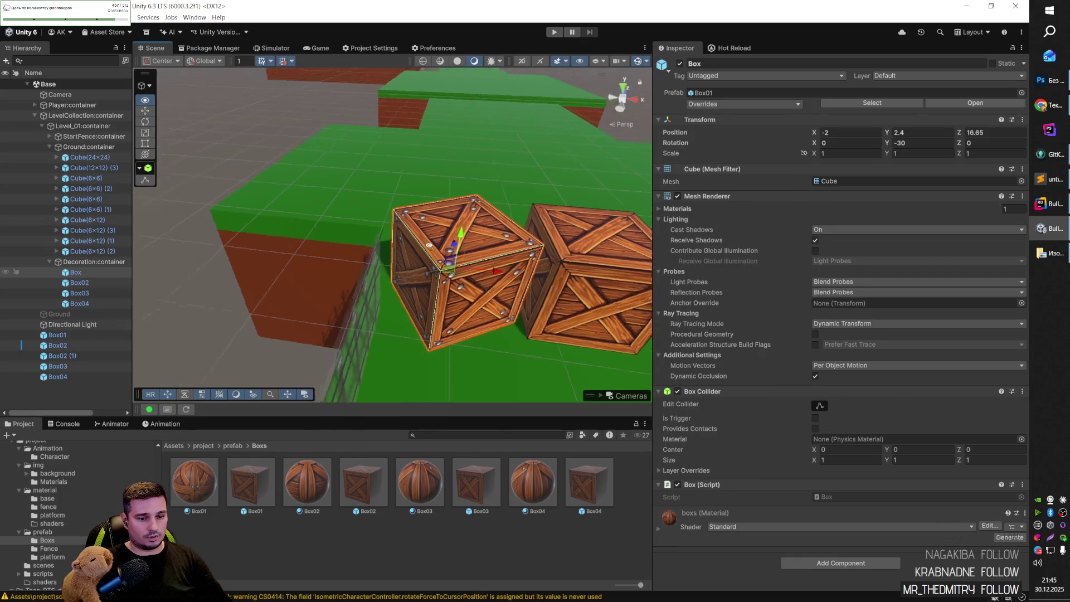
pyautogui.click(418, 297)
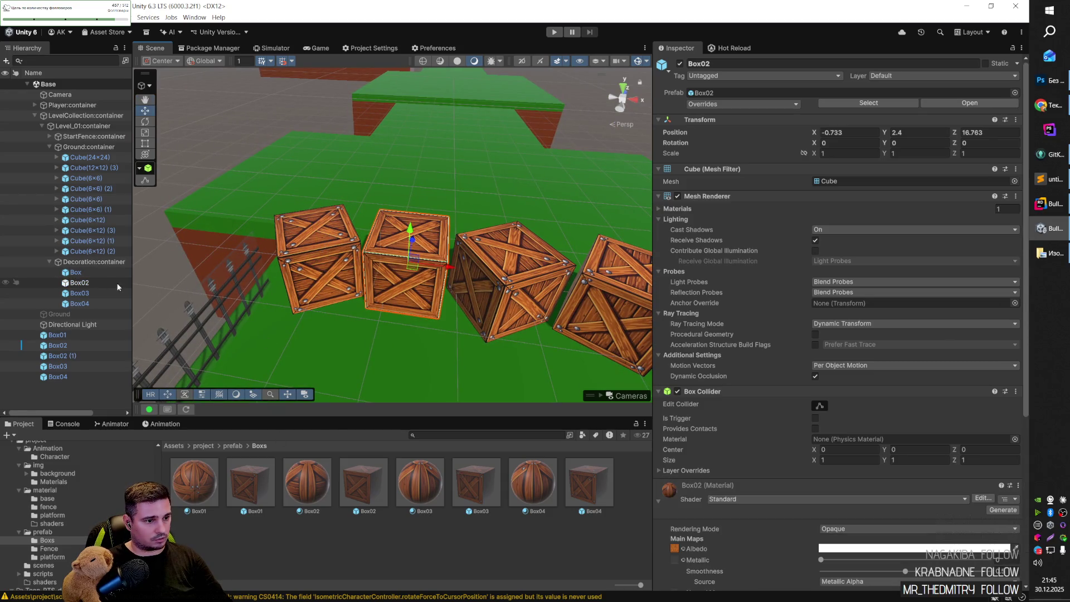
pyautogui.rightClick(84, 284)
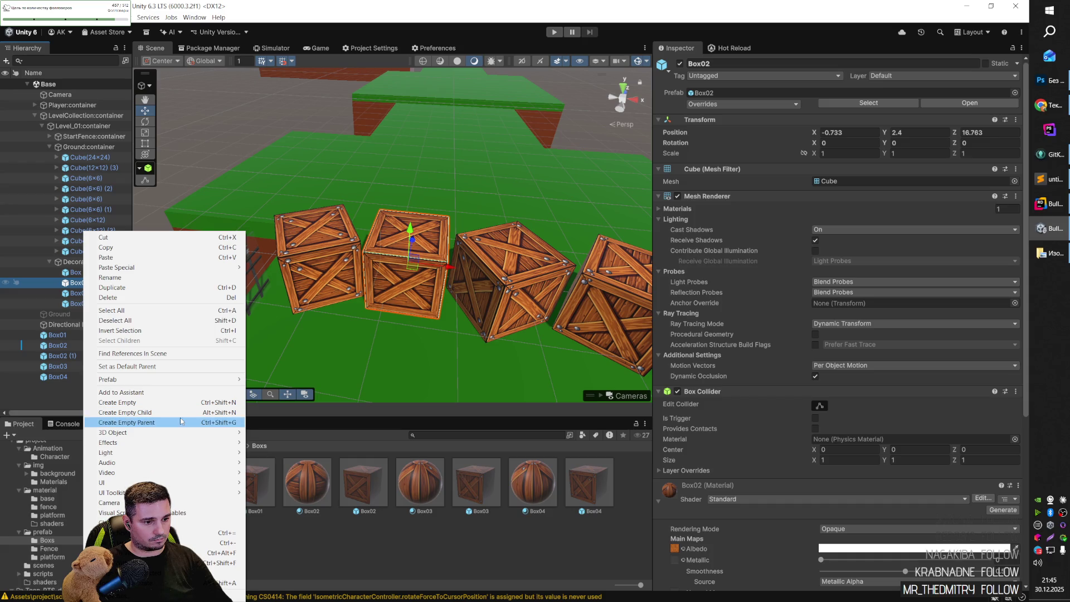
pyautogui.moveTo(226, 383)
pyautogui.click(301, 381)
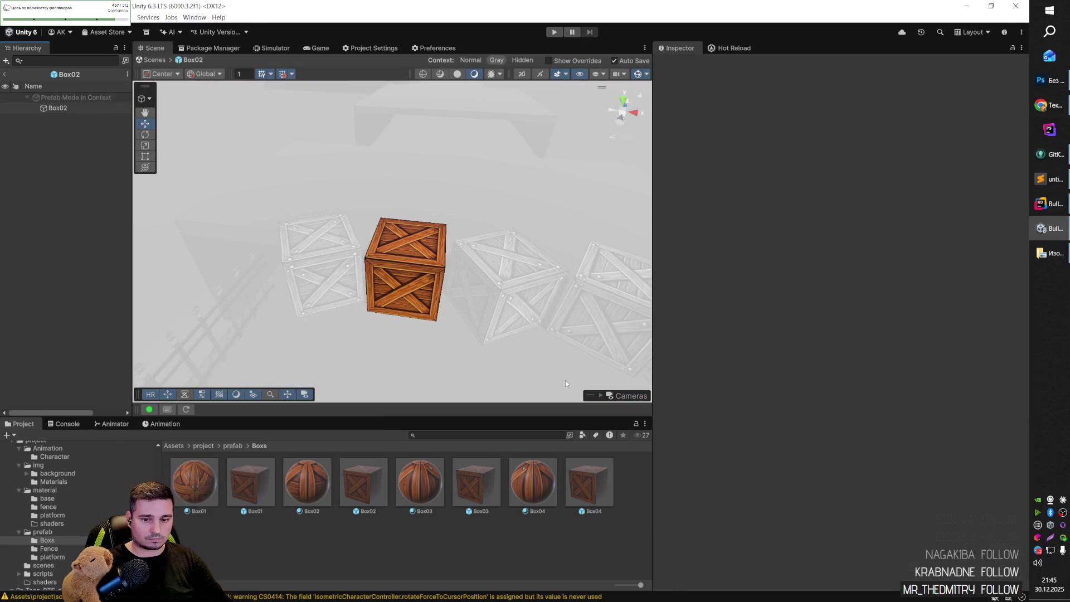
# Add the Box script component to Box02, fixing the 'Bpx' search typo.
pyautogui.click(56, 108)
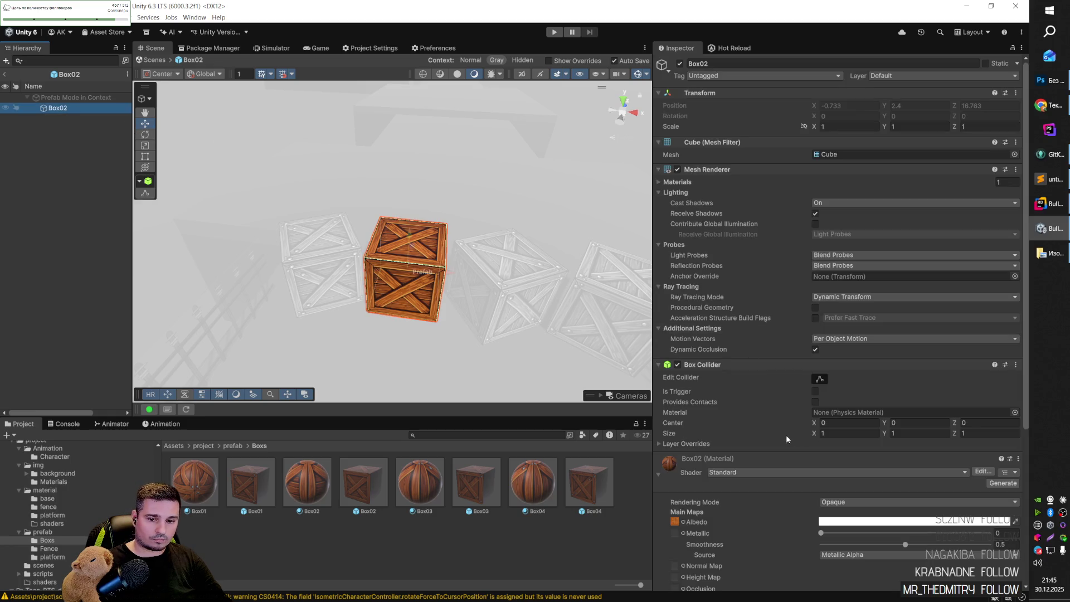
pyautogui.scroll(-4, 787, 437)
pyautogui.scroll(4, 787, 436)
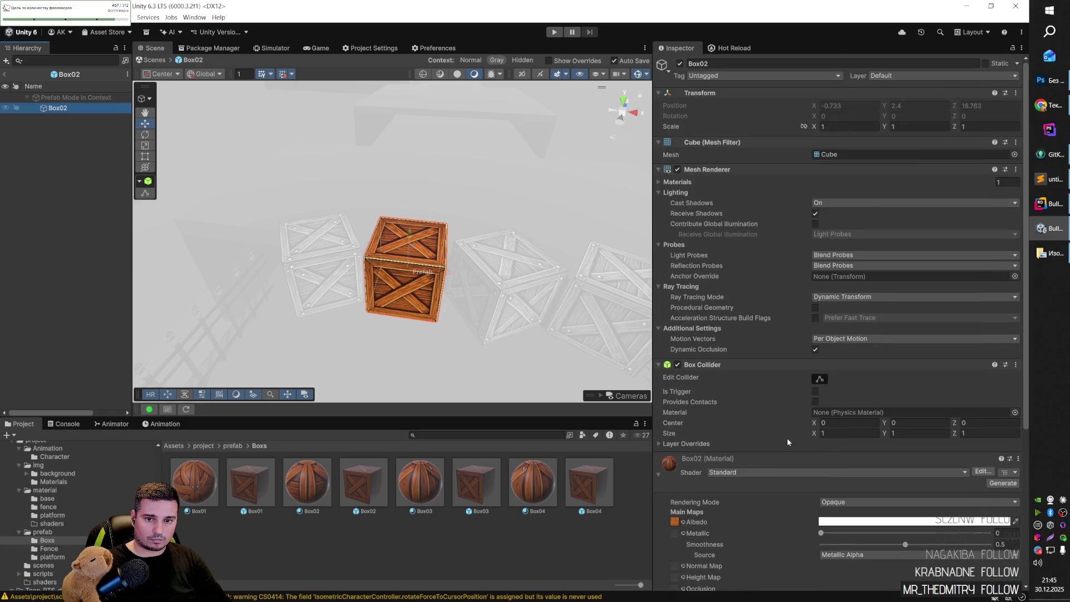
pyautogui.scroll(-5, 786, 438)
pyautogui.click(840, 576)
pyautogui.write('B')
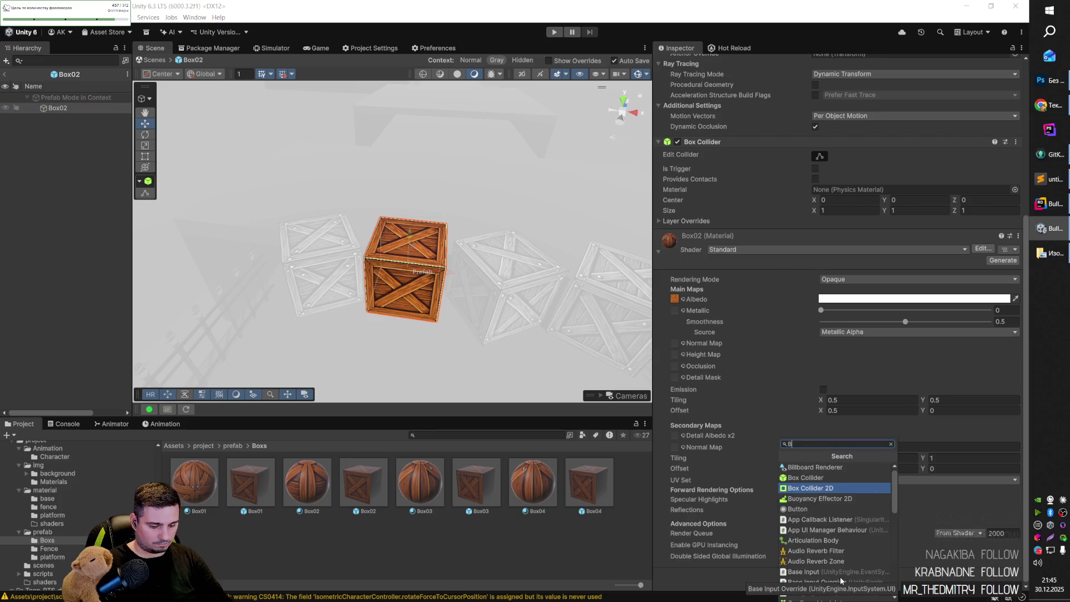
pyautogui.write('px')
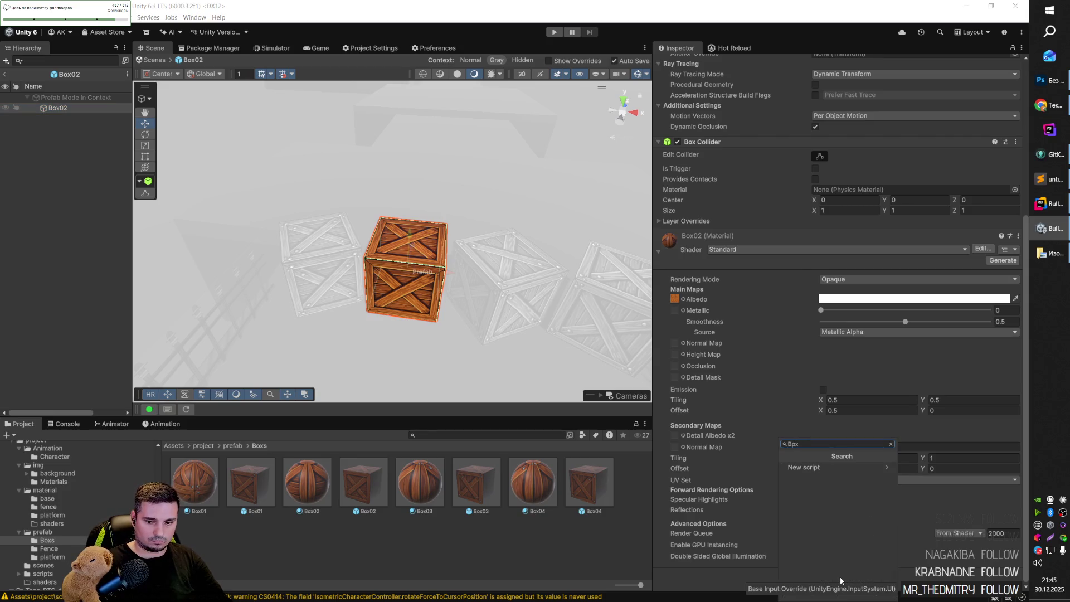
pyautogui.doubleClick(810, 444)
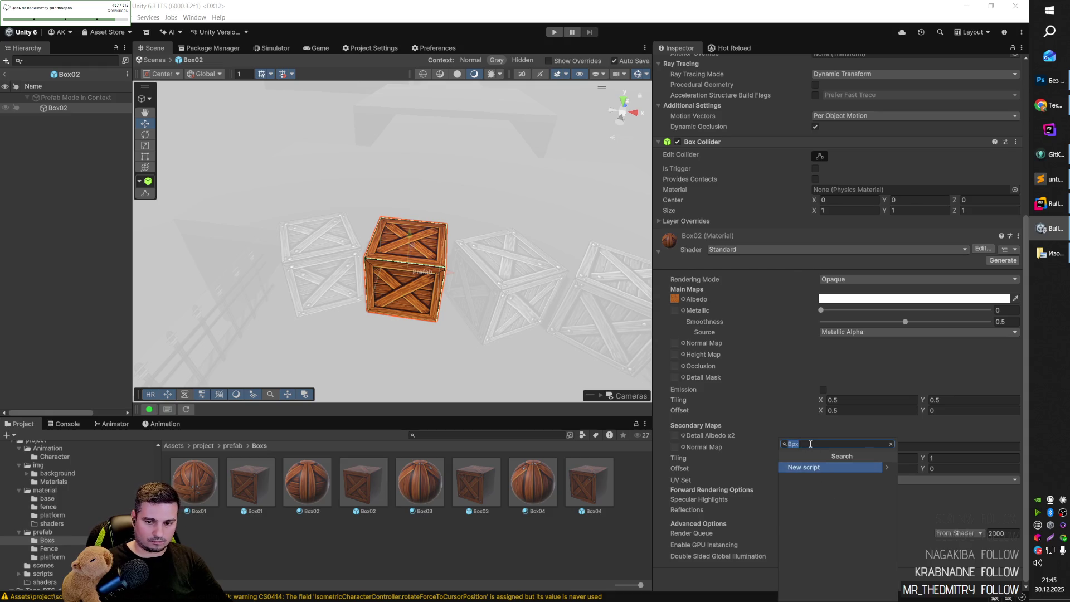
pyautogui.write('Box')
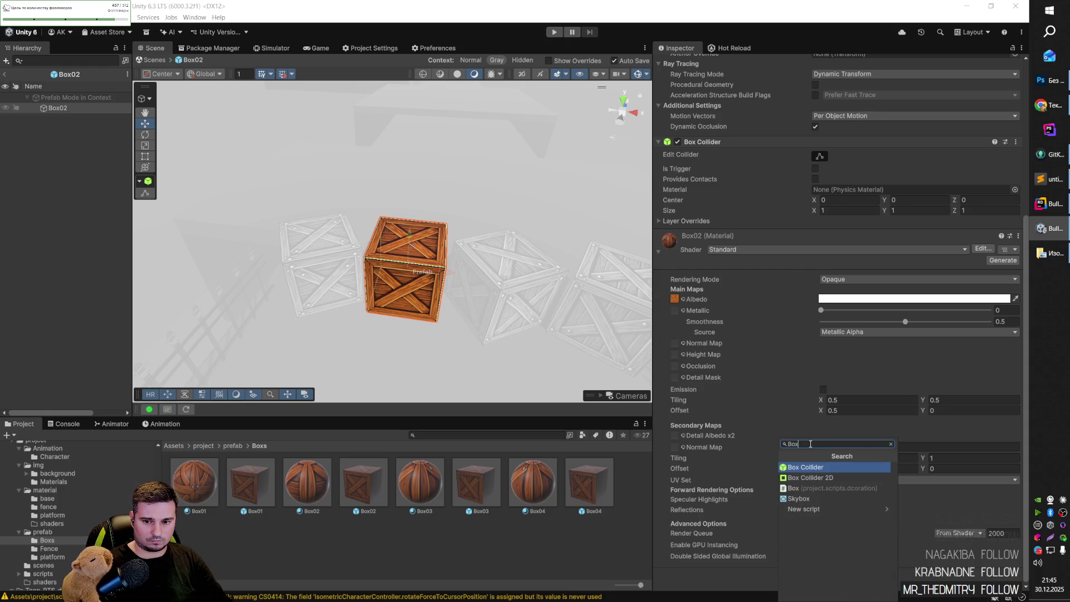
pyautogui.press('Down')
pyautogui.press('Down')
pyautogui.press('Return')
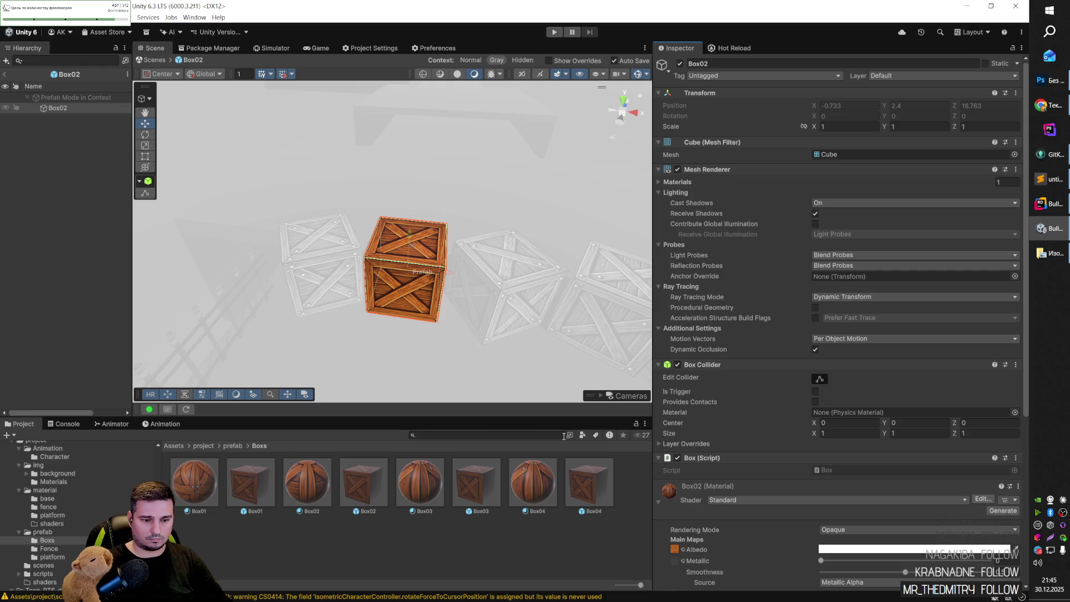
# Open the Box03 prefab and add the Box script to it.
pyautogui.doubleClick(469, 488)
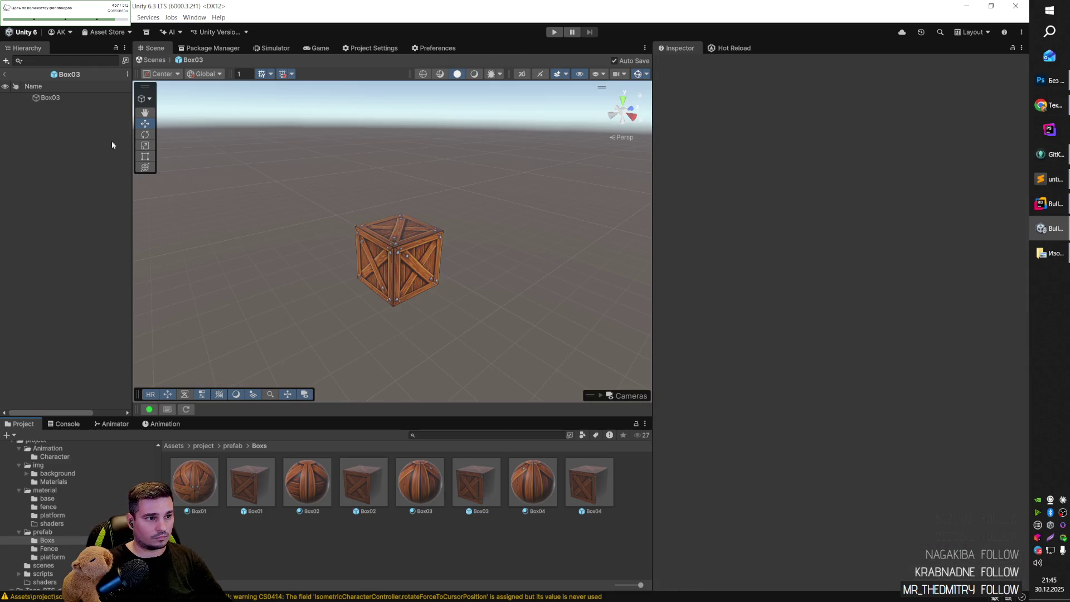
pyautogui.click(50, 98)
pyautogui.scroll(-5, 801, 434)
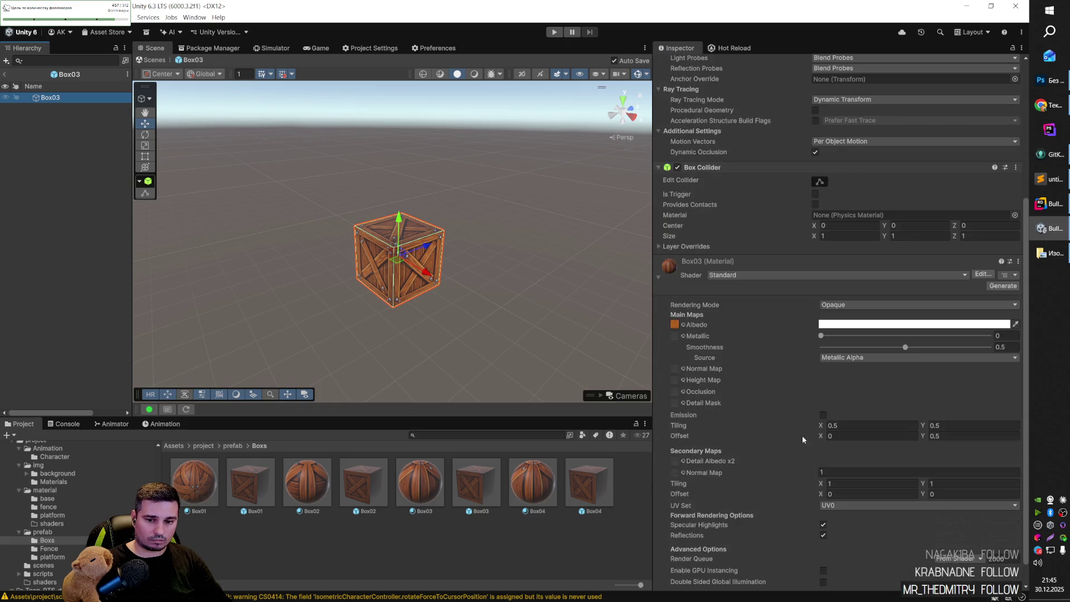
pyautogui.click(834, 577)
pyautogui.write('Box')
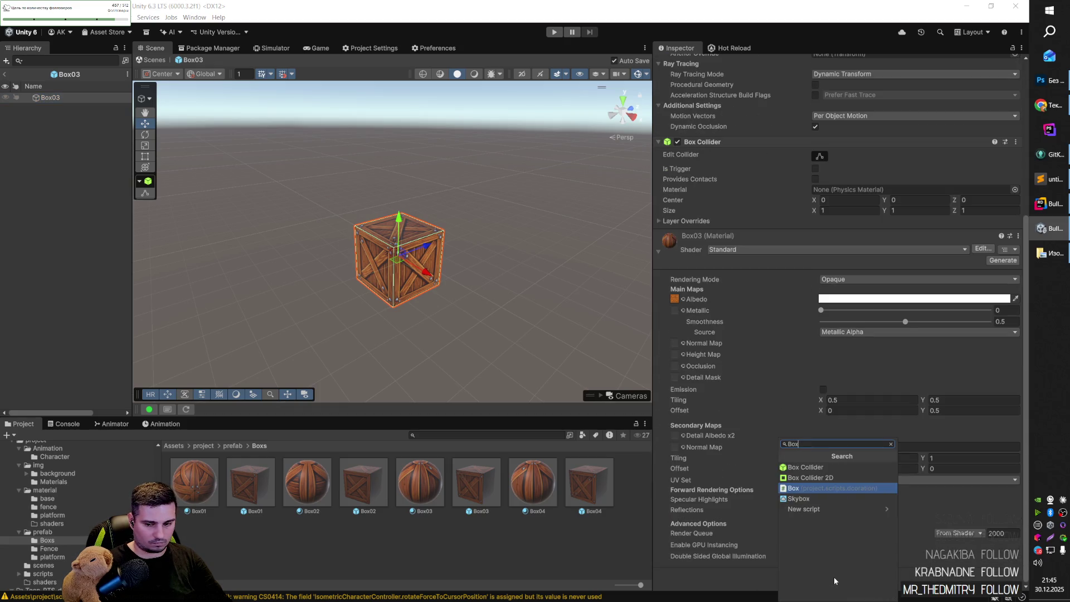
pyautogui.press('Return')
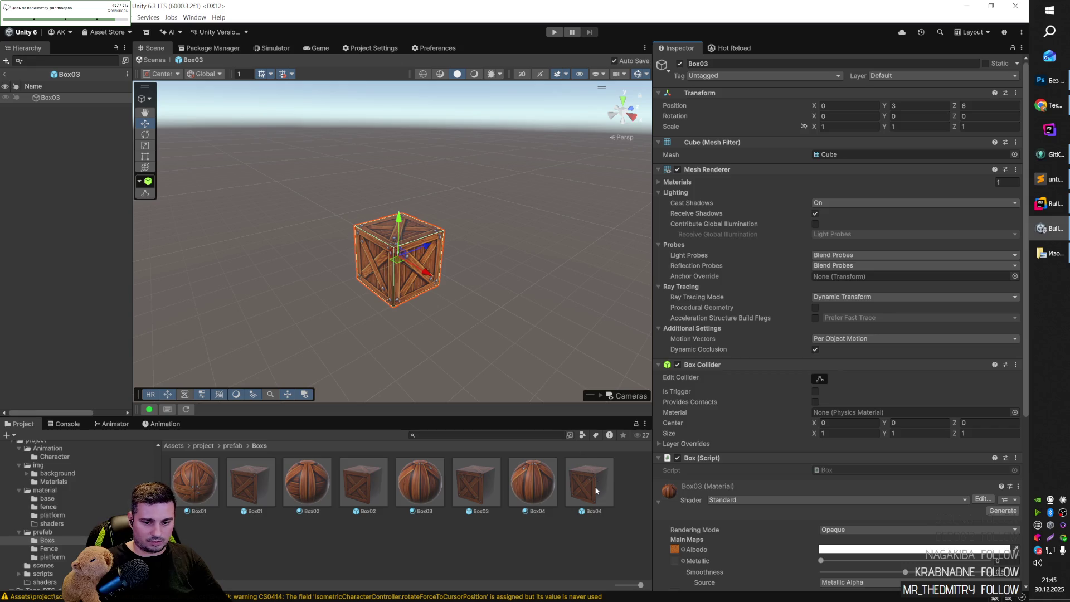
# Open the Box04 prefab and add the Box script to it.
pyautogui.click(595, 486)
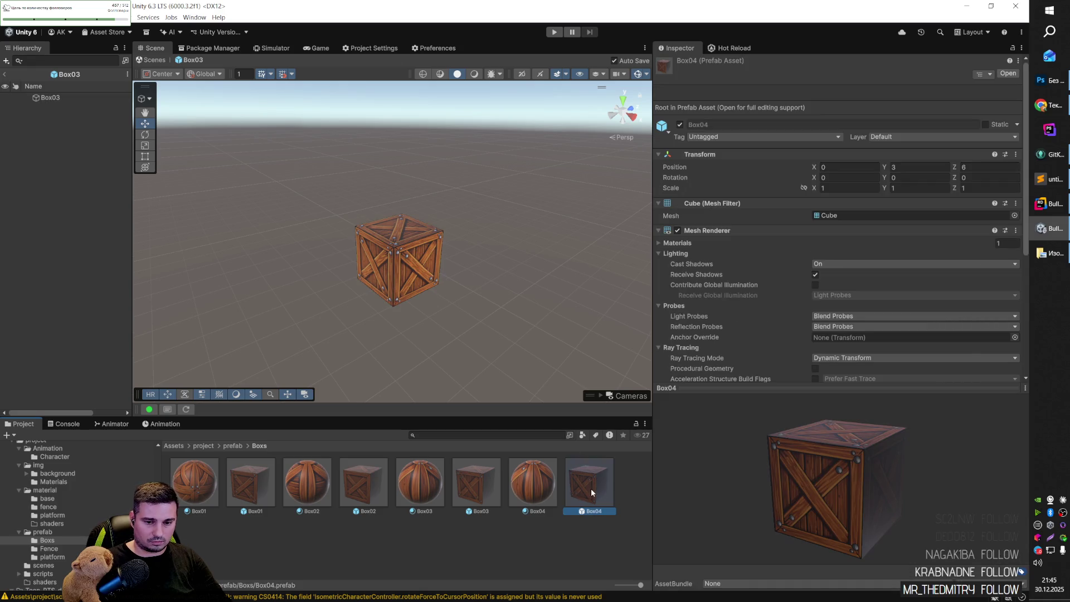
pyautogui.doubleClick(591, 481)
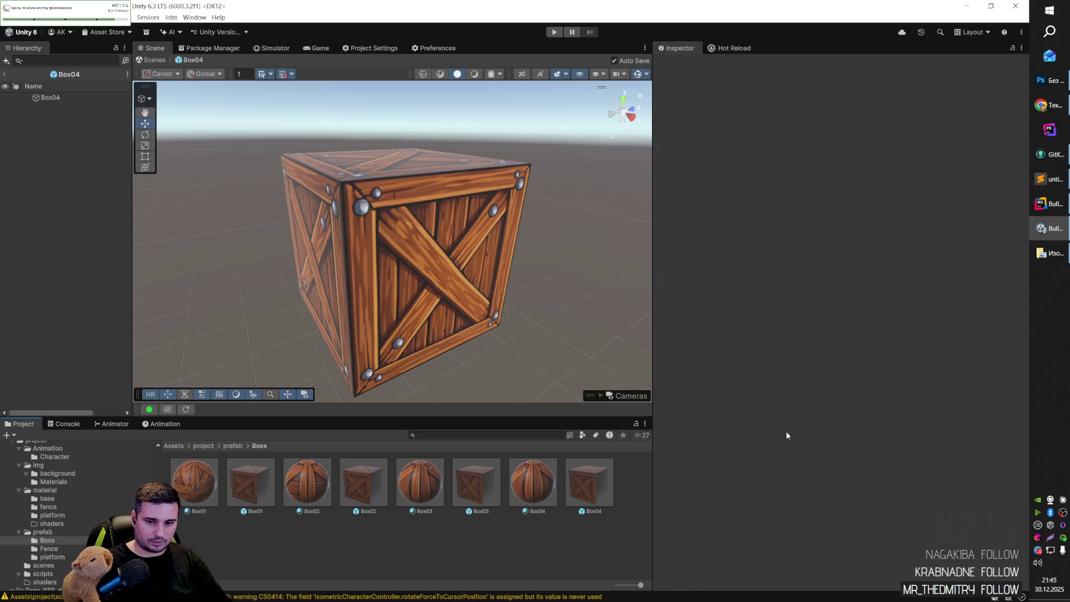
pyautogui.click(445, 276)
pyautogui.click(820, 509)
pyautogui.write('Box')
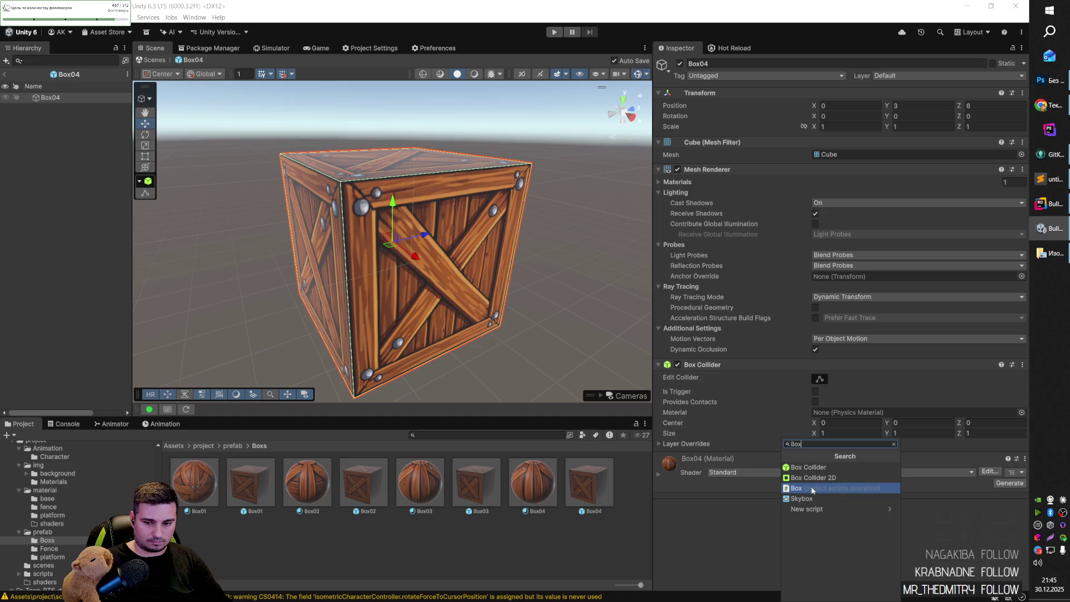
pyautogui.click(813, 489)
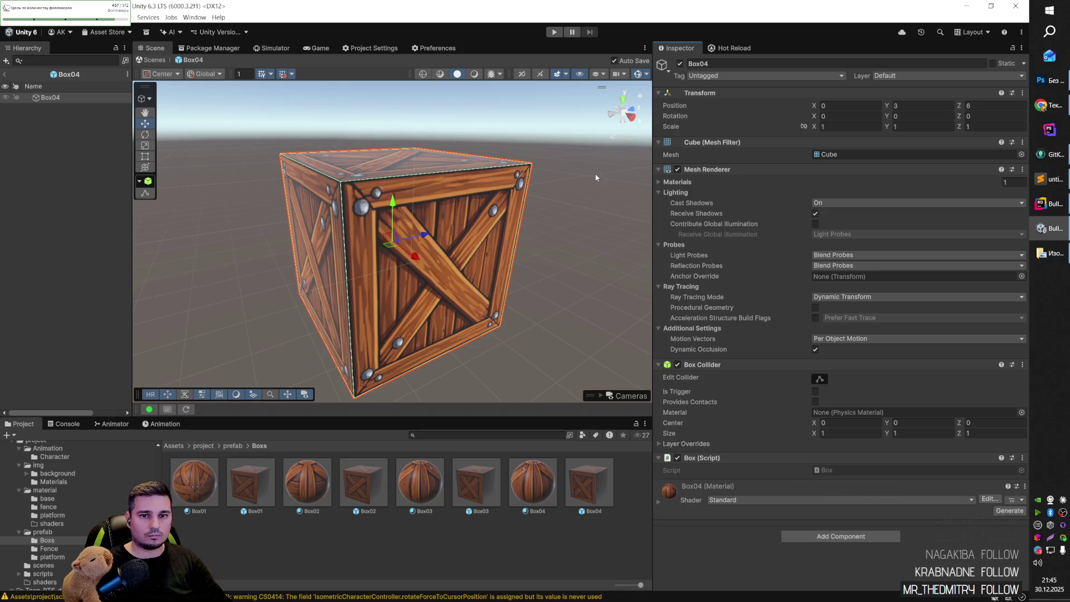
# Create a new tag named Destroyble in Tags & Layers.
pyautogui.click(703, 76)
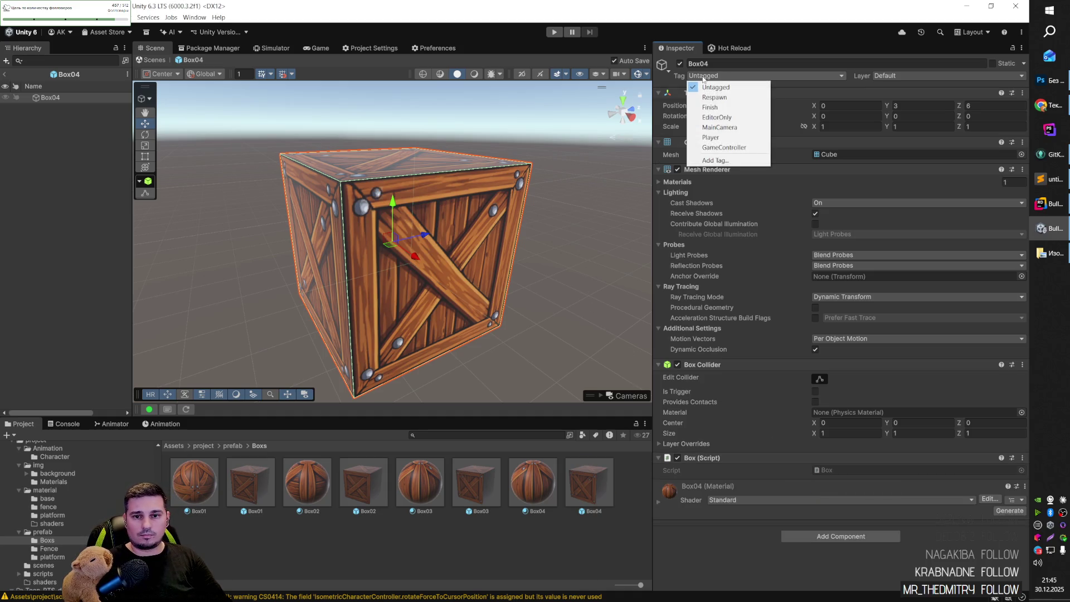
pyautogui.click(722, 160)
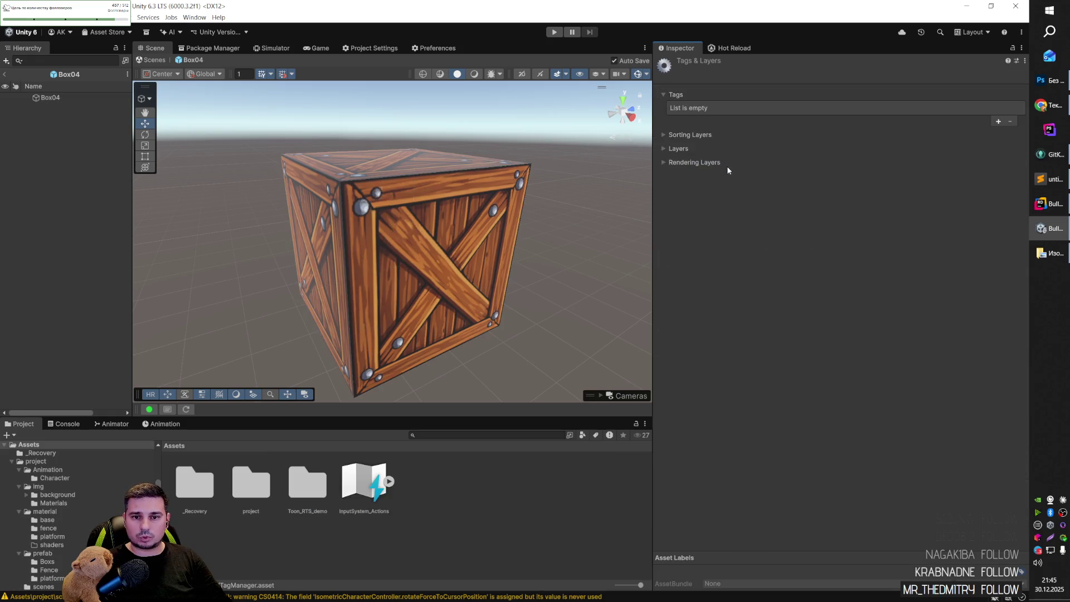
pyautogui.click(997, 121)
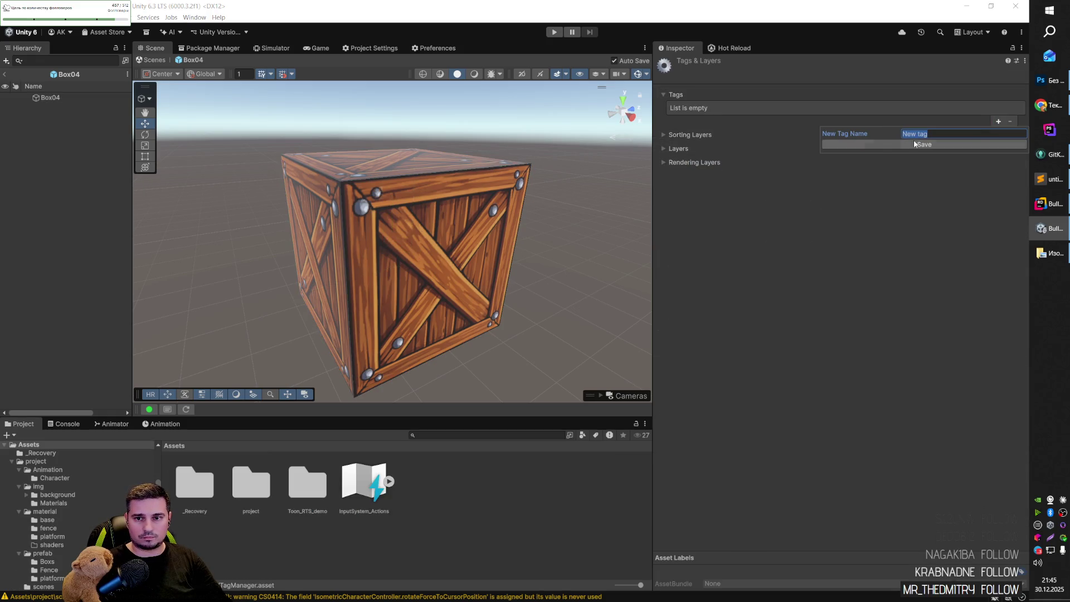
pyautogui.write('Der')
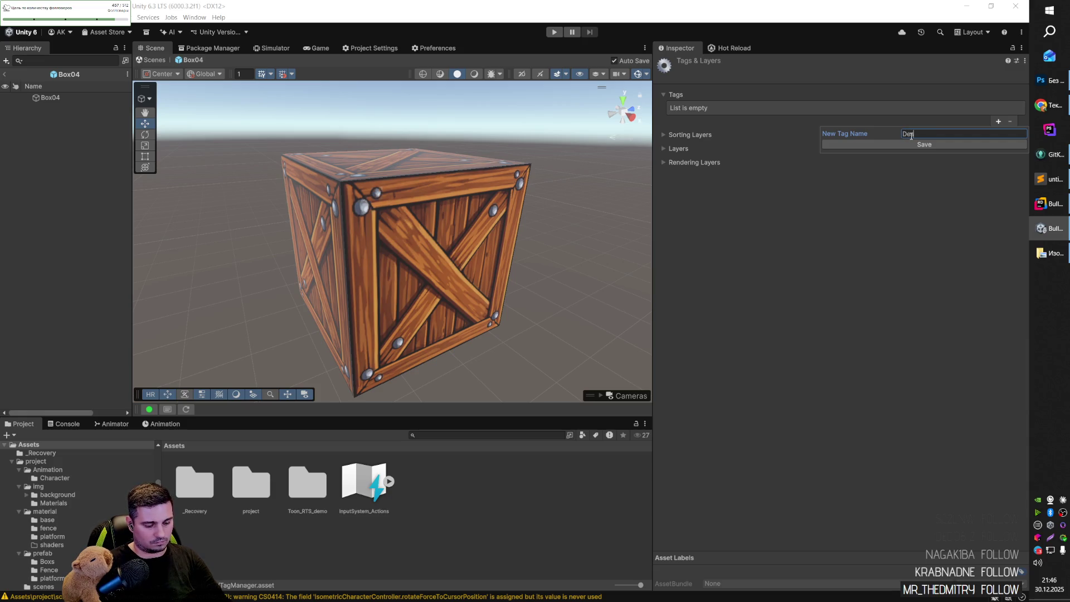
pyautogui.write('roy')
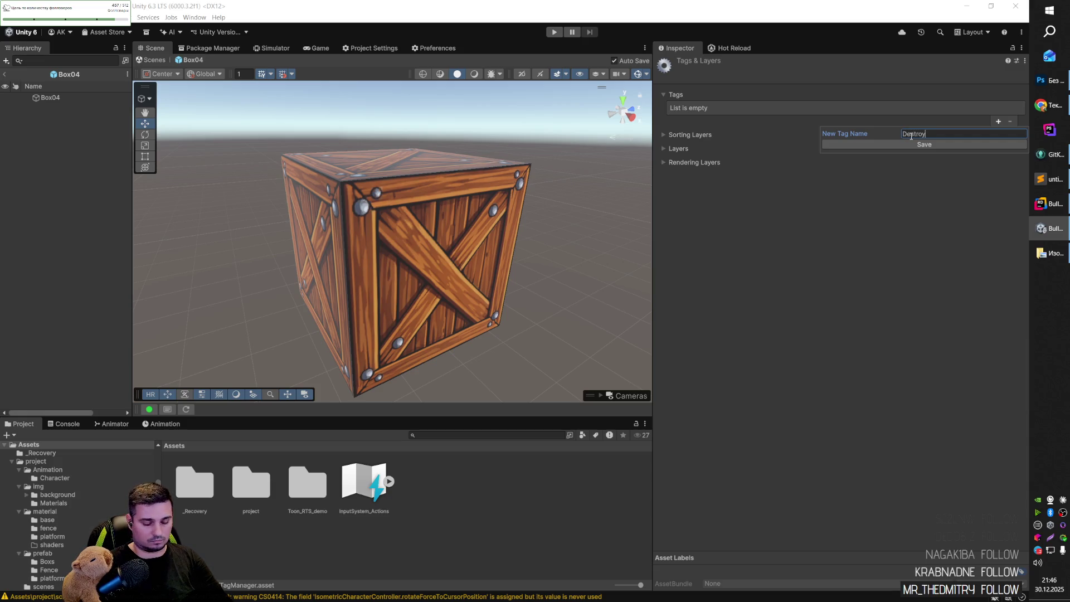
pyautogui.write('tle')
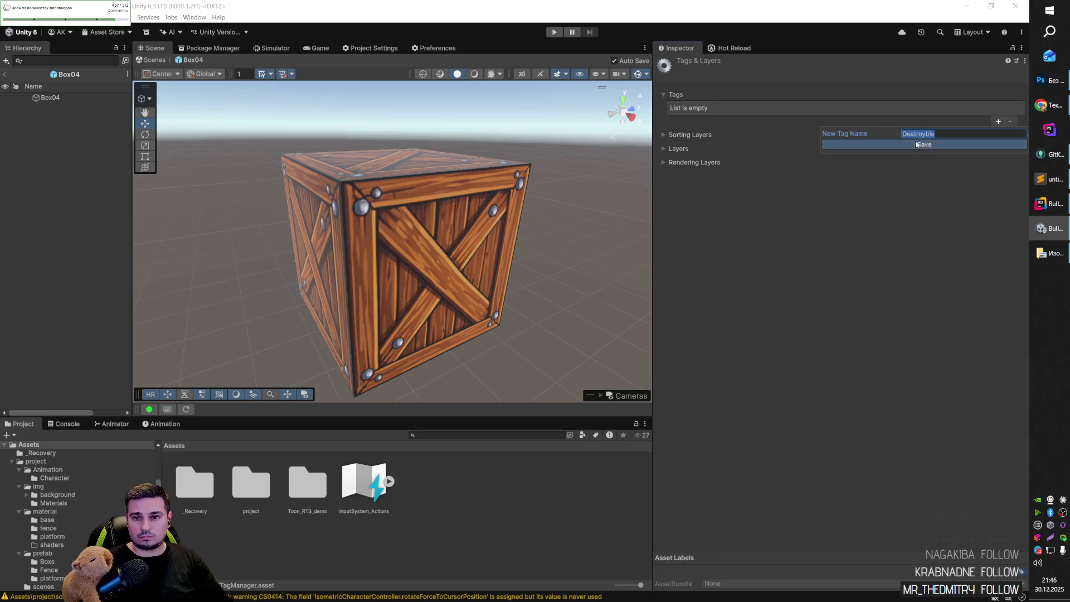
pyautogui.click(896, 144)
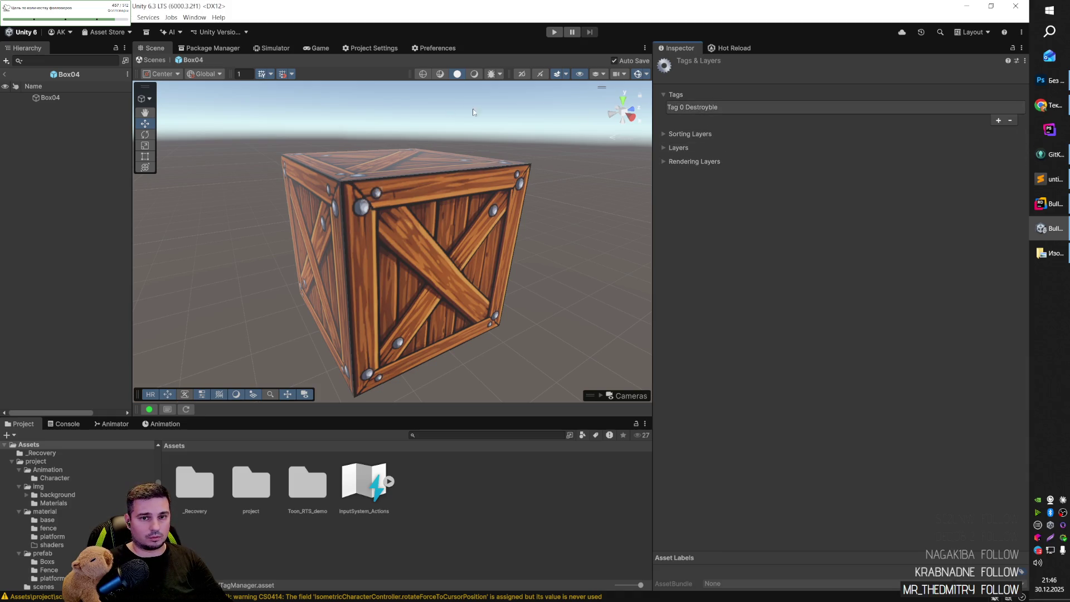
pyautogui.click(728, 111)
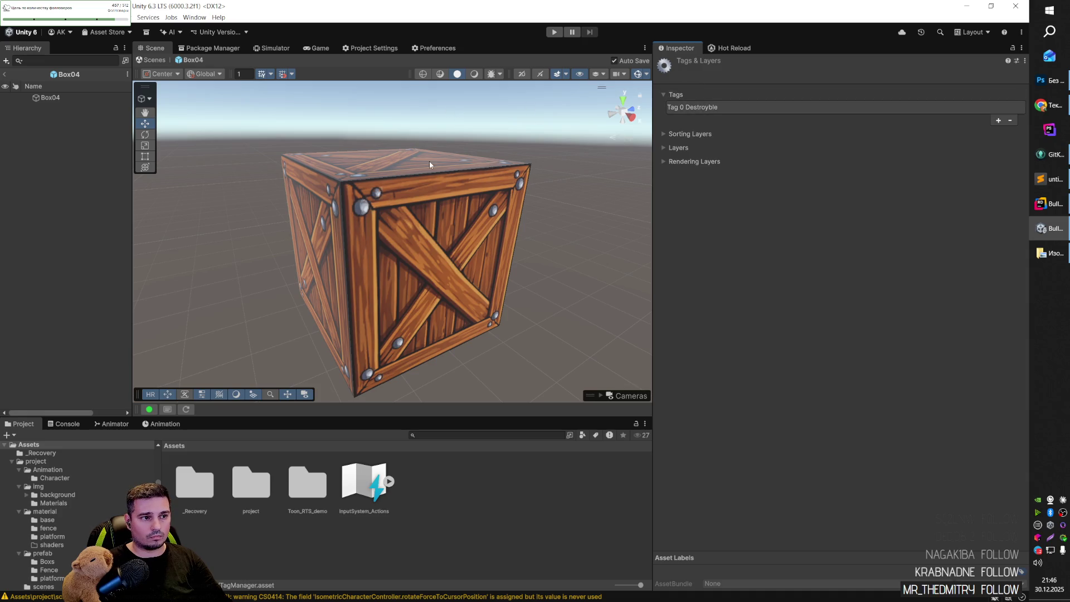
# Tag Box04 as Destroyble and open the prefab/Boxs folder.
pyautogui.click(101, 99)
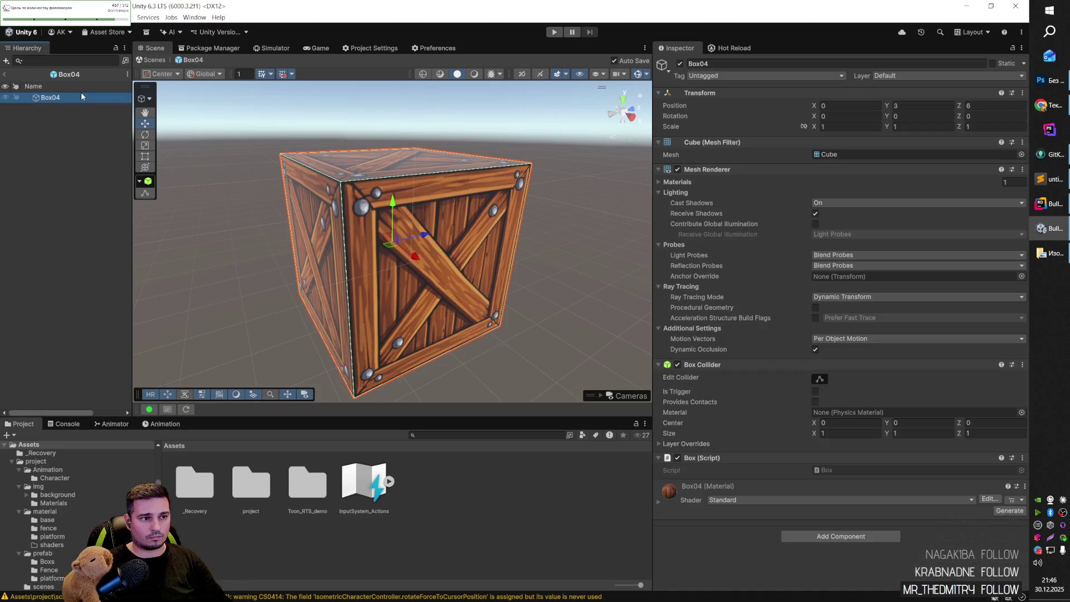
pyautogui.click(722, 77)
pyautogui.click(719, 157)
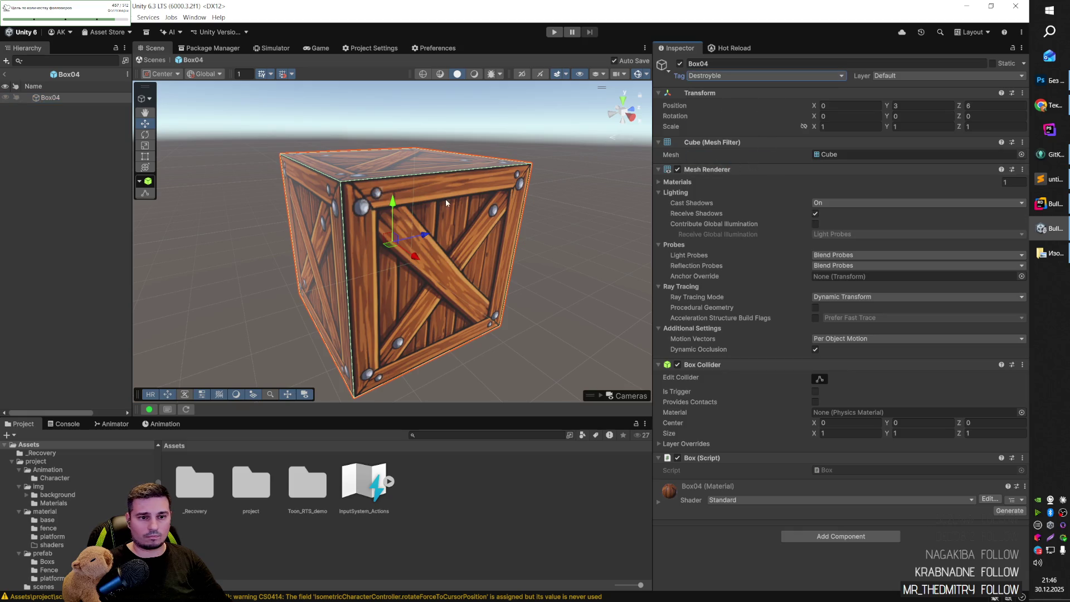
pyautogui.scroll(-3, 54, 533)
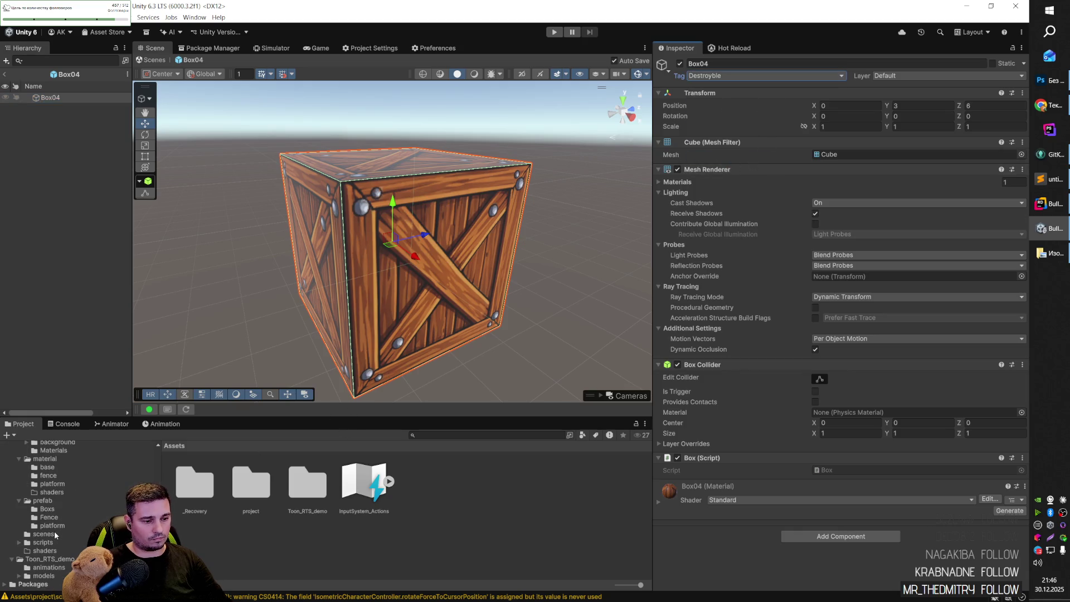
pyautogui.click(47, 509)
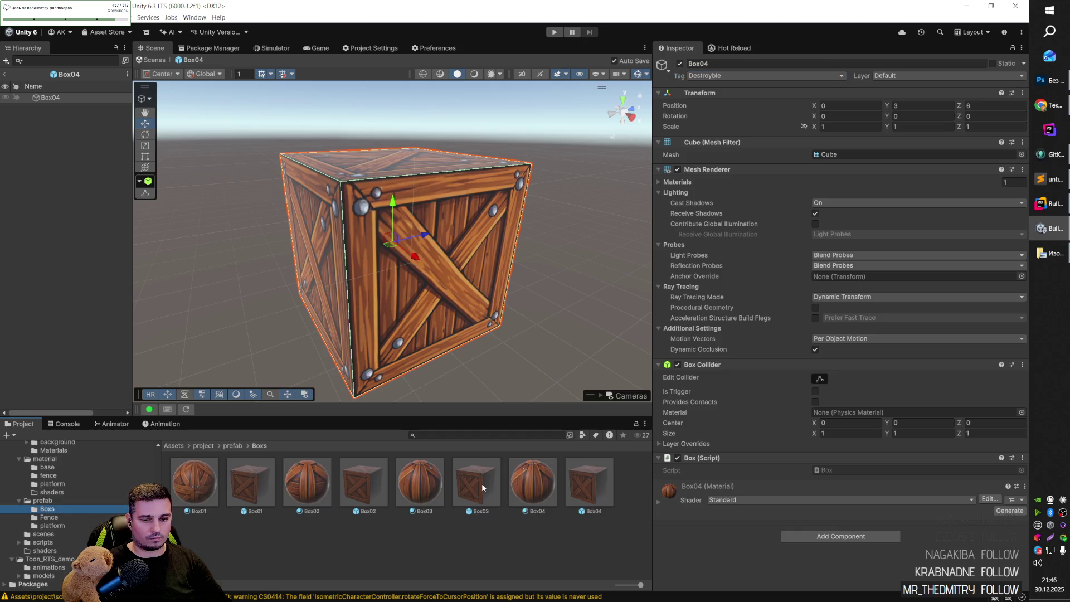
# Tag the Box03 and Box02 prefabs as Destroyble.
pyautogui.doubleClick(481, 483)
pyautogui.click(476, 483)
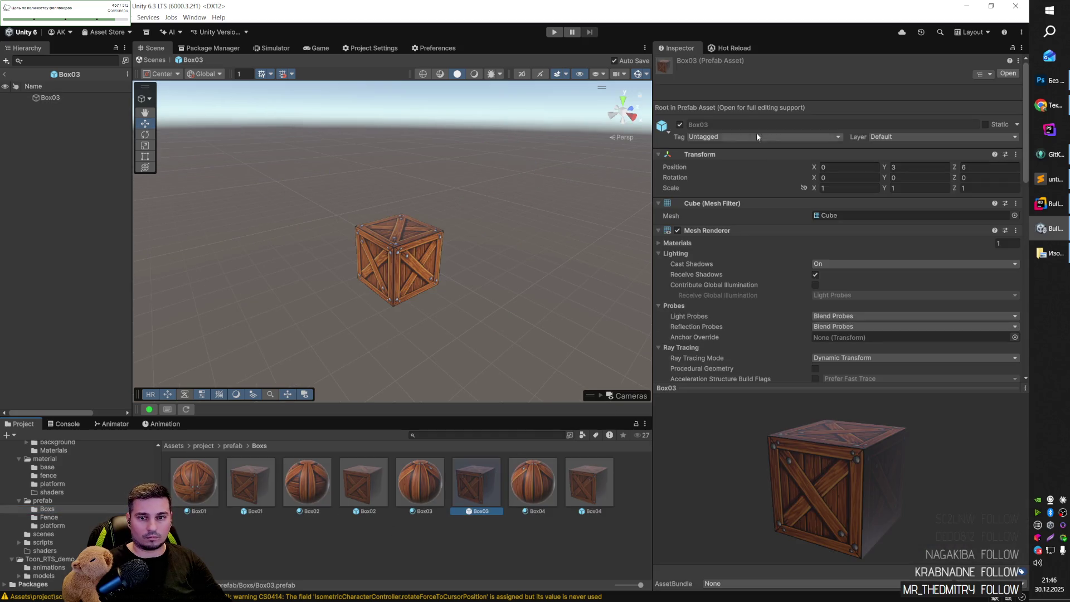
pyautogui.click(713, 138)
pyautogui.click(719, 219)
pyautogui.click(368, 482)
pyautogui.click(724, 137)
pyautogui.click(724, 216)
# Tag the Box01 prefab as Destroyble, then return to the level scene.
pyautogui.click(250, 483)
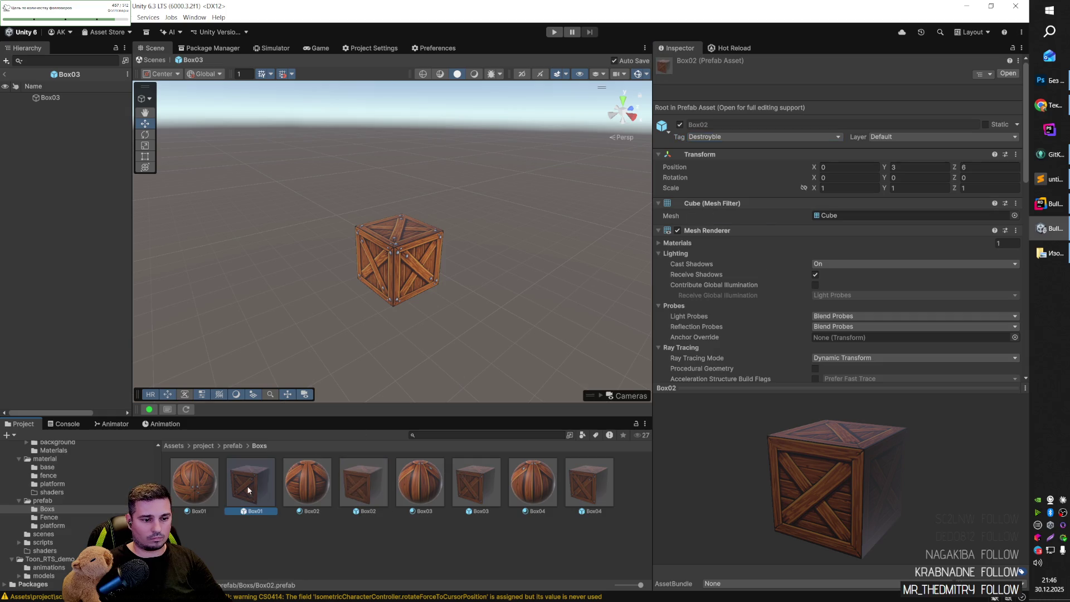
pyautogui.click(719, 137)
pyautogui.click(718, 218)
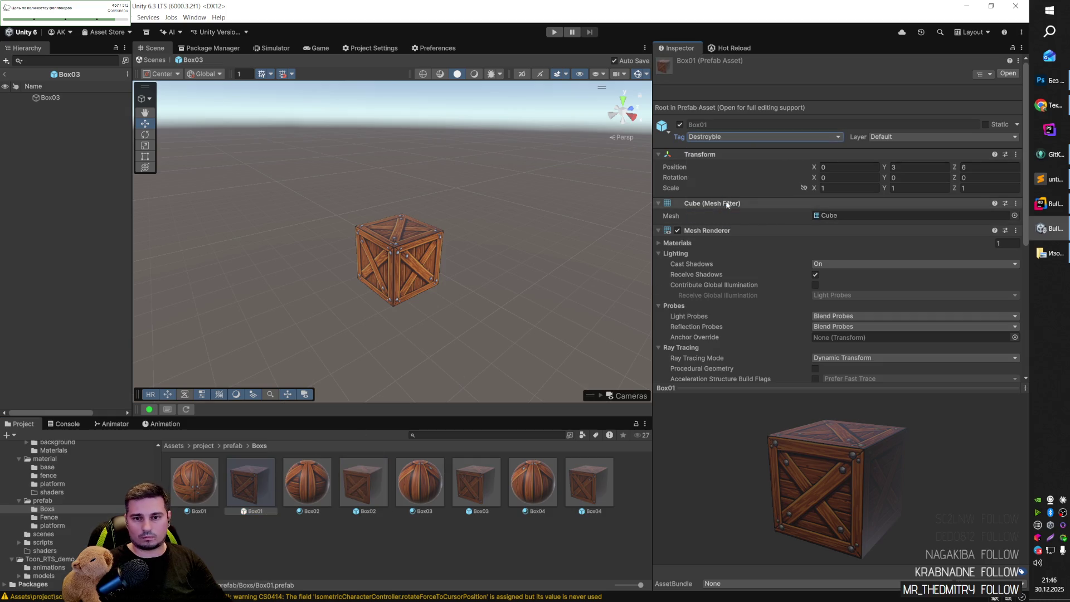
pyautogui.click(477, 487)
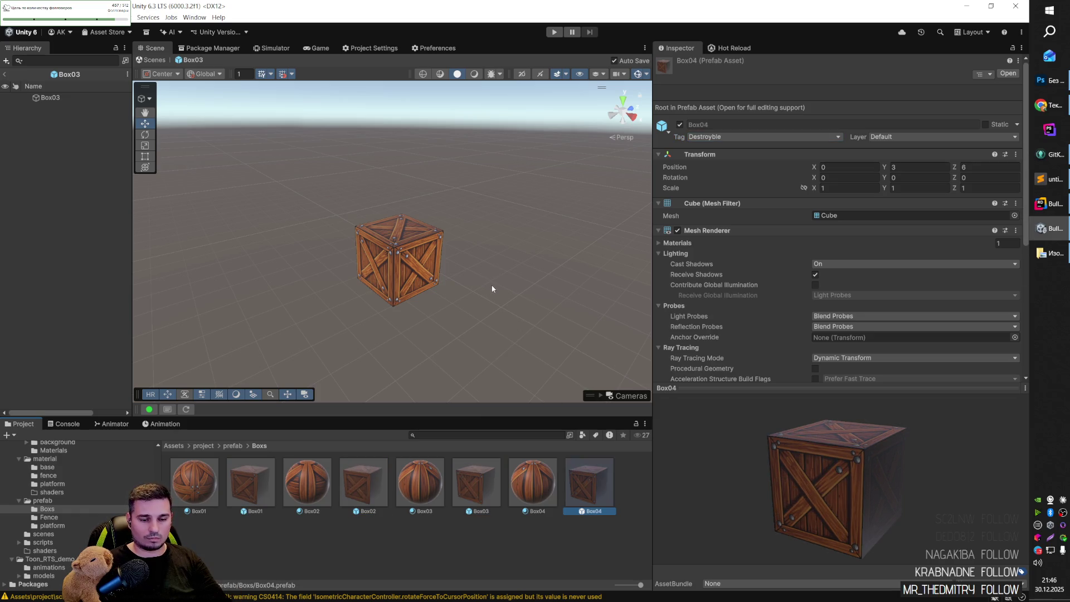
pyautogui.click(530, 300)
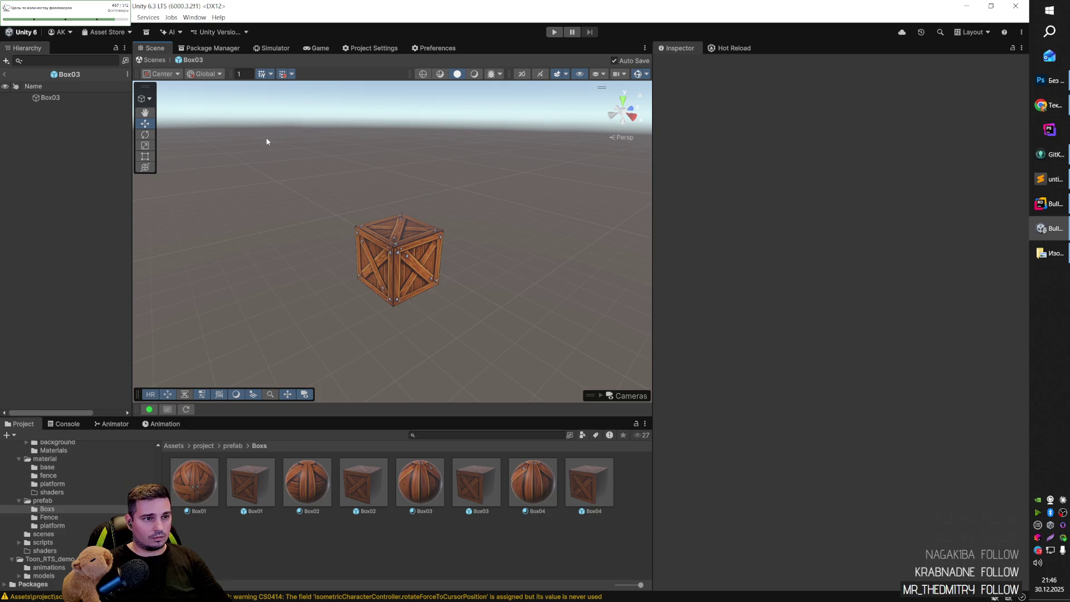
pyautogui.click(4, 74)
# Orbit around the level and open the prefab/platform folder.
pyautogui.moveTo(401, 184)
pyautogui.mouseDown()
pyautogui.moveTo(424, 173)
pyautogui.moveTo(401, 189)
pyautogui.moveTo(489, 262)
pyautogui.moveTo(430, 263)
pyautogui.moveTo(342, 230)
pyautogui.moveTo(310, 253)
pyautogui.moveTo(613, 231)
pyautogui.moveTo(574, 218)
pyautogui.moveTo(357, 246)
pyautogui.moveTo(444, 237)
pyautogui.moveTo(484, 272)
pyautogui.mouseUp()
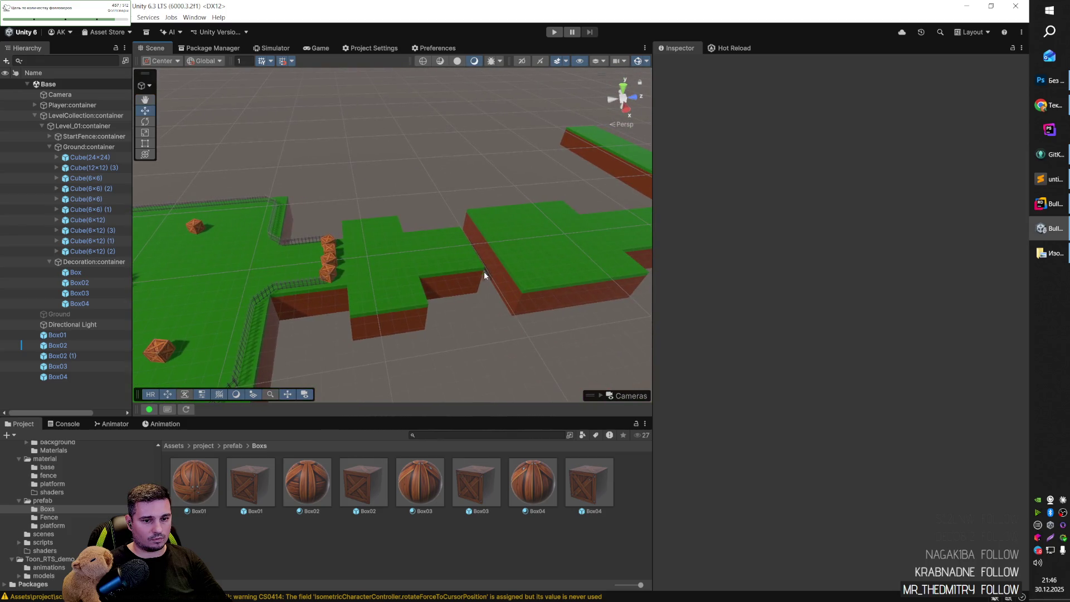
pyautogui.scroll(-3, 499, 325)
pyautogui.moveTo(386, 303); pyautogui.dragTo(459, 351)
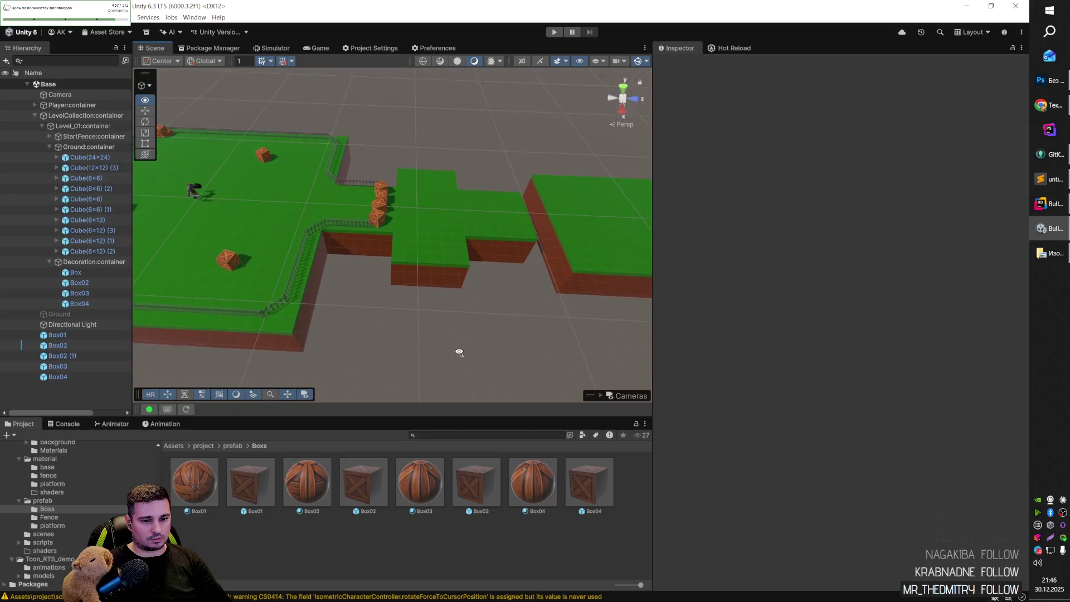
pyautogui.click(197, 445)
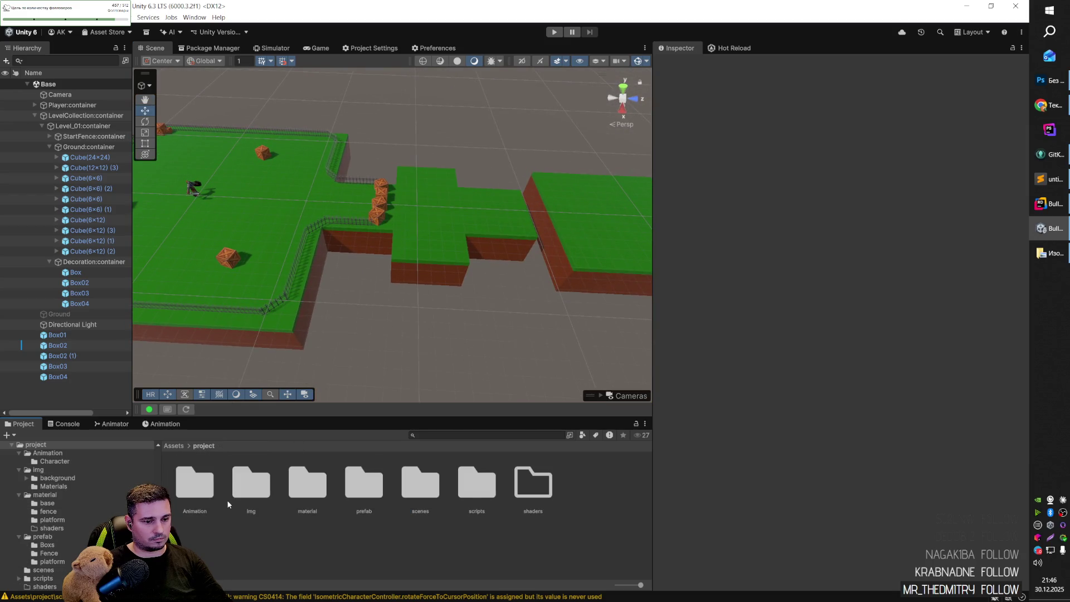
pyautogui.doubleClick(361, 493)
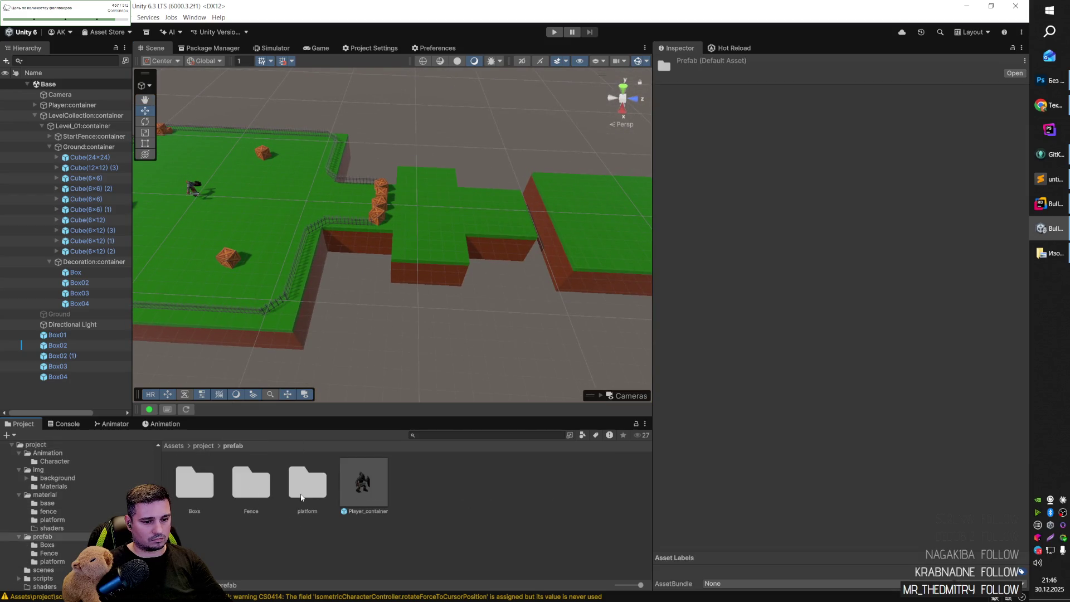
pyautogui.doubleClick(307, 482)
# Place a Cube(2x2) block under Ground:container and set its Position Y to 0.
pyautogui.moveTo(424, 334)
pyautogui.mouseDown()
pyautogui.moveTo(456, 301)
pyautogui.moveTo(289, 241)
pyautogui.moveTo(451, 241)
pyautogui.moveTo(186, 232)
pyautogui.moveTo(203, 218)
pyautogui.moveTo(504, 272)
pyautogui.moveTo(456, 262)
pyautogui.moveTo(415, 299)
pyautogui.moveTo(290, 320)
pyautogui.moveTo(449, 313)
pyautogui.moveTo(386, 322)
pyautogui.moveTo(399, 357)
pyautogui.mouseUp()
pyautogui.moveTo(276, 470)
pyautogui.mouseDown()
pyautogui.moveTo(397, 322)
pyautogui.moveTo(397, 330)
pyautogui.mouseUp()
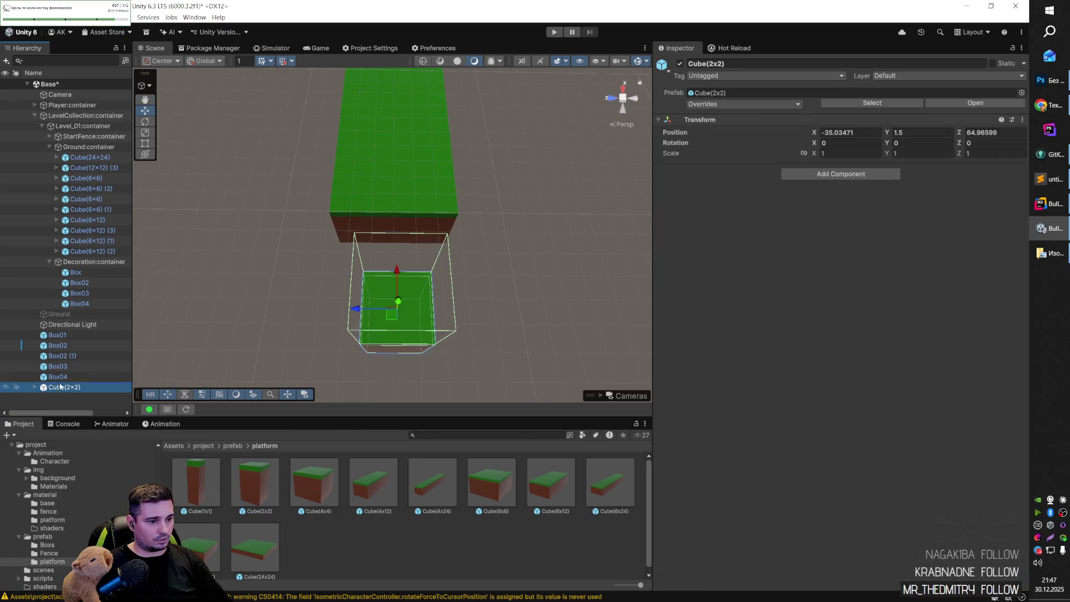
pyautogui.moveTo(92, 255); pyautogui.dragTo(88, 248)
pyautogui.click(86, 261)
pyautogui.moveTo(390, 334); pyautogui.dragTo(301, 334)
pyautogui.click(919, 133)
pyautogui.write('0')
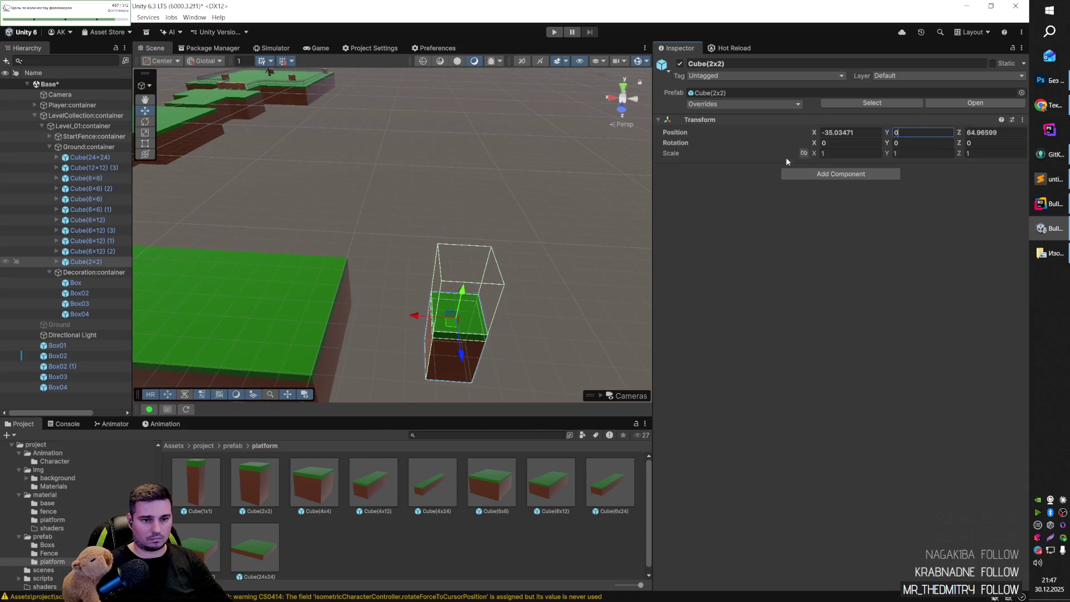
pyautogui.click(573, 306)
pyautogui.moveTo(573, 305)
pyautogui.mouseDown()
pyautogui.moveTo(544, 284)
pyautogui.moveTo(356, 332)
pyautogui.moveTo(299, 332)
pyautogui.moveTo(389, 308)
pyautogui.moveTo(641, 306)
pyautogui.moveTo(772, 353)
pyautogui.moveTo(847, 346)
pyautogui.moveTo(836, 342)
pyautogui.mouseUp()
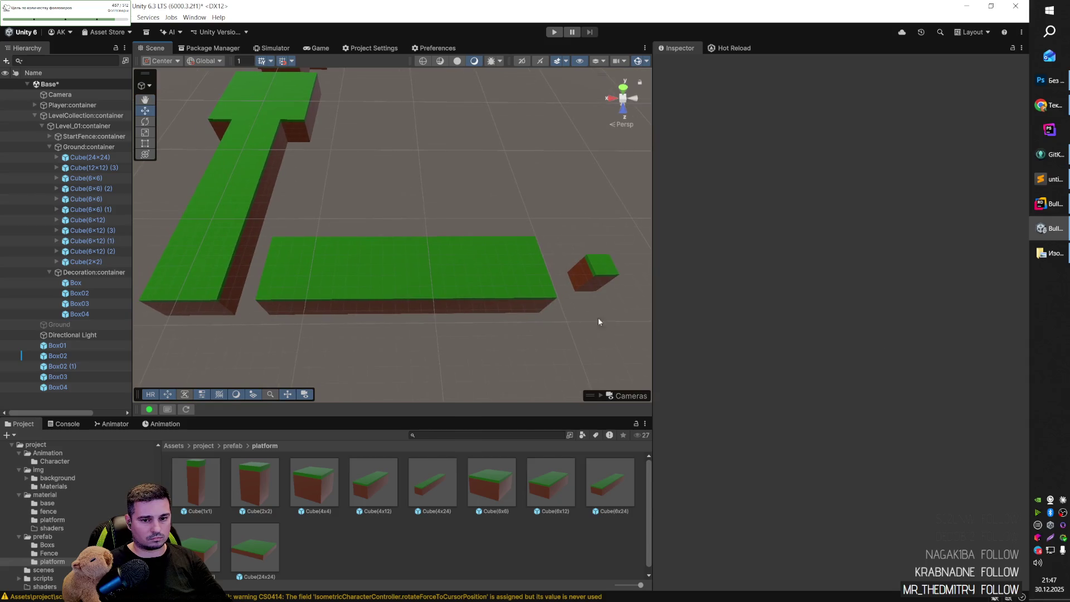
pyautogui.scroll(-3, 579, 335)
pyautogui.moveTo(587, 286)
pyautogui.mouseDown()
pyautogui.moveTo(616, 306)
pyautogui.moveTo(681, 299)
pyautogui.moveTo(540, 299)
pyautogui.moveTo(500, 319)
pyautogui.moveTo(511, 308)
pyautogui.moveTo(466, 299)
pyautogui.moveTo(505, 313)
pyautogui.moveTo(485, 299)
pyautogui.moveTo(493, 303)
pyautogui.mouseUp()
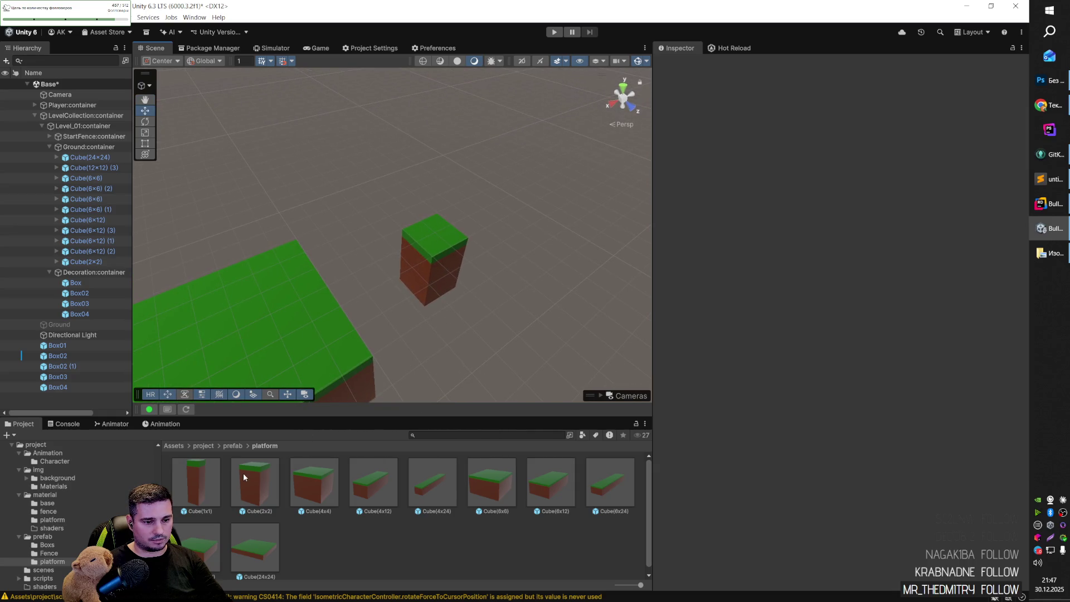
pyautogui.click(264, 492)
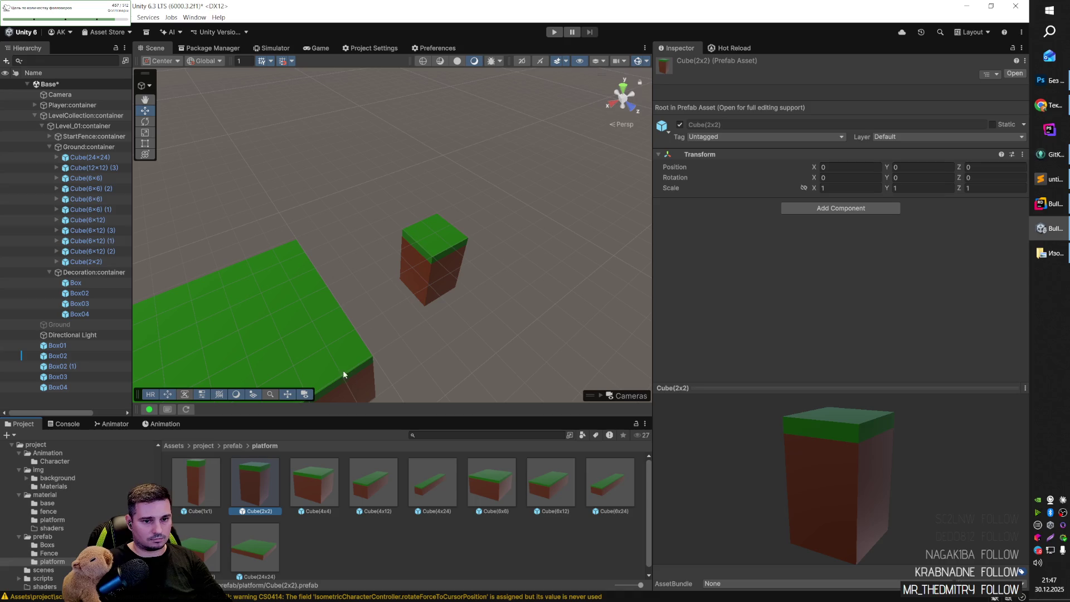
# Duplicate the Cube(2x2) prefab as Cube(2x2) Blue and open it to inspect body and head.
pyautogui.click(449, 261)
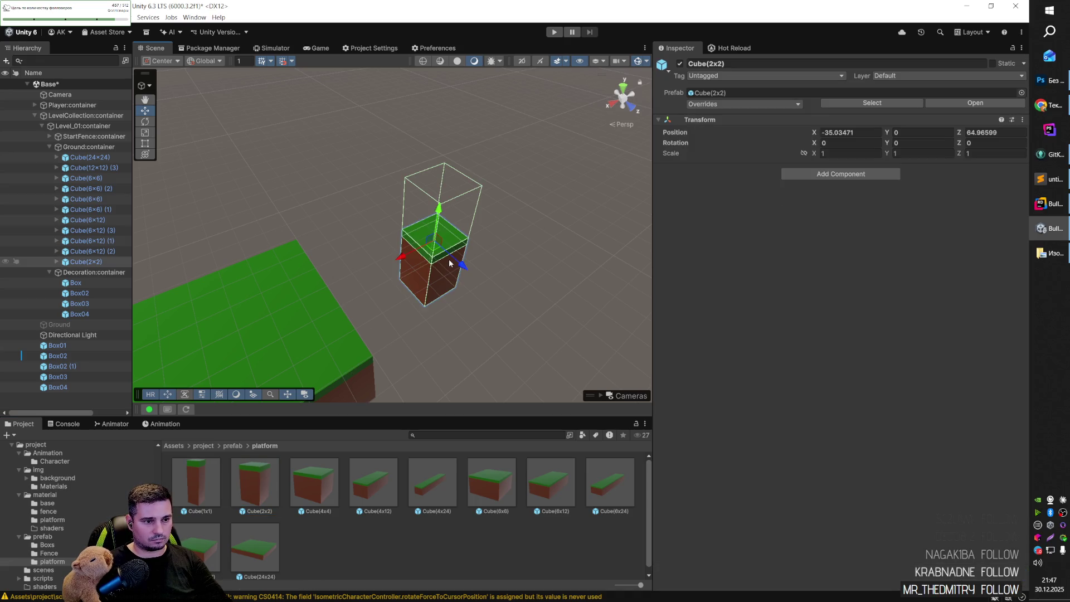
pyautogui.click(256, 480)
pyautogui.hotkey('ctrl', 'b')
pyautogui.press('Escape')
pyautogui.hotkey('ctrl', 'd')
pyautogui.write('Cube(2x2) Bus')
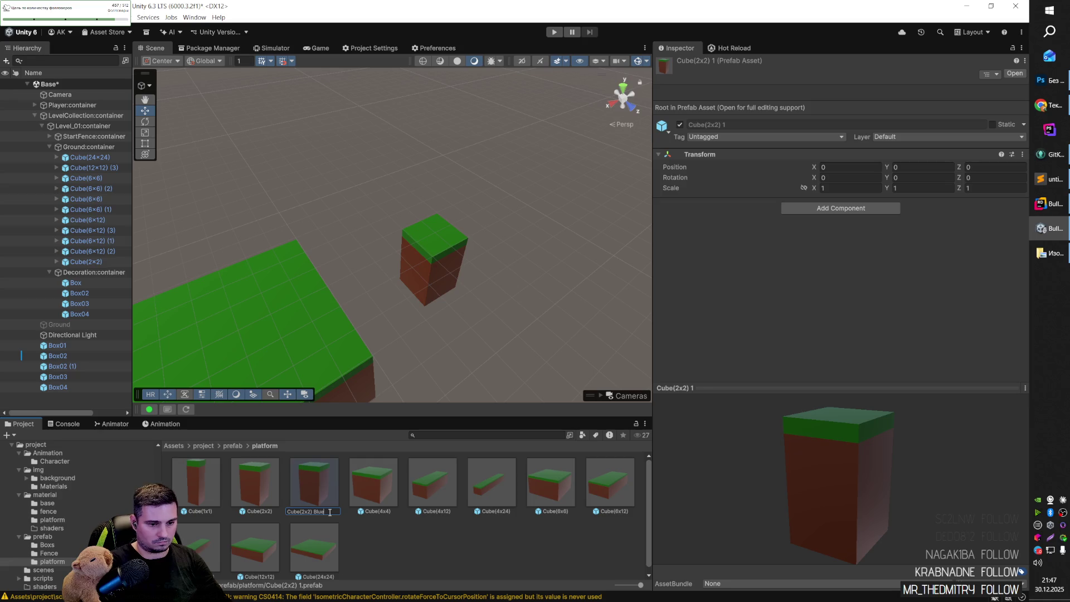
pyautogui.press('Return')
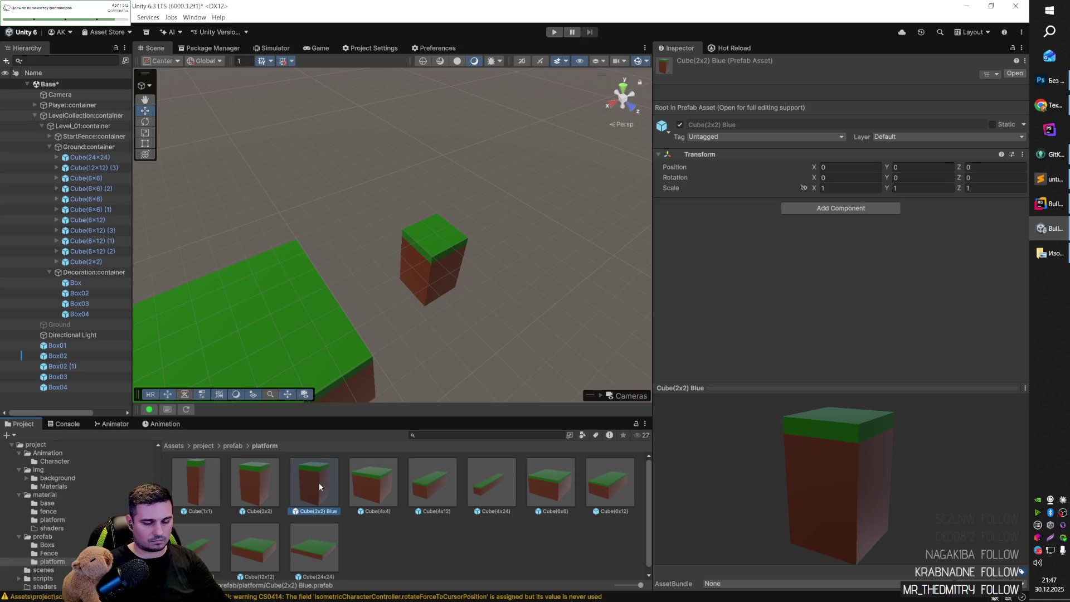
pyautogui.doubleClick(319, 482)
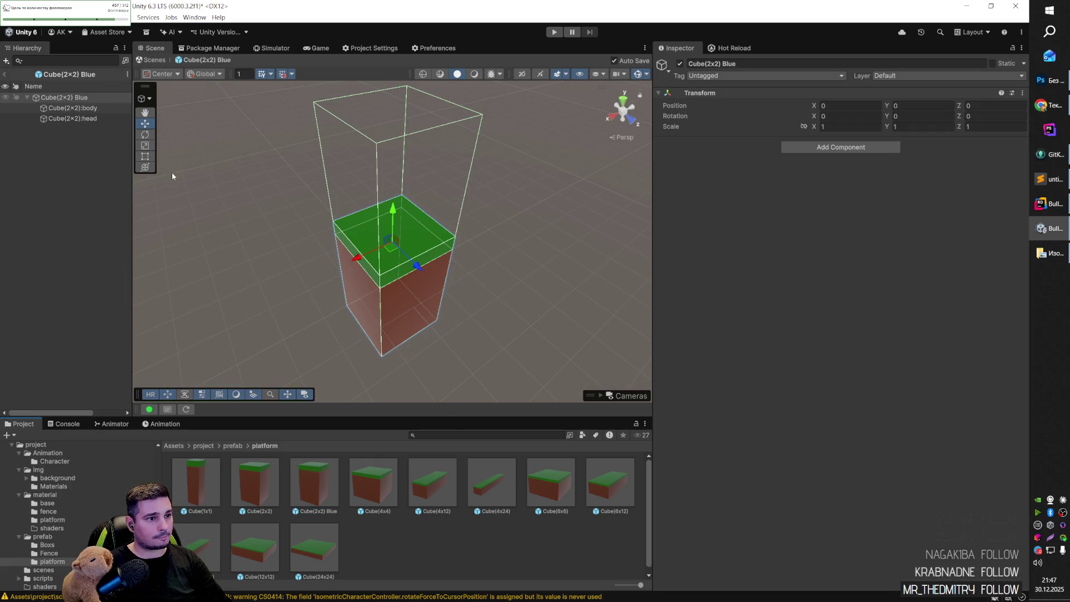
pyautogui.click(73, 109)
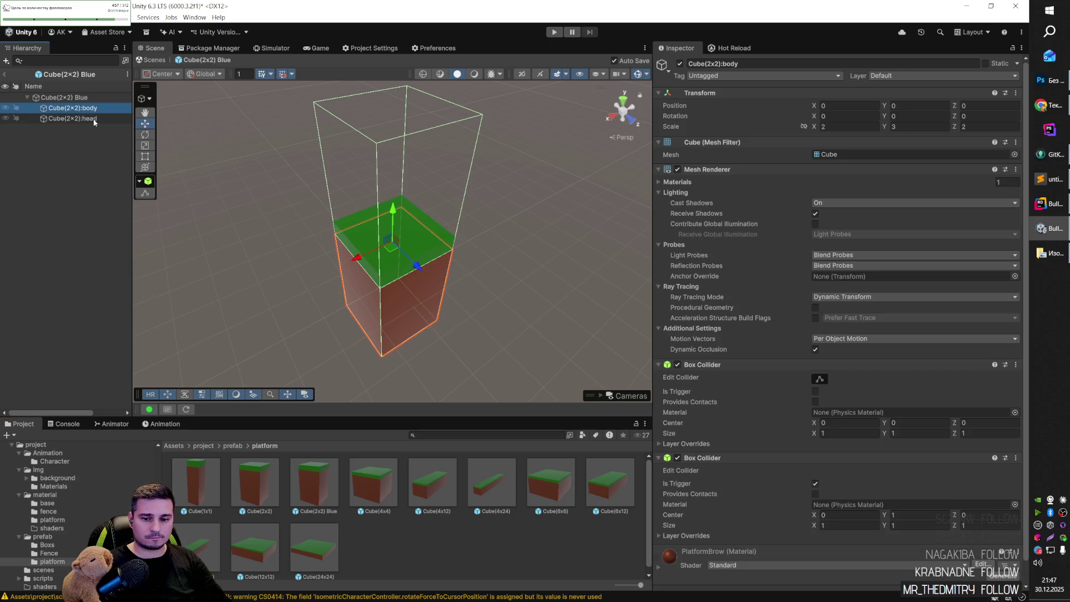
pyautogui.click(93, 119)
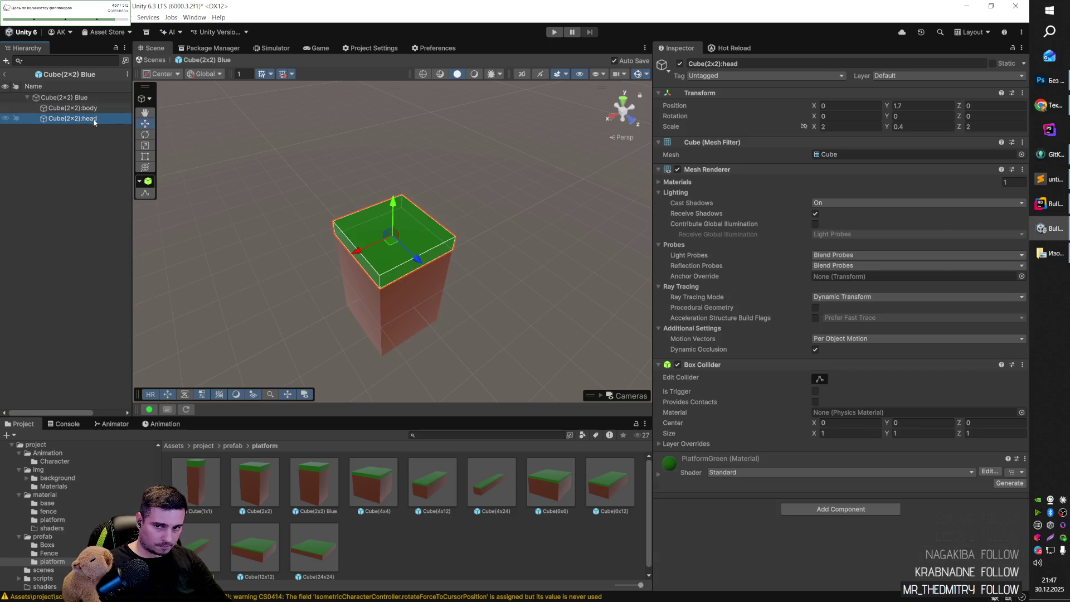
pyautogui.click(237, 445)
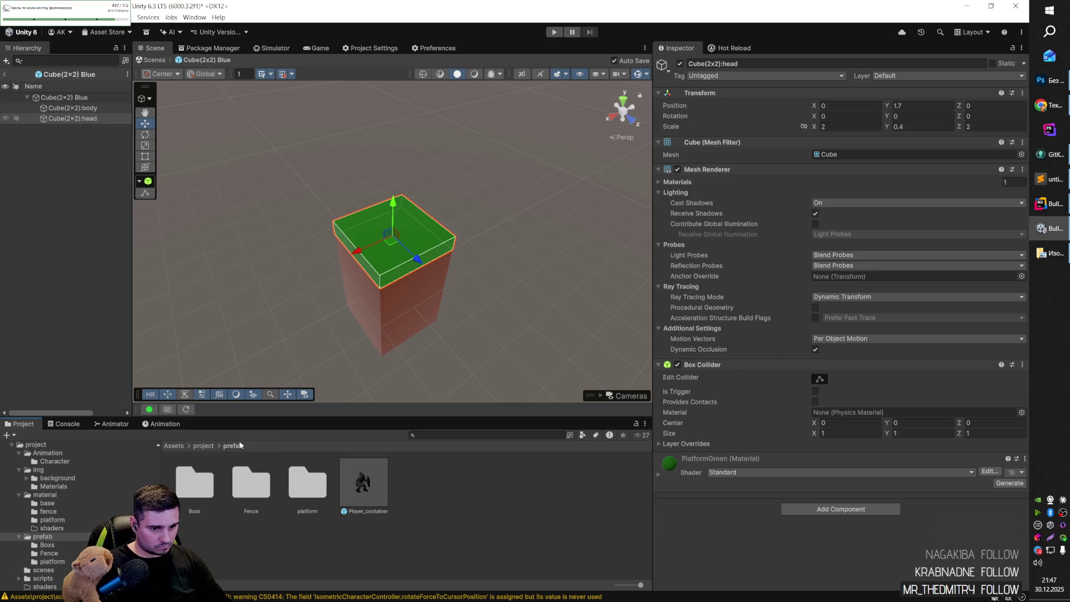
# Duplicate PlatformGreen in the platform materials folder and recolour PlatformGreen 1 teal (149593).
pyautogui.click(203, 446)
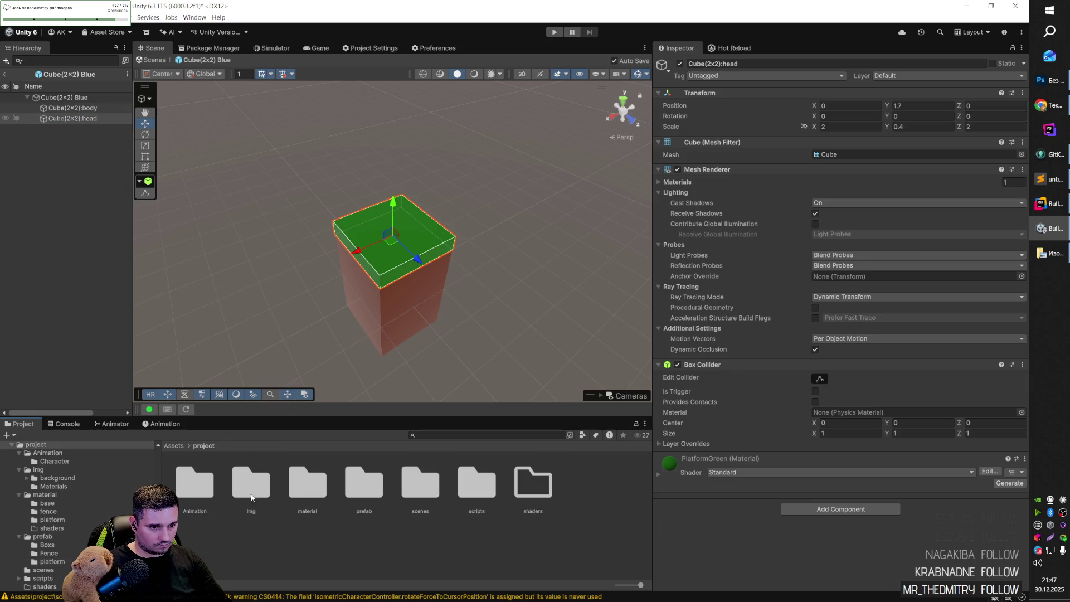
pyautogui.doubleClick(324, 495)
pyautogui.doubleClick(301, 488)
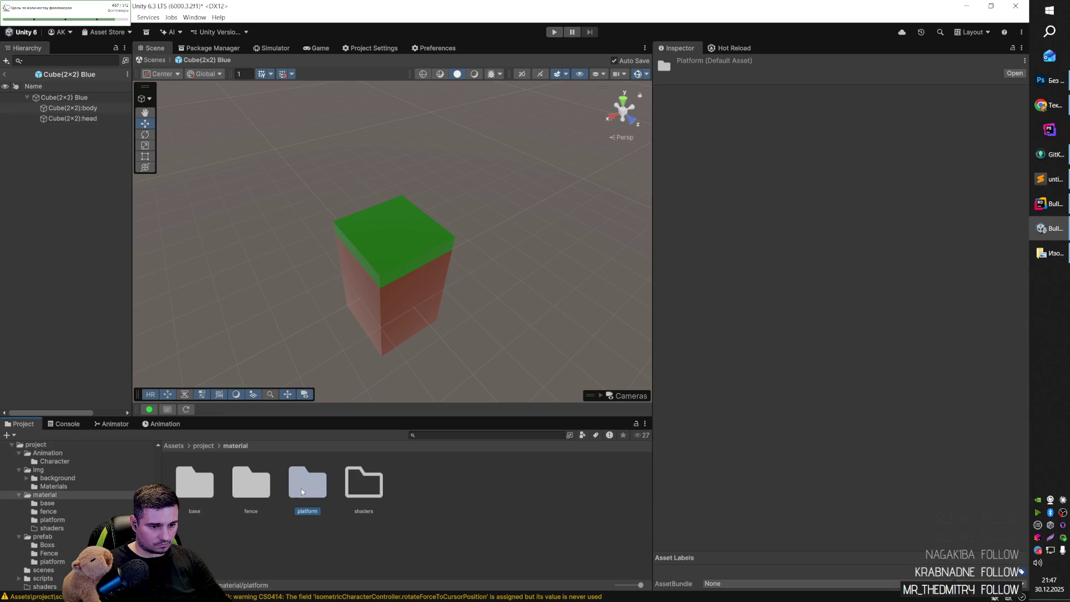
pyautogui.click(257, 492)
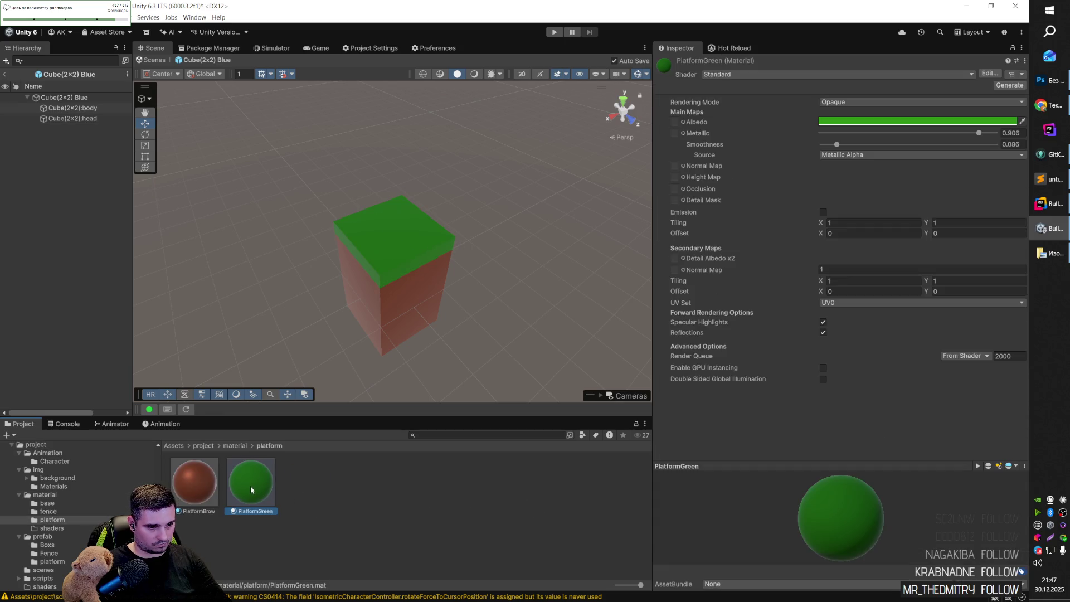
pyautogui.hotkey('ctrl', 'd')
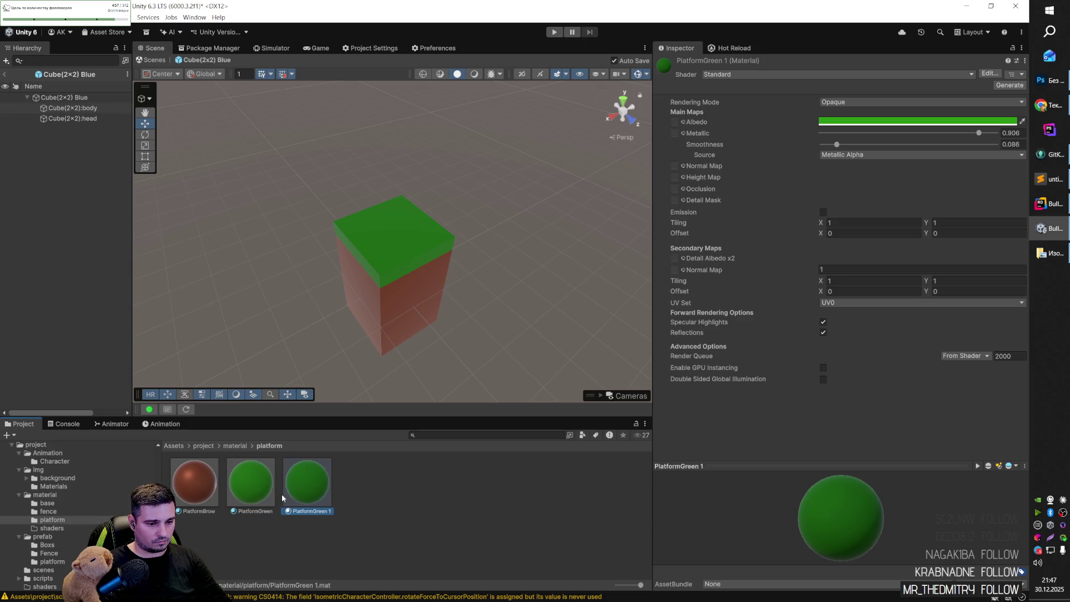
pyautogui.click(930, 121)
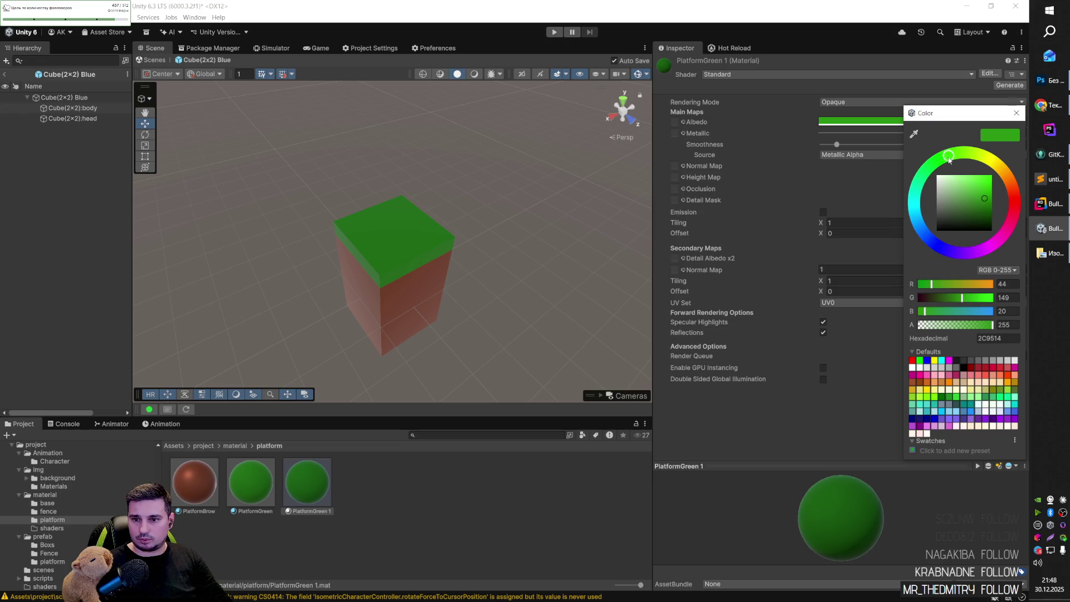
pyautogui.moveTo(923, 207)
pyautogui.mouseDown()
pyautogui.moveTo(938, 233)
pyautogui.moveTo(940, 206)
pyautogui.mouseUp()
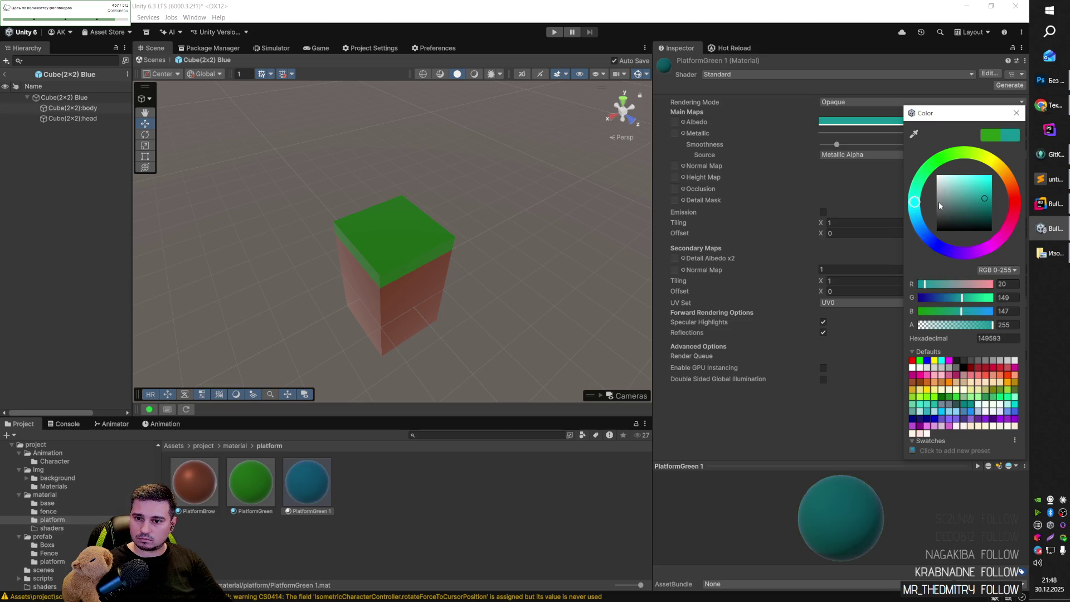
pyautogui.click(515, 336)
# Duplicate PlatformBrow as PlatformBrow 1 and start recolouring it dark blue (101591).
pyautogui.click(195, 482)
pyautogui.hotkey('ctrl', 'd')
pyautogui.click(969, 121)
pyautogui.moveTo(1011, 185)
pyautogui.mouseDown()
pyautogui.moveTo(1003, 231)
pyautogui.moveTo(949, 249)
pyautogui.mouseUp()
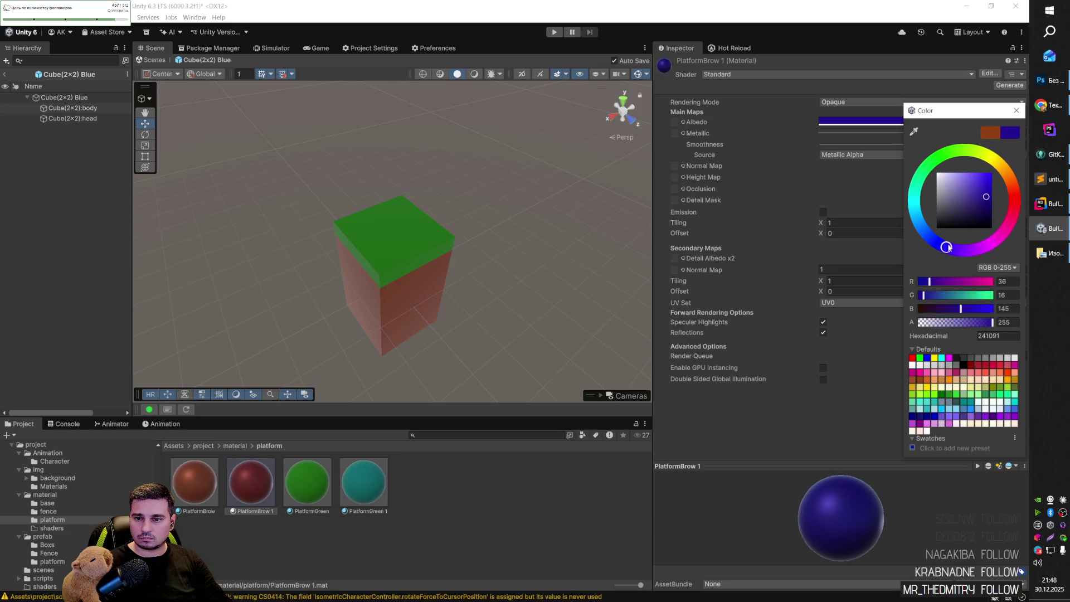
# Apply the dark blue PlatformBrow 1 material to the Cube(2x2) Blue body.
pyautogui.click(601, 260)
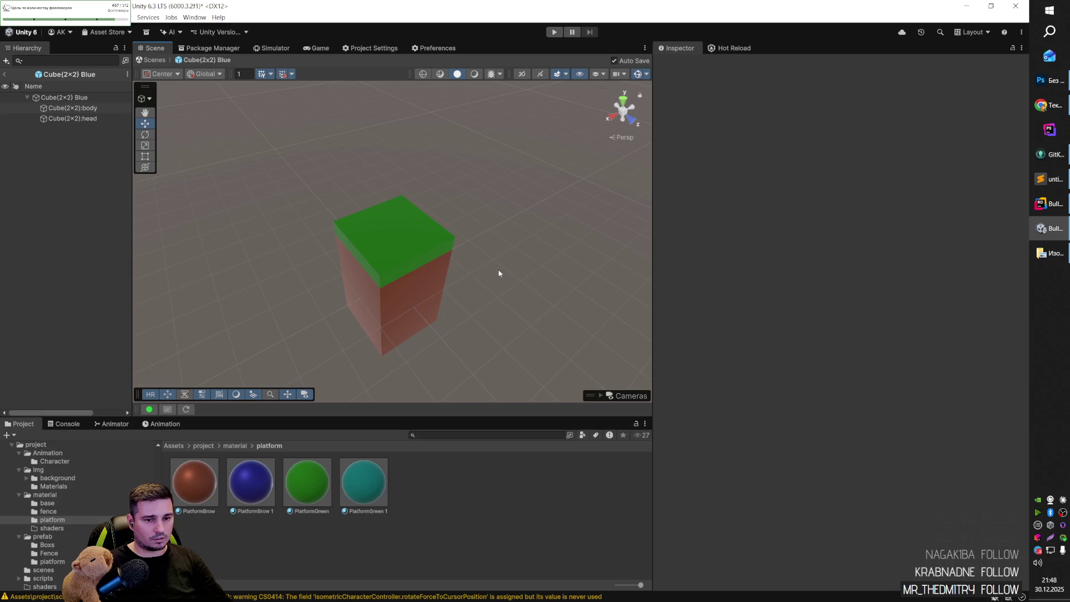
pyautogui.scroll(-5, 466, 258)
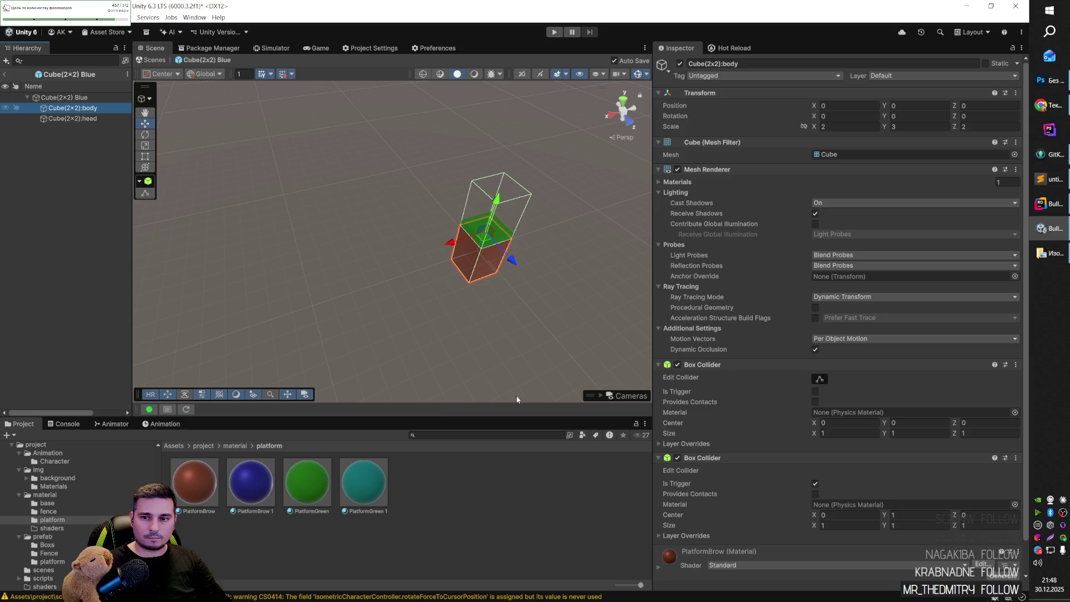
pyautogui.scroll(-2, 755, 336)
pyautogui.moveTo(251, 480)
pyautogui.mouseDown()
pyautogui.moveTo(456, 303)
pyautogui.moveTo(484, 237)
pyautogui.mouseUp()
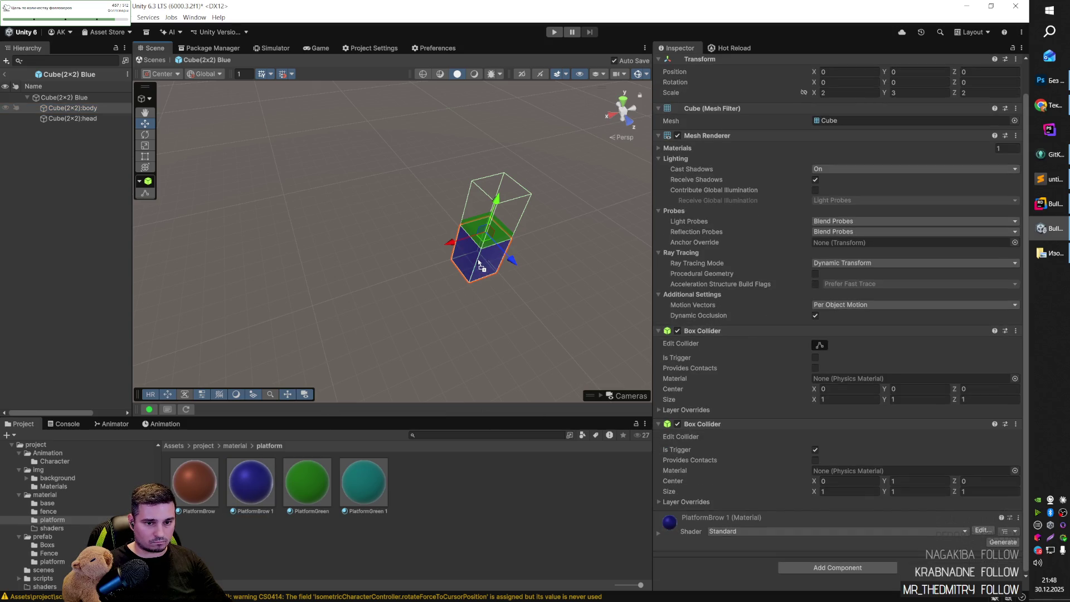
pyautogui.click(555, 278)
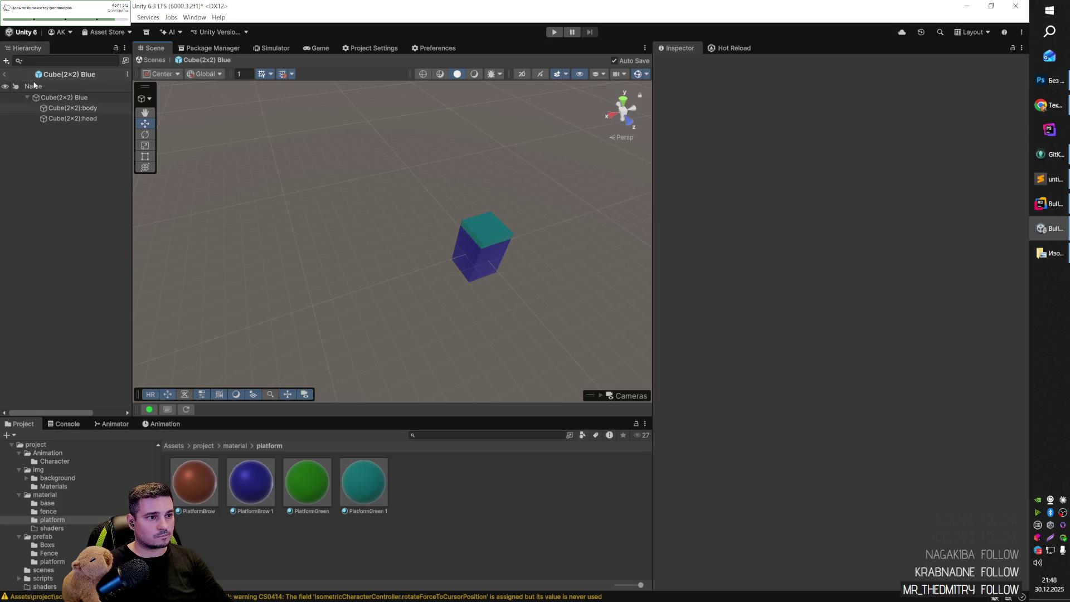
# Delete the Cube(2x2) from the level and browse to the prefab/platform folder.
pyautogui.click(4, 74)
pyautogui.click(441, 257)
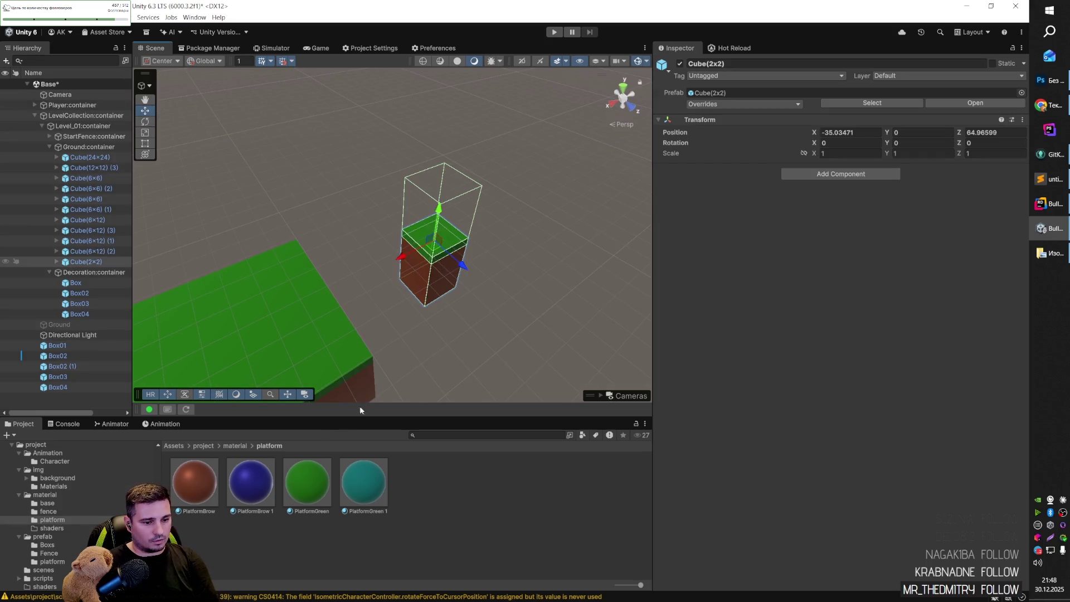
pyautogui.press('Delete')
pyautogui.click(206, 445)
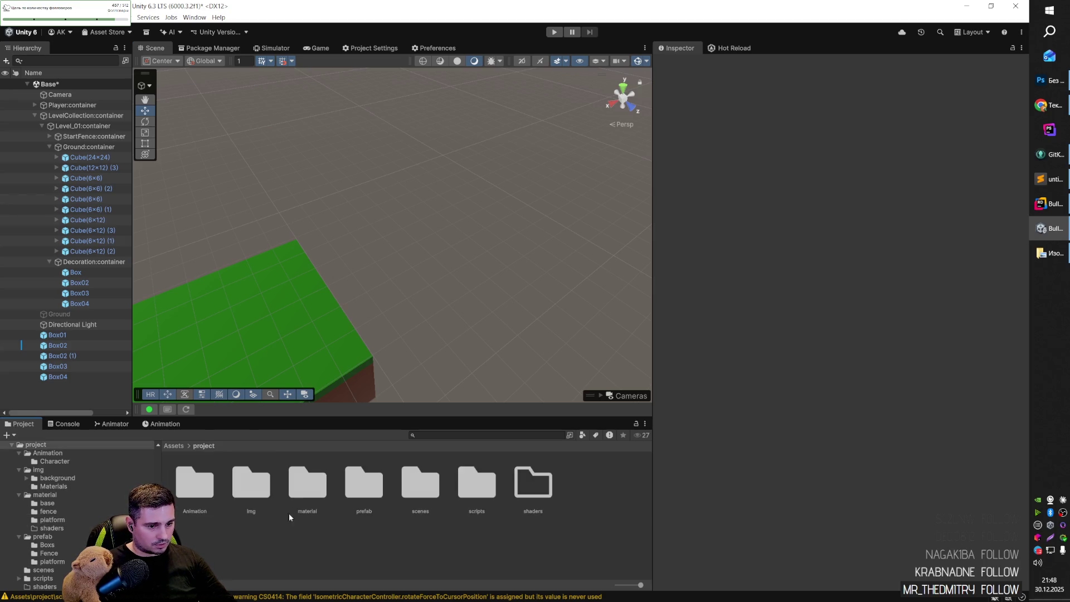
pyautogui.doubleClick(363, 493)
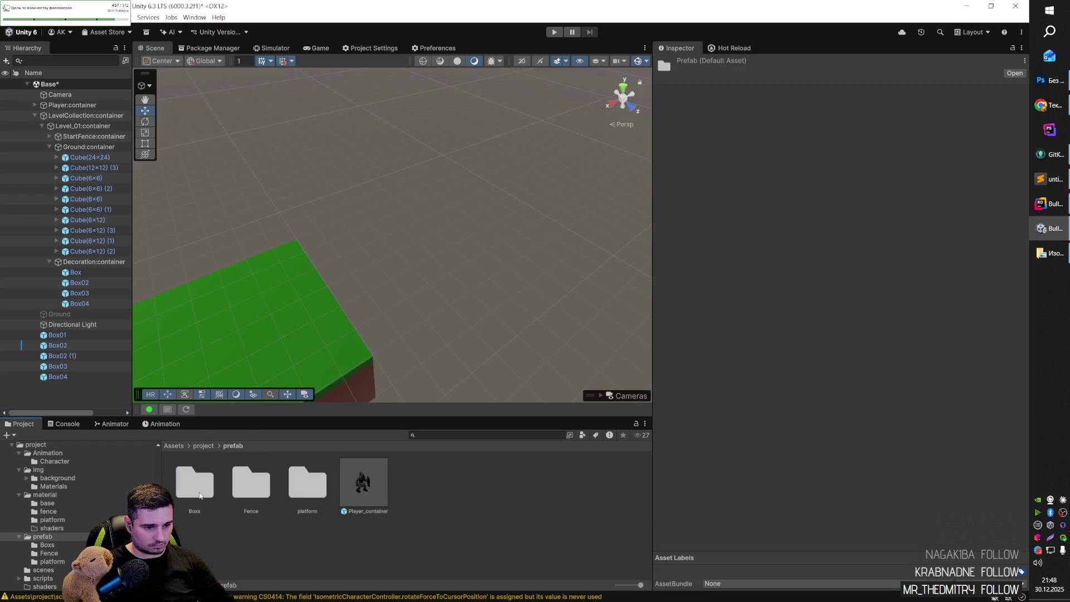
pyautogui.doubleClick(199, 495)
pyautogui.click(233, 445)
pyautogui.doubleClick(308, 490)
# Place Cube(2x2) Blue under Ground:container beside the platforms at X -34, Y 0.5, Z 66.
pyautogui.click(317, 488)
pyautogui.moveTo(318, 488); pyautogui.dragTo(433, 298)
pyautogui.moveTo(533, 239)
pyautogui.keyDown('alt'); pyautogui.mouseDown()
pyautogui.moveTo(382, 298)
pyautogui.moveTo(254, 285)
pyautogui.moveTo(459, 263)
pyautogui.mouseUp(); pyautogui.keyUp('alt')
pyautogui.moveTo(70, 386); pyautogui.dragTo(100, 329)
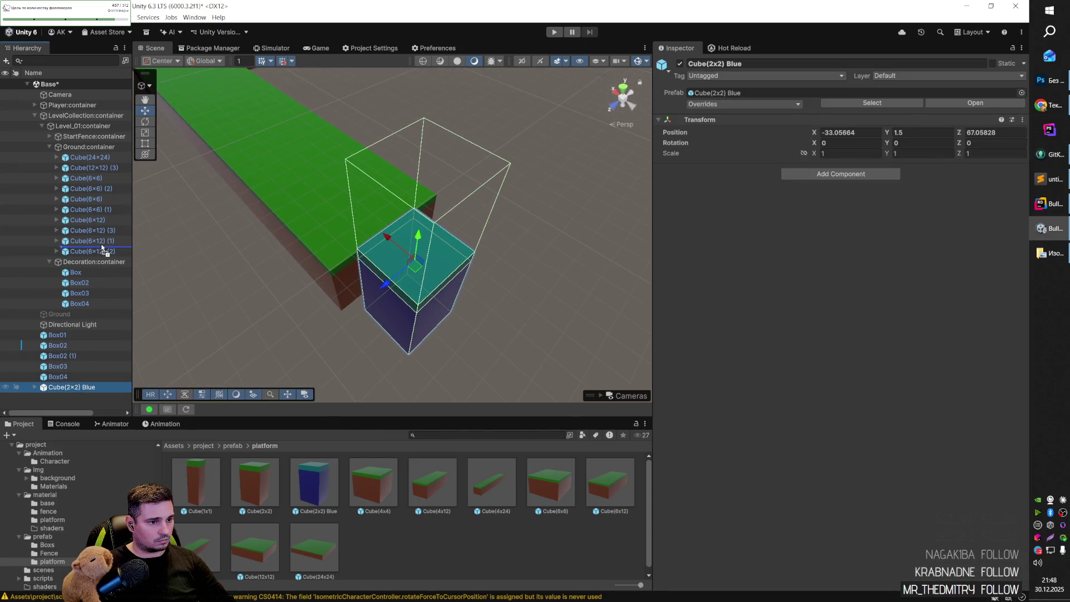
pyautogui.moveTo(102, 245); pyautogui.dragTo(102, 246)
pyautogui.moveTo(415, 267)
pyautogui.mouseDown()
pyautogui.moveTo(488, 274)
pyautogui.moveTo(540, 257)
pyautogui.mouseUp()
pyautogui.moveTo(476, 229)
pyautogui.mouseDown()
pyautogui.moveTo(460, 282)
pyautogui.moveTo(425, 215)
pyautogui.moveTo(459, 287)
pyautogui.moveTo(463, 223)
pyautogui.moveTo(432, 262)
pyautogui.moveTo(443, 218)
pyautogui.mouseUp()
pyautogui.scroll(5, 452, 273)
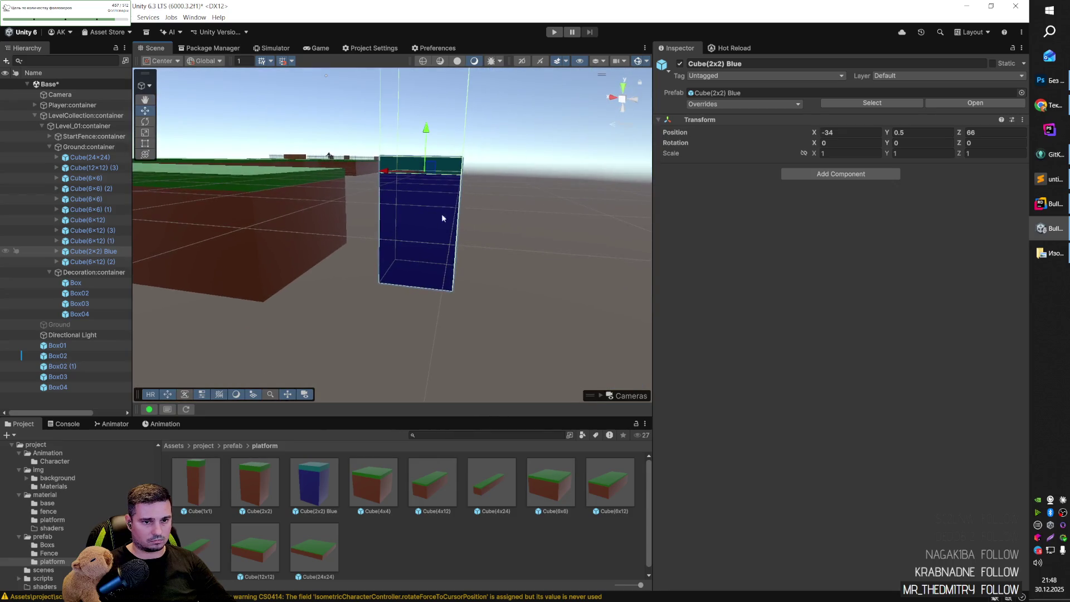
# Lower the Cube(2x2) Blue block to Y 0 and orbit around to check its placement.
pyautogui.moveTo(426, 171); pyautogui.dragTo(426, 182)
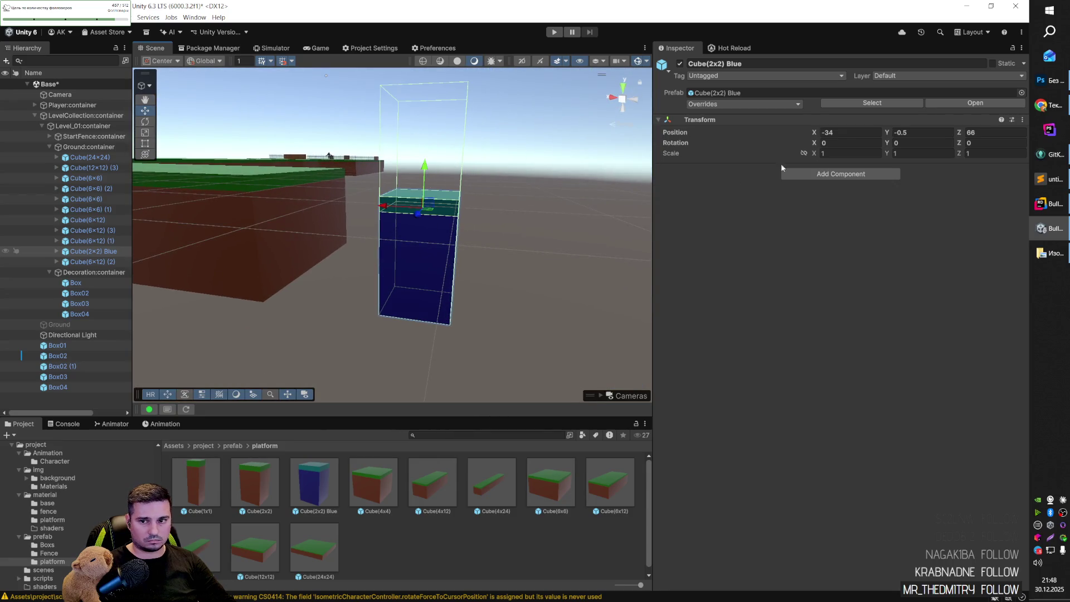
pyautogui.click(547, 253)
pyautogui.moveTo(547, 253)
pyautogui.mouseDown()
pyautogui.moveTo(366, 282)
pyautogui.moveTo(437, 279)
pyautogui.moveTo(525, 330)
pyautogui.moveTo(574, 330)
pyautogui.moveTo(427, 223)
pyautogui.moveTo(446, 217)
pyautogui.moveTo(449, 249)
pyautogui.moveTo(437, 227)
pyautogui.mouseUp()
pyautogui.click(432, 174)
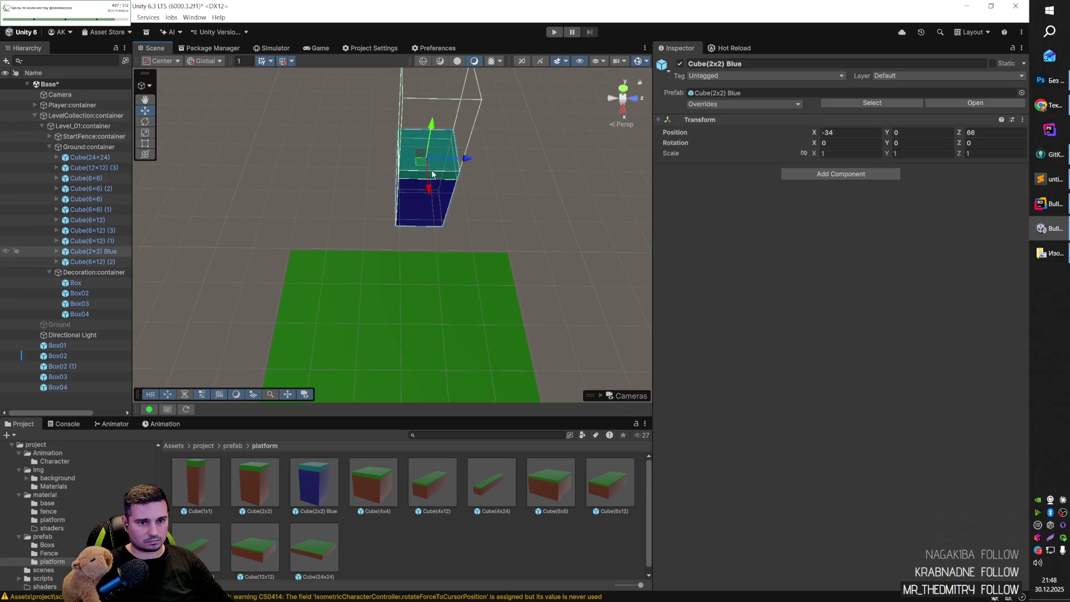
pyautogui.click(494, 250)
pyautogui.moveTo(494, 250)
pyautogui.mouseDown()
pyautogui.moveTo(470, 201)
pyautogui.moveTo(313, 233)
pyautogui.mouseUp()
pyautogui.moveTo(504, 287)
pyautogui.mouseDown()
pyautogui.moveTo(454, 290)
pyautogui.moveTo(595, 281)
pyautogui.moveTo(582, 232)
pyautogui.moveTo(266, 212)
pyautogui.moveTo(291, 212)
pyautogui.moveTo(81, 225)
pyautogui.moveTo(401, 239)
pyautogui.moveTo(272, 296)
pyautogui.moveTo(487, 237)
pyautogui.moveTo(477, 211)
pyautogui.mouseUp()
# Duplicate Cube(6x12) (3) twice and drag the copies forward to start a new platform strip.
pyautogui.click(415, 175)
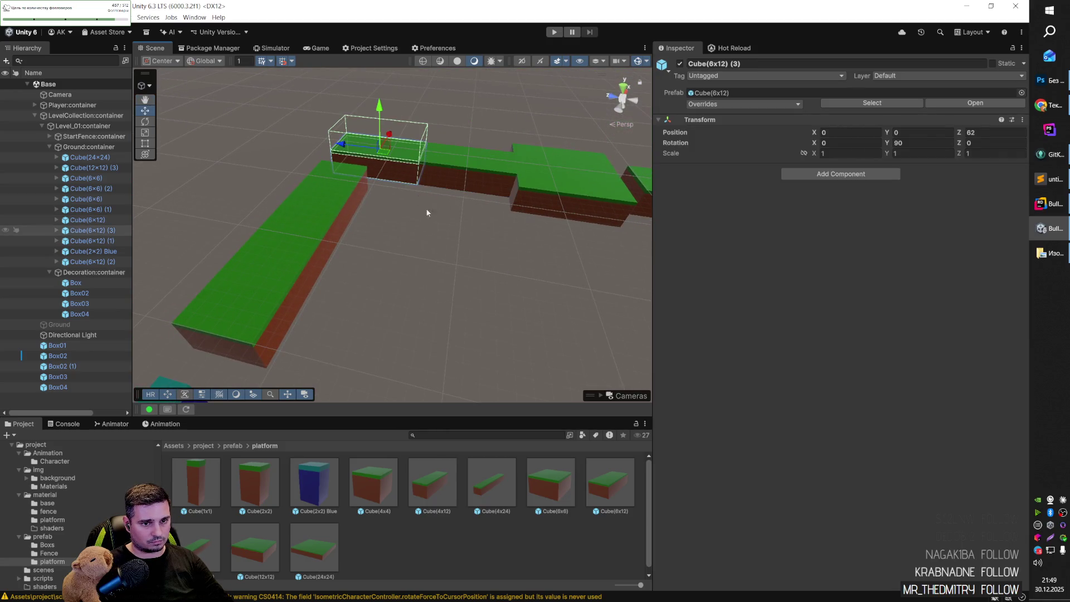
pyautogui.hotkey('ctrl', 'd')
pyautogui.moveTo(385, 155)
pyautogui.mouseDown()
pyautogui.moveTo(376, 335)
pyautogui.moveTo(367, 342)
pyautogui.moveTo(390, 348)
pyautogui.moveTo(423, 314)
pyautogui.moveTo(391, 306)
pyautogui.mouseUp()
pyautogui.hotkey('ctrl', 'd')
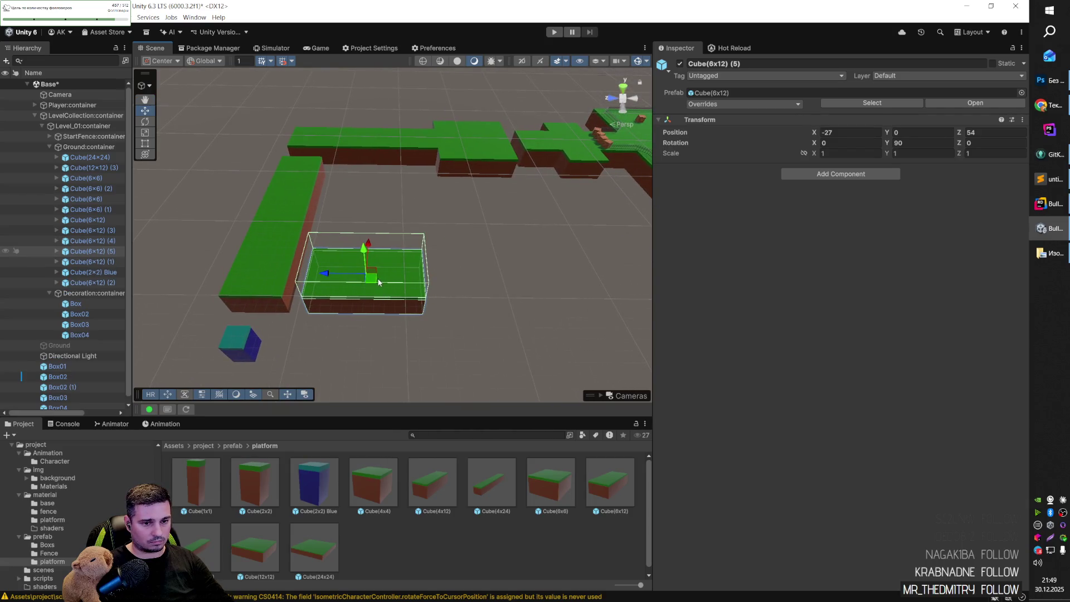
pyautogui.moveTo(346, 277); pyautogui.dragTo(460, 285)
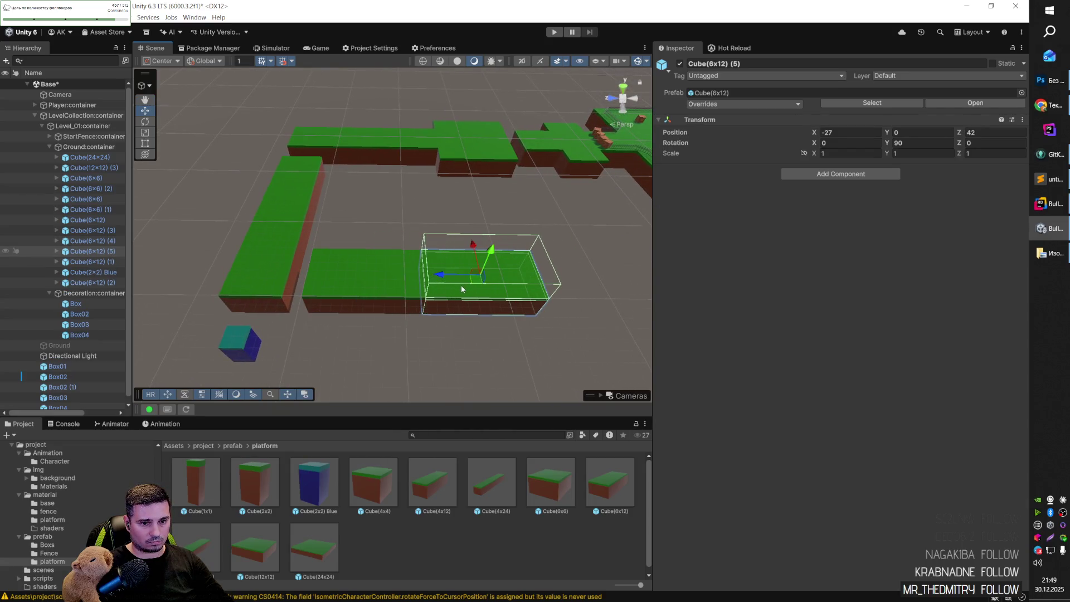
pyautogui.click(414, 316)
pyautogui.moveTo(414, 316)
pyautogui.mouseDown()
pyautogui.moveTo(383, 327)
pyautogui.moveTo(499, 310)
pyautogui.moveTo(540, 323)
pyautogui.moveTo(726, 327)
pyautogui.moveTo(864, 316)
pyautogui.moveTo(461, 241)
pyautogui.moveTo(537, 243)
pyautogui.moveTo(513, 248)
pyautogui.moveTo(386, 172)
pyautogui.mouseUp()
# Nudge the left platform, Cube(6x12) (5), slightly along Z beside Cube(6x12) (4).
pyautogui.click(406, 172)
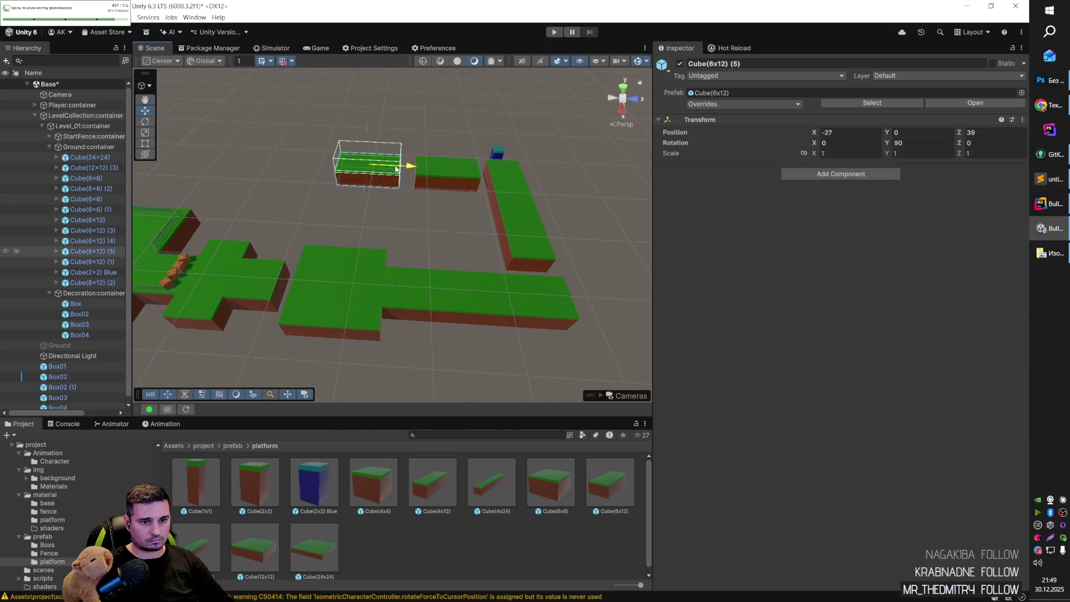
pyautogui.click(435, 211)
pyautogui.moveTo(413, 215)
pyautogui.mouseDown()
pyautogui.moveTo(437, 200)
pyautogui.moveTo(420, 172)
pyautogui.moveTo(415, 198)
pyautogui.mouseUp()
pyautogui.click(423, 208)
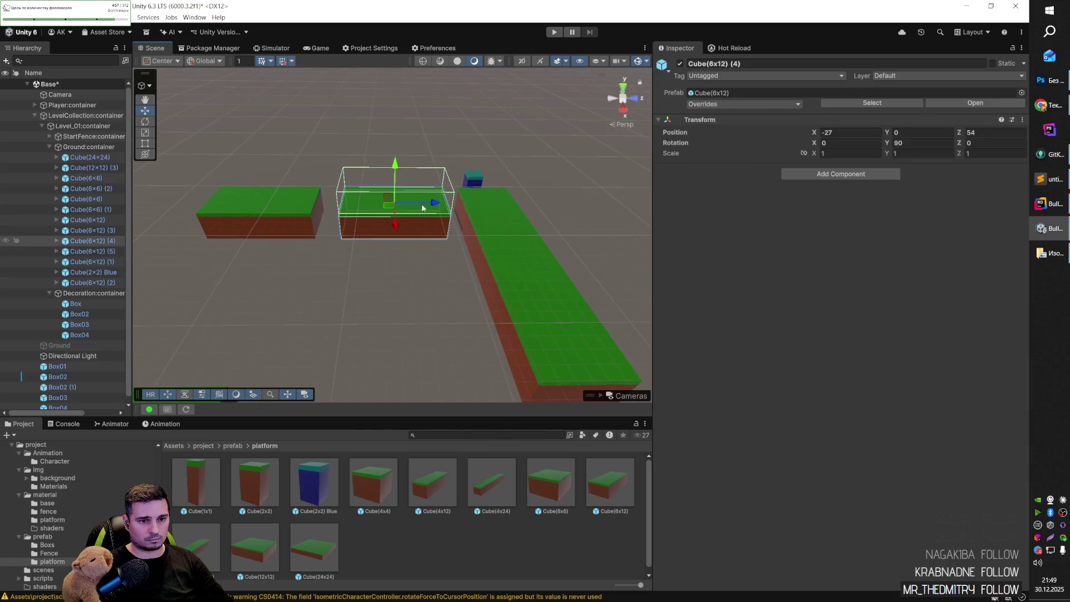
pyautogui.click(309, 217)
pyautogui.moveTo(293, 205); pyautogui.dragTo(280, 206)
pyautogui.click(358, 260)
pyautogui.moveTo(359, 260)
pyautogui.mouseDown()
pyautogui.moveTo(373, 210)
pyautogui.moveTo(342, 238)
pyautogui.moveTo(361, 258)
pyautogui.moveTo(335, 260)
pyautogui.mouseUp()
# Slide the left platform right to line up the strip, then select the blue cube.
pyautogui.click(335, 260)
pyautogui.moveTo(278, 237); pyautogui.dragTo(294, 236)
pyautogui.click(489, 344)
pyautogui.moveTo(515, 334)
pyautogui.mouseDown()
pyautogui.moveTo(461, 310)
pyautogui.moveTo(453, 373)
pyautogui.moveTo(520, 377)
pyautogui.moveTo(667, 351)
pyautogui.moveTo(578, 306)
pyautogui.moveTo(584, 312)
pyautogui.moveTo(454, 312)
pyautogui.moveTo(423, 330)
pyautogui.moveTo(440, 303)
pyautogui.moveTo(432, 231)
pyautogui.moveTo(432, 252)
pyautogui.moveTo(538, 269)
pyautogui.moveTo(519, 241)
pyautogui.mouseUp()
pyautogui.click(463, 174)
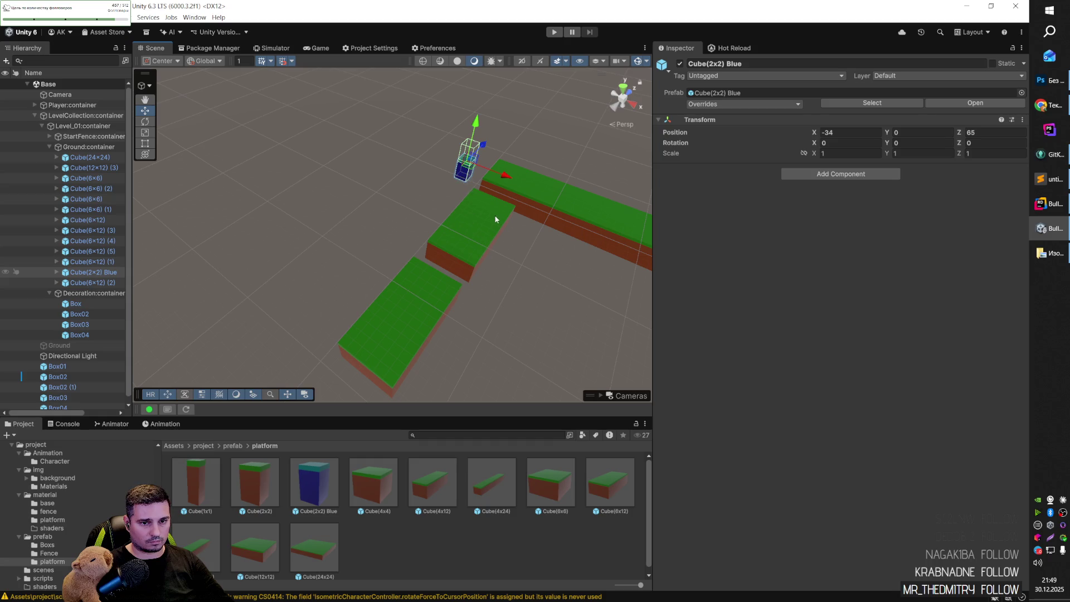
# Duplicate the blue cube and place the copy at the bottom-left platform corner.
pyautogui.hotkey('ctrl', 'd')
pyautogui.moveTo(475, 159)
pyautogui.mouseDown()
pyautogui.moveTo(493, 214)
pyautogui.moveTo(339, 392)
pyautogui.mouseUp()
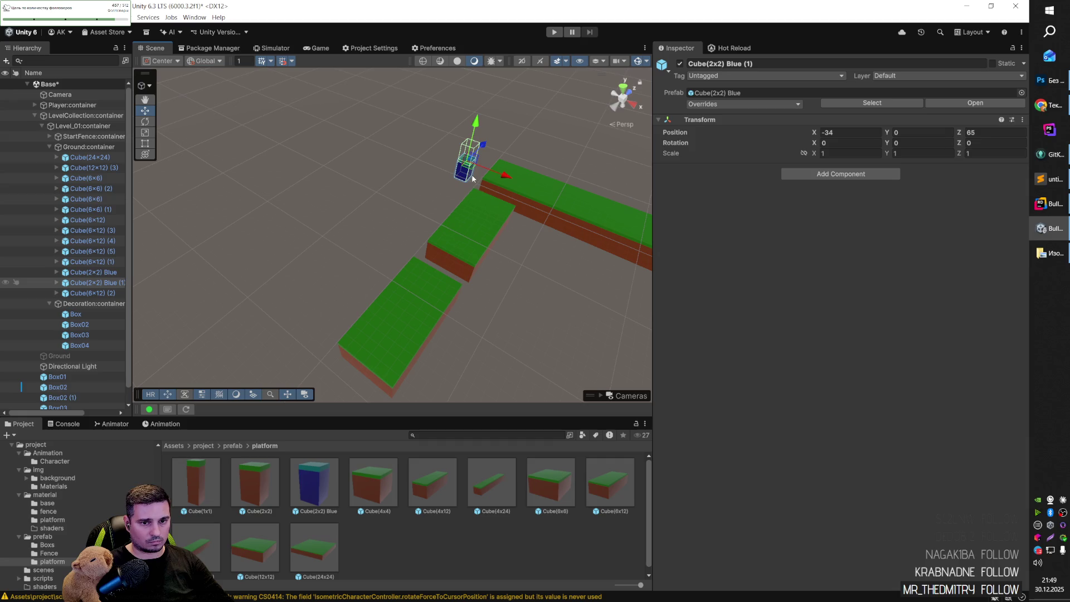
pyautogui.moveTo(470, 173)
pyautogui.mouseDown()
pyautogui.moveTo(343, 403)
pyautogui.moveTo(355, 398)
pyautogui.mouseUp()
pyautogui.press('f')
pyautogui.moveTo(400, 367)
pyautogui.mouseDown()
pyautogui.moveTo(444, 306)
pyautogui.moveTo(430, 309)
pyautogui.mouseUp()
# Shift the original blue cube slightly along X.
pyautogui.moveTo(510, 302); pyautogui.dragTo(354, 312)
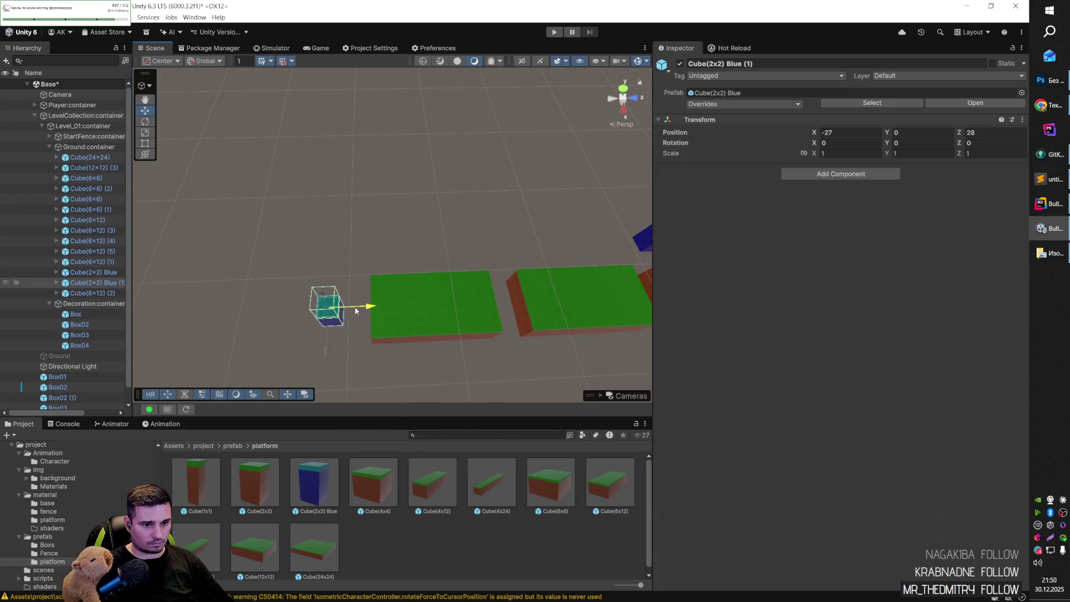
pyautogui.moveTo(451, 302)
pyautogui.mouseDown()
pyautogui.moveTo(509, 279)
pyautogui.moveTo(582, 274)
pyautogui.mouseUp()
pyautogui.click(452, 221)
pyautogui.moveTo(480, 214)
pyautogui.mouseDown()
pyautogui.moveTo(521, 225)
pyautogui.moveTo(474, 211)
pyautogui.moveTo(237, 303)
pyautogui.moveTo(248, 293)
pyautogui.moveTo(336, 303)
pyautogui.moveTo(439, 262)
pyautogui.moveTo(506, 262)
pyautogui.moveTo(454, 291)
pyautogui.moveTo(530, 181)
pyautogui.moveTo(307, 277)
pyautogui.moveTo(340, 330)
pyautogui.moveTo(426, 280)
pyautogui.moveTo(251, 258)
pyautogui.moveTo(326, 302)
pyautogui.moveTo(392, 274)
pyautogui.moveTo(351, 279)
pyautogui.mouseUp()
# Duplicate one of the 6x12 platforms.
pyautogui.click(530, 180)
pyautogui.hotkey('ctrl', 'd')
pyautogui.hotkey('ctrl', 'd')
pyautogui.click(446, 240)
pyautogui.moveTo(502, 273)
pyautogui.mouseDown()
pyautogui.moveTo(501, 250)
pyautogui.moveTo(391, 212)
pyautogui.moveTo(260, 227)
pyautogui.moveTo(216, 206)
pyautogui.moveTo(232, 212)
pyautogui.mouseUp()
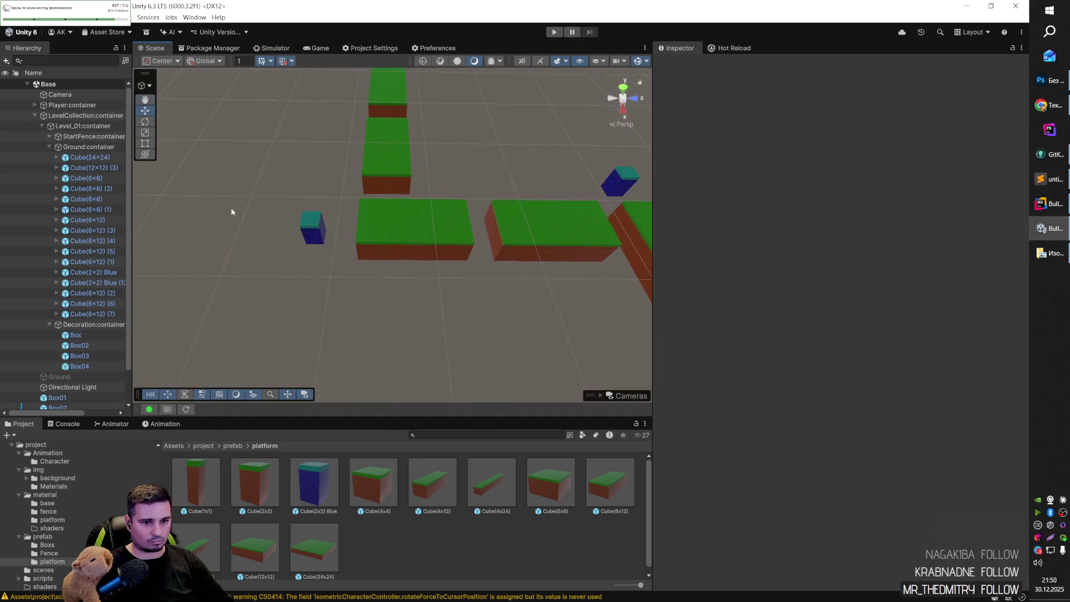
# Duplicate another blue cube and move the copy to the right.
pyautogui.click(311, 227)
pyautogui.hotkey('ctrl', 'd')
pyautogui.moveTo(316, 233)
pyautogui.mouseDown()
pyautogui.moveTo(388, 263)
pyautogui.moveTo(389, 298)
pyautogui.moveTo(485, 253)
pyautogui.moveTo(480, 315)
pyautogui.moveTo(529, 324)
pyautogui.moveTo(485, 278)
pyautogui.moveTo(412, 301)
pyautogui.mouseUp()
pyautogui.click(454, 307)
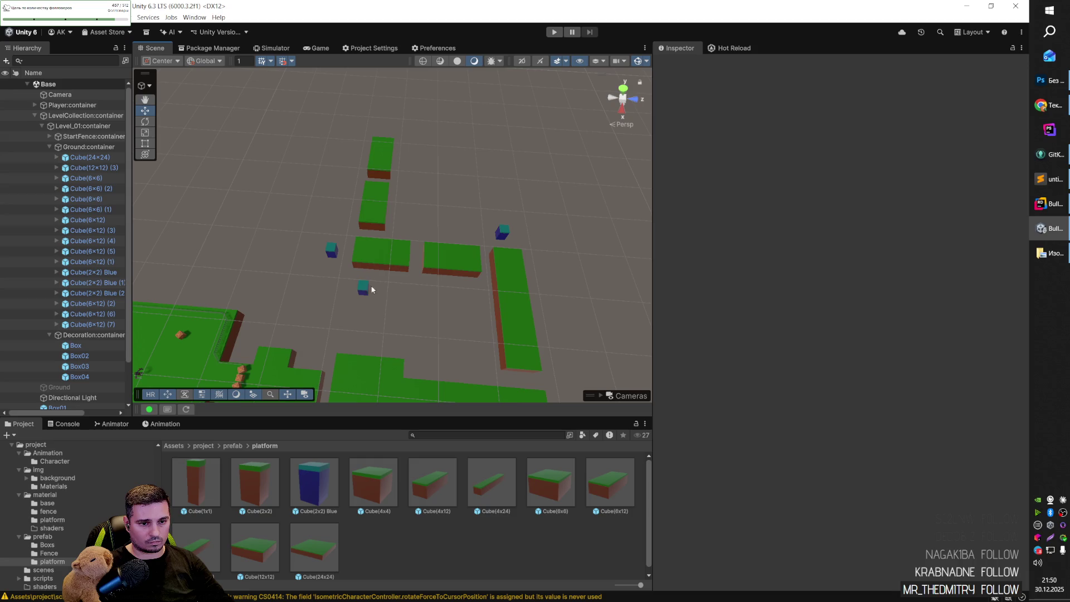
pyautogui.click(330, 252)
# Move Cube(2x2) Blue (1) to X -27, Z 70.
pyautogui.moveTo(354, 248); pyautogui.dragTo(422, 259)
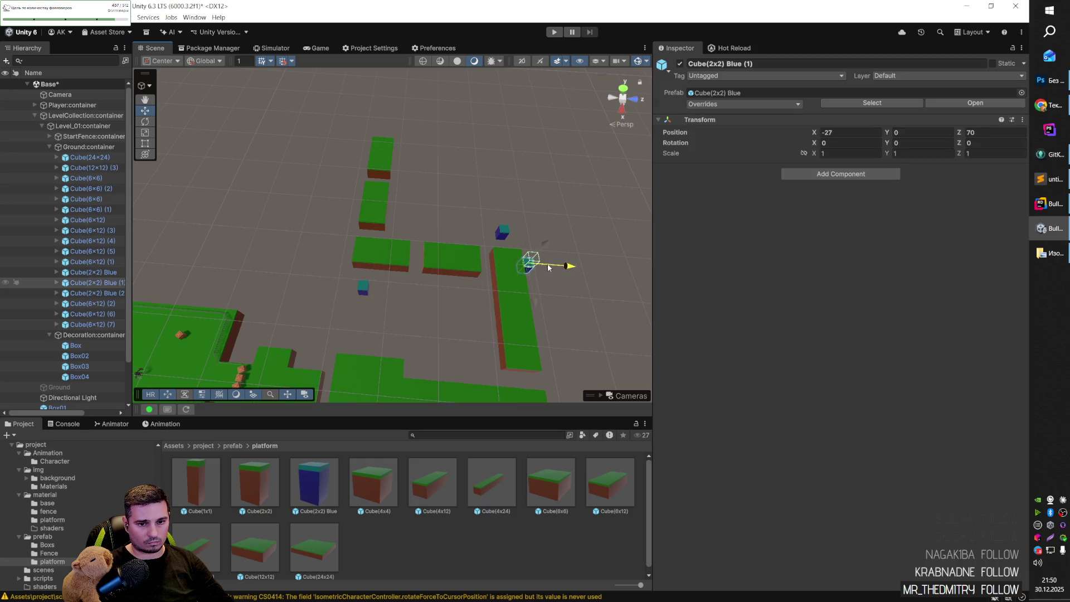
pyautogui.moveTo(566, 295)
pyautogui.mouseDown()
pyautogui.moveTo(582, 303)
pyautogui.moveTo(557, 313)
pyautogui.mouseUp()
pyautogui.moveTo(387, 276)
pyautogui.mouseDown()
pyautogui.moveTo(422, 279)
pyautogui.moveTo(311, 283)
pyautogui.moveTo(322, 293)
pyautogui.moveTo(549, 303)
pyautogui.moveTo(580, 289)
pyautogui.moveTo(480, 252)
pyautogui.mouseUp()
# Duplicate Cube(2x2) Blue (2) into Blue (3) and shift it left along X.
pyautogui.click(485, 252)
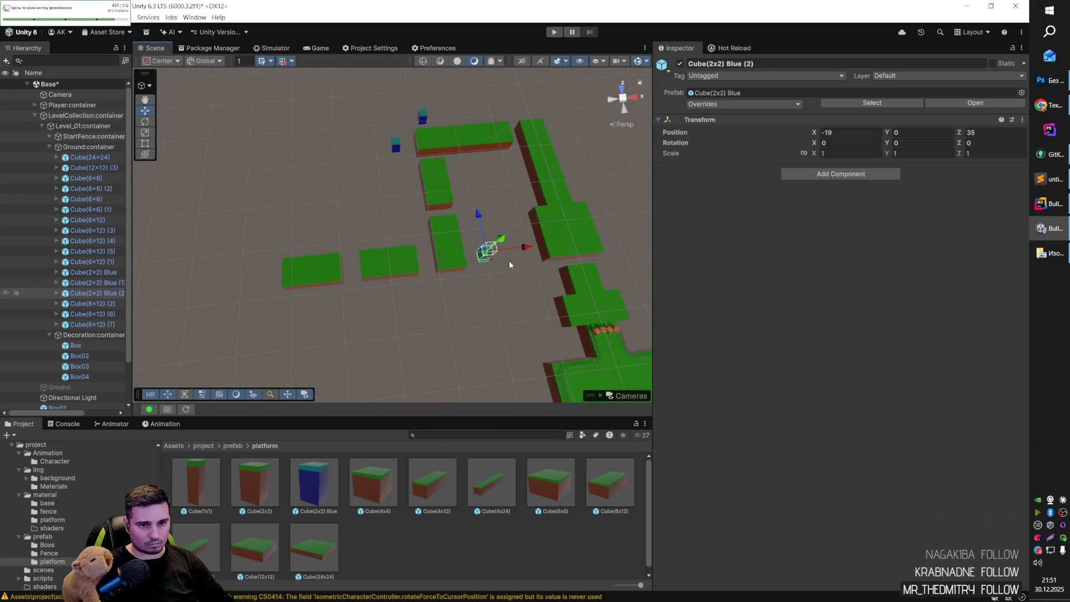
pyautogui.scroll(3, 509, 264)
pyautogui.hotkey('ctrl', 'd')
pyautogui.moveTo(557, 246); pyautogui.dragTo(456, 251)
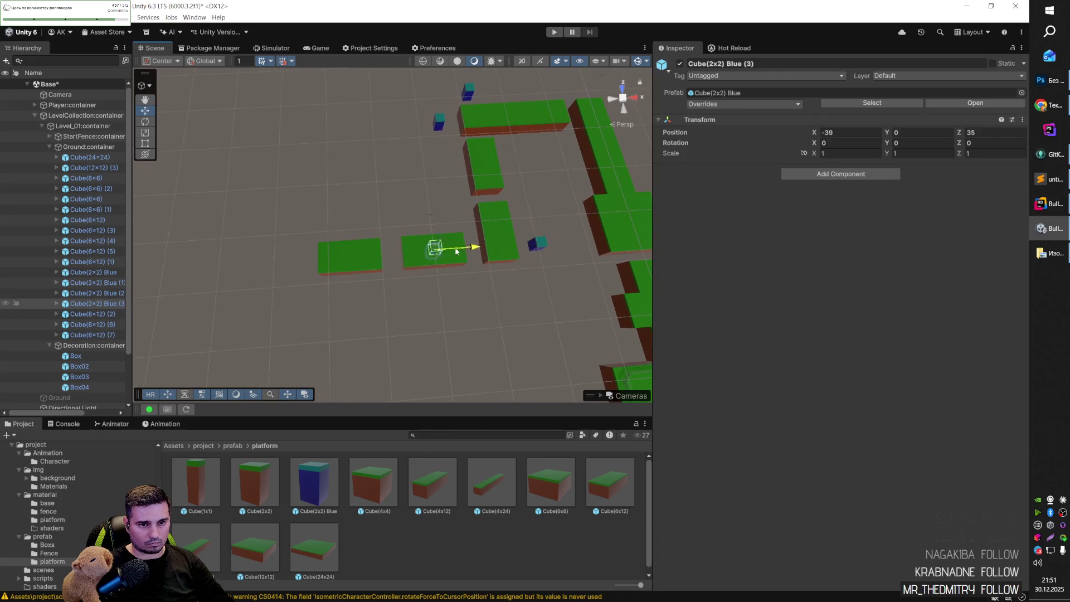
pyautogui.scroll(5, 342, 260)
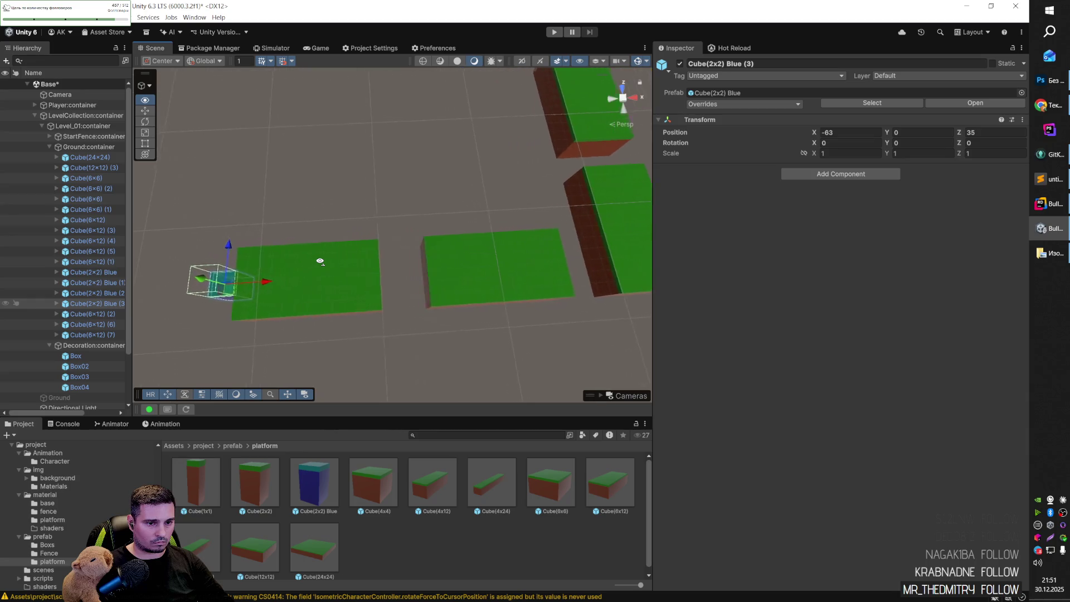
pyautogui.press('f')
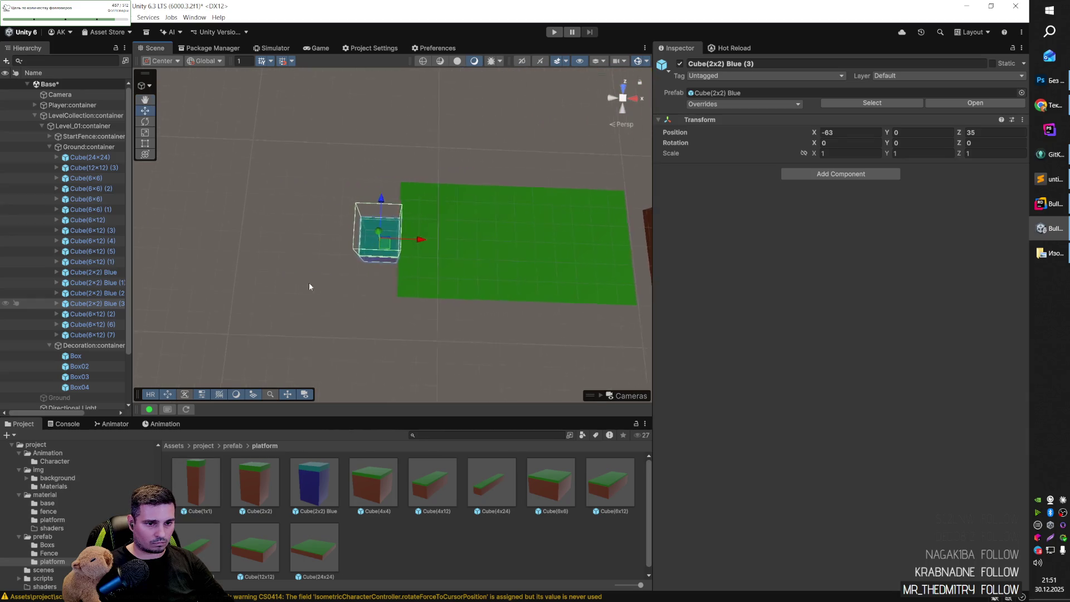
pyautogui.moveTo(405, 244); pyautogui.dragTo(342, 239)
# Duplicate a platform into Cube(6x12) (8) and place it at X -59, Z 48.
pyautogui.moveTo(442, 249)
pyautogui.mouseDown()
pyautogui.moveTo(377, 239)
pyautogui.moveTo(220, 254)
pyautogui.moveTo(164, 245)
pyautogui.mouseUp()
pyautogui.click(273, 305)
pyautogui.hotkey('ctrl', 'd')
pyautogui.moveTo(289, 294)
pyautogui.mouseDown()
pyautogui.moveTo(326, 240)
pyautogui.moveTo(341, 122)
pyautogui.moveTo(358, 117)
pyautogui.mouseUp()
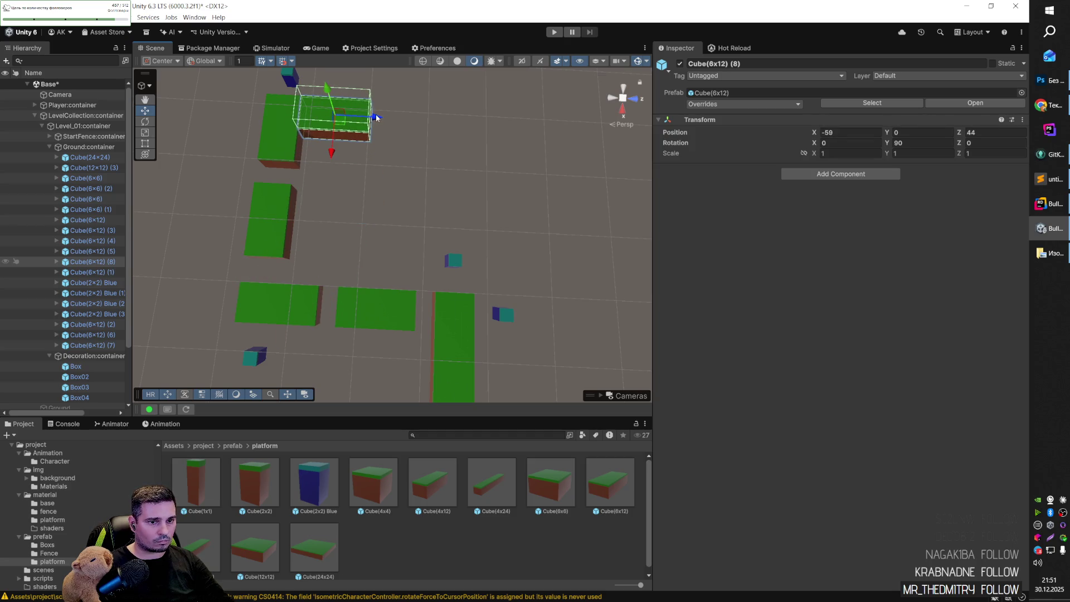
pyautogui.moveTo(375, 119)
pyautogui.mouseDown()
pyautogui.moveTo(400, 118)
pyautogui.moveTo(352, 162)
pyautogui.moveTo(494, 162)
pyautogui.moveTo(551, 189)
pyautogui.moveTo(327, 119)
pyautogui.moveTo(341, 135)
pyautogui.mouseUp()
pyautogui.click(445, 143)
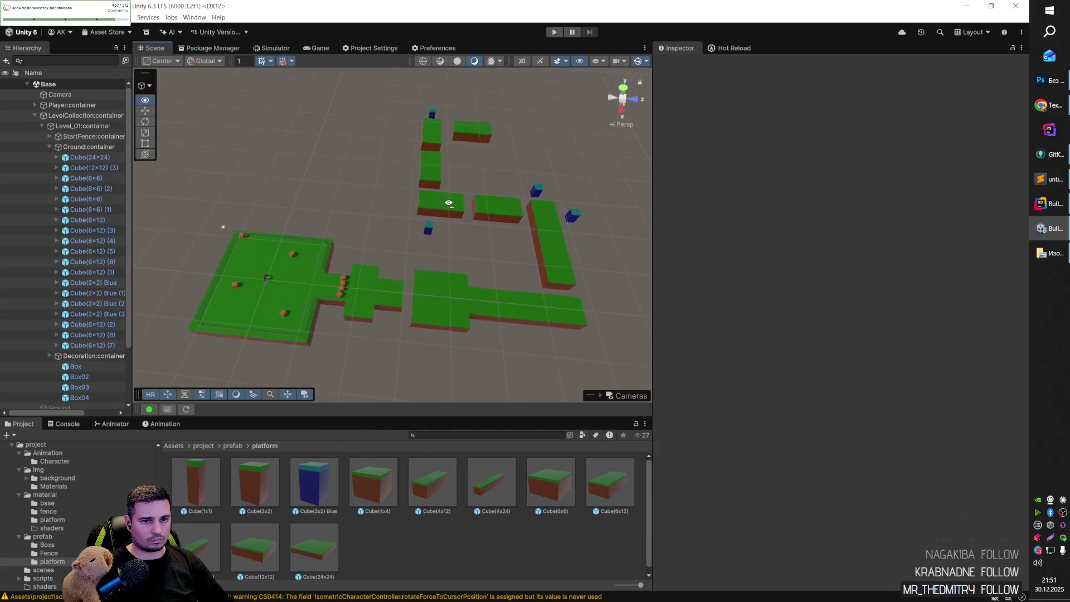
pyautogui.scroll(3, 474, 217)
pyautogui.moveTo(533, 225)
pyautogui.mouseDown()
pyautogui.moveTo(251, 137)
pyautogui.moveTo(324, 160)
pyautogui.mouseUp()
pyautogui.moveTo(385, 206)
pyautogui.mouseDown()
pyautogui.moveTo(490, 334)
pyautogui.moveTo(543, 370)
pyautogui.moveTo(726, 243)
pyautogui.moveTo(700, 264)
pyautogui.mouseUp()
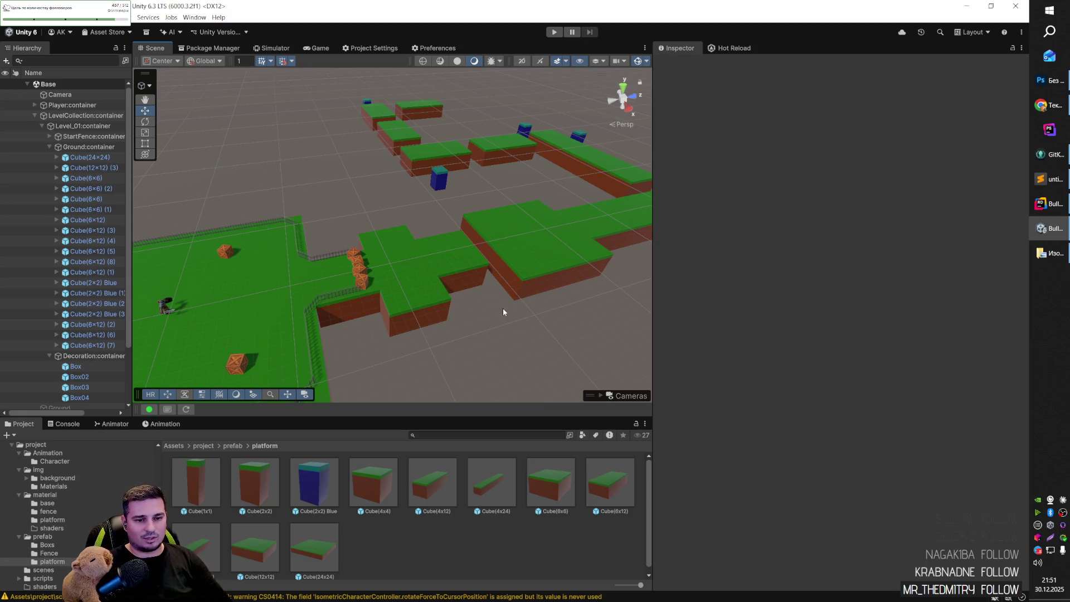
pyautogui.moveTo(486, 310)
pyautogui.mouseDown()
pyautogui.moveTo(494, 298)
pyautogui.moveTo(547, 297)
pyautogui.moveTo(557, 273)
pyautogui.moveTo(471, 291)
pyautogui.moveTo(510, 309)
pyautogui.moveTo(546, 259)
pyautogui.moveTo(474, 254)
pyautogui.moveTo(503, 253)
pyautogui.moveTo(510, 274)
pyautogui.moveTo(517, 265)
pyautogui.moveTo(490, 299)
pyautogui.moveTo(466, 305)
pyautogui.moveTo(441, 270)
pyautogui.moveTo(437, 320)
pyautogui.moveTo(470, 310)
pyautogui.moveTo(340, 287)
pyautogui.moveTo(506, 294)
pyautogui.moveTo(478, 328)
pyautogui.moveTo(429, 339)
pyautogui.moveTo(451, 346)
pyautogui.moveTo(549, 324)
pyautogui.moveTo(649, 321)
pyautogui.mouseUp()
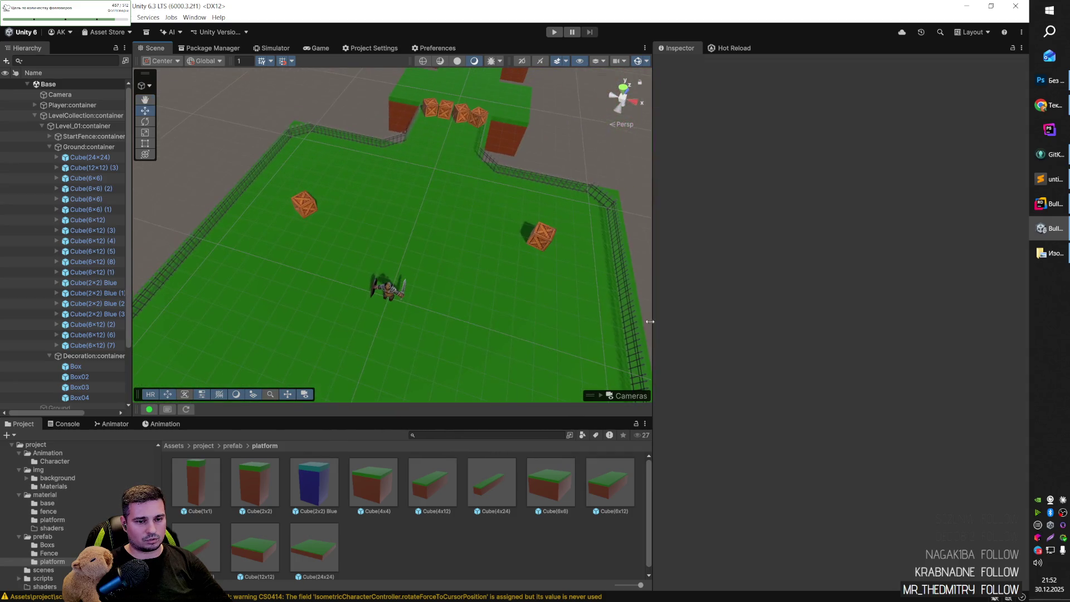
pyautogui.moveTo(412, 307)
pyautogui.mouseDown()
pyautogui.moveTo(437, 253)
pyautogui.moveTo(406, 198)
pyautogui.moveTo(368, 194)
pyautogui.moveTo(178, 234)
pyautogui.moveTo(234, 262)
pyautogui.moveTo(198, 283)
pyautogui.moveTo(273, 258)
pyautogui.mouseUp()
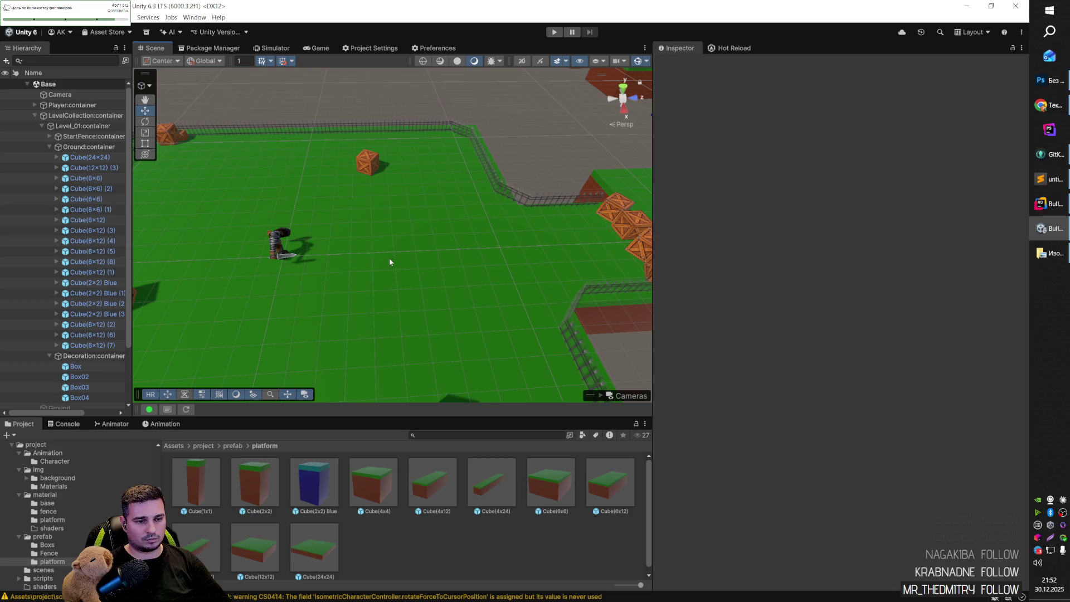
pyautogui.scroll(-10, 389, 262)
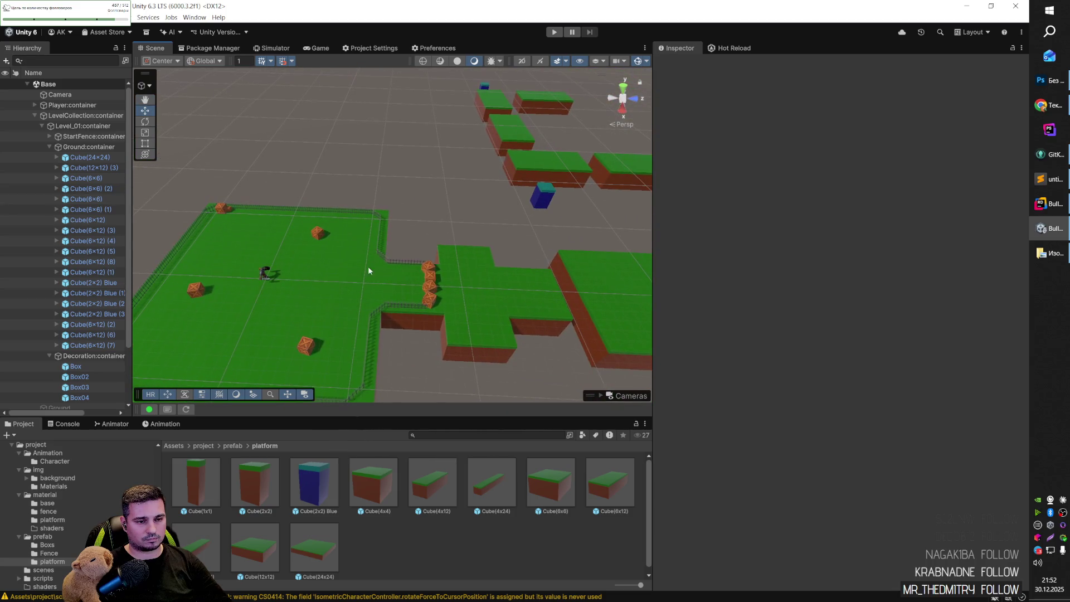
pyautogui.moveTo(368, 271)
pyautogui.mouseDown()
pyautogui.moveTo(444, 227)
pyautogui.moveTo(430, 236)
pyautogui.mouseUp()
pyautogui.moveTo(455, 277)
pyautogui.mouseDown()
pyautogui.moveTo(394, 289)
pyautogui.moveTo(408, 299)
pyautogui.mouseUp()
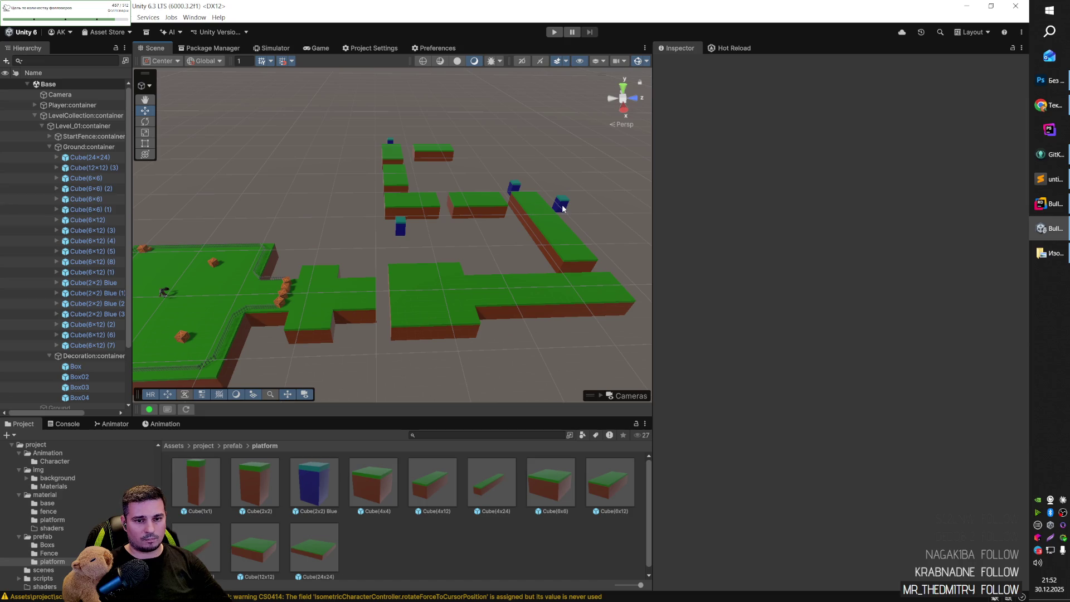
pyautogui.scroll(5, 562, 205)
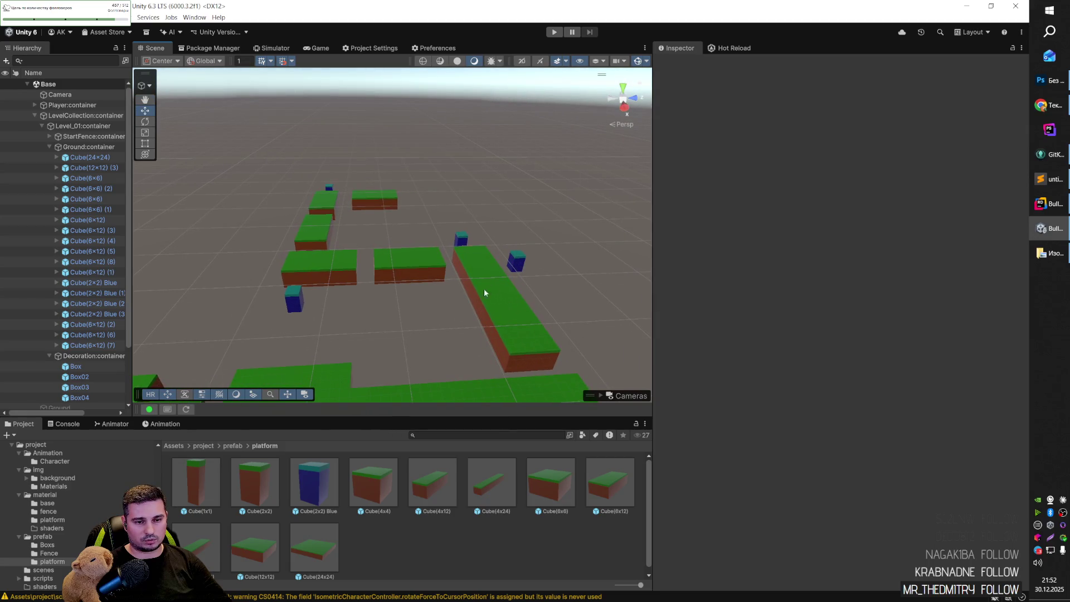
pyautogui.moveTo(479, 292)
pyautogui.keyDown('alt'); pyautogui.mouseDown()
pyautogui.moveTo(490, 215)
pyautogui.moveTo(519, 255)
pyautogui.moveTo(489, 255)
pyautogui.mouseUp(); pyautogui.keyUp('alt')
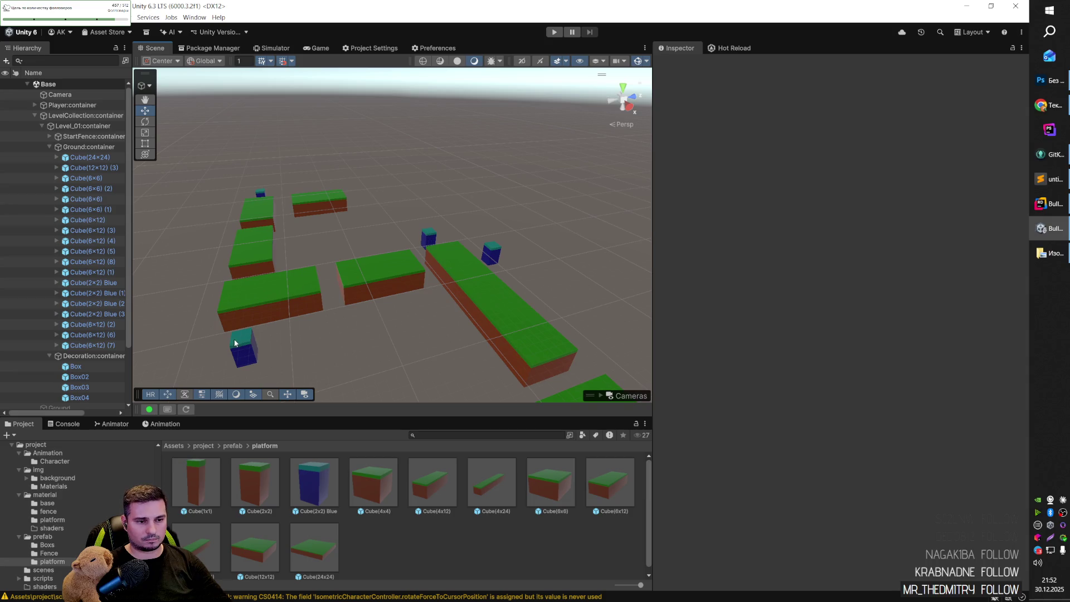
pyautogui.keyDown('alt'); pyautogui.moveTo(251, 327); pyautogui.dragTo(535, 298); pyautogui.keyUp('alt')
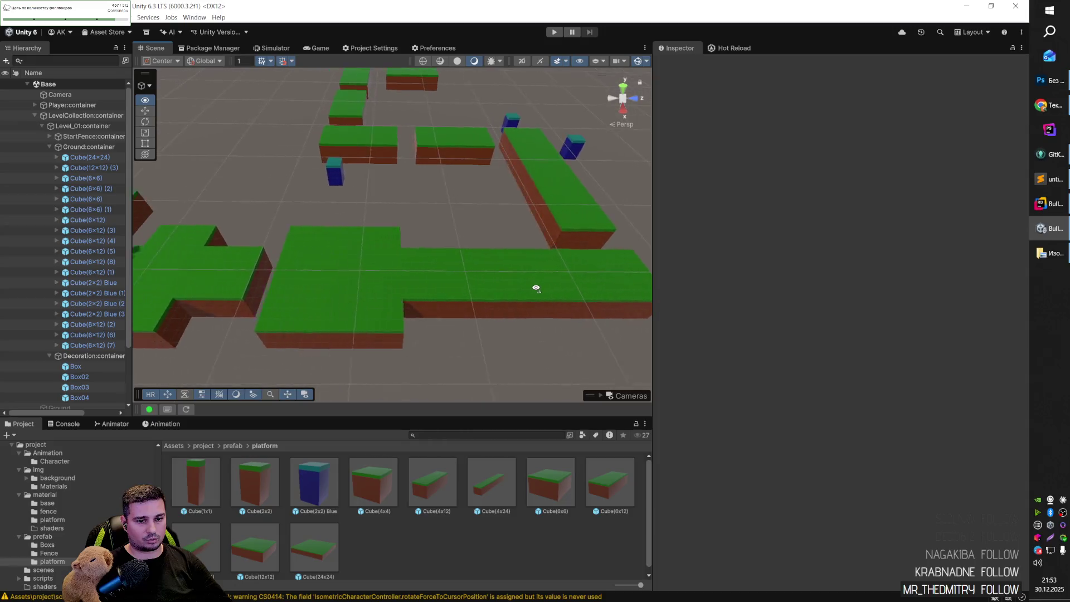
pyautogui.scroll(3, 539, 291)
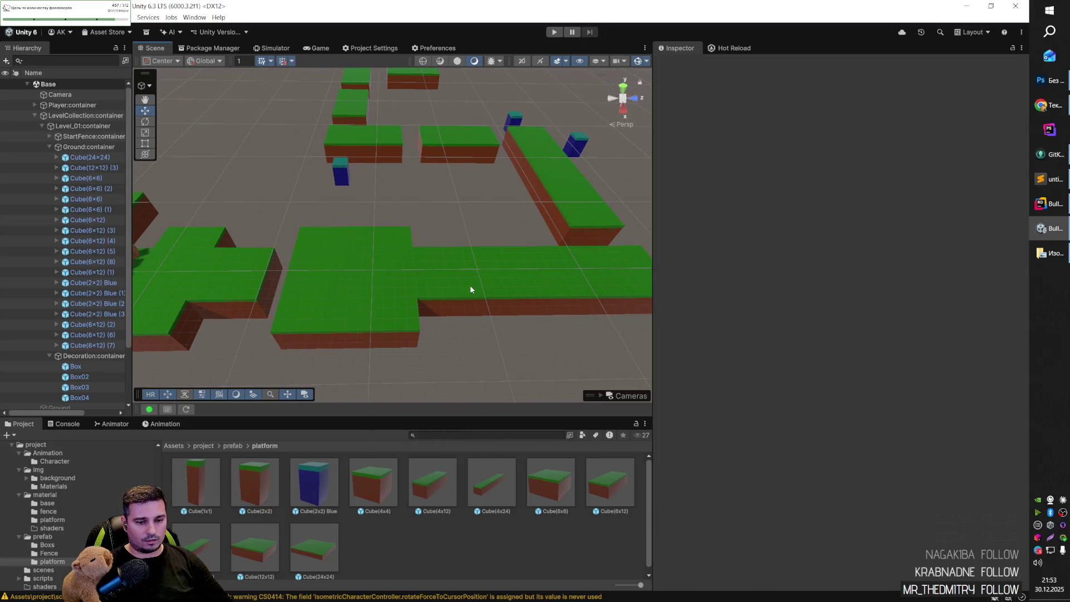
pyautogui.press('a')
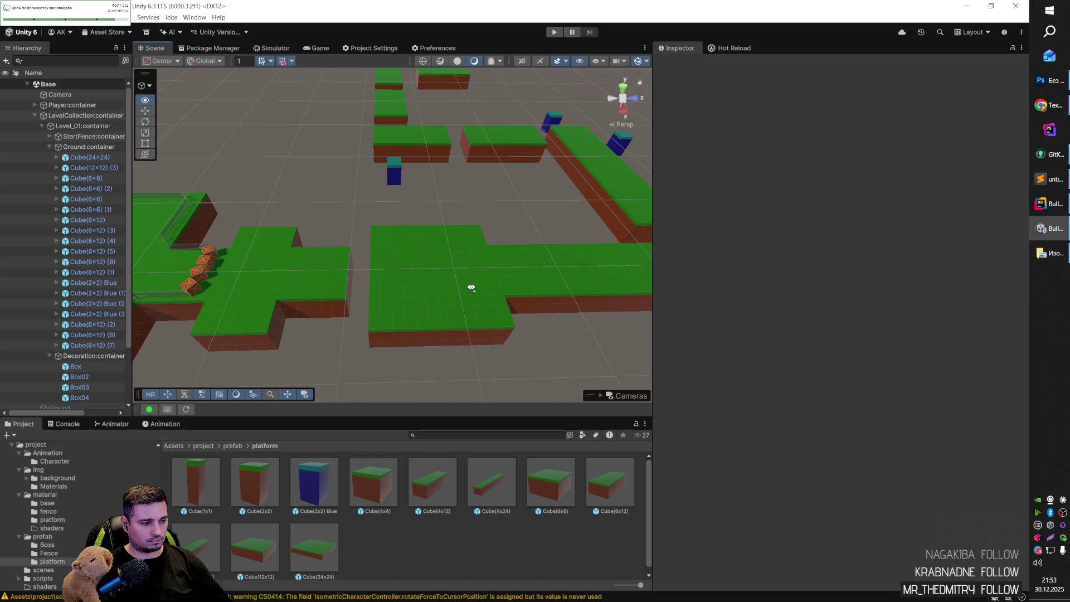
pyautogui.moveTo(471, 287); pyautogui.dragTo(483, 285)
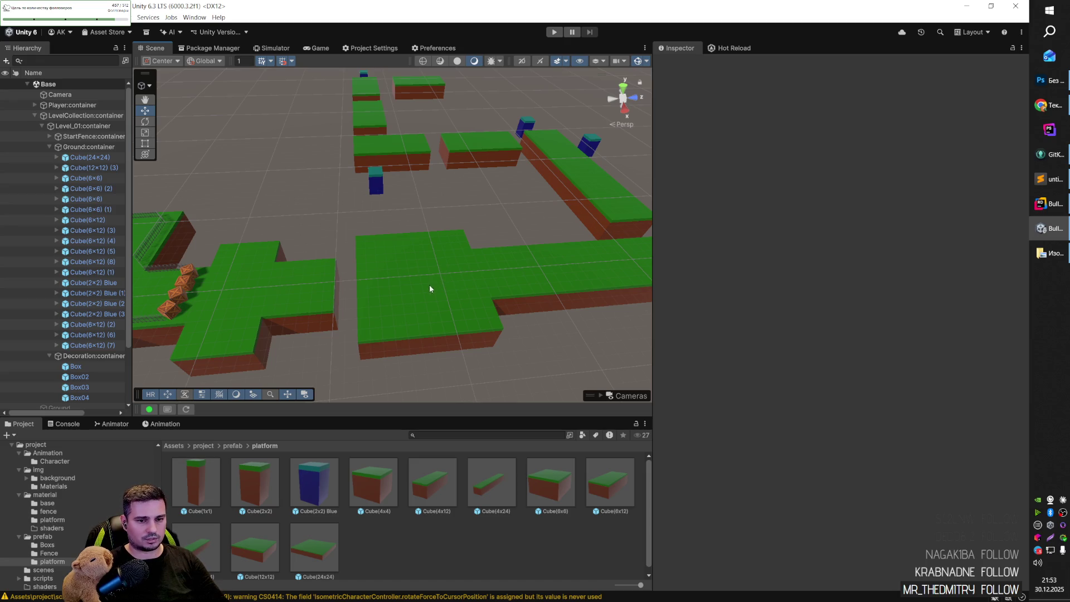
pyautogui.press('a')
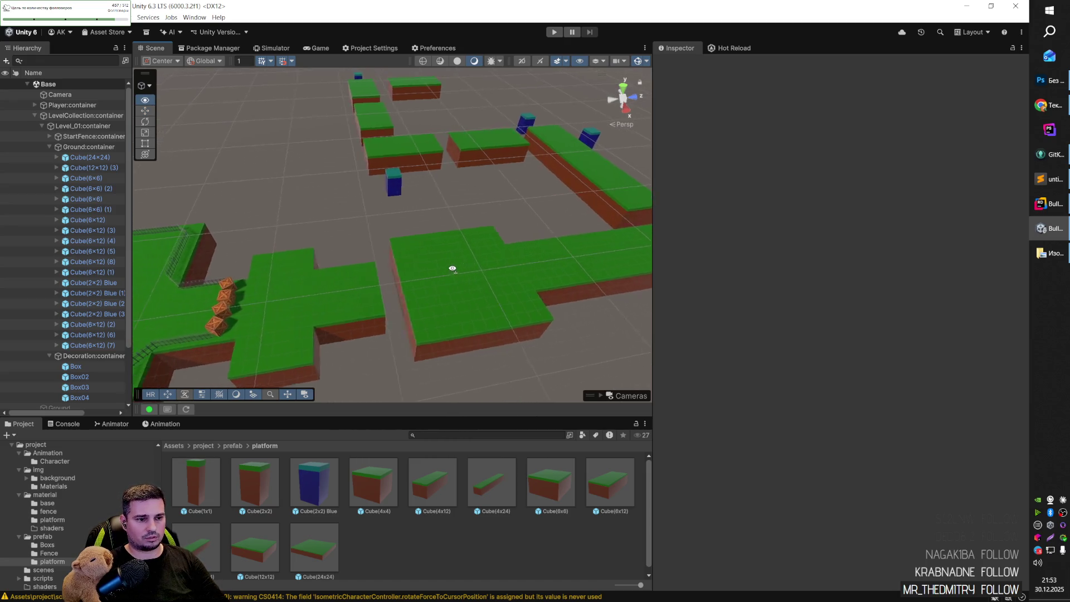
pyautogui.press('w')
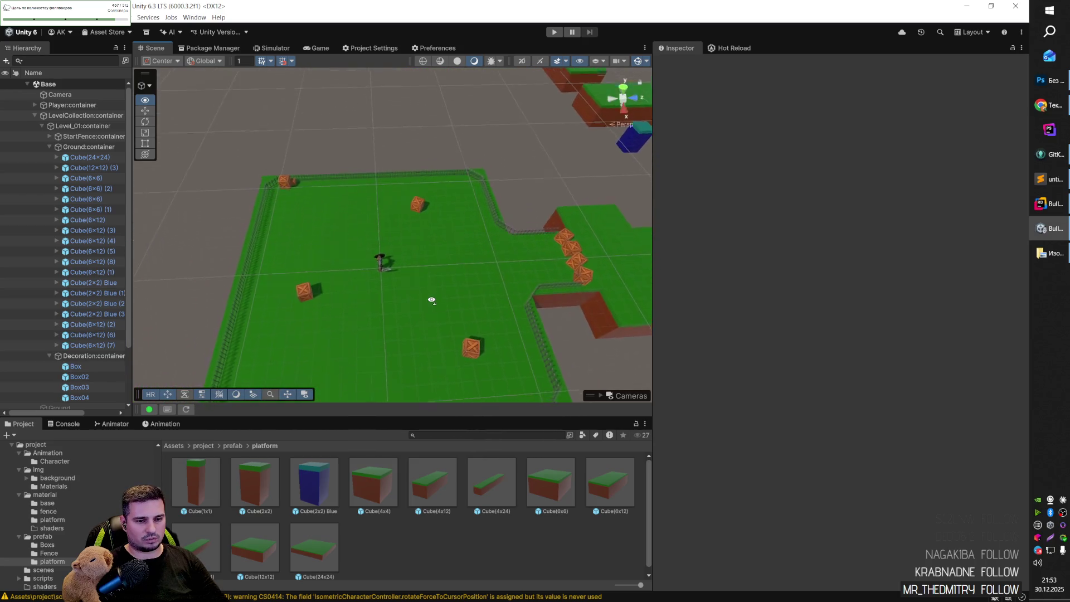
pyautogui.press('s')
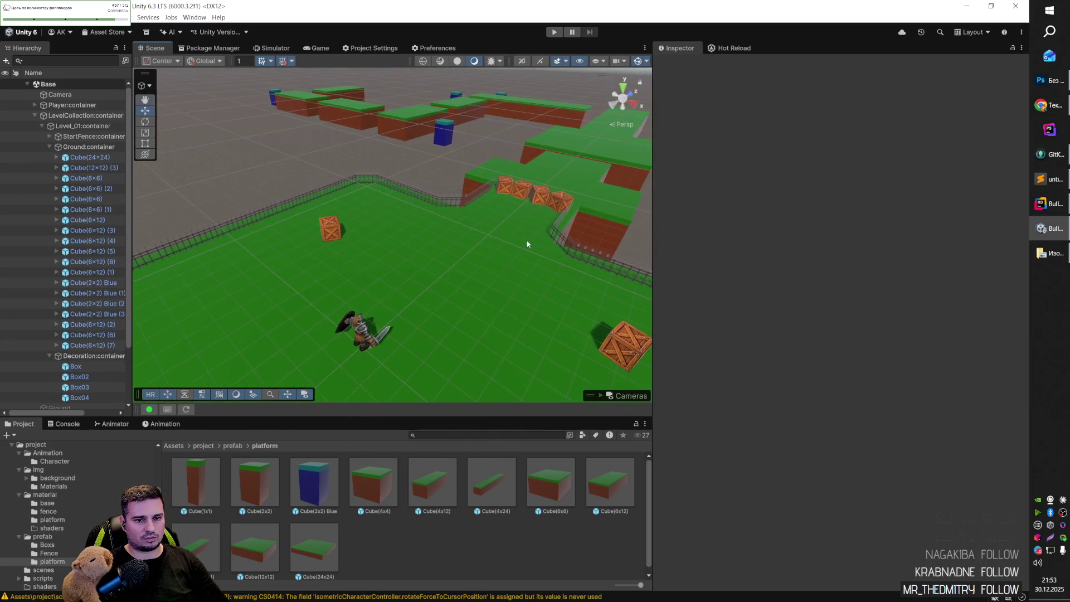
pyautogui.moveTo(477, 242); pyautogui.dragTo(475, 245)
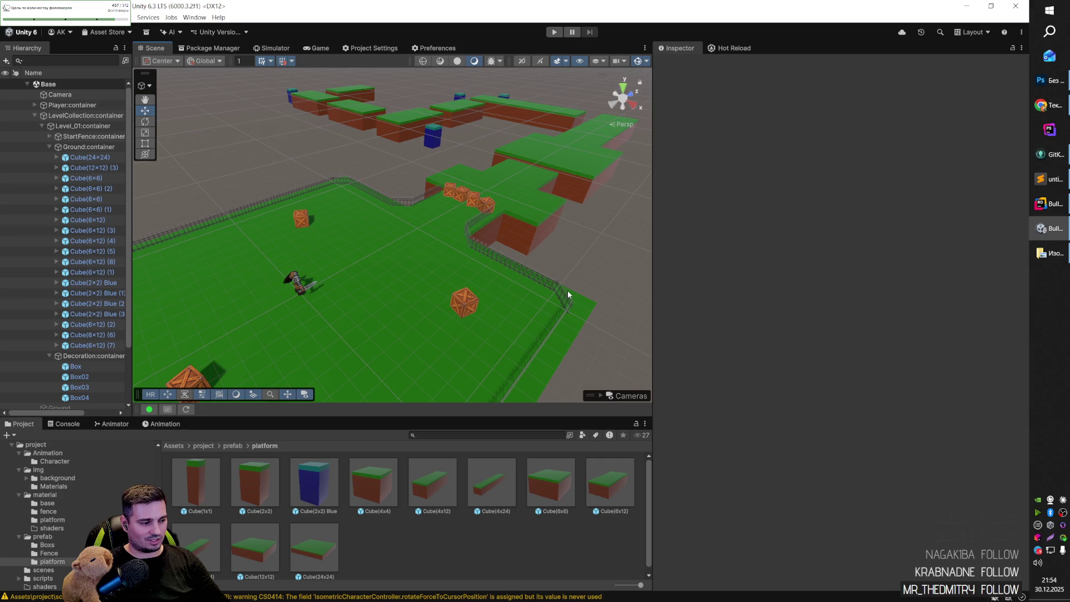
pyautogui.moveTo(607, 272); pyautogui.dragTo(609, 257)
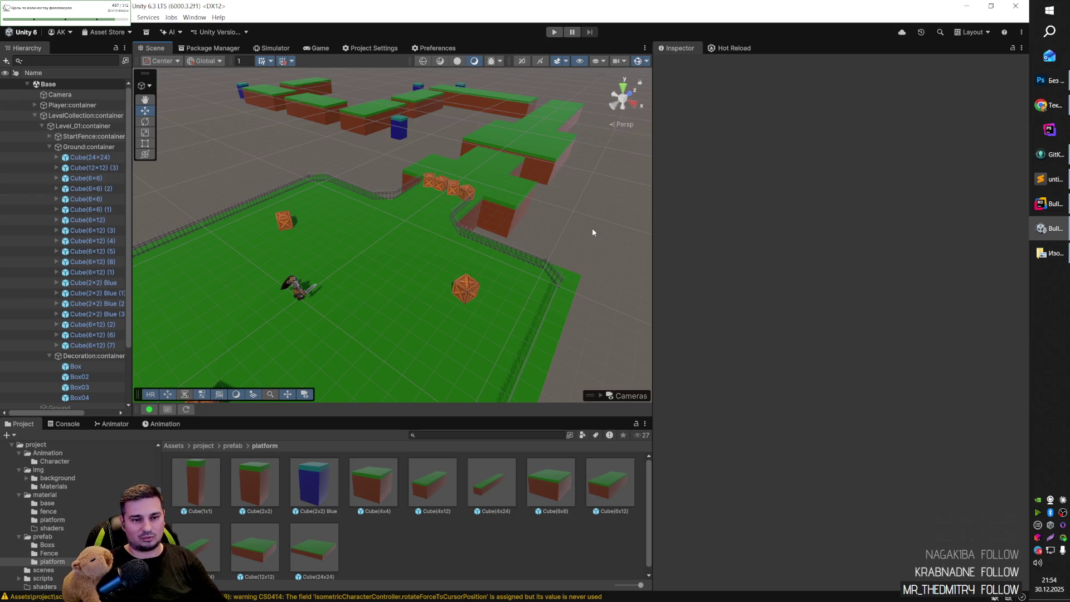
pyautogui.moveTo(593, 233)
pyautogui.mouseDown()
pyautogui.moveTo(576, 226)
pyautogui.moveTo(539, 243)
pyautogui.moveTo(580, 250)
pyautogui.moveTo(557, 223)
pyautogui.mouseUp()
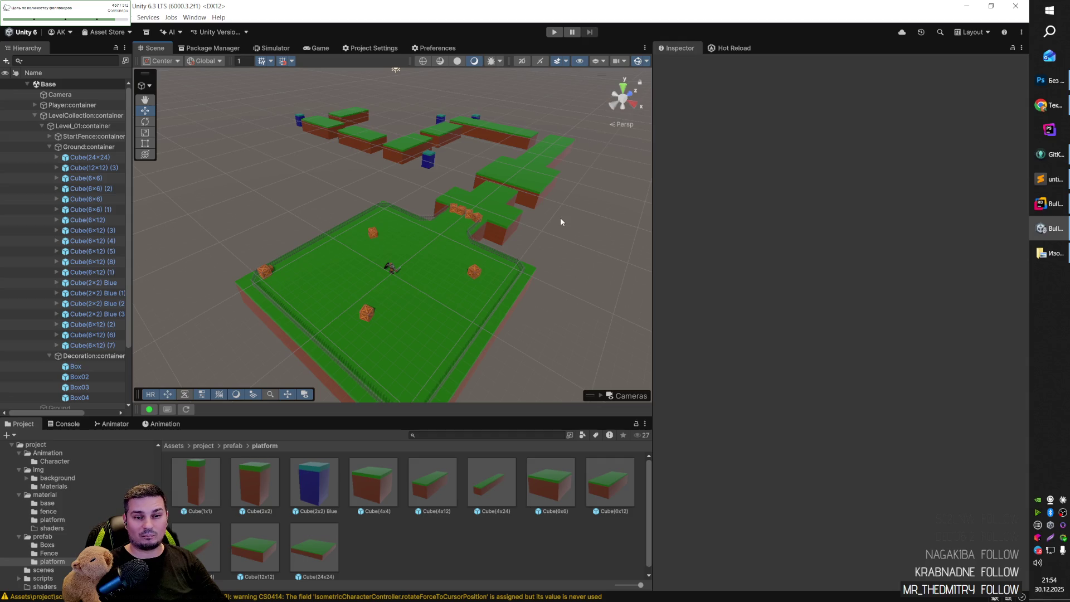
pyautogui.moveTo(550, 219); pyautogui.dragTo(536, 214)
# Expand InputSystem_Actions in Assets and inspect its Player Attack, Crouch and Interact actions.
pyautogui.click(174, 446)
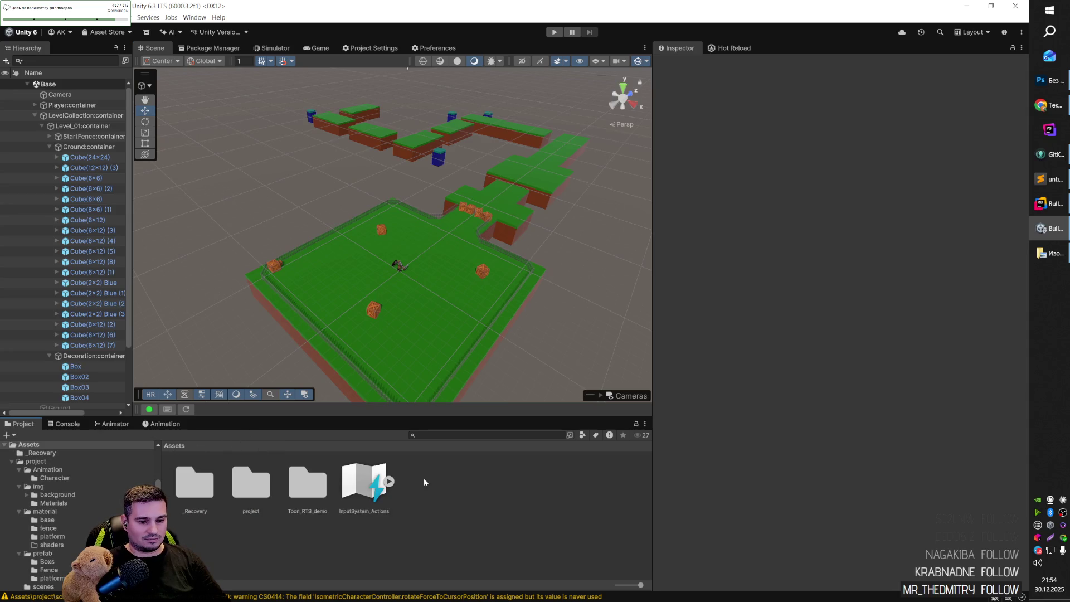
pyautogui.click(389, 481)
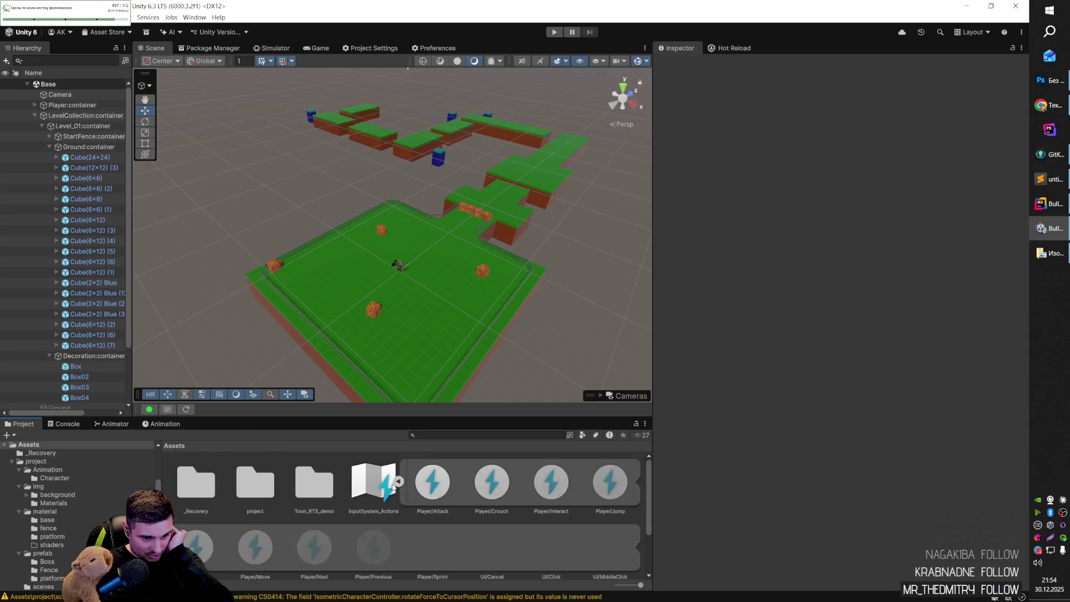
pyautogui.click(427, 488)
pyautogui.click(490, 488)
pyautogui.click(552, 488)
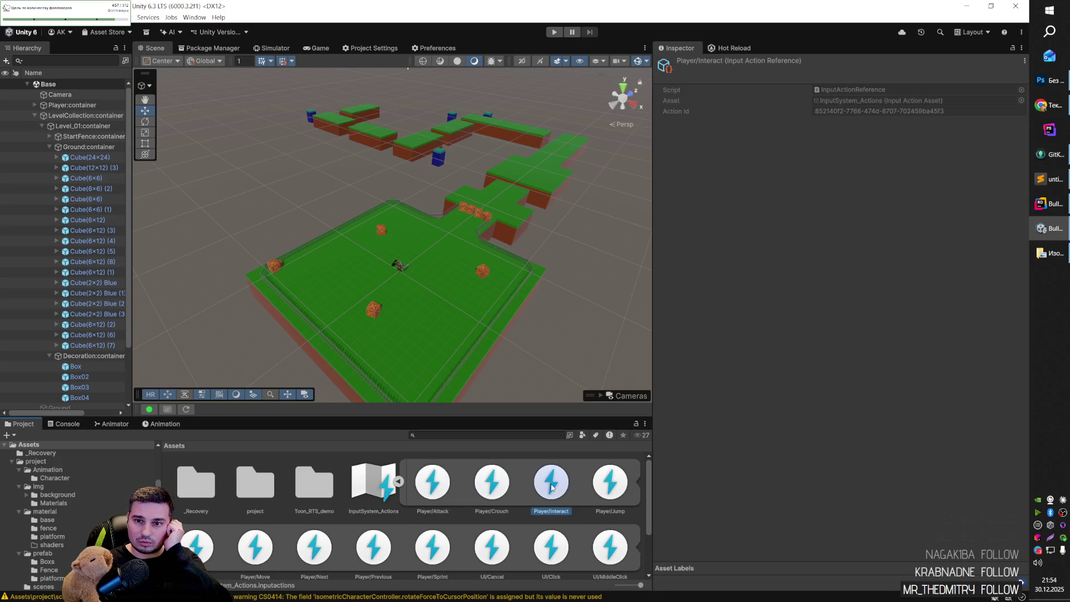
pyautogui.scroll(-2, 507, 529)
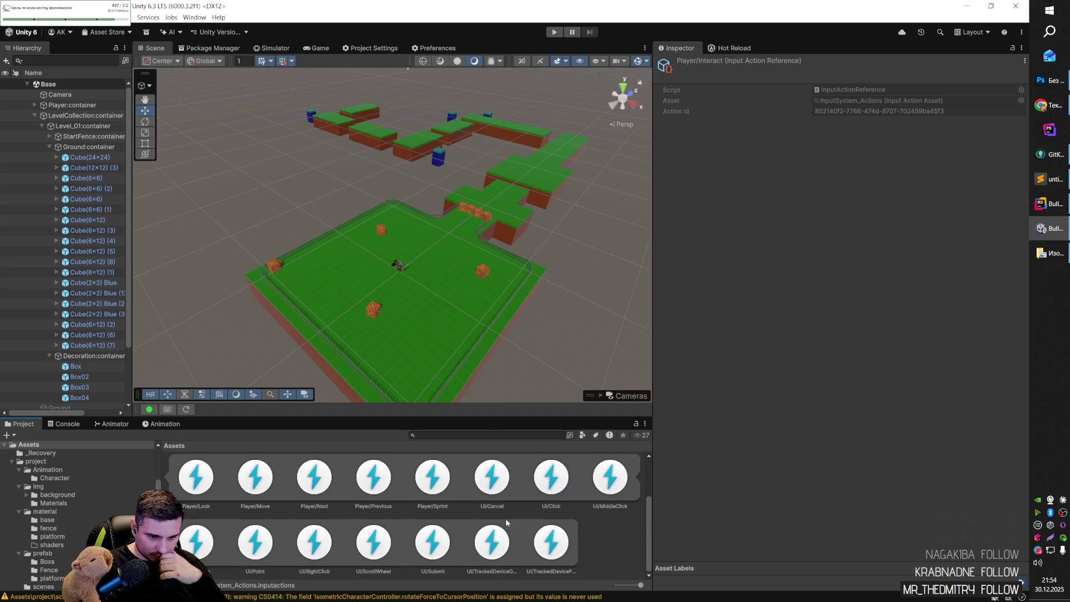
pyautogui.moveTo(477, 416); pyautogui.dragTo(479, 353)
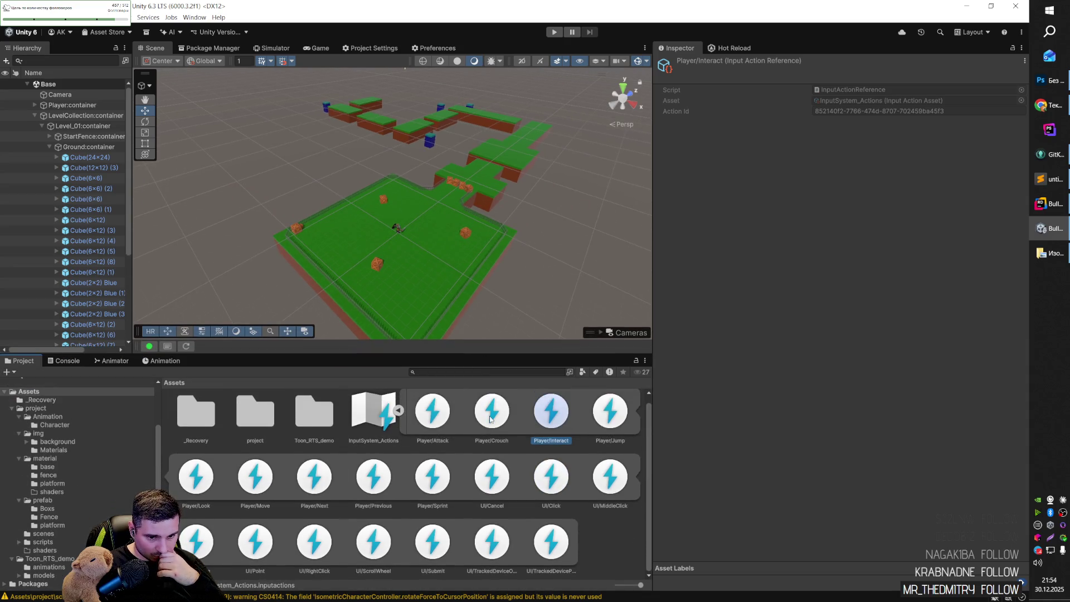
# Inspect the UI actions: Cancel, Click, MiddleClick, tracked-device, Submit, ScrollWheel and RightClick.
pyautogui.click(496, 480)
pyautogui.click(550, 485)
pyautogui.click(614, 487)
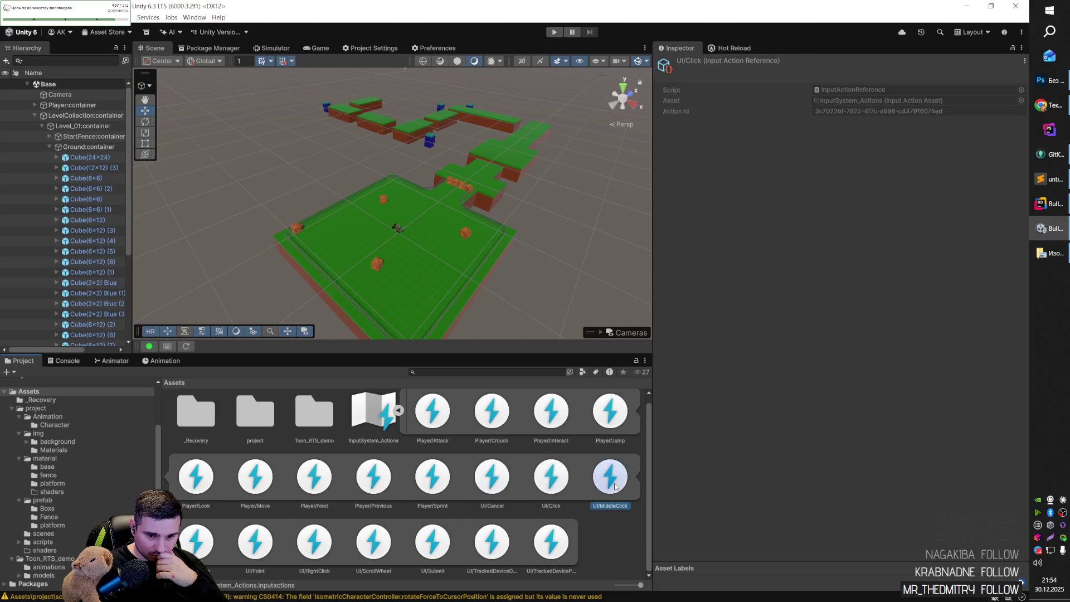
pyautogui.click(550, 544)
pyautogui.click(491, 543)
pyautogui.click(432, 544)
pyautogui.click(375, 549)
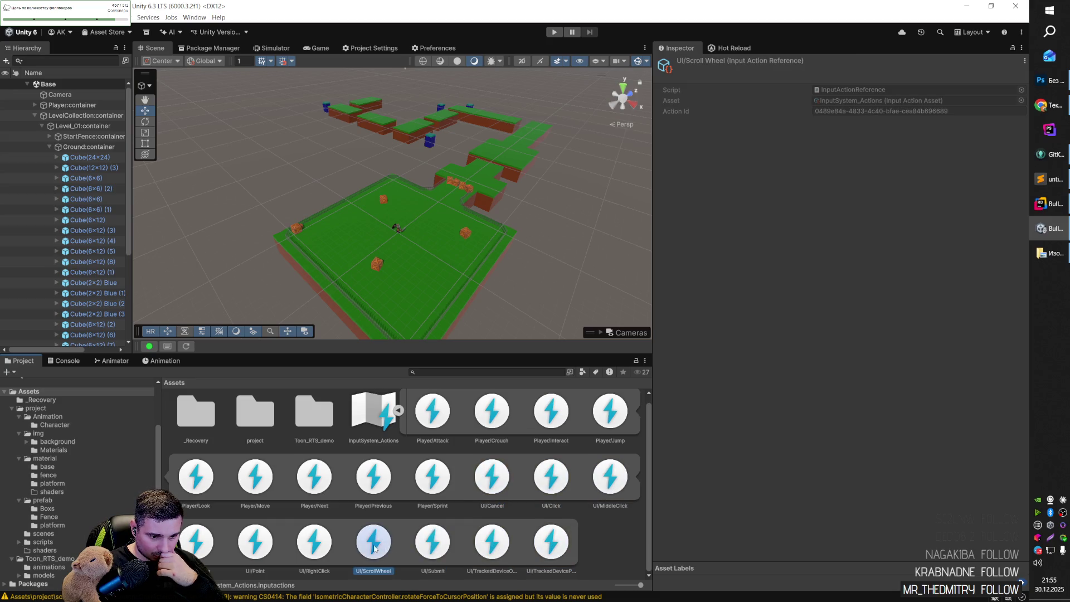
pyautogui.click(333, 524)
# Collapse and re-expand the asset, checking Player/Attack and Player/Crouch again.
pyautogui.click(372, 415)
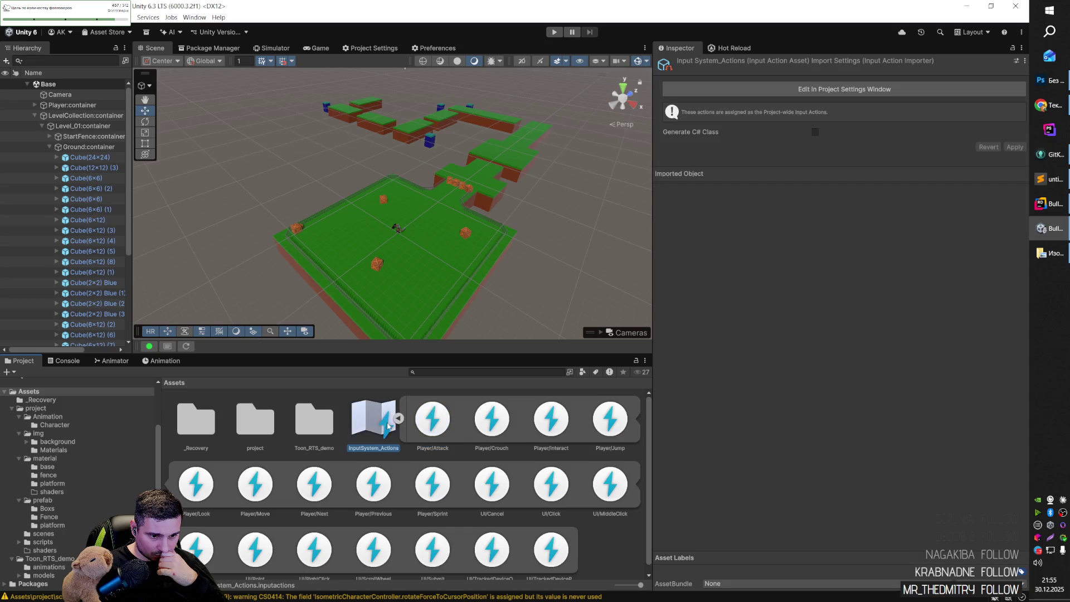
pyautogui.click(398, 410)
pyautogui.click(390, 419)
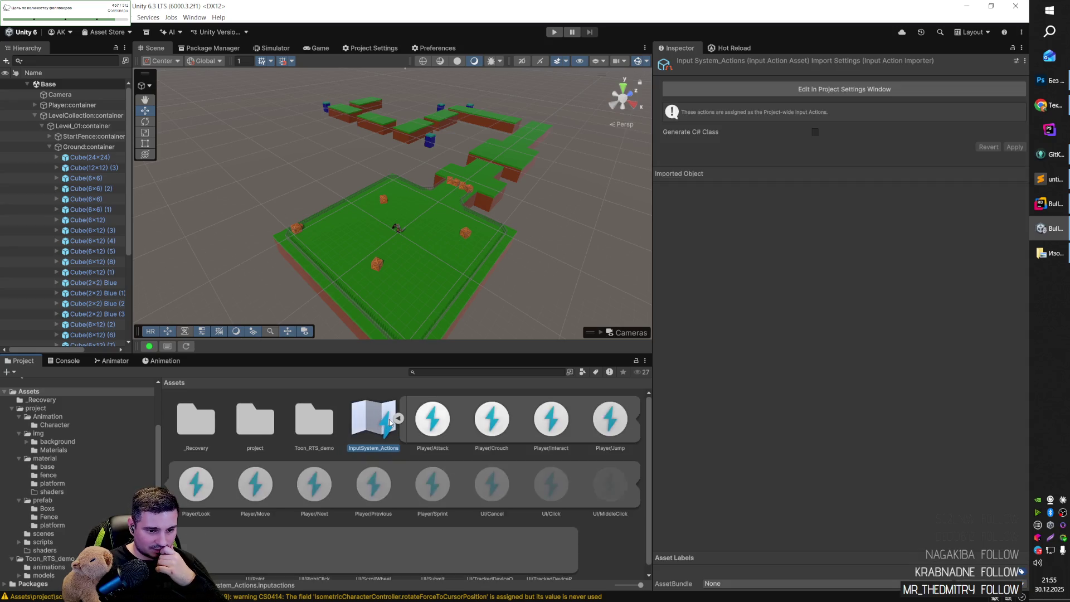
pyautogui.click(436, 426)
pyautogui.click(490, 424)
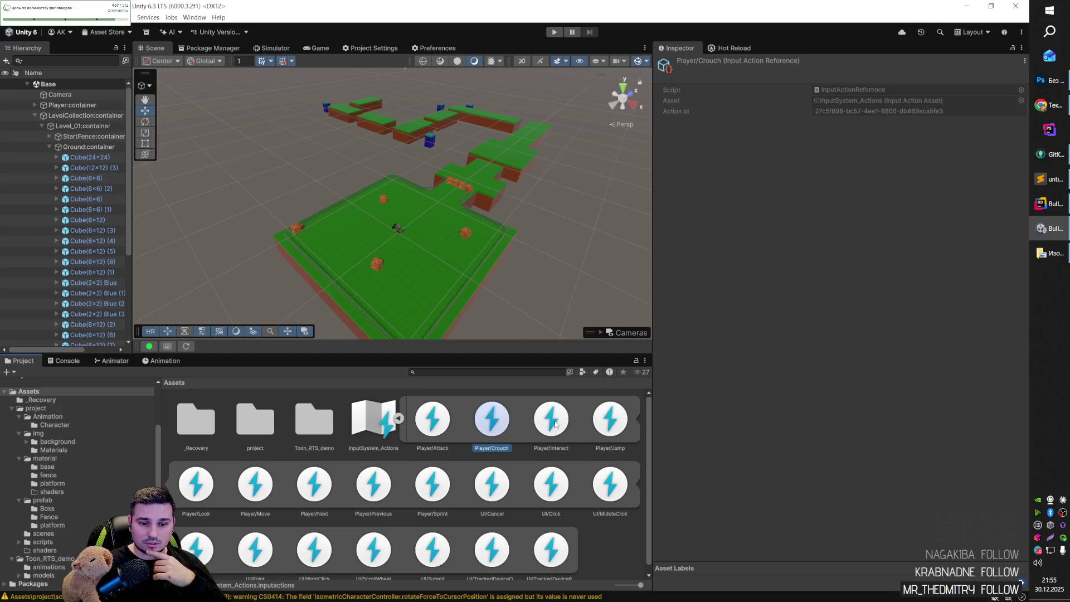
# Rename InputSystem_Actions to InputSystem and collapse its action list.
pyautogui.click(377, 423)
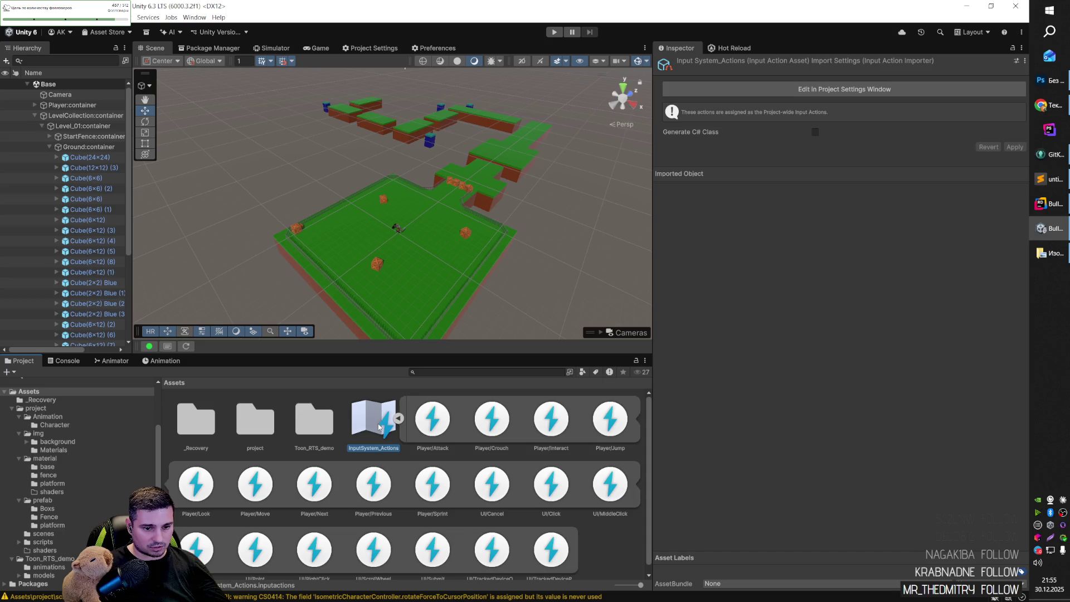
pyautogui.click(394, 453)
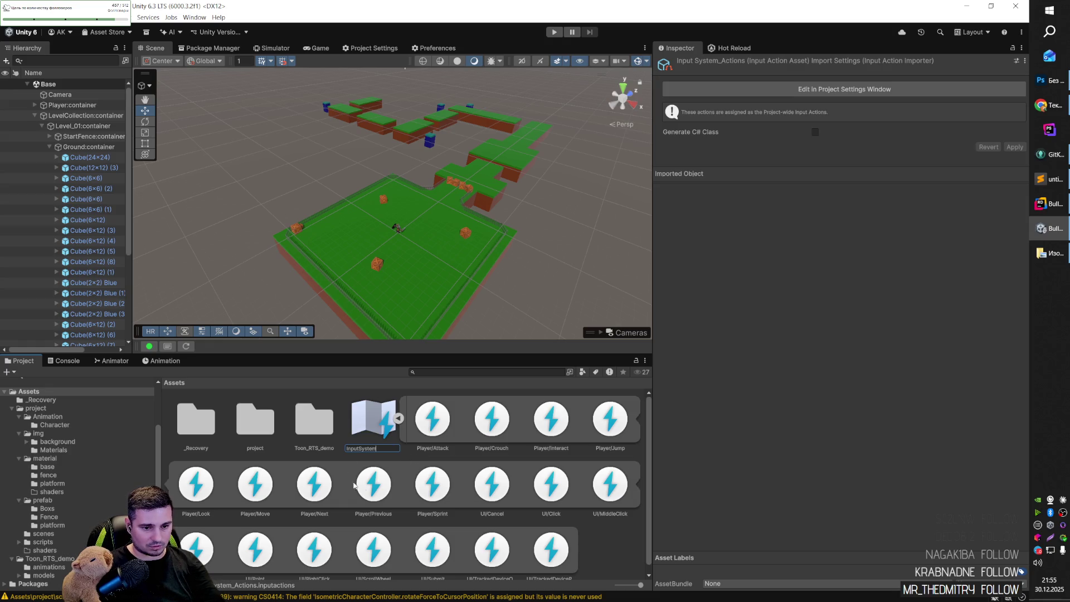
pyautogui.press('Return')
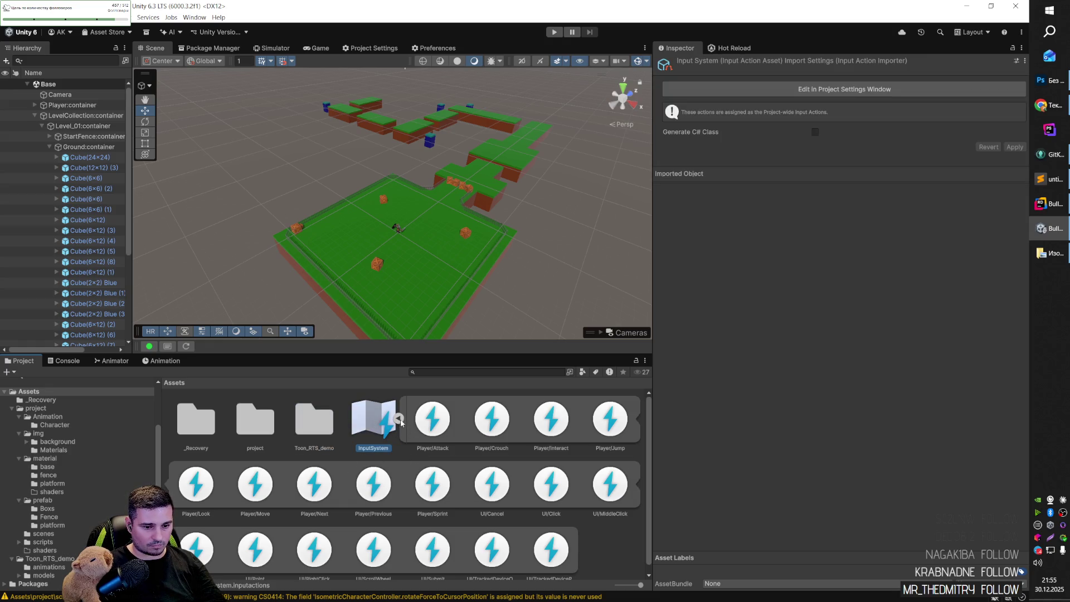
pyautogui.click(430, 540)
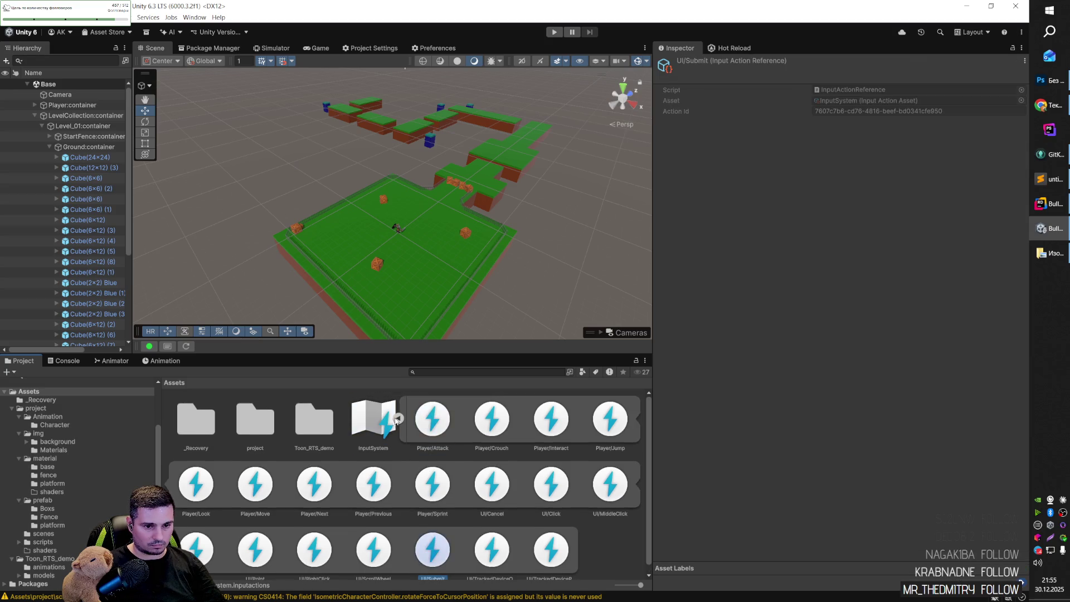
pyautogui.click(397, 418)
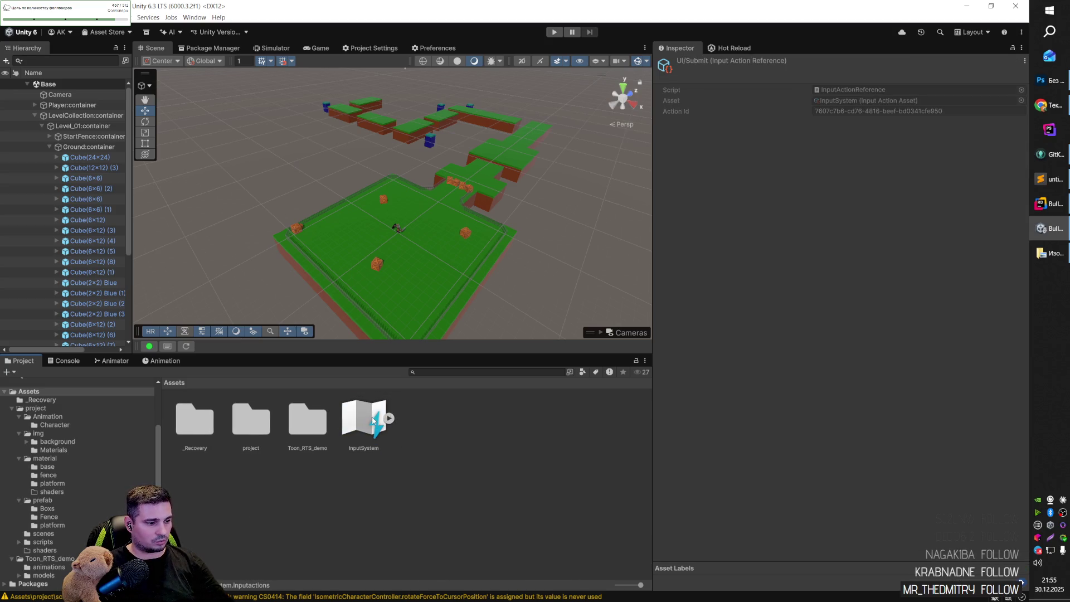
pyautogui.click(540, 219)
pyautogui.moveTo(541, 219)
pyautogui.mouseDown()
pyautogui.moveTo(508, 210)
pyautogui.moveTo(630, 170)
pyautogui.moveTo(509, 138)
pyautogui.moveTo(480, 160)
pyautogui.moveTo(423, 106)
pyautogui.moveTo(472, 260)
pyautogui.moveTo(449, 231)
pyautogui.moveTo(359, 222)
pyautogui.moveTo(473, 223)
pyautogui.moveTo(485, 210)
pyautogui.moveTo(468, 222)
pyautogui.moveTo(488, 228)
pyautogui.mouseUp()
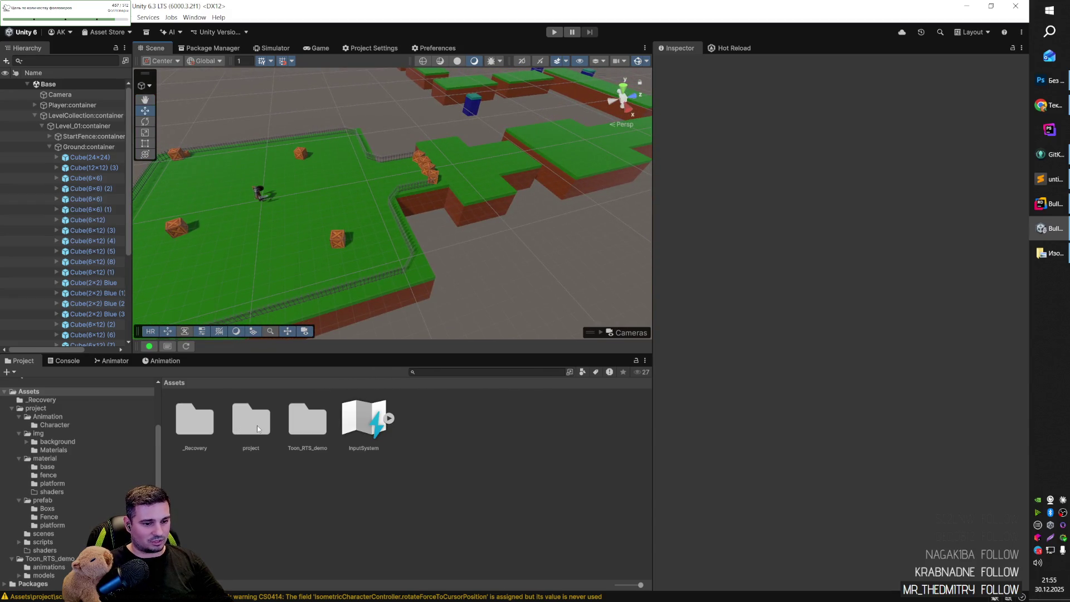
pyautogui.doubleClick(256, 426)
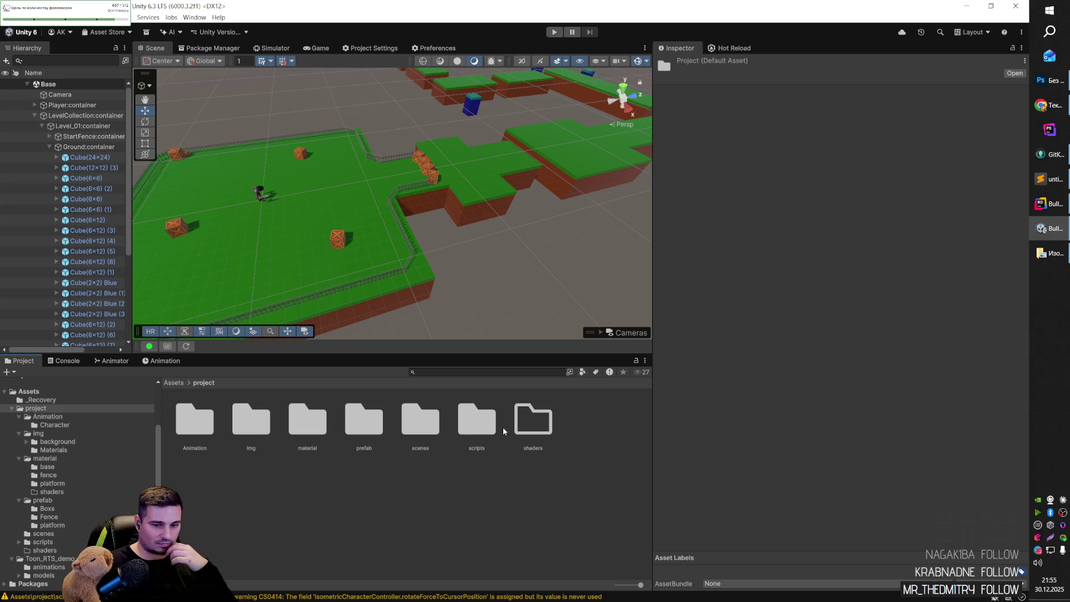
pyautogui.doubleClick(535, 422)
pyautogui.rightClick(282, 424)
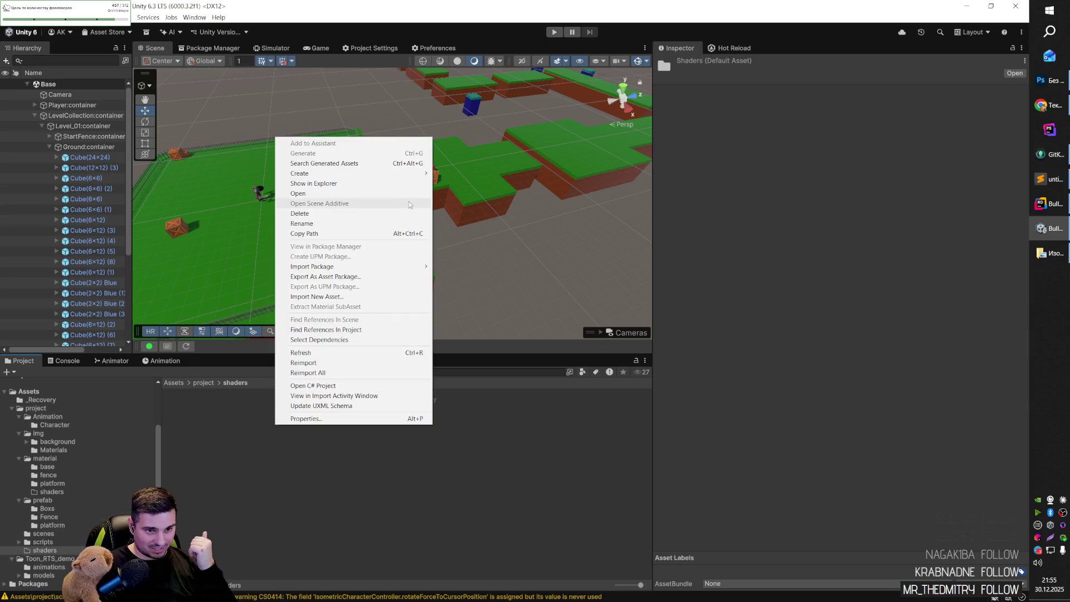
pyautogui.moveTo(401, 173)
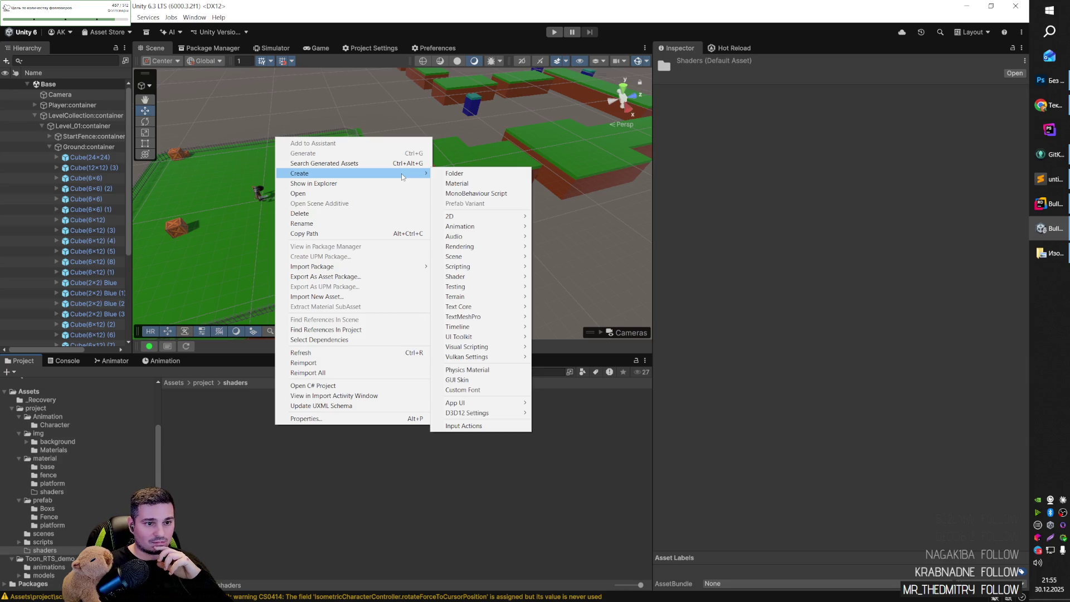
pyautogui.moveTo(504, 227)
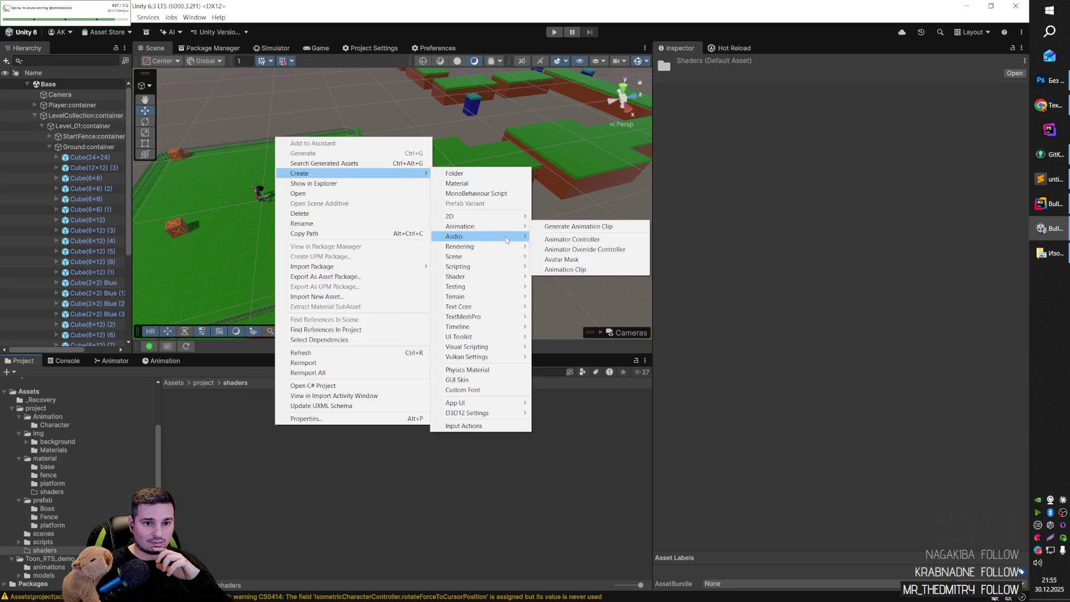
pyautogui.moveTo(504, 278)
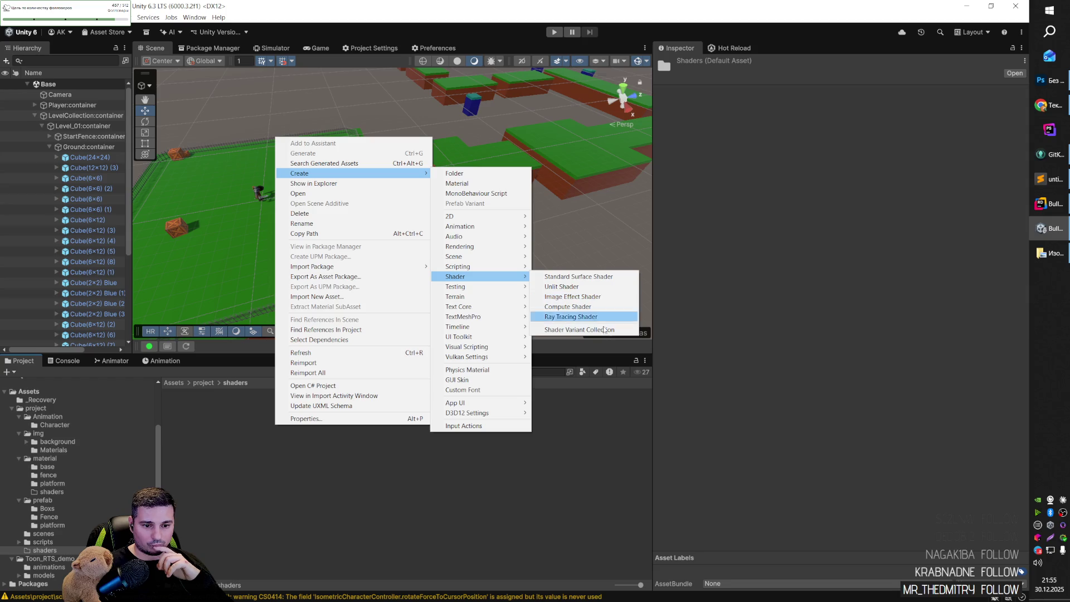
pyautogui.click(324, 391)
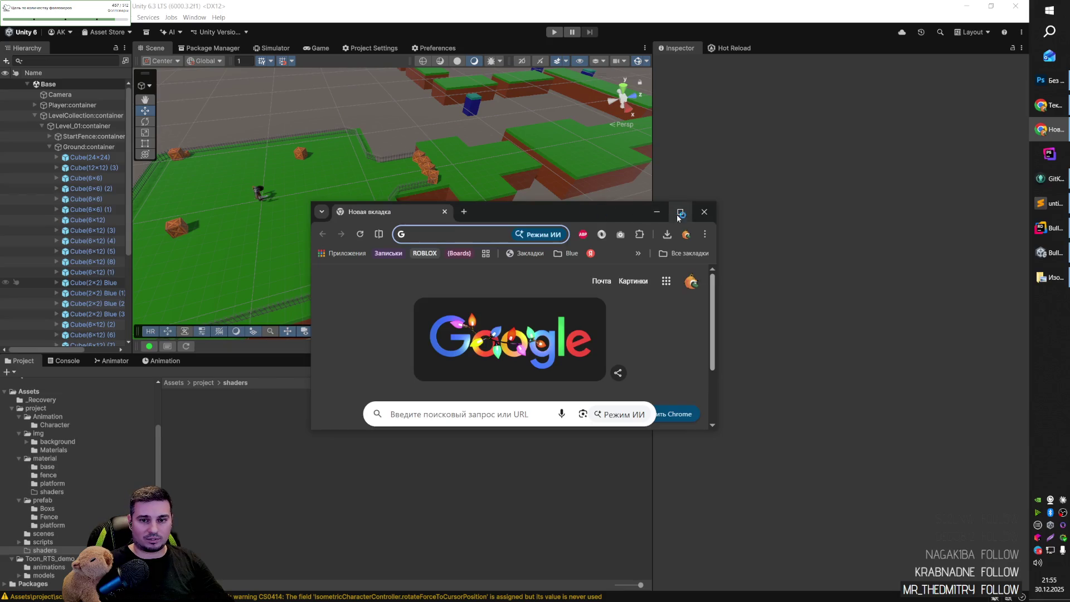
# Maximize the browser window and open YouTube from the bookmarks.
pyautogui.click(681, 210)
pyautogui.click(950, 51)
pyautogui.moveTo(869, 143)
pyautogui.click(638, 143)
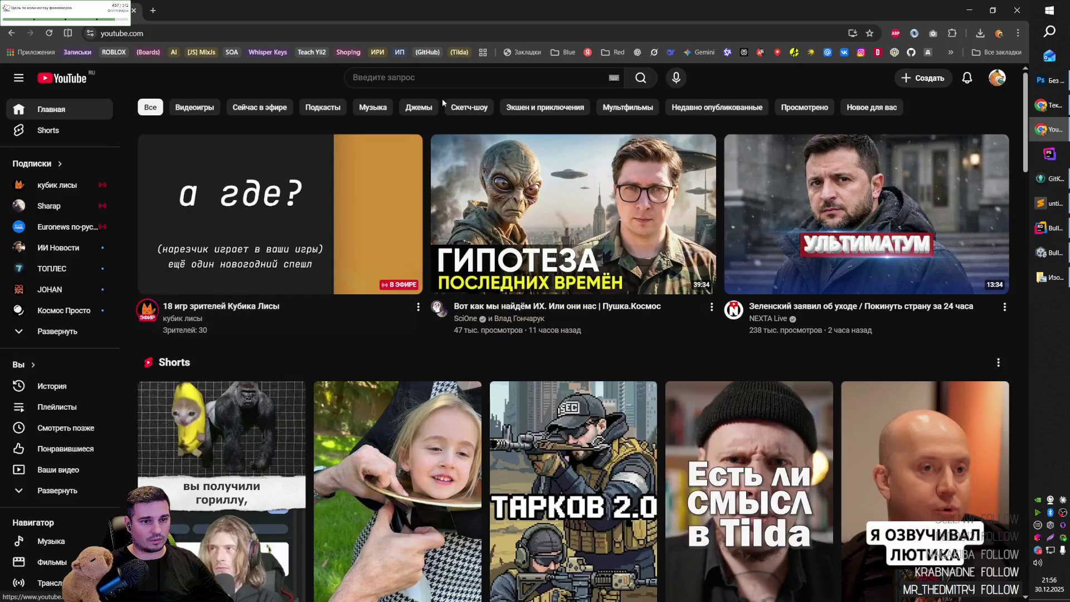
# Search YouTube for 'unity 6000.3 shader water'.
pyautogui.click(440, 82)
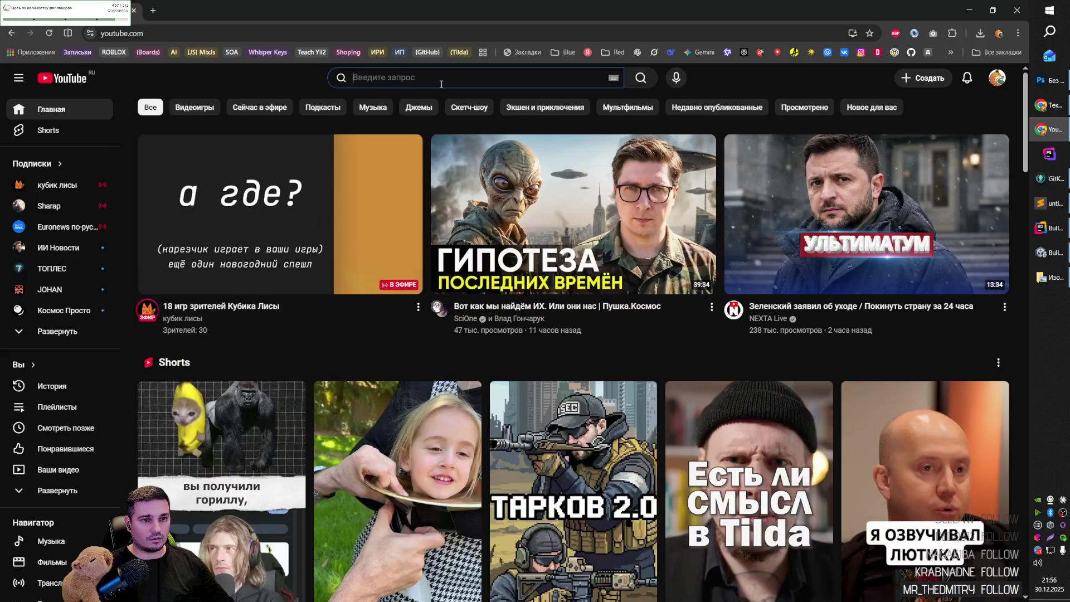
pyautogui.write('Ur')
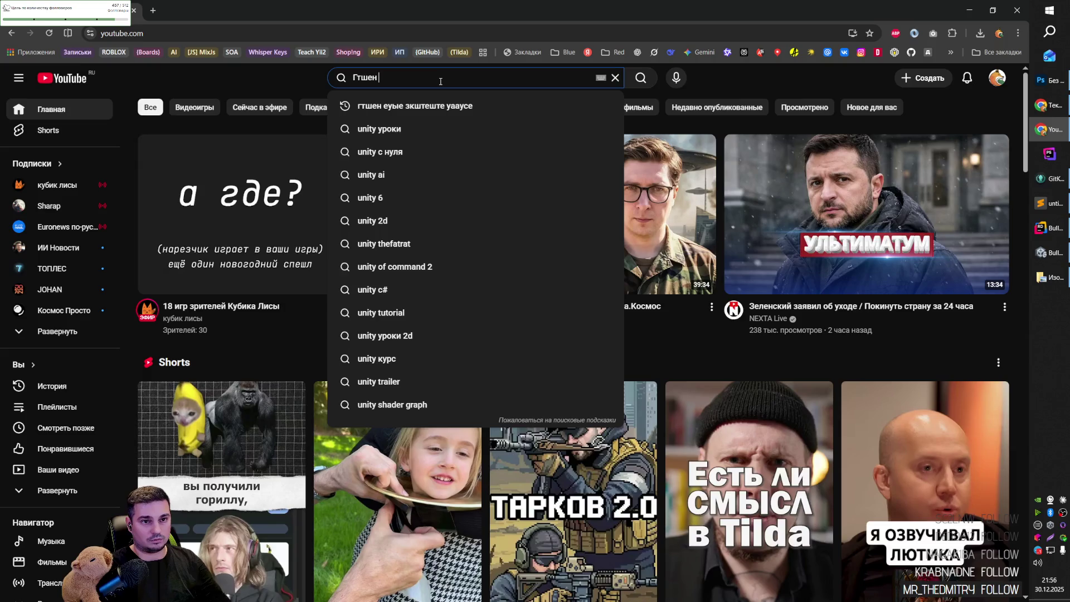
pyautogui.write('ity')
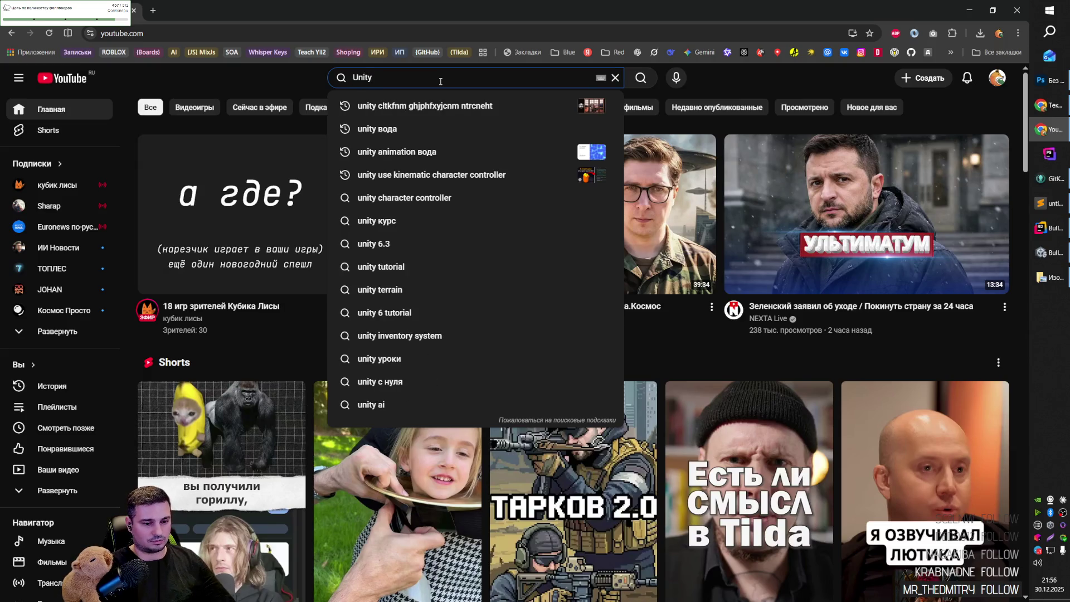
pyautogui.write(' ырф')
pyautogui.press('Down')
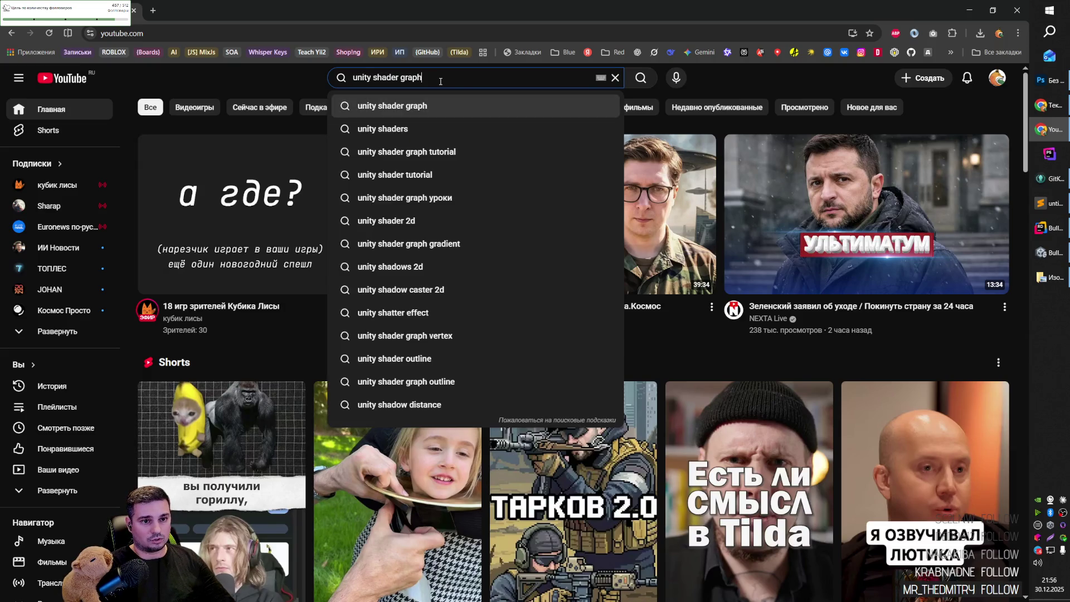
pyautogui.write('water т')
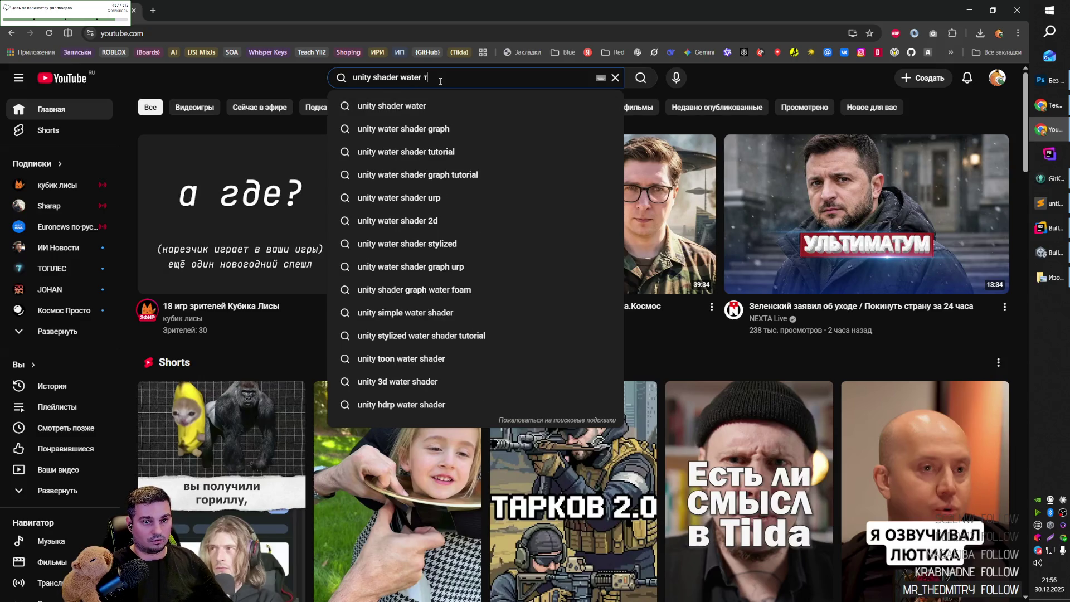
pyautogui.press('BackSpace')
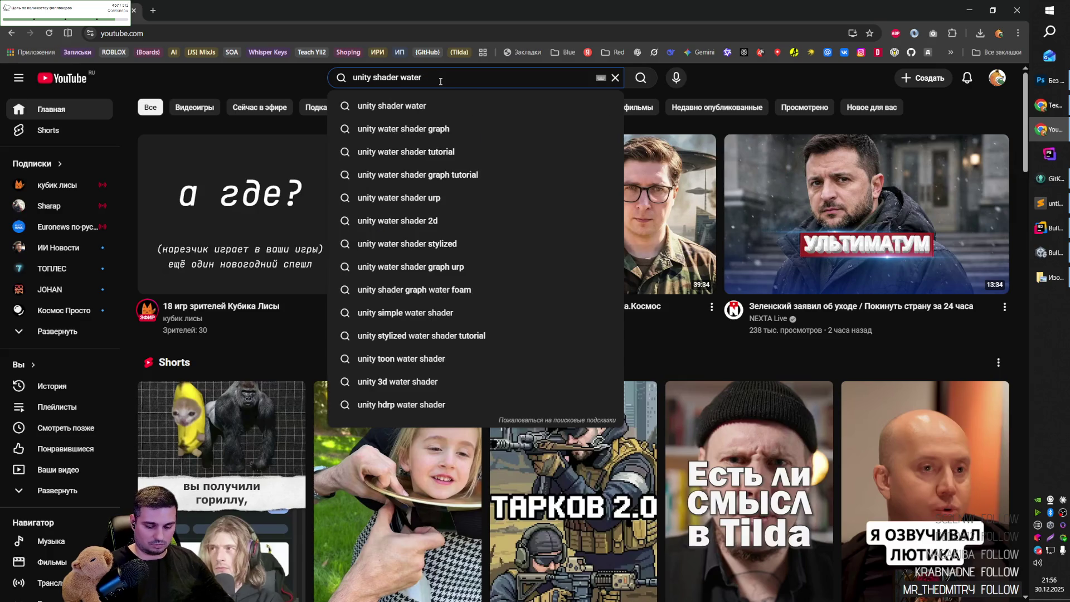
pyautogui.hotkey('ctrl', 'Left')
pyautogui.hotkey('ctrl', 'Left')
pyautogui.write('6000,3 ')
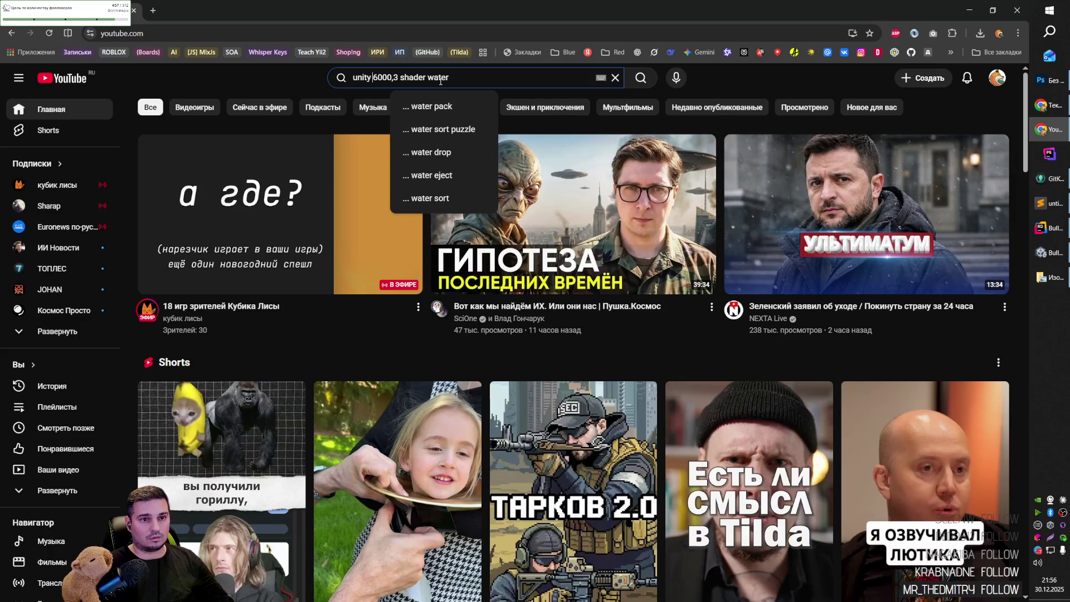
pyautogui.write('.')
pyautogui.press('Return')
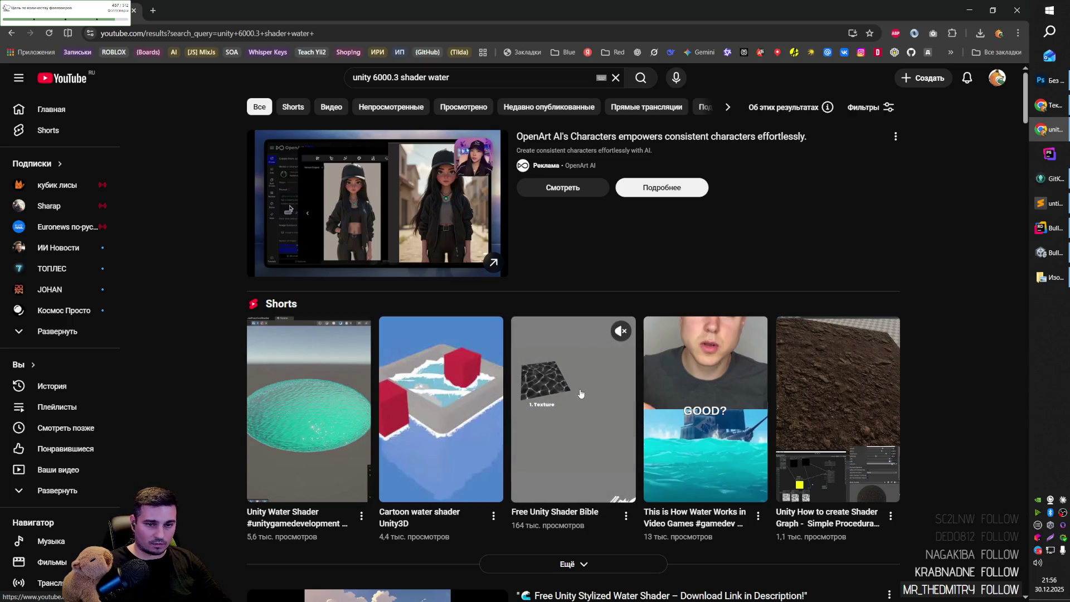
# Open the Cartoon Water & Foam Shader Tutorial, pause it near the start, and return to Unity.
pyautogui.scroll(-6, 599, 388)
pyautogui.scroll(-9, 584, 387)
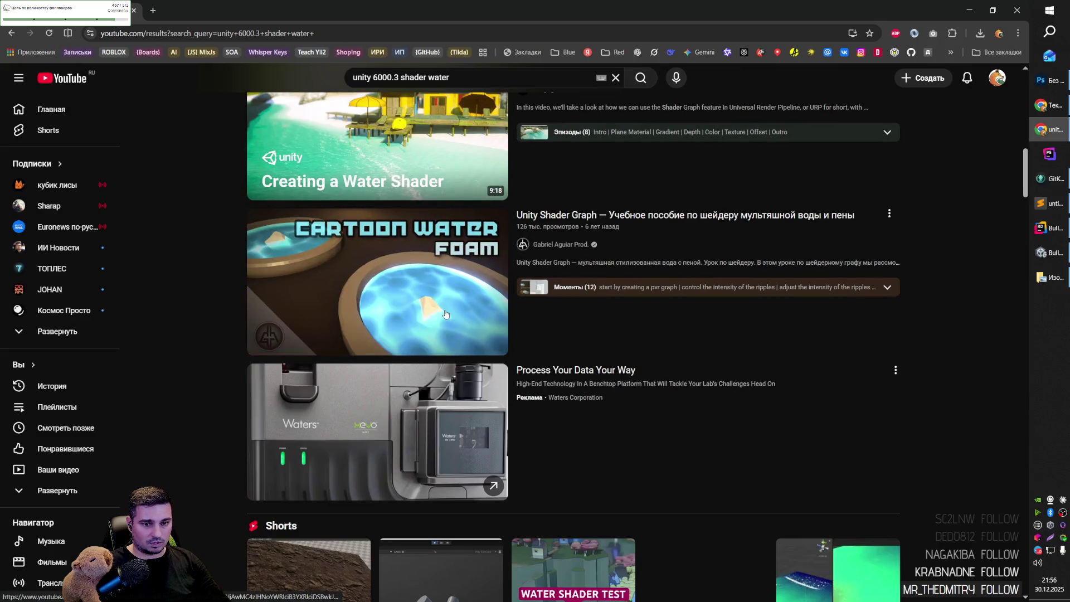
pyautogui.click(444, 307)
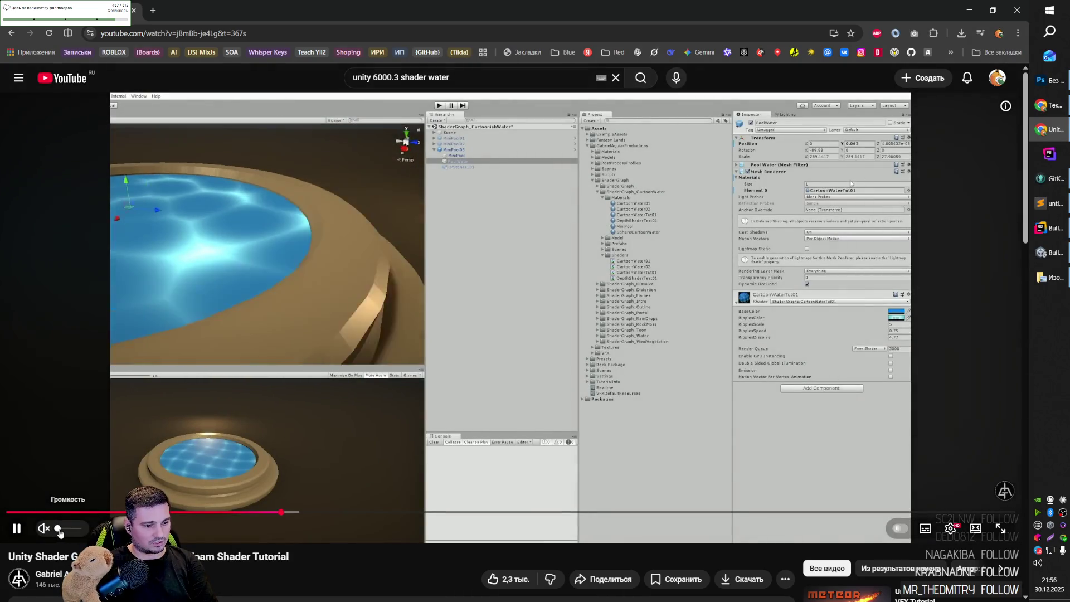
pyautogui.moveTo(273, 511)
pyautogui.mouseDown()
pyautogui.moveTo(262, 513)
pyautogui.moveTo(282, 512)
pyautogui.moveTo(47, 512)
pyautogui.mouseUp()
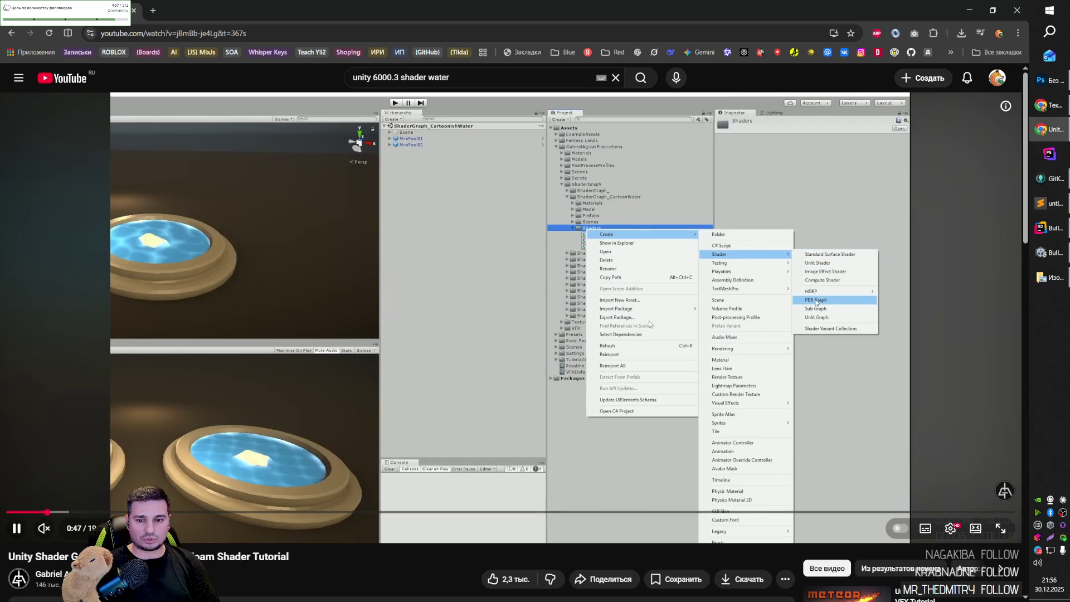
pyautogui.press('space')
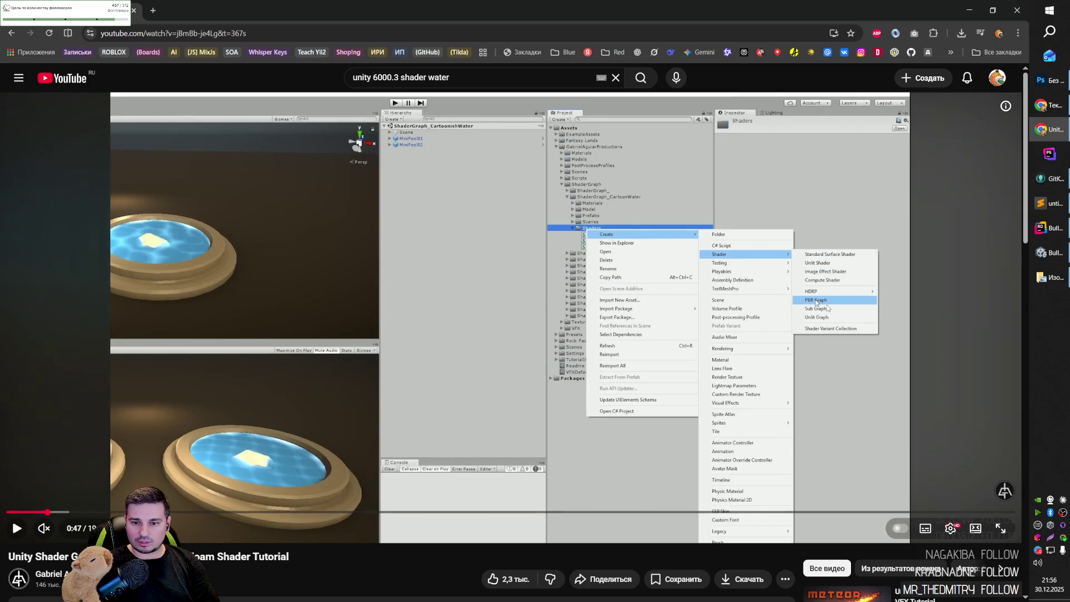
pyautogui.hotkey('alt', 'Tab')
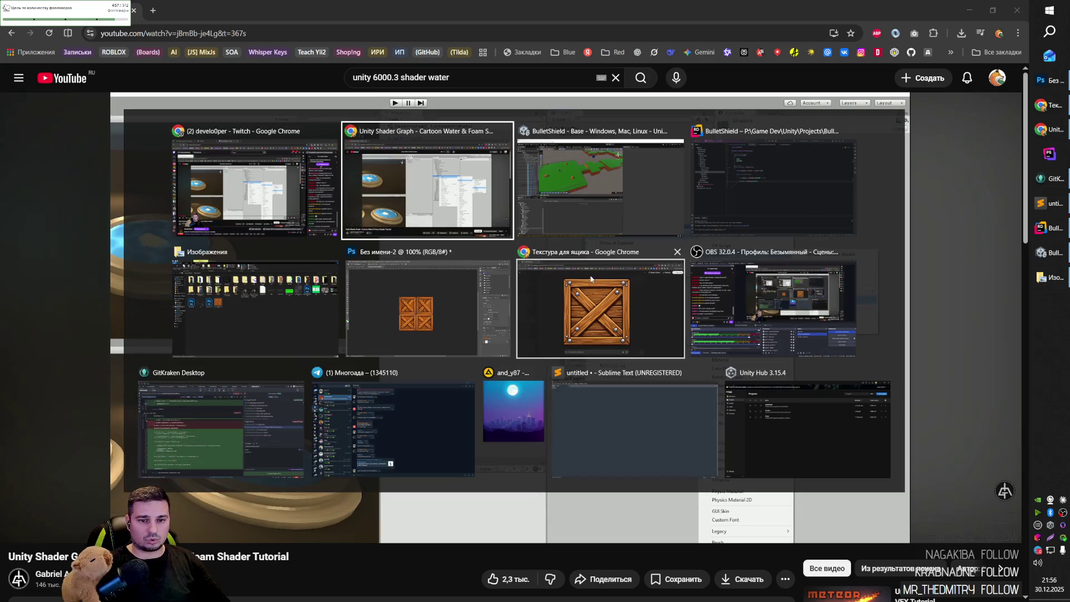
pyautogui.click(581, 192)
# Create a New Script Graph in the shaders folder via Create > Visual Scripting.
pyautogui.rightClick(244, 431)
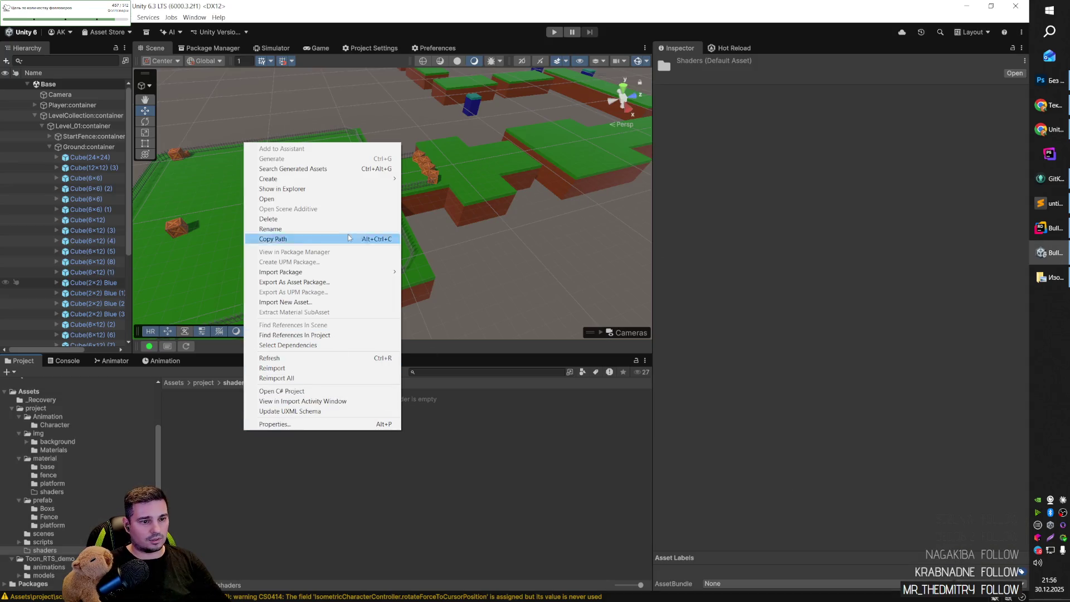
pyautogui.moveTo(352, 180)
pyautogui.moveTo(451, 243)
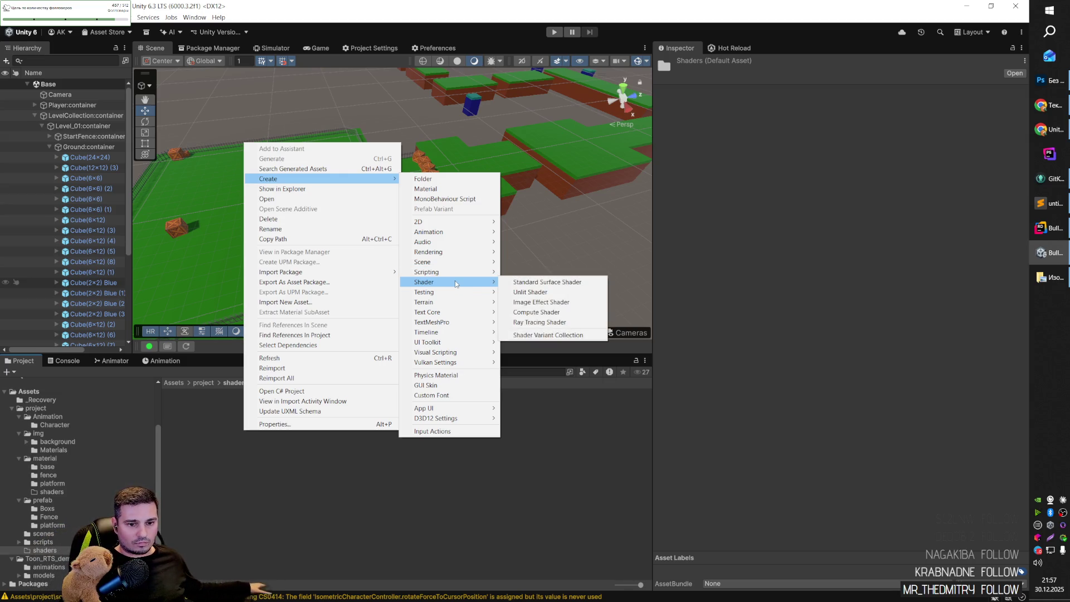
pyautogui.moveTo(452, 316)
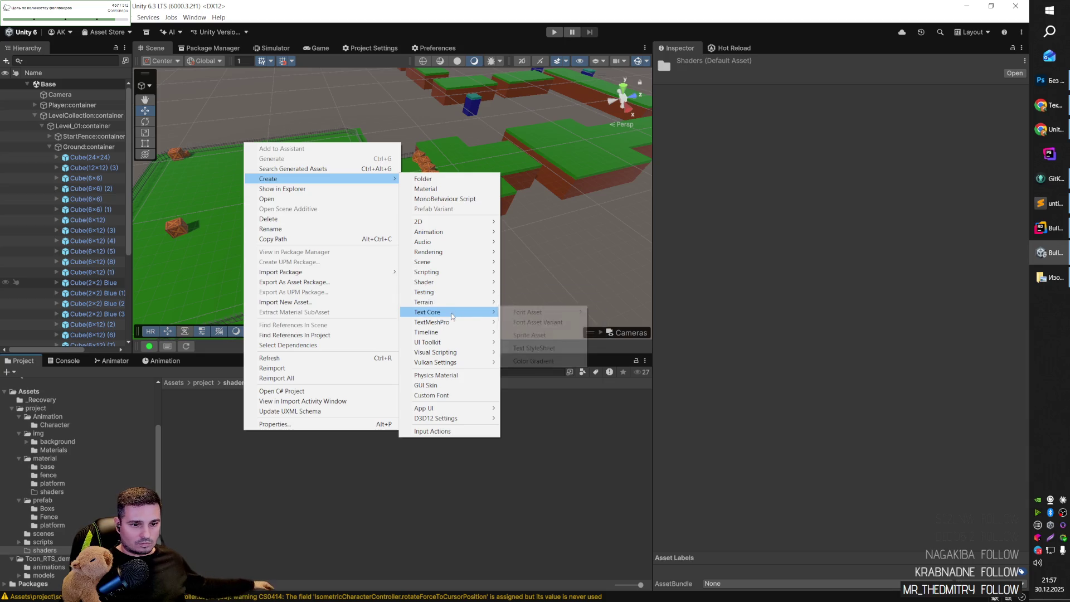
pyautogui.moveTo(453, 345)
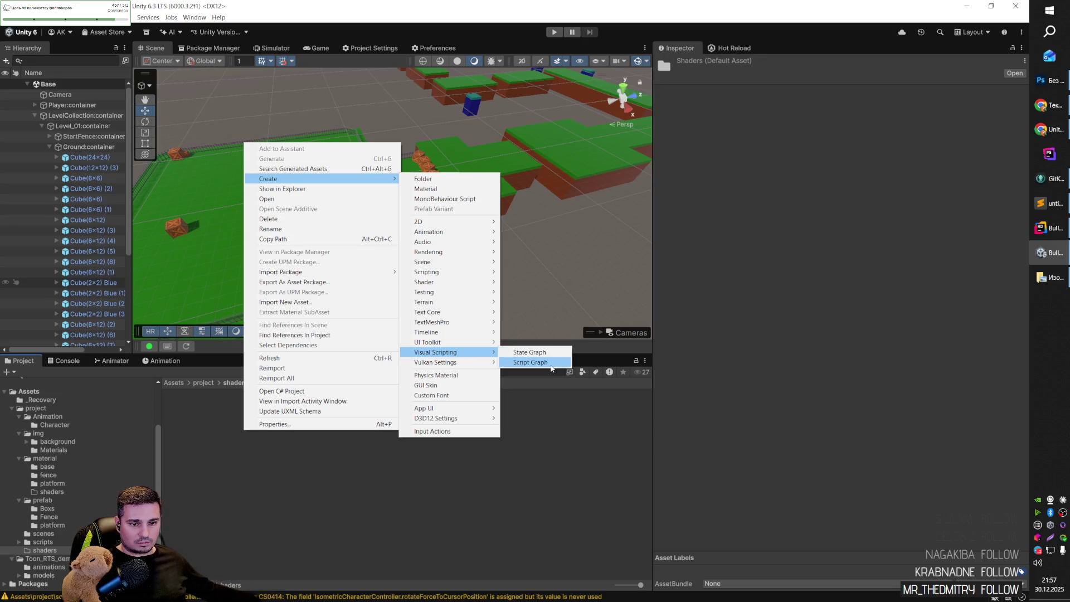
pyautogui.click(549, 363)
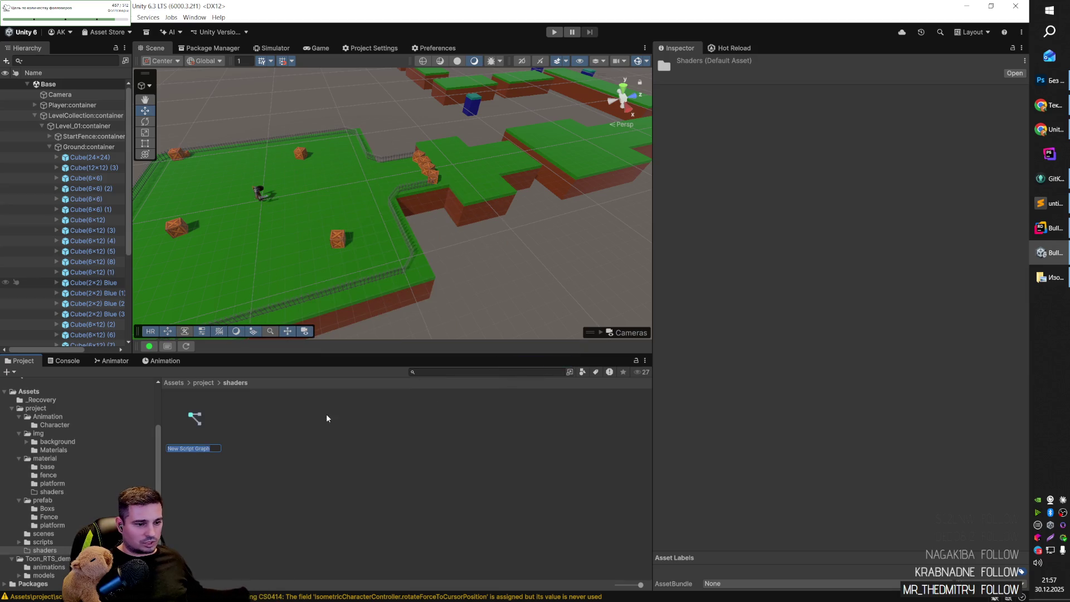
# Create a New State Graph in the shaders folder and open it for editing.
pyautogui.rightClick(253, 418)
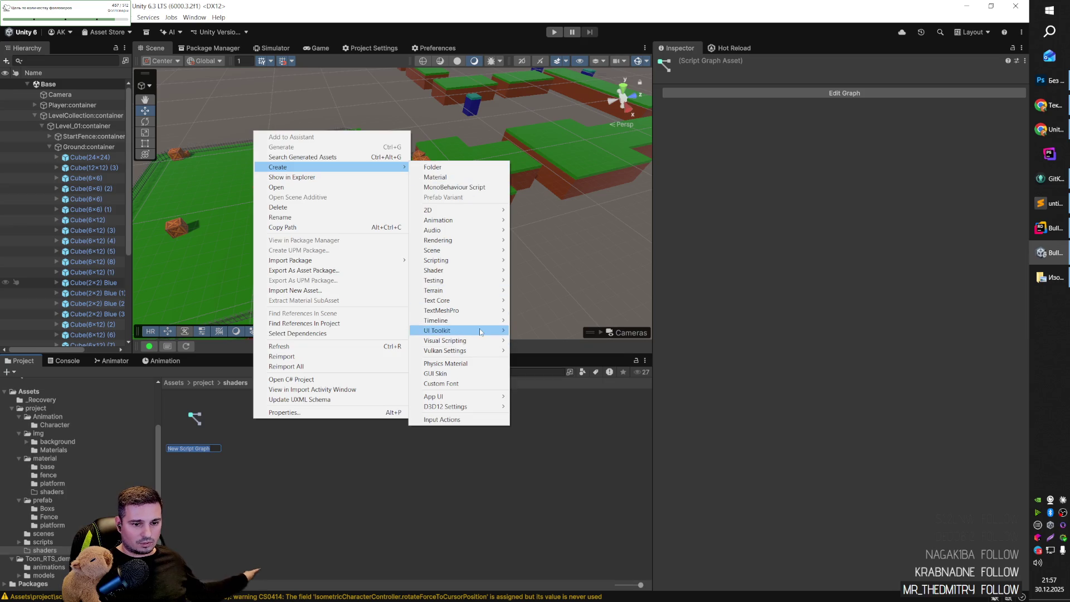
pyautogui.moveTo(482, 345)
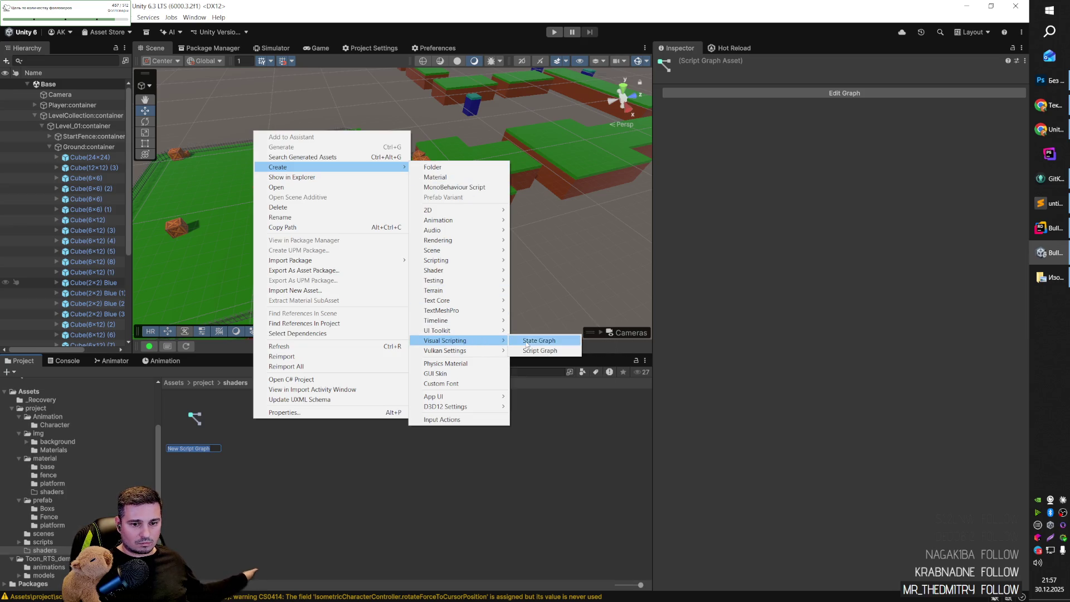
pyautogui.click(543, 341)
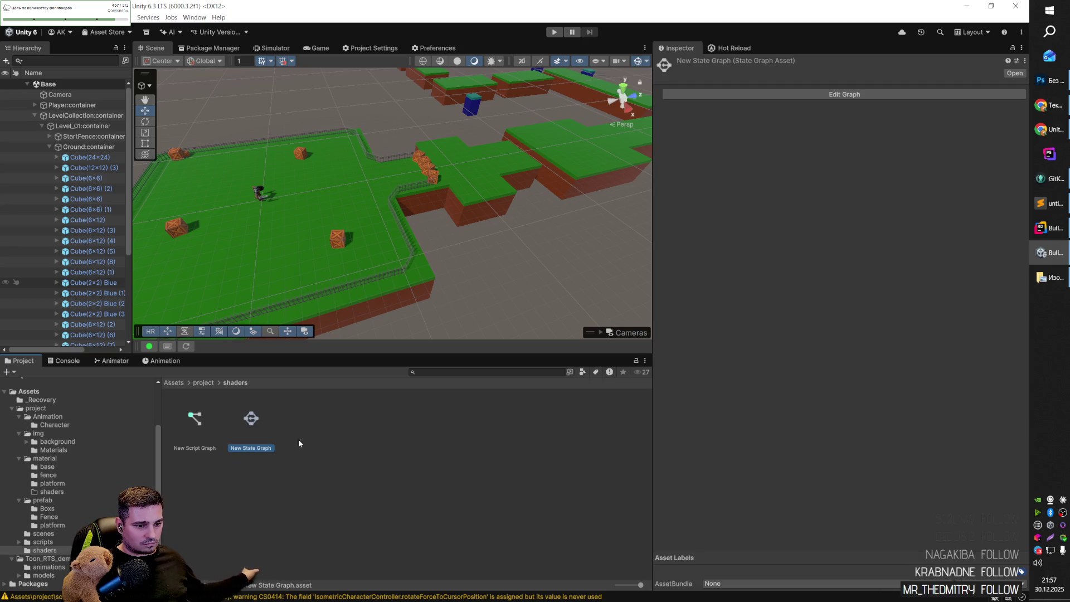
pyautogui.click(835, 94)
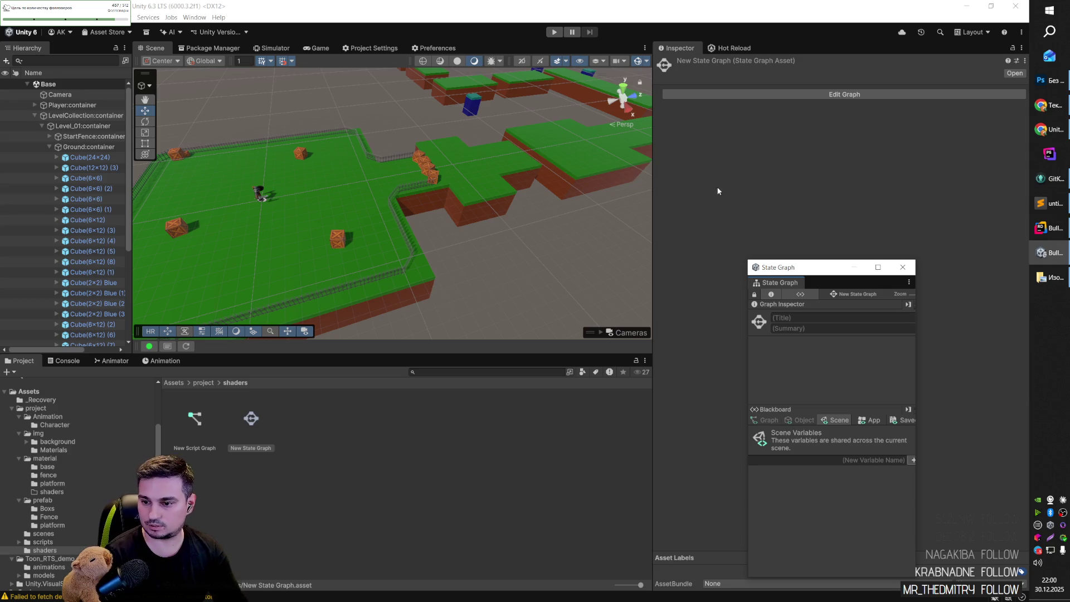
# Close the State Graph and Script Graph editor windows.
pyautogui.moveTo(792, 273)
pyautogui.mouseDown()
pyautogui.moveTo(609, 167)
pyautogui.moveTo(498, 134)
pyautogui.moveTo(453, 164)
pyautogui.mouseUp()
pyautogui.click(565, 151)
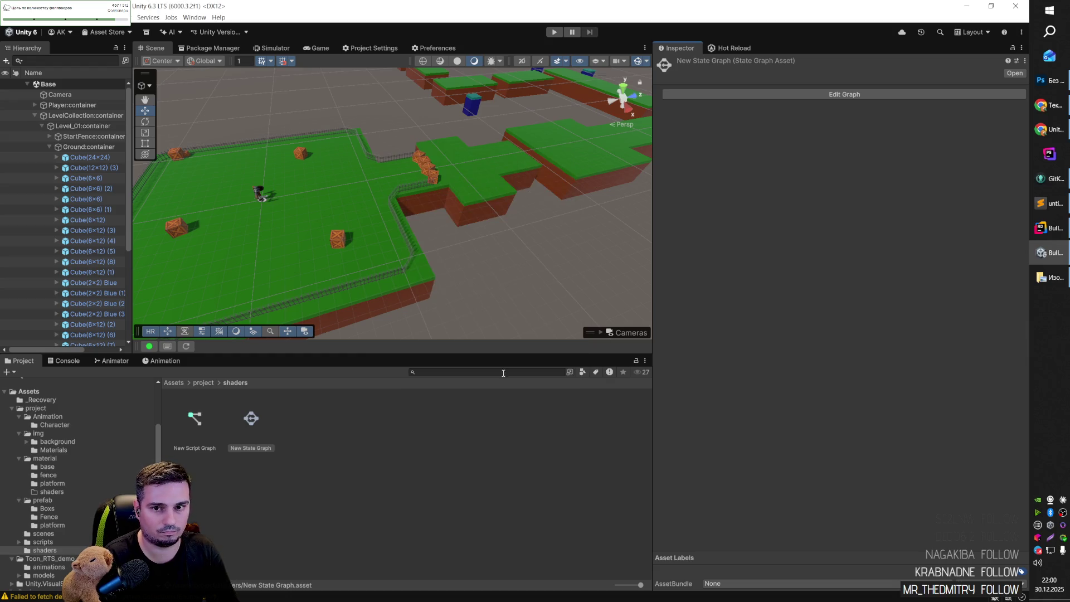
pyautogui.click(212, 427)
pyautogui.click(844, 94)
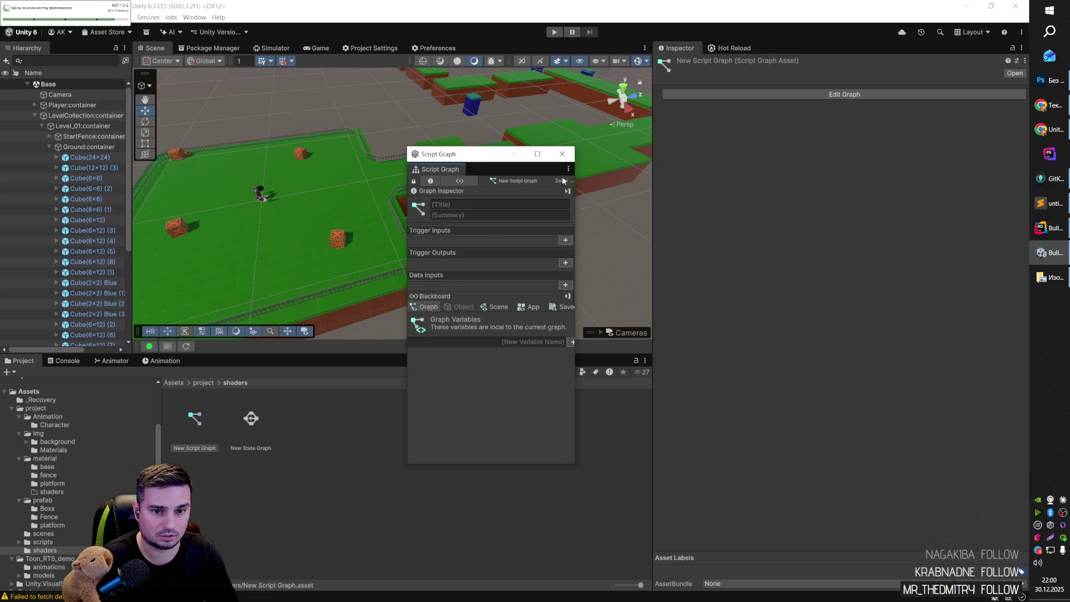
pyautogui.click(562, 154)
pyautogui.click(302, 467)
# Delete both the New Script Graph and New State Graph assets.
pyautogui.click(201, 417)
pyautogui.keyDown('ctrl'); pyautogui.click(256, 420); pyautogui.keyUp('ctrl')
pyautogui.press('Delete')
pyautogui.press('Return')
# Glance at the cartoon water tutorial in the browser and return to Unity.
pyautogui.hotkey('alt', 'Tab')
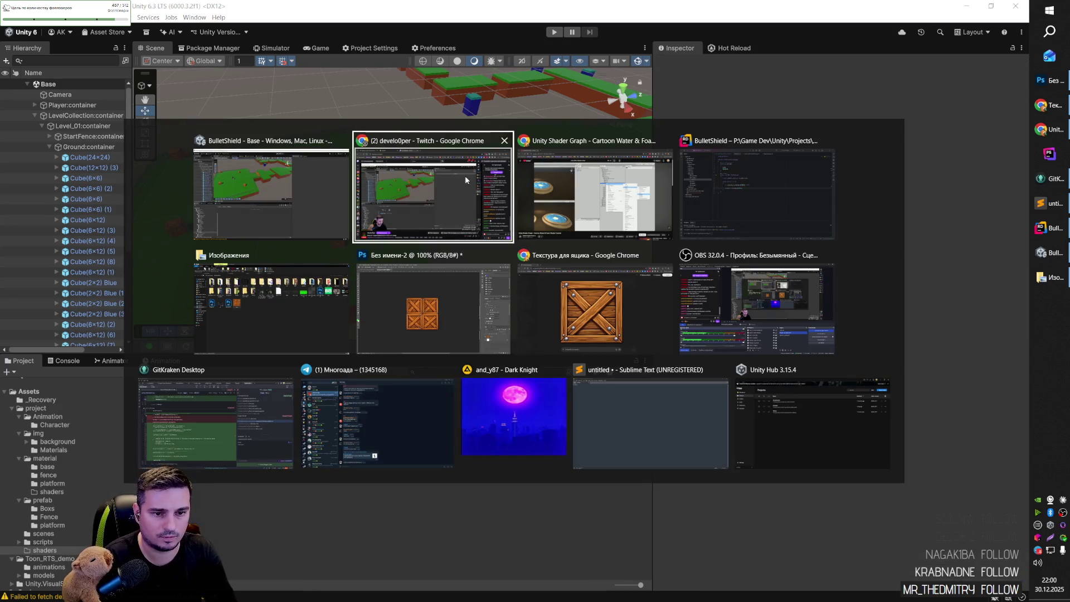
pyautogui.click(557, 195)
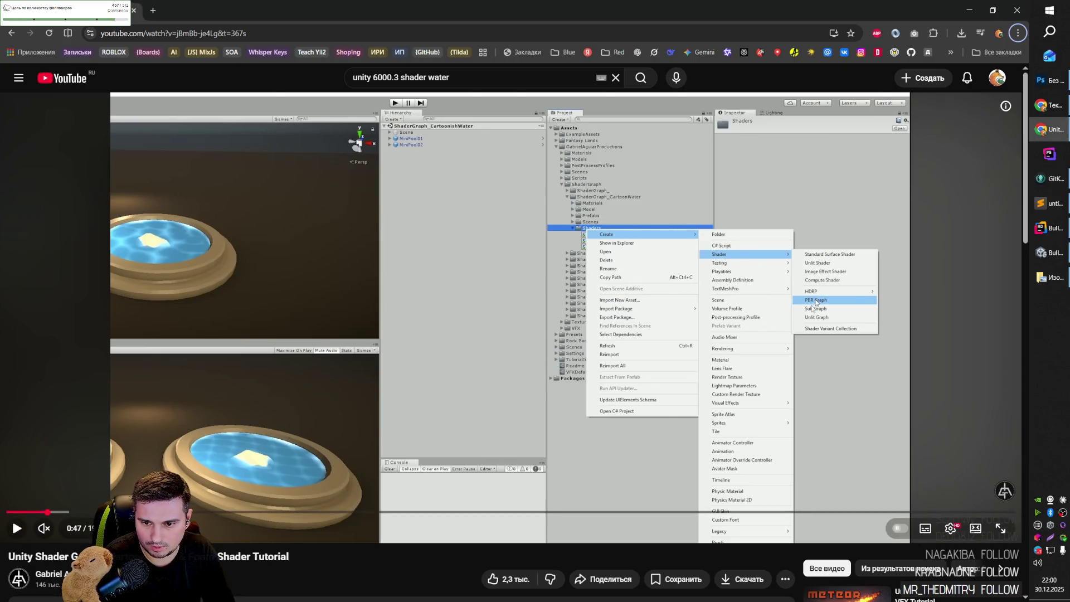
pyautogui.hotkey('alt', 'Tab')
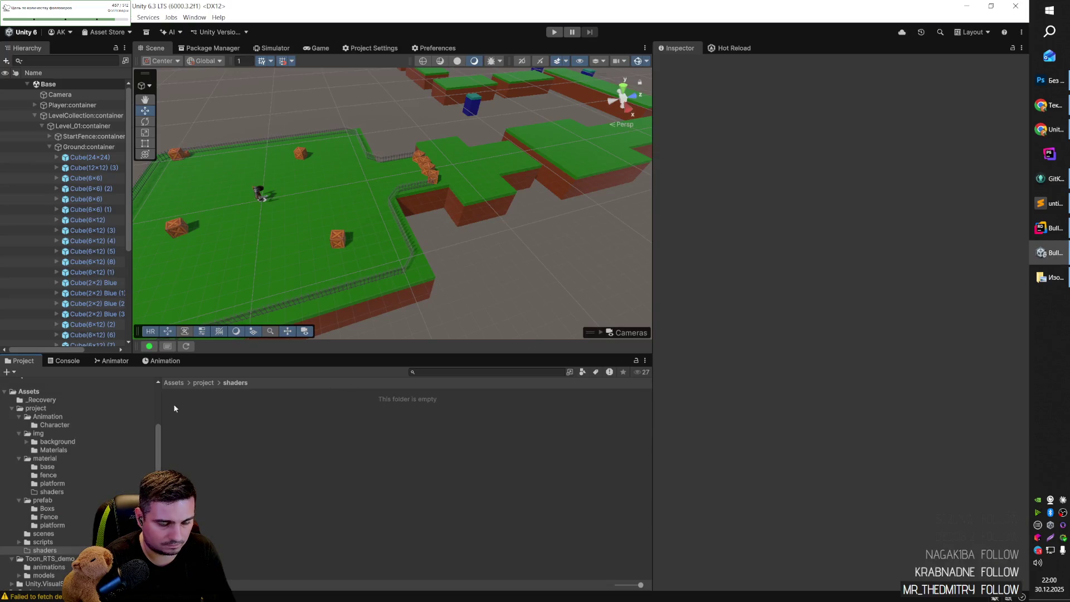
pyautogui.rightClick(174, 408)
pyautogui.click(214, 414)
pyautogui.rightClick(214, 413)
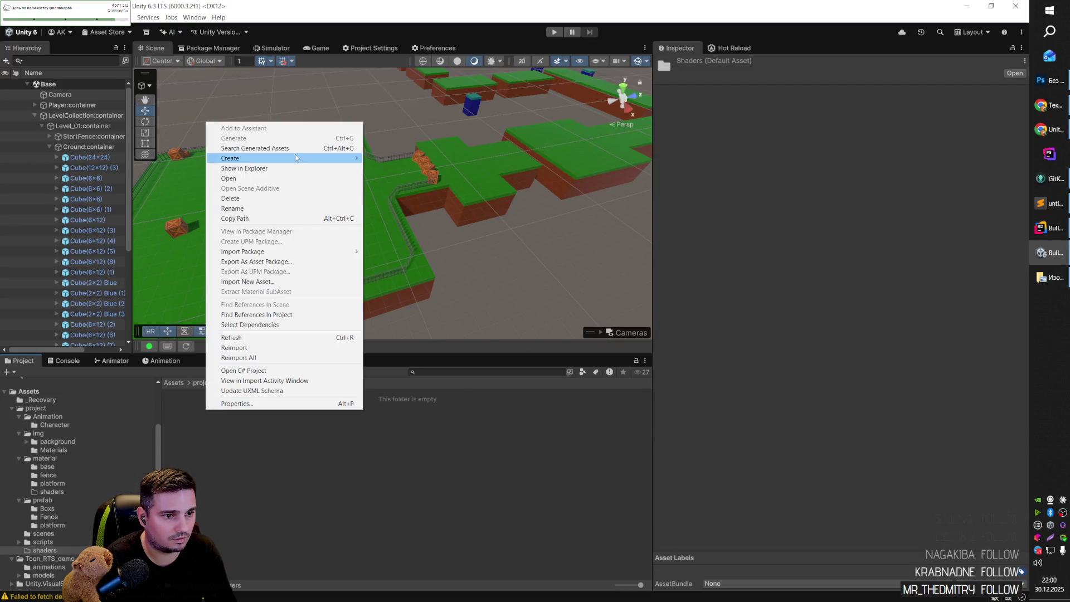
pyautogui.moveTo(334, 158)
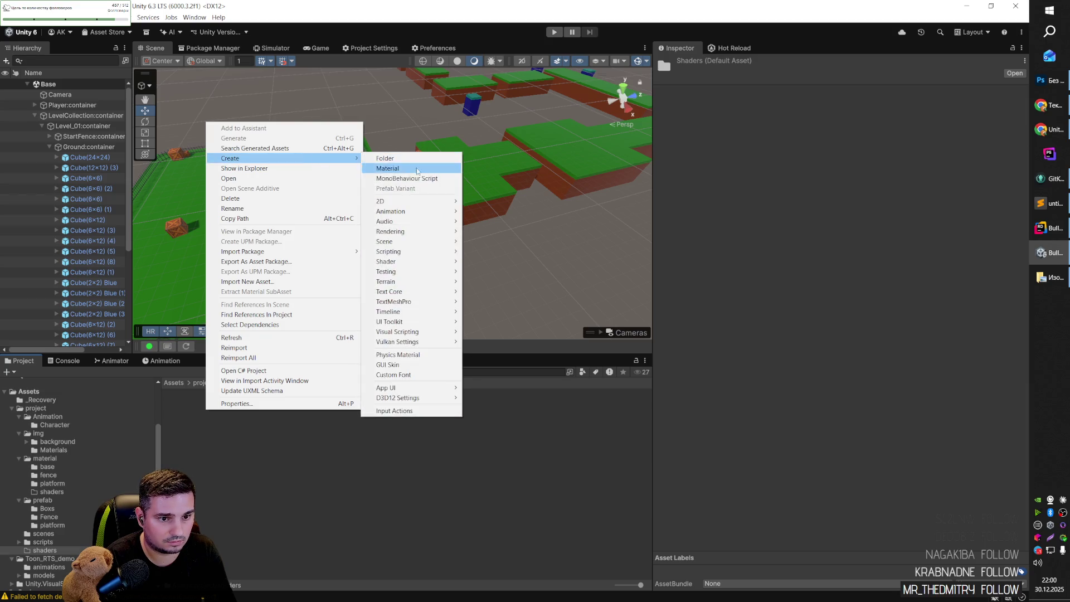
pyautogui.moveTo(407, 390)
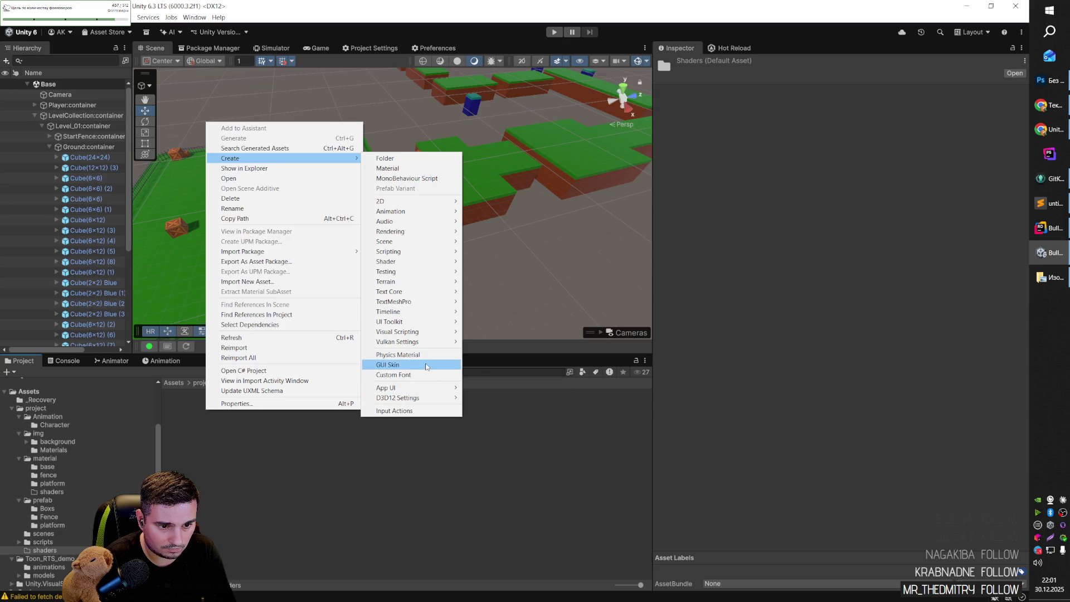
pyautogui.click(426, 365)
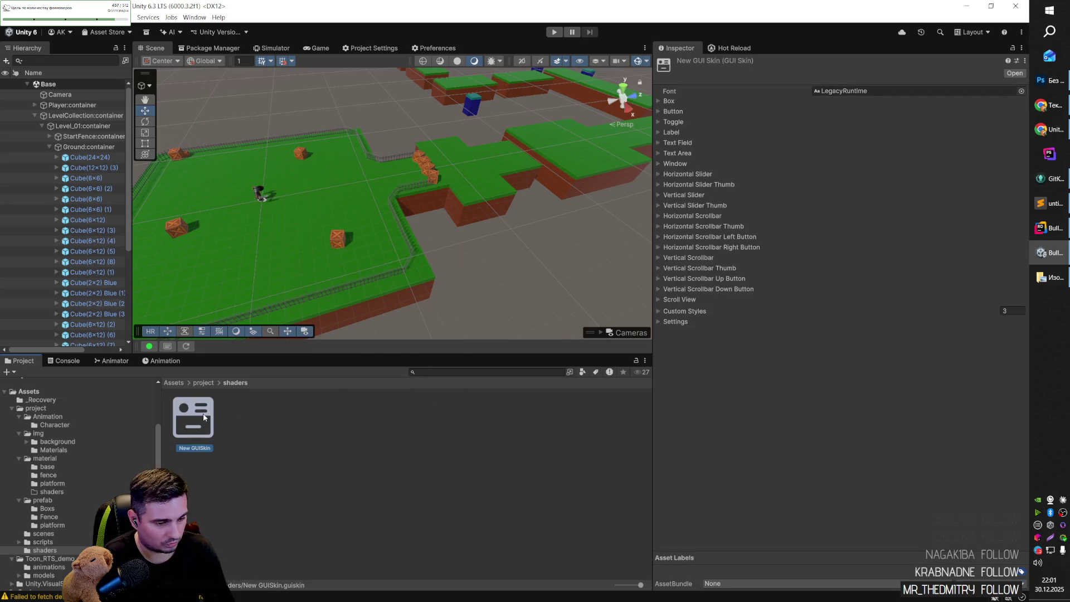
pyautogui.press('Delete')
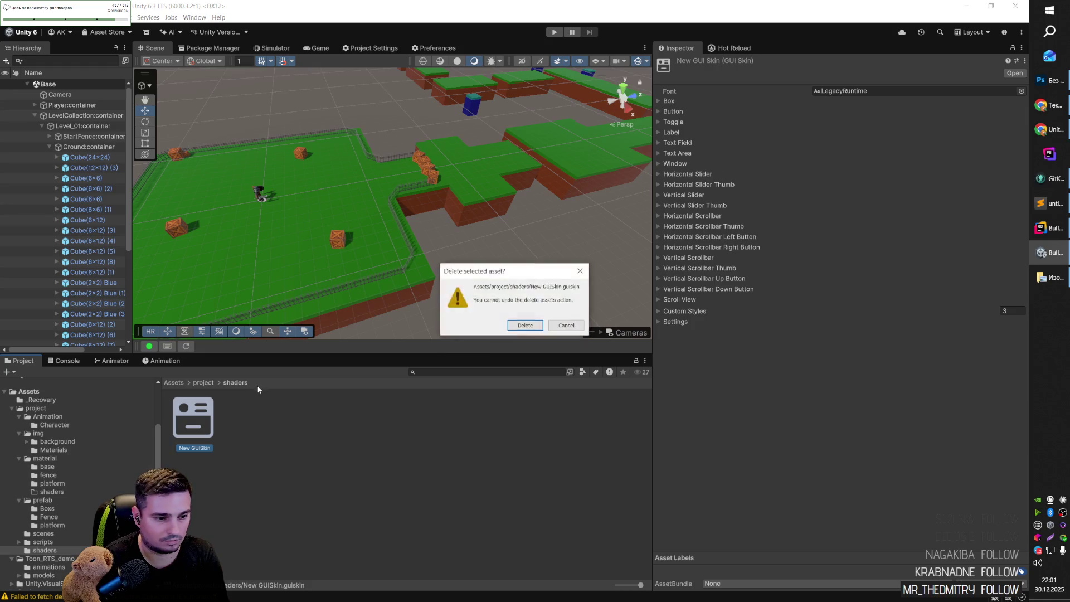
pyautogui.press('Return')
pyautogui.rightClick(256, 409)
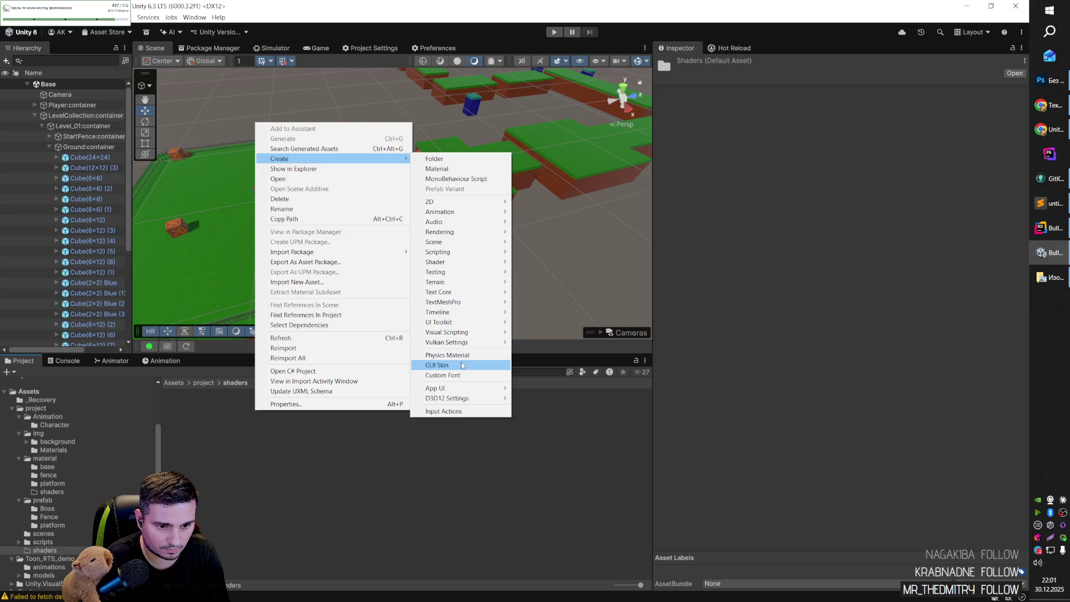
pyautogui.click(458, 361)
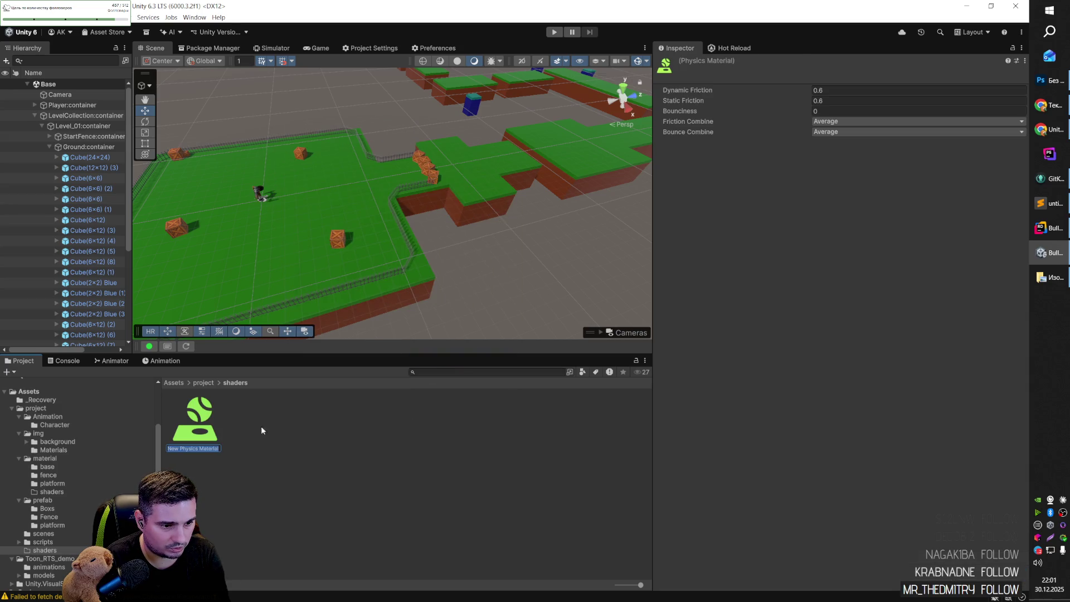
pyautogui.press('Return')
pyautogui.press('Delete')
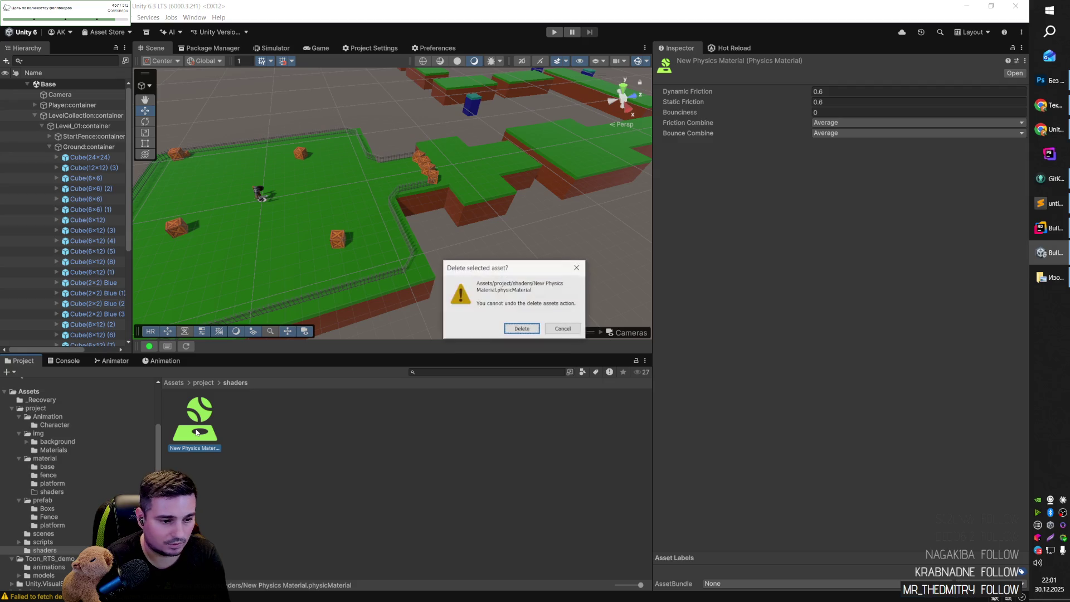
pyautogui.press('Return')
pyautogui.rightClick(205, 424)
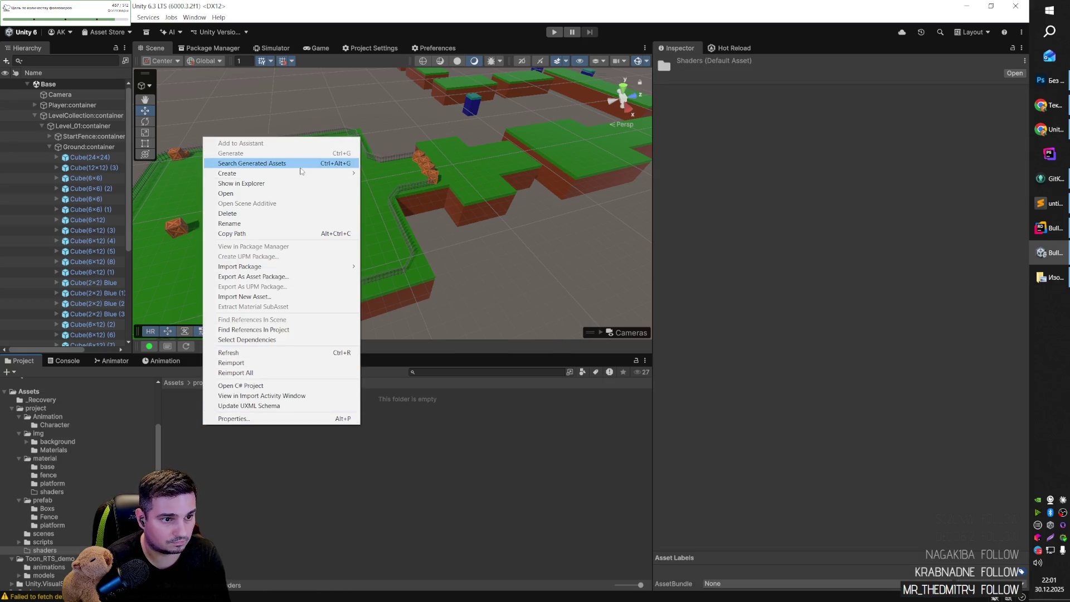
pyautogui.moveTo(301, 173)
pyautogui.moveTo(432, 349)
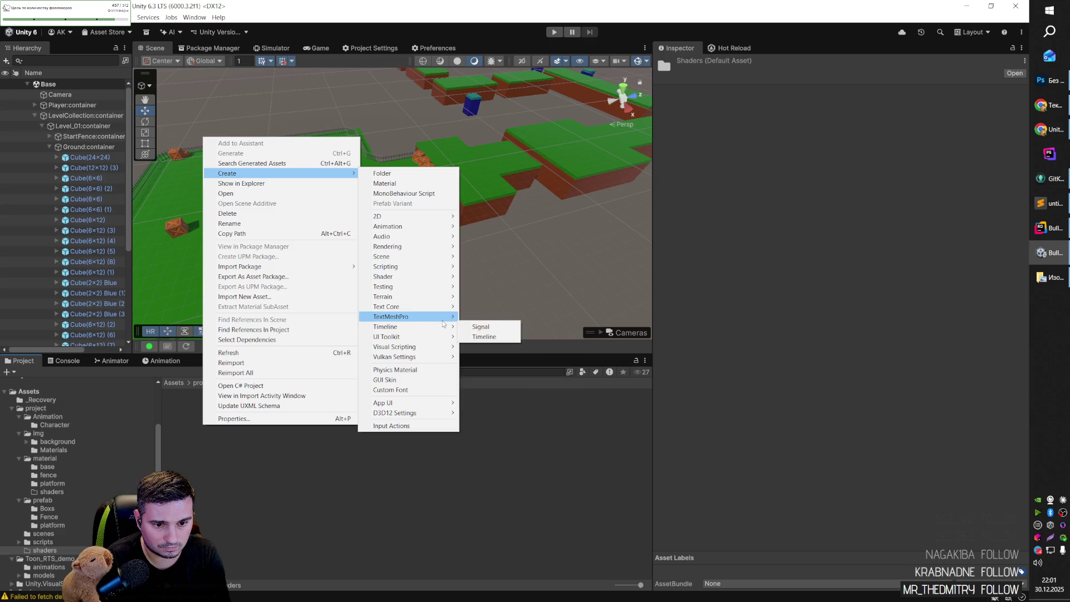
pyautogui.moveTo(443, 320)
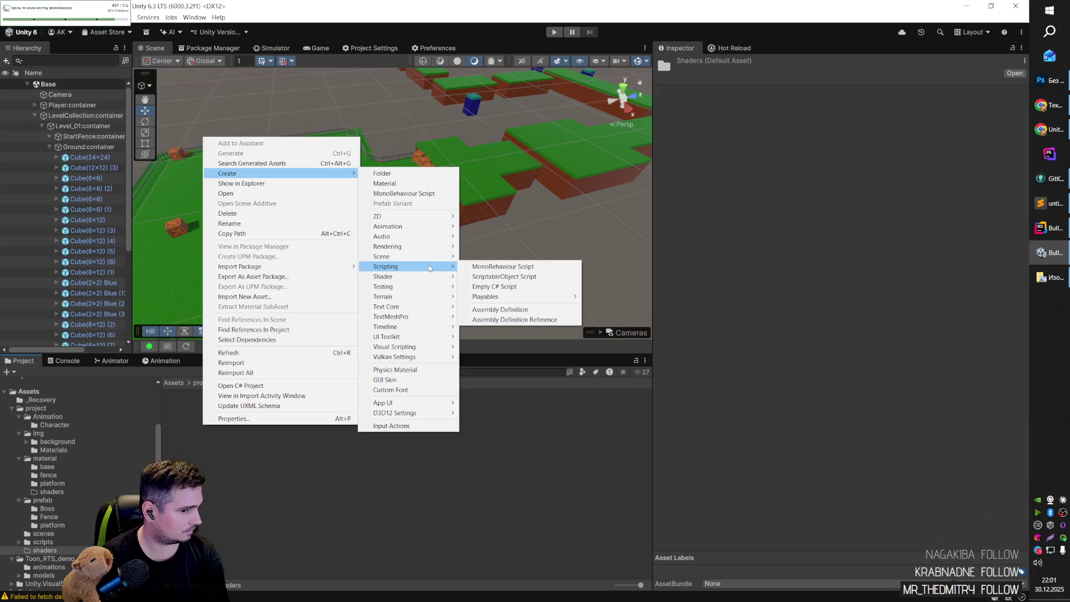
pyautogui.hotkey('alt', 'Tab')
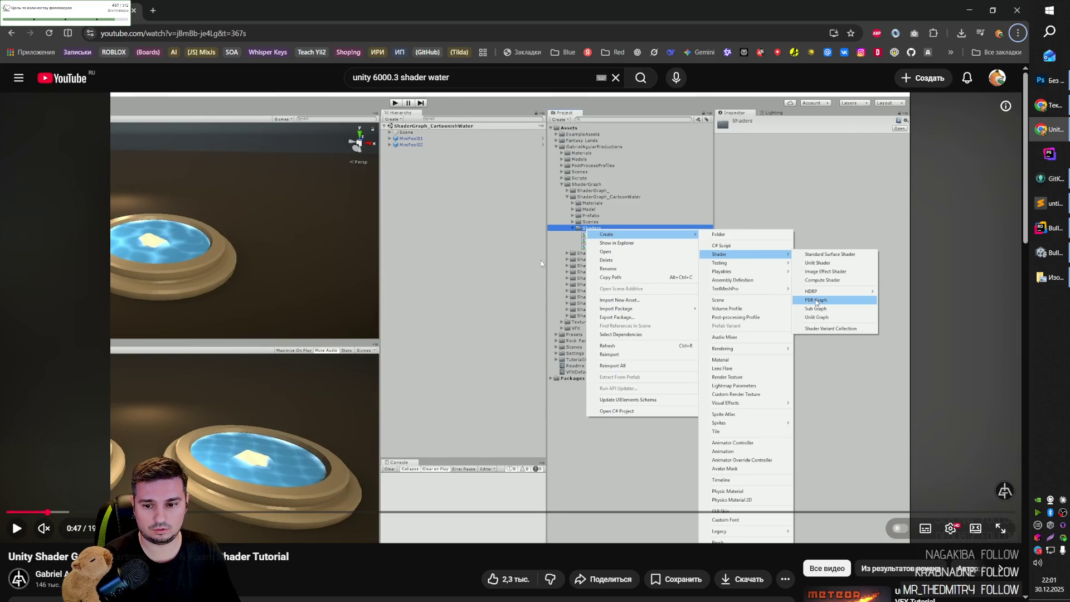
pyautogui.hotkey('alt', 'Tab')
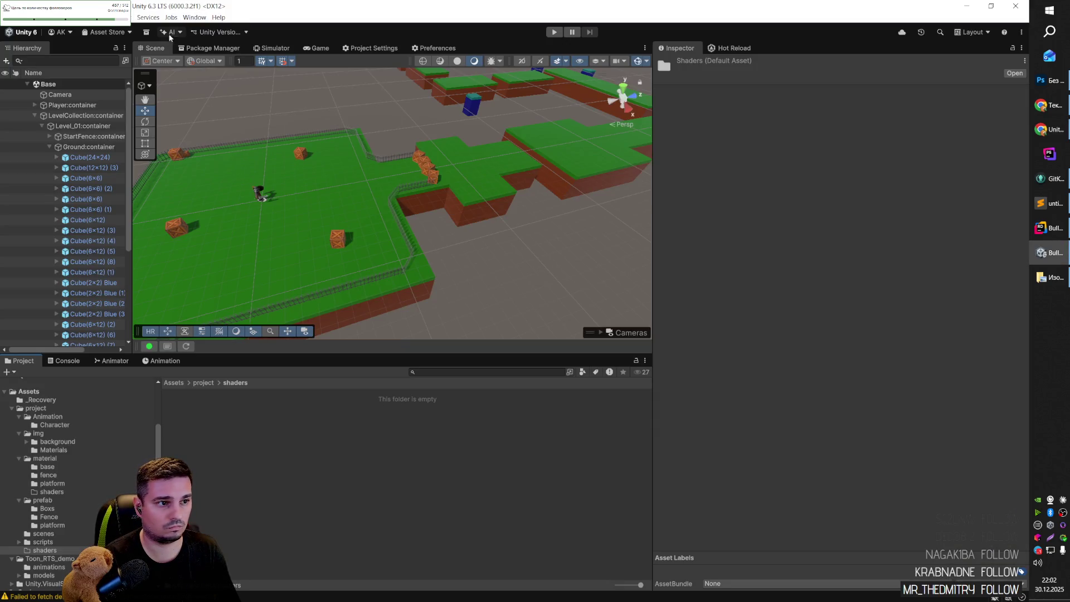
pyautogui.click(166, 33)
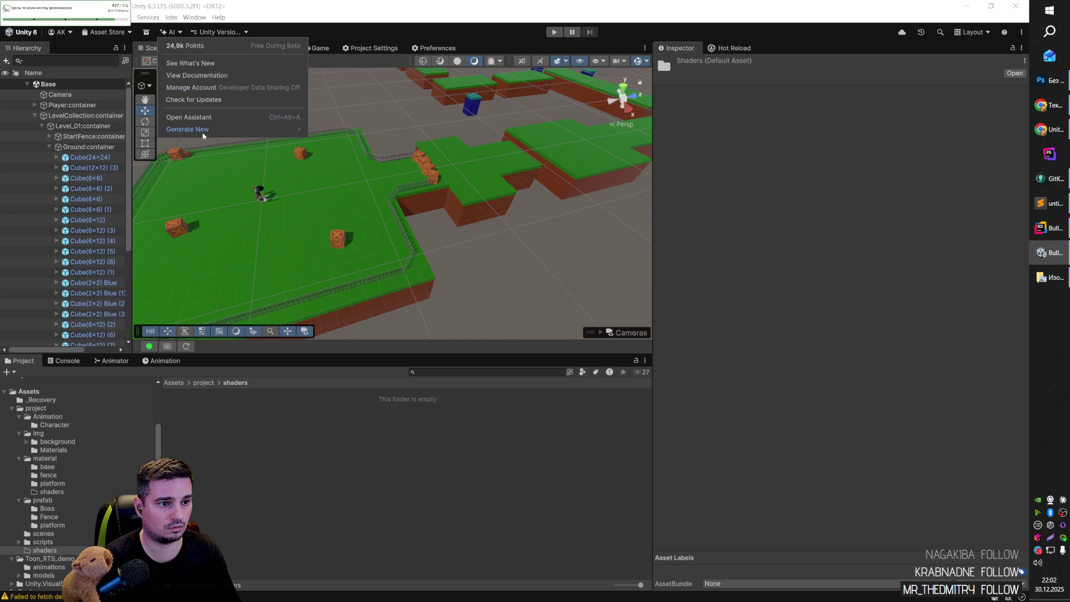
pyautogui.moveTo(205, 133)
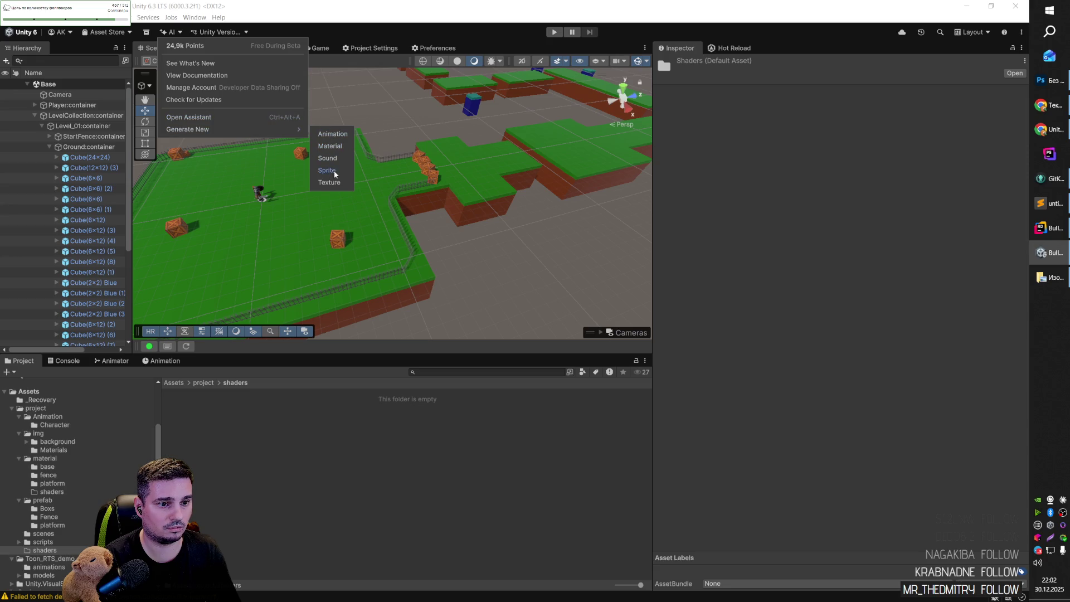
pyautogui.click(330, 146)
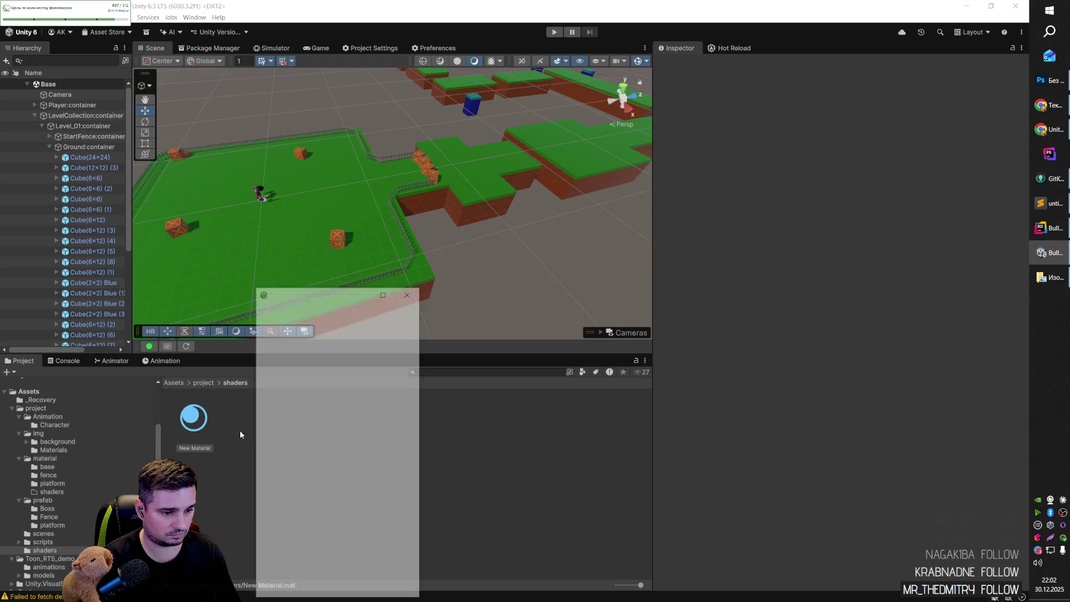
pyautogui.click(409, 292)
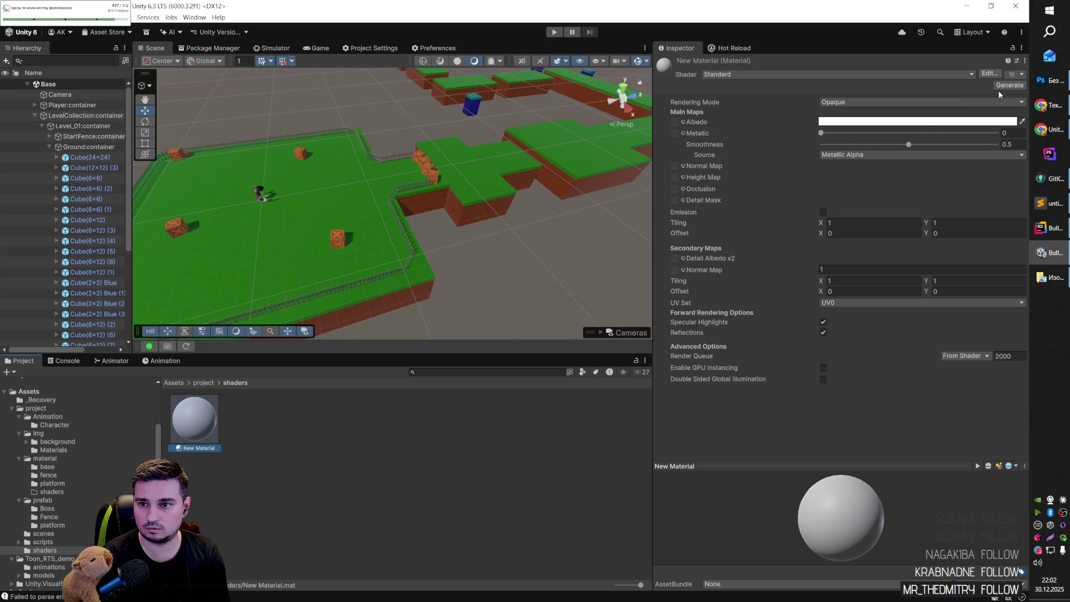
pyautogui.rightClick(202, 420)
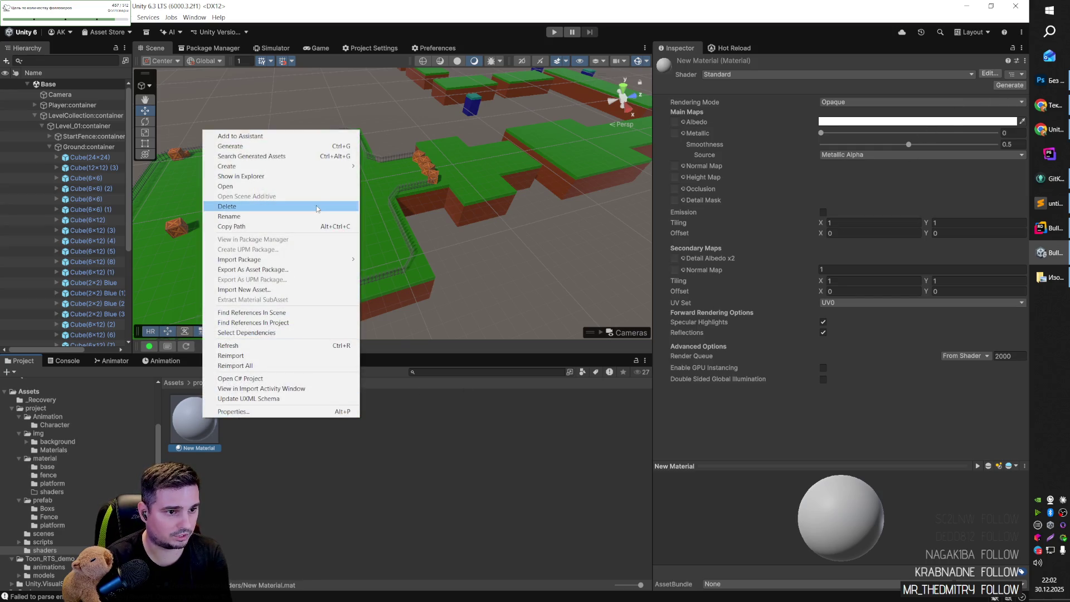
pyautogui.click(323, 176)
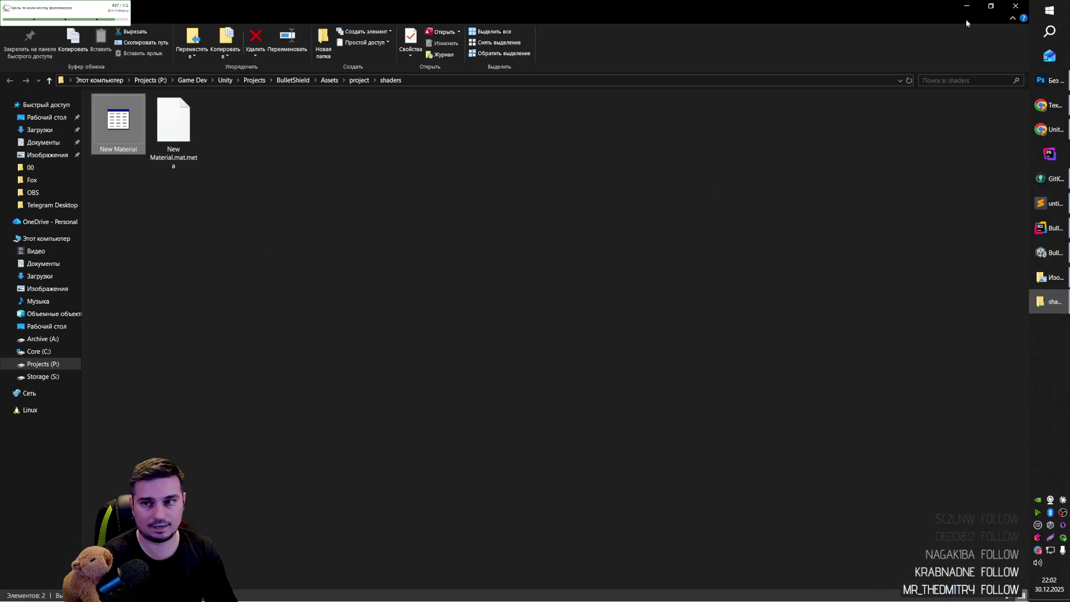
pyautogui.click(1015, 6)
pyautogui.rightClick(194, 434)
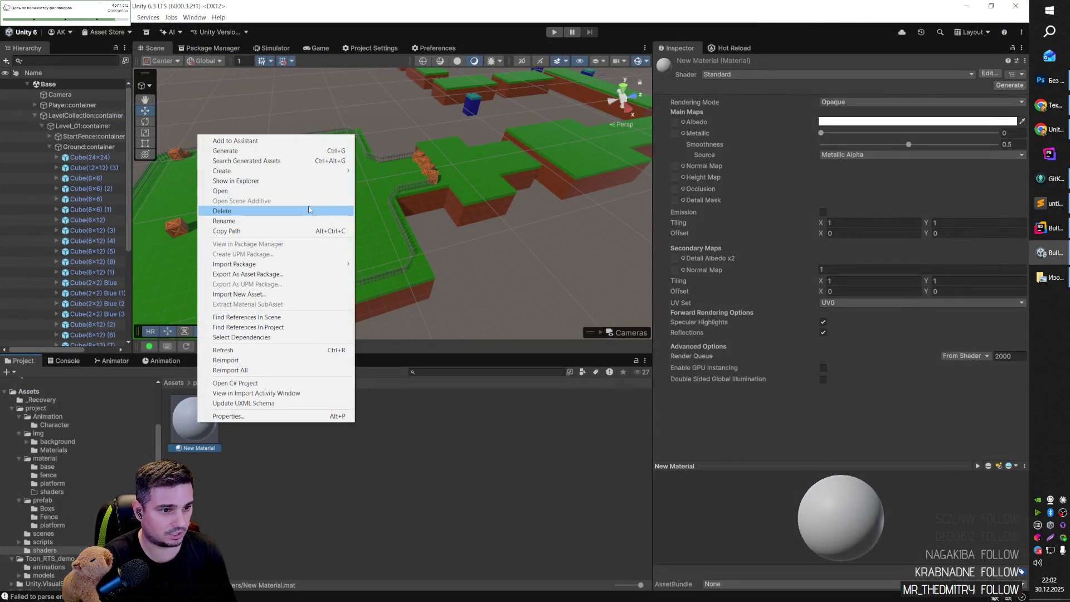
pyautogui.moveTo(334, 170)
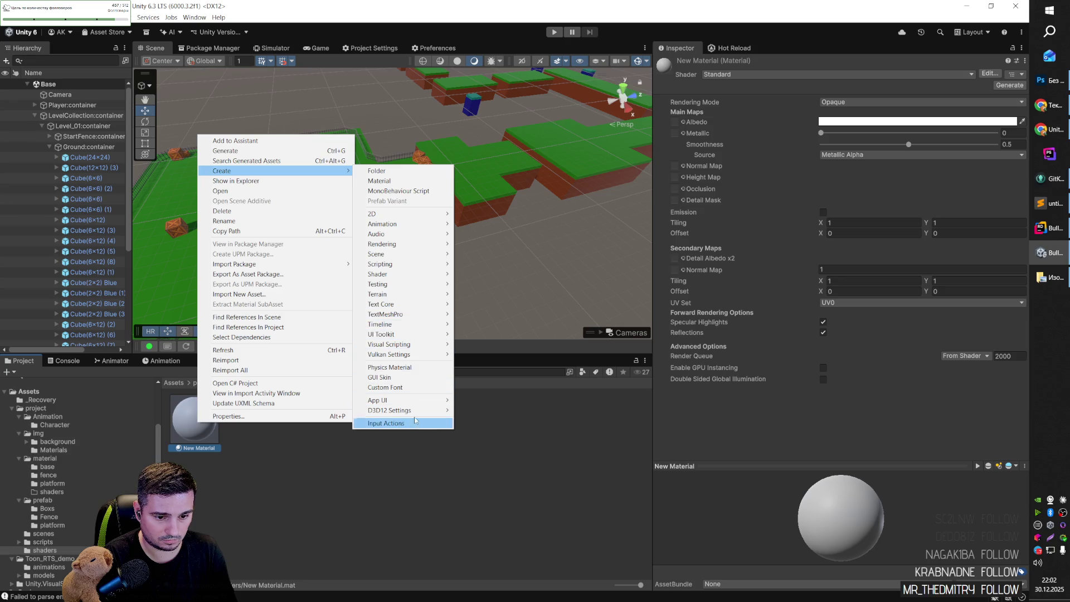
pyautogui.moveTo(423, 350)
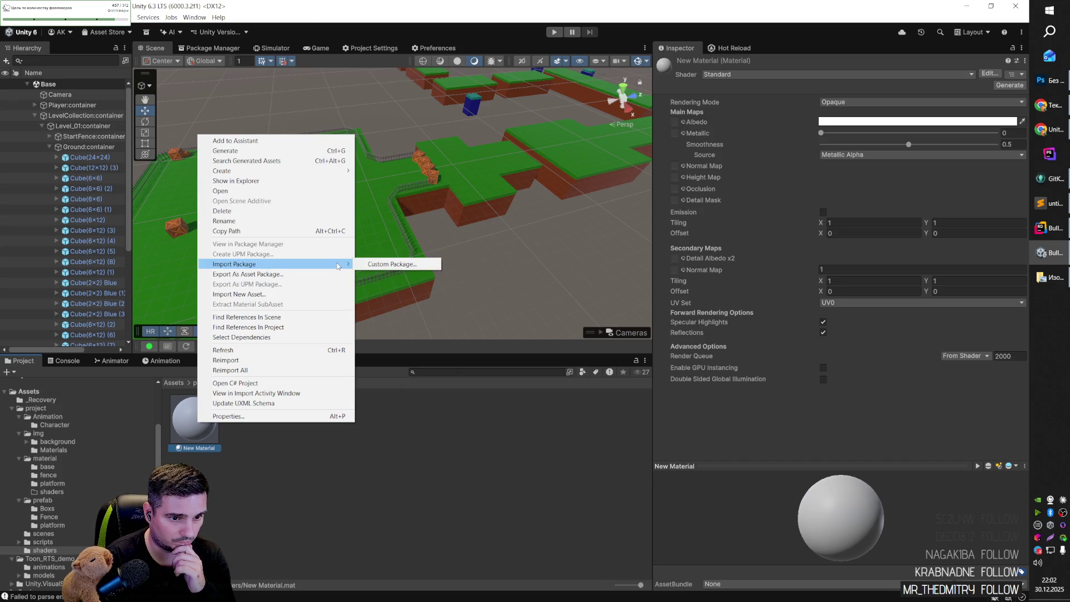
pyautogui.press('Escape')
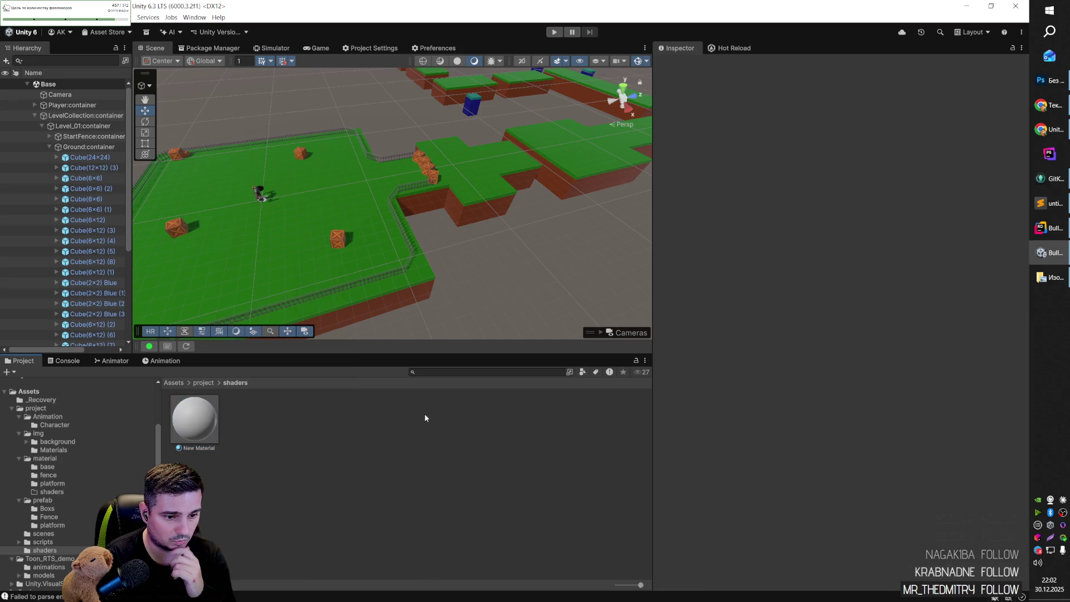
pyautogui.press('Delete')
pyautogui.press('Return')
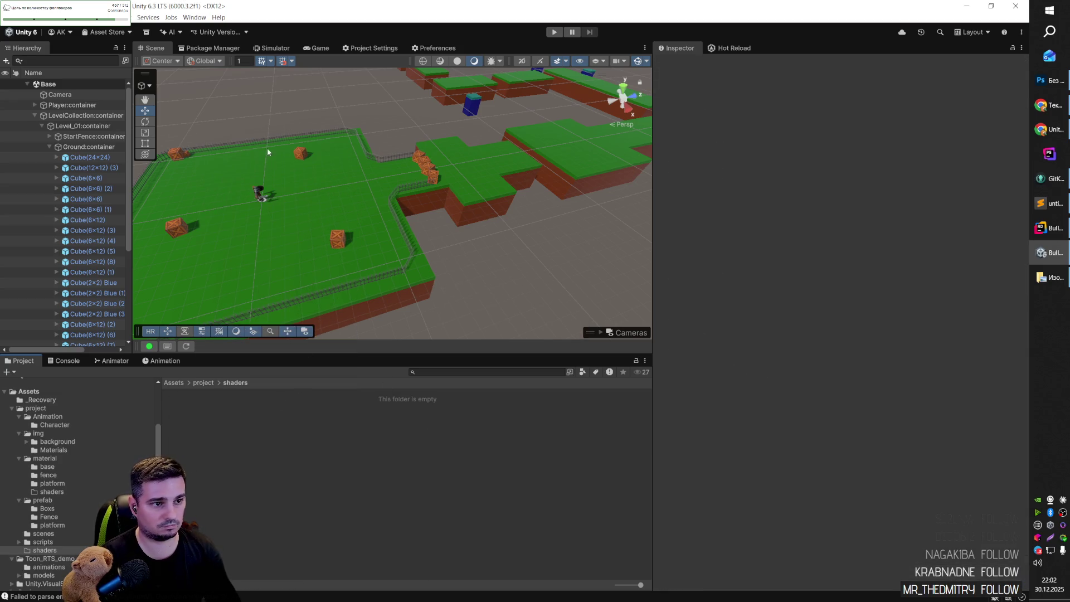
# Open Project Settings and browse the Package Manager and Input Manager pages.
pyautogui.click(106, 32)
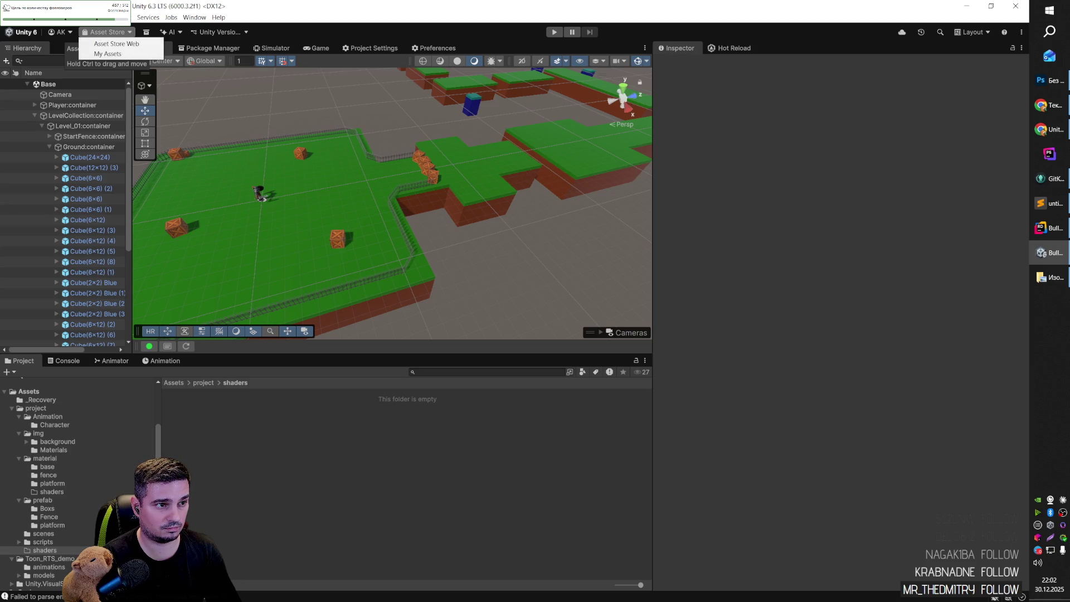
pyautogui.click(387, 47)
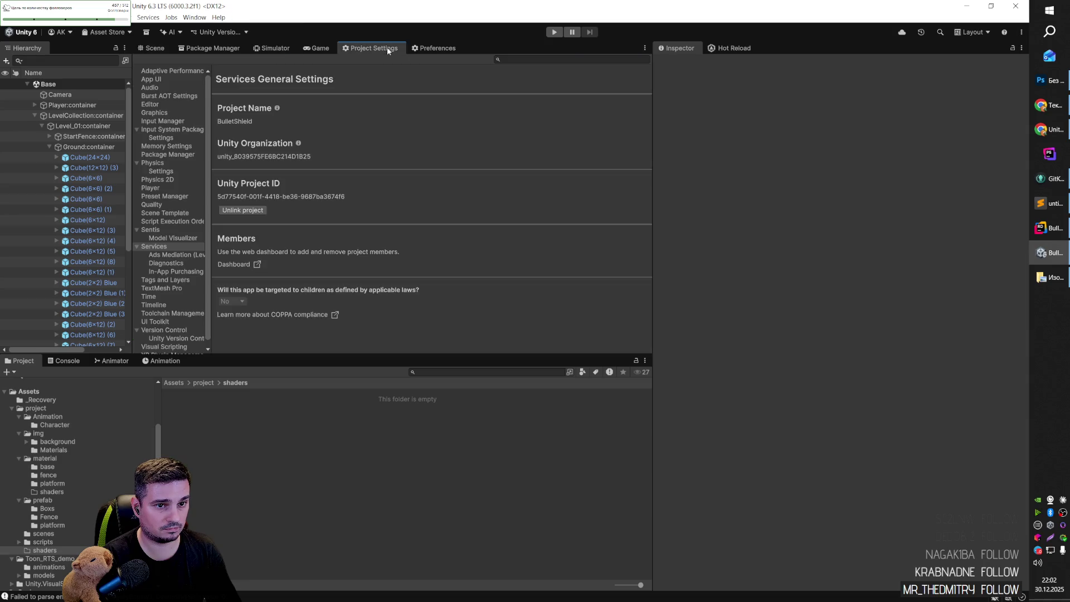
pyautogui.click(171, 156)
pyautogui.click(171, 122)
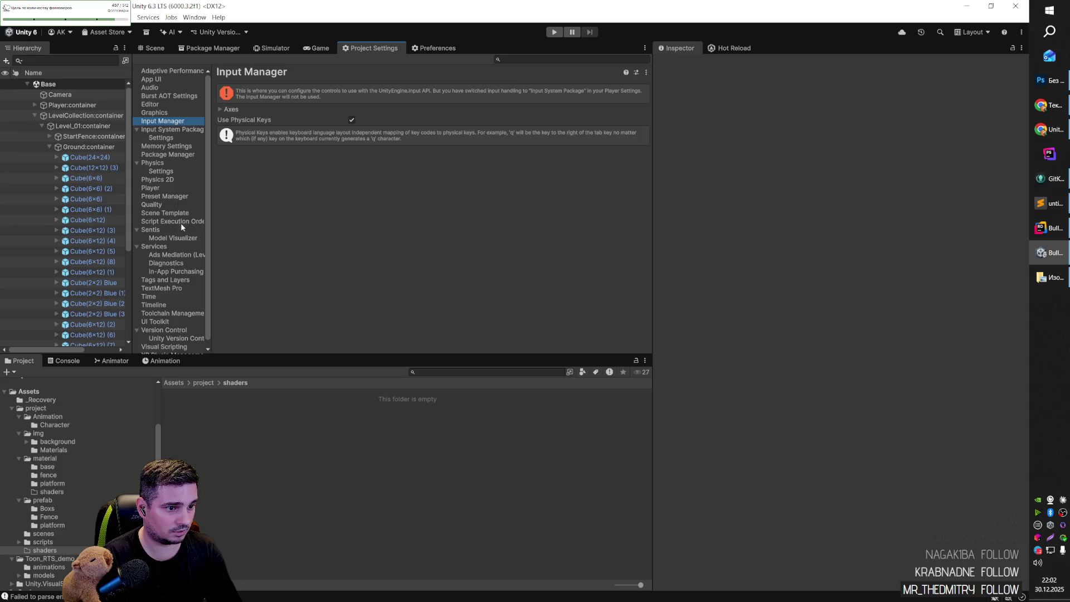
pyautogui.scroll(-1, 176, 248)
# Search settings for 'pl' and start installing XR Plugin Management.
pyautogui.click(531, 58)
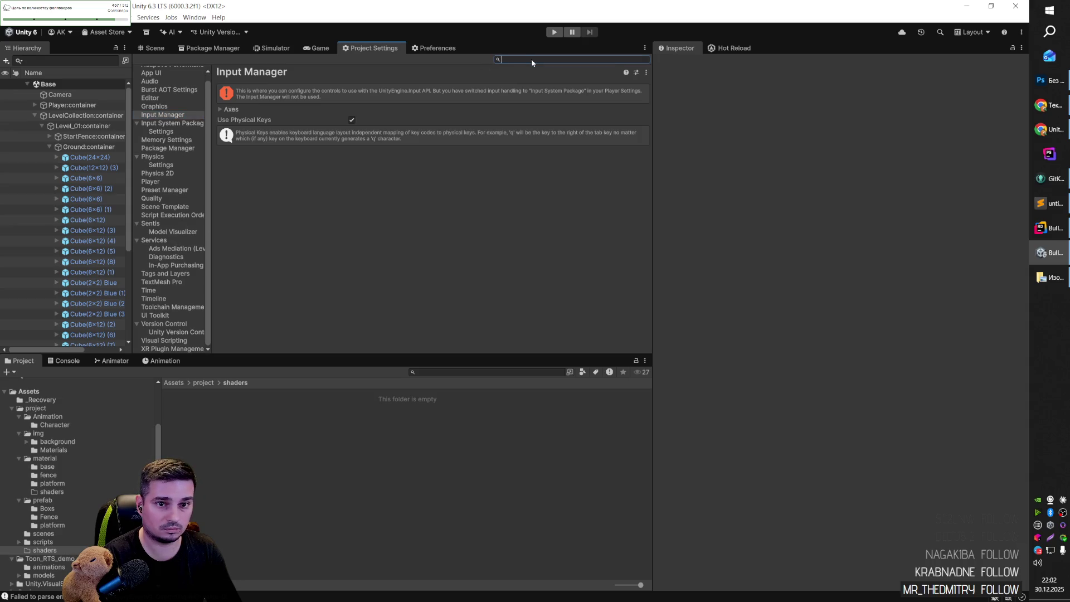
pyautogui.write('зд')
pyautogui.press('BackSpace')
pyautogui.press('BackSpace')
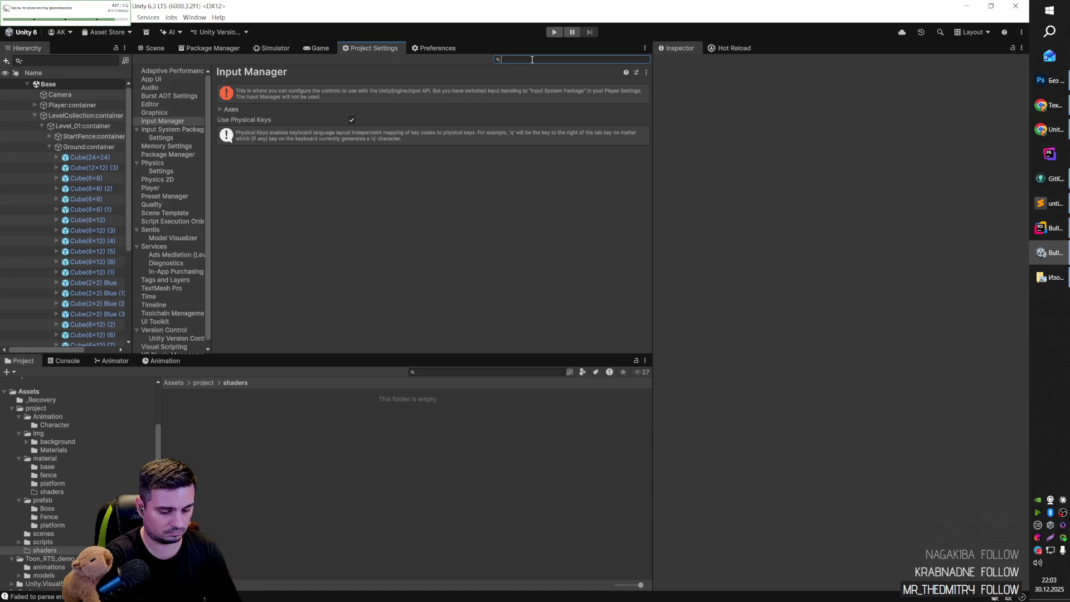
pyautogui.write('pl')
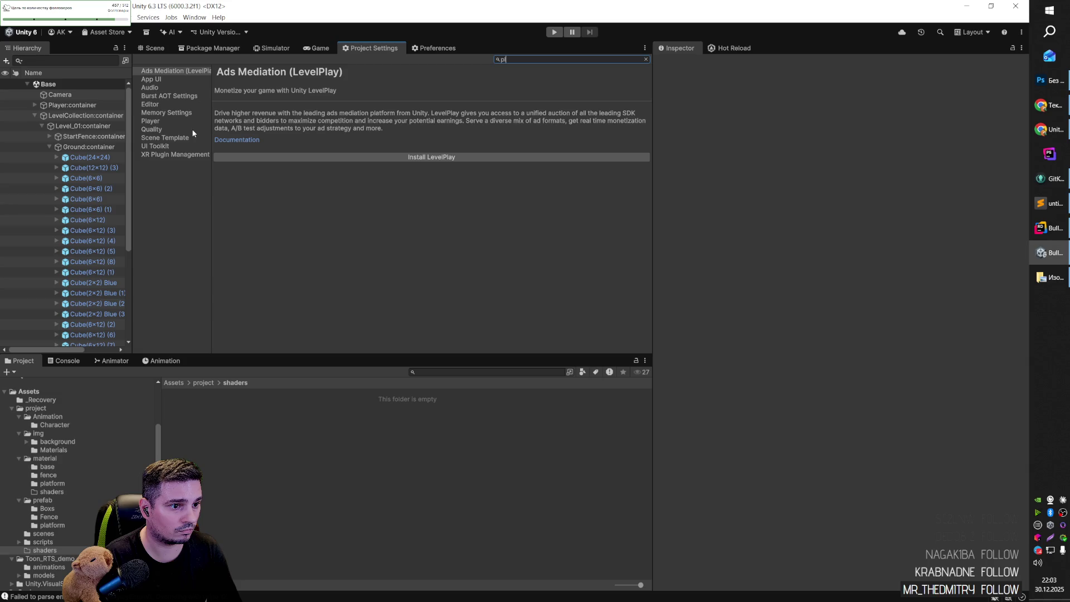
pyautogui.click(187, 160)
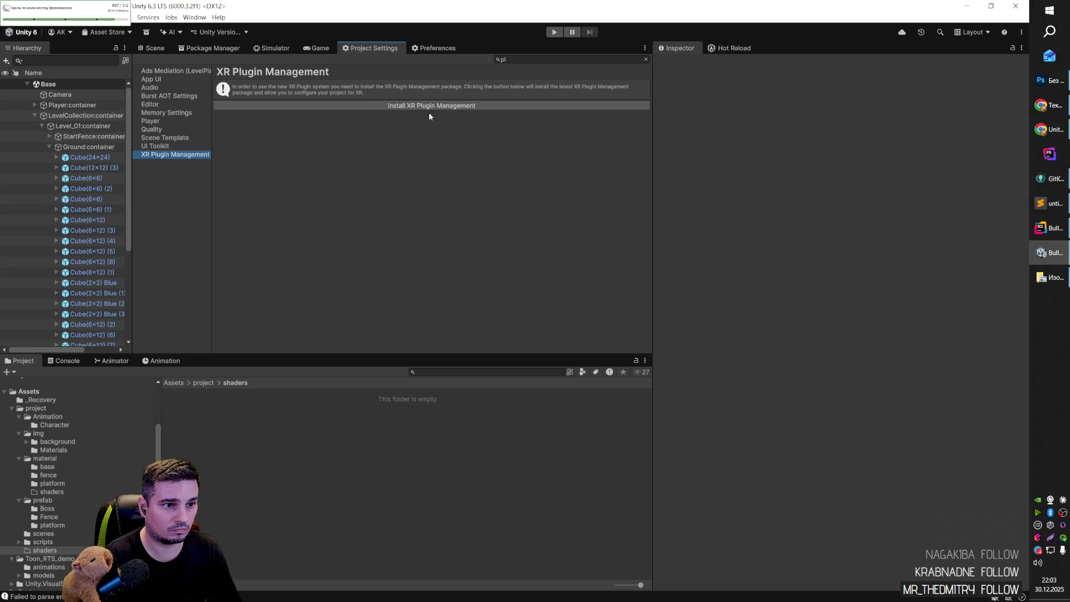
pyautogui.click(445, 108)
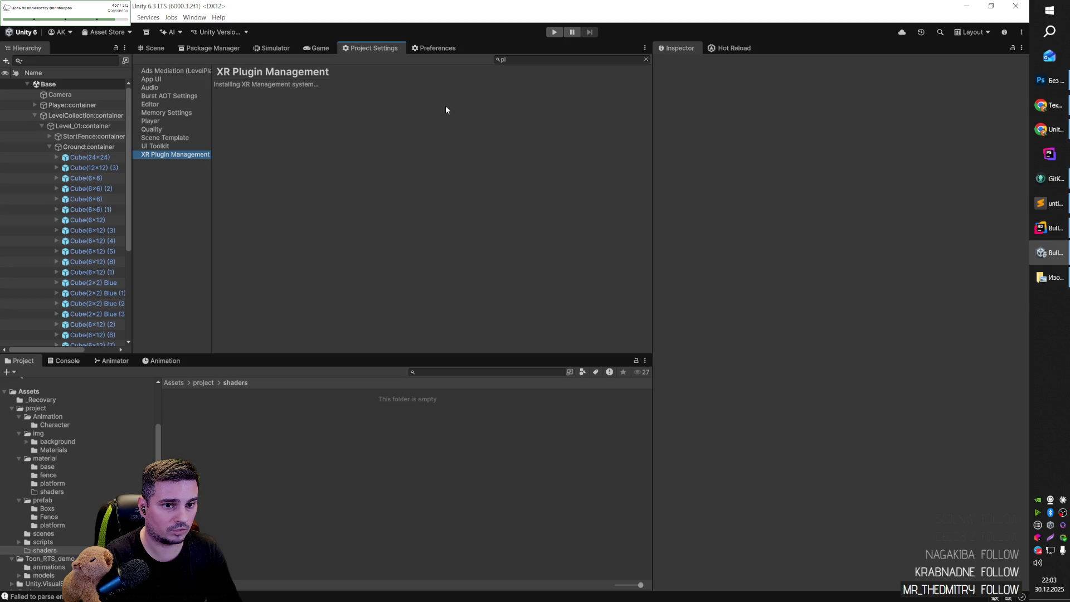
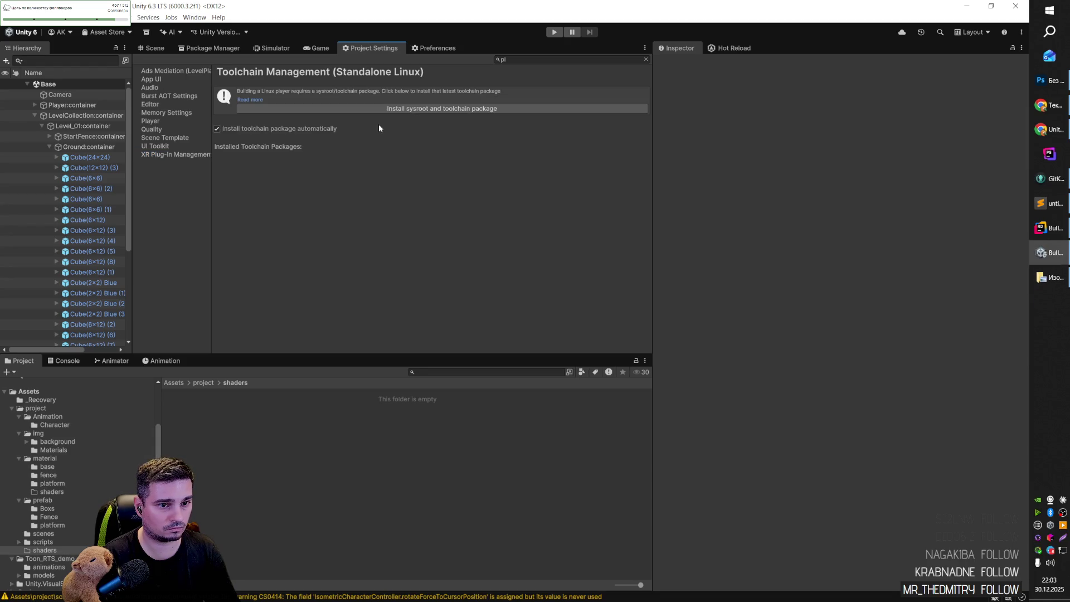
# Start installing the Linux sysroot and toolchain package and bring up the Console warnings.
pyautogui.click(417, 111)
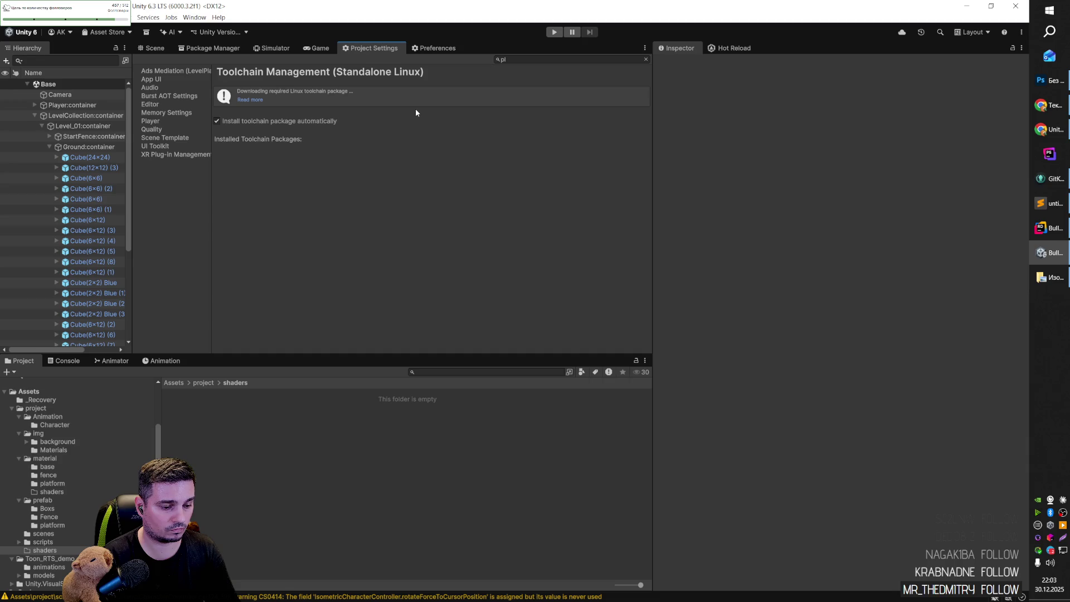
pyautogui.click(68, 361)
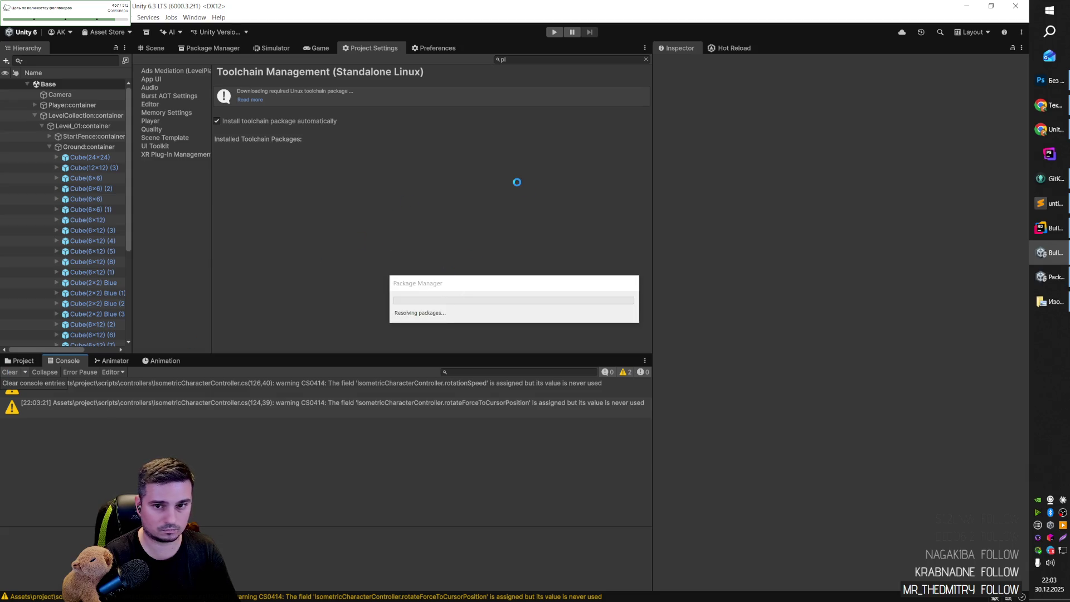
pyautogui.hotkey('alt', 'Tab')
pyautogui.hotkey('alt', 'Tab')
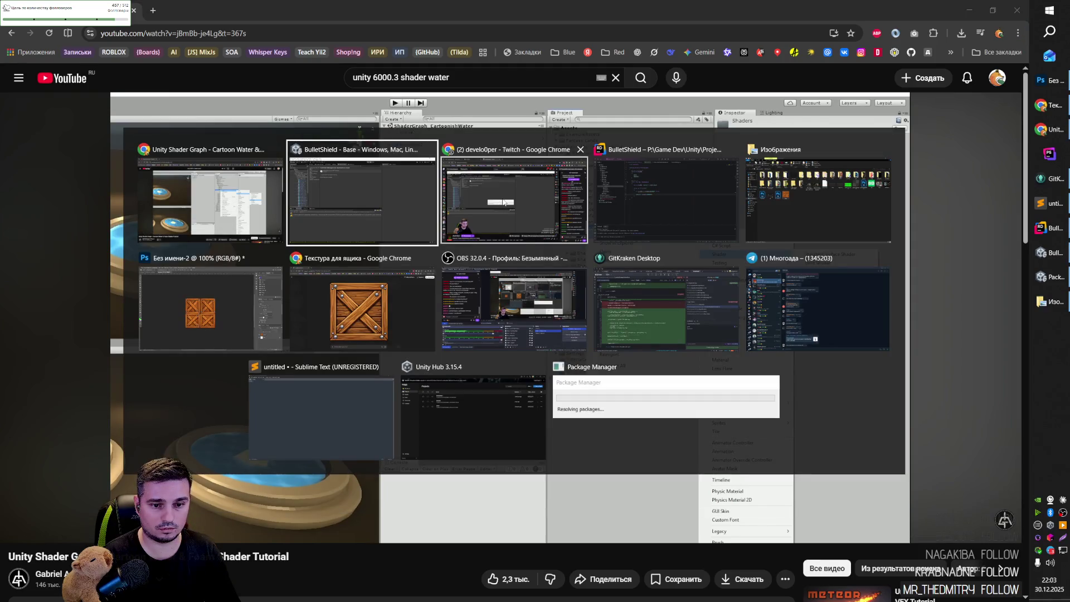
pyautogui.click(398, 283)
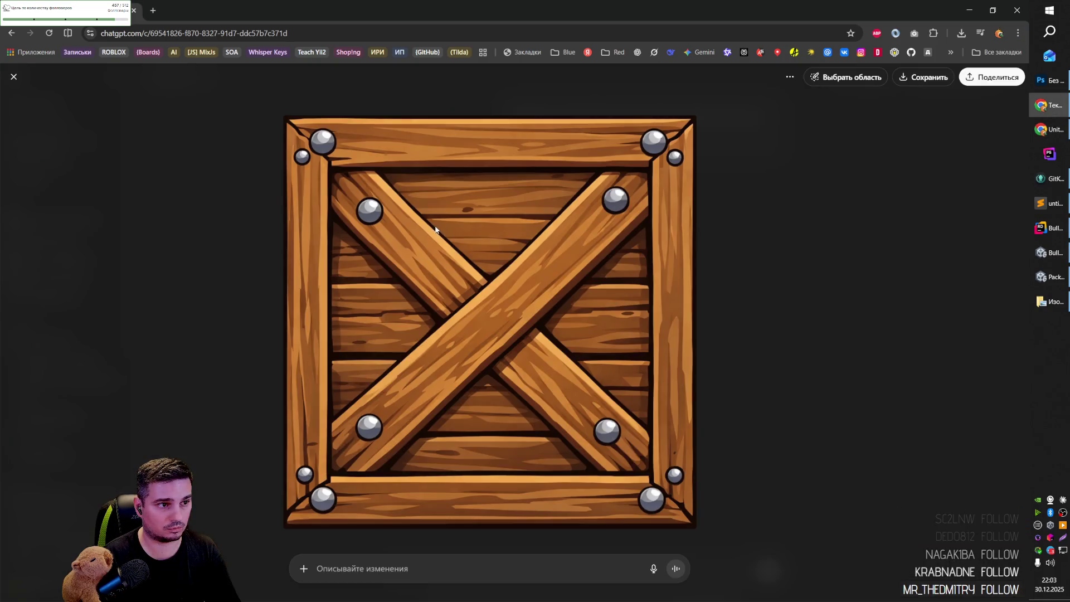
pyautogui.rightClick(436, 245)
pyautogui.click(467, 273)
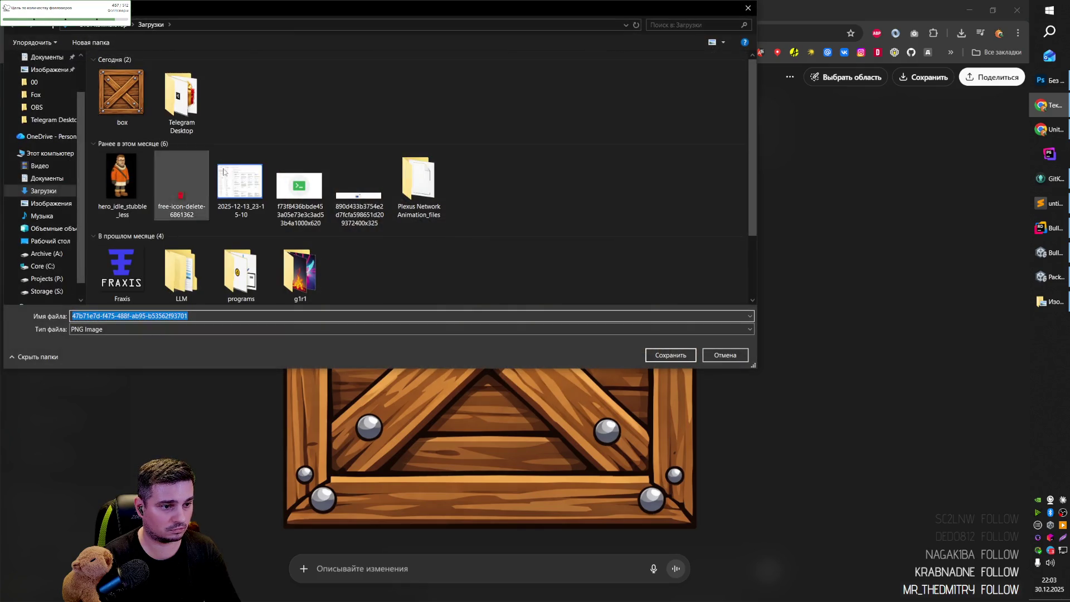
pyautogui.press('Return')
pyautogui.hotkey('alt', 'Tab')
pyautogui.hotkey('alt', 'Tab')
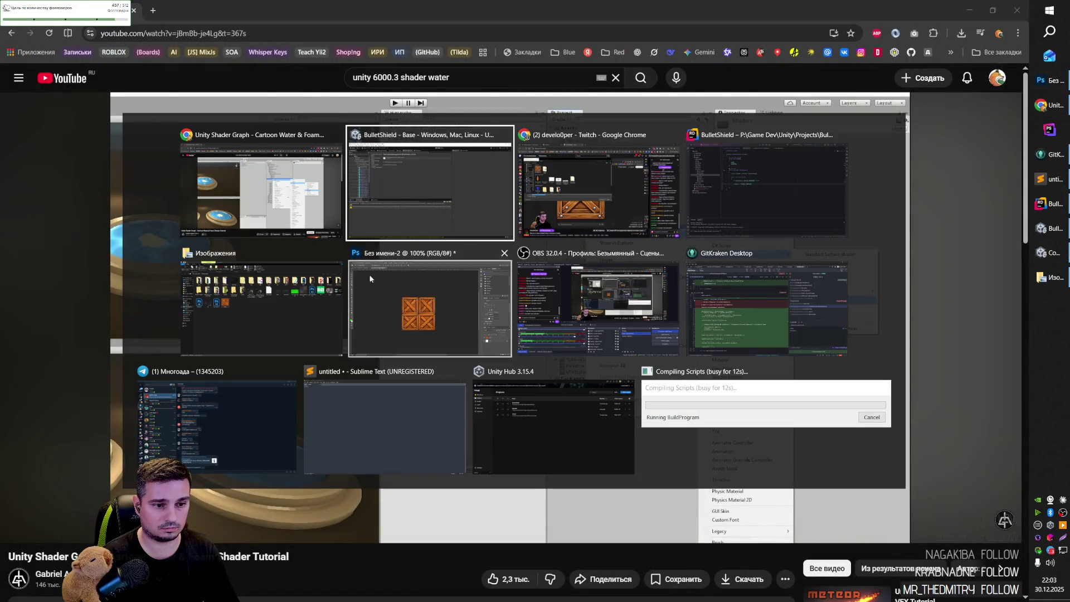
pyautogui.click(336, 253)
# Close the Без имени-2 and Без имени-1 documents without saving either.
pyautogui.click(336, 253)
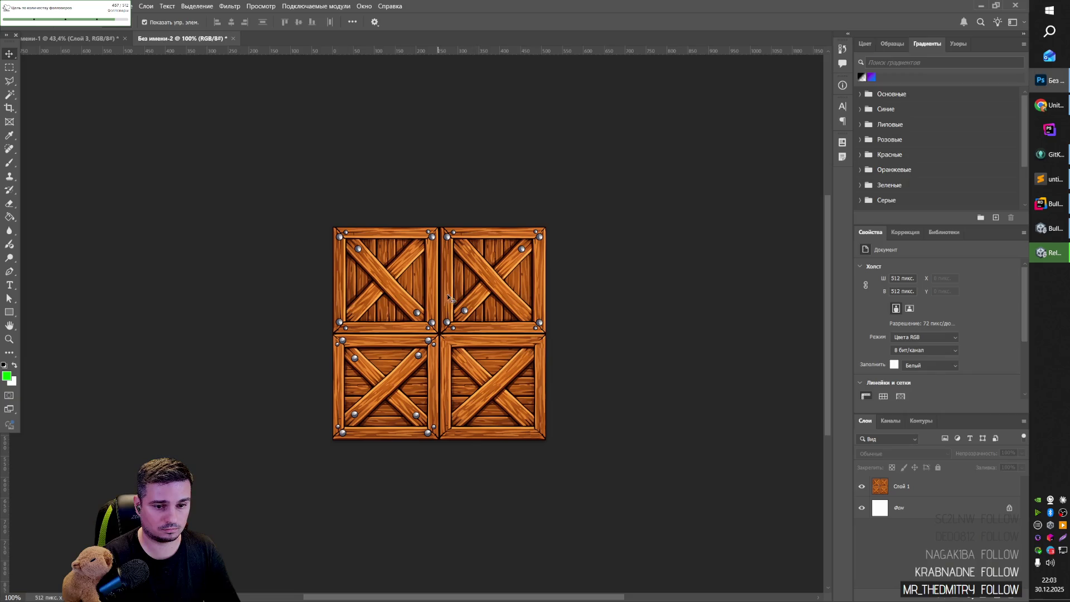
pyautogui.click(564, 230)
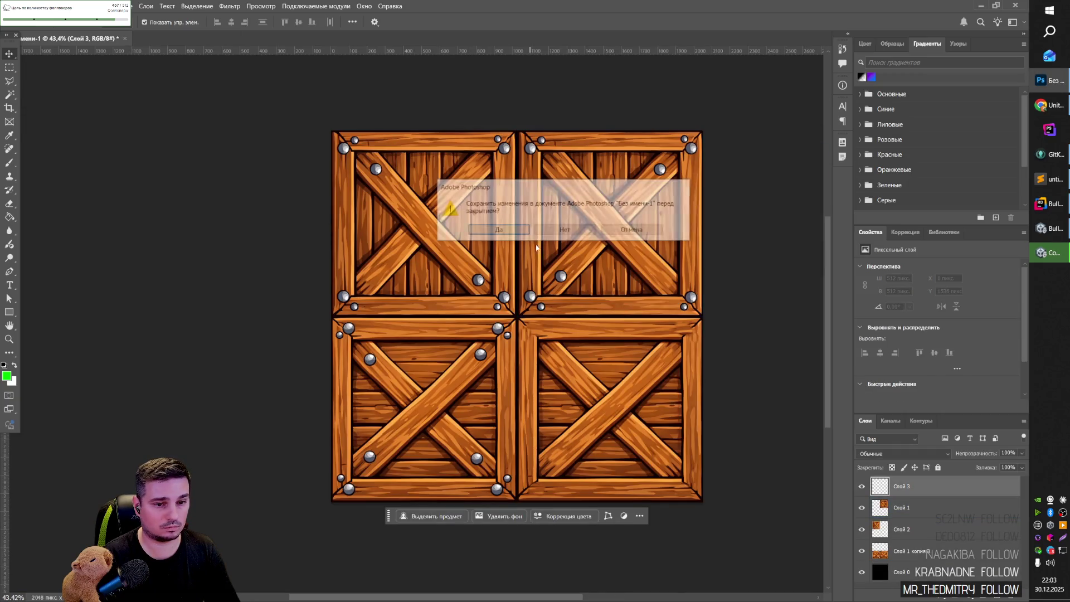
pyautogui.click(564, 230)
# Cycle through the open windows and return to the Unity Editor.
pyautogui.hotkey('alt', 'Tab')
pyautogui.hotkey('alt', 'Tab')
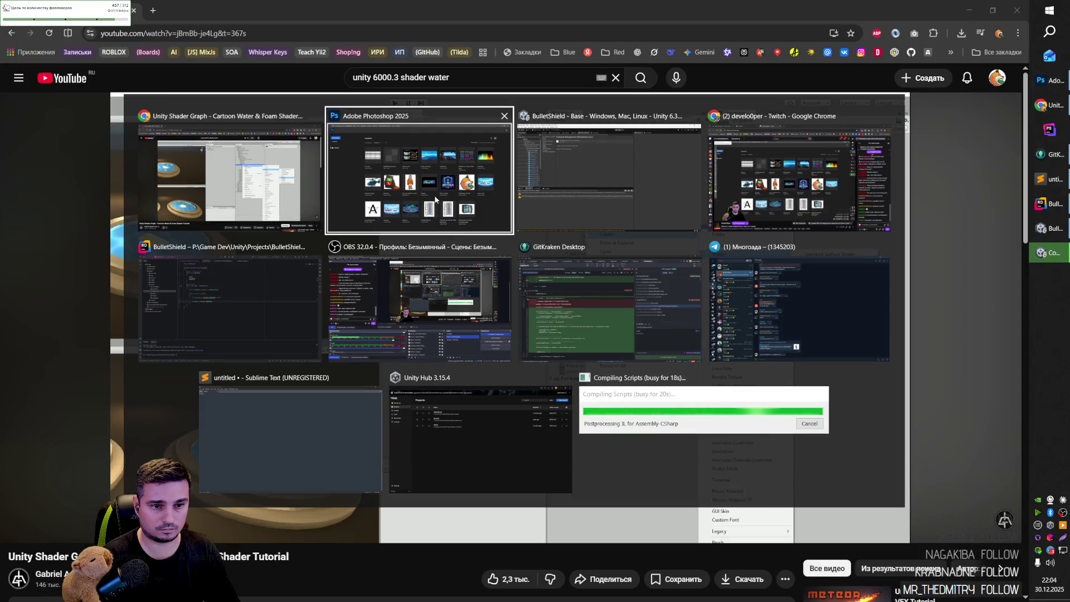
pyautogui.press('Escape')
pyautogui.hotkey('alt', 'Tab')
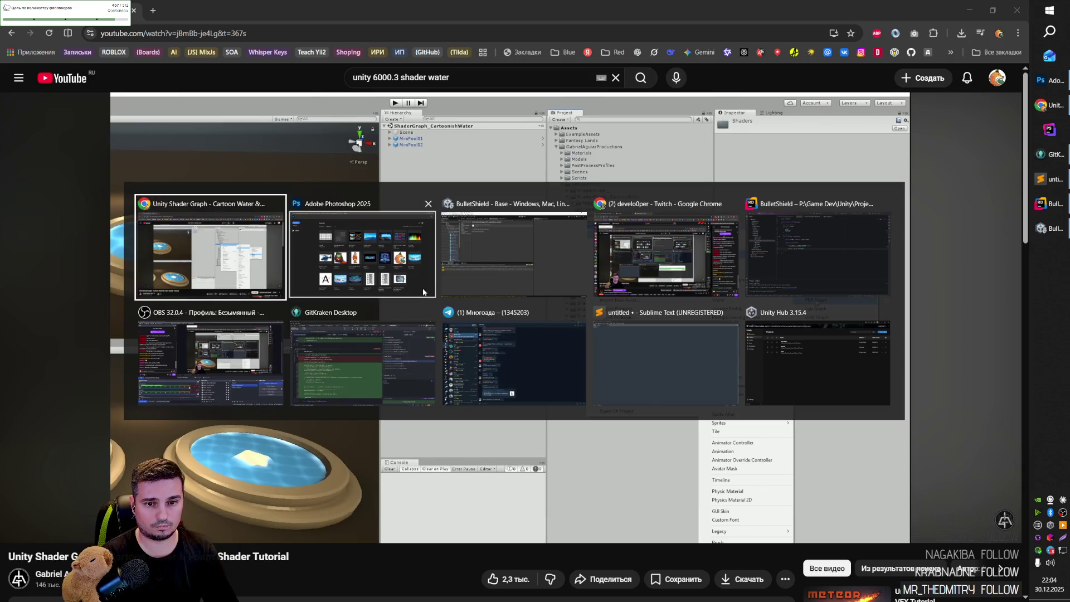
pyautogui.hotkey('alt', 'Tab')
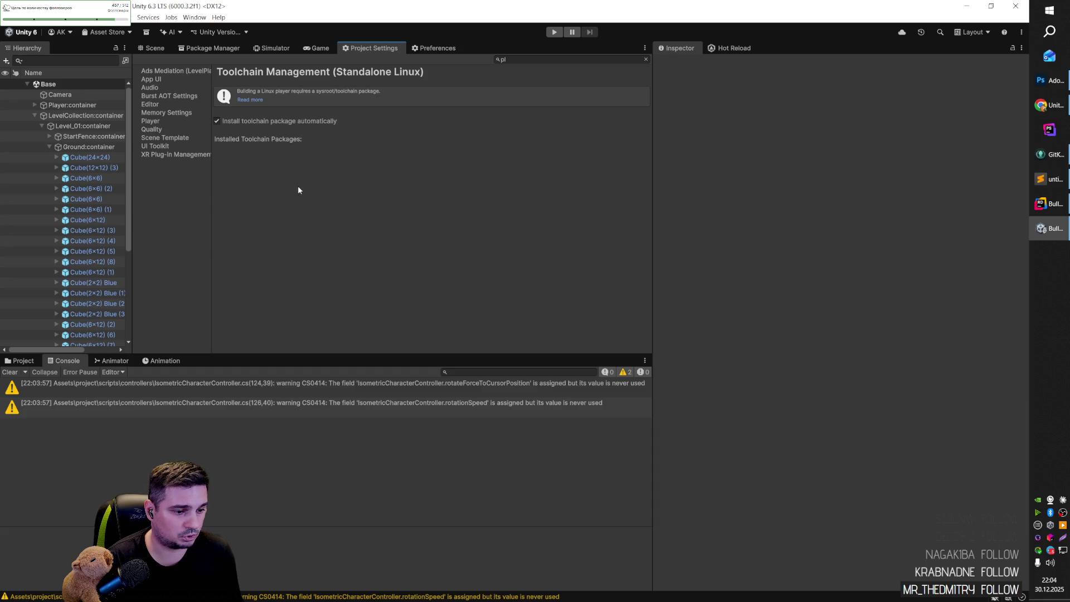
# Clear the Console warnings and glance through the Preferences, Project Settings and Game views.
pyautogui.click(10, 371)
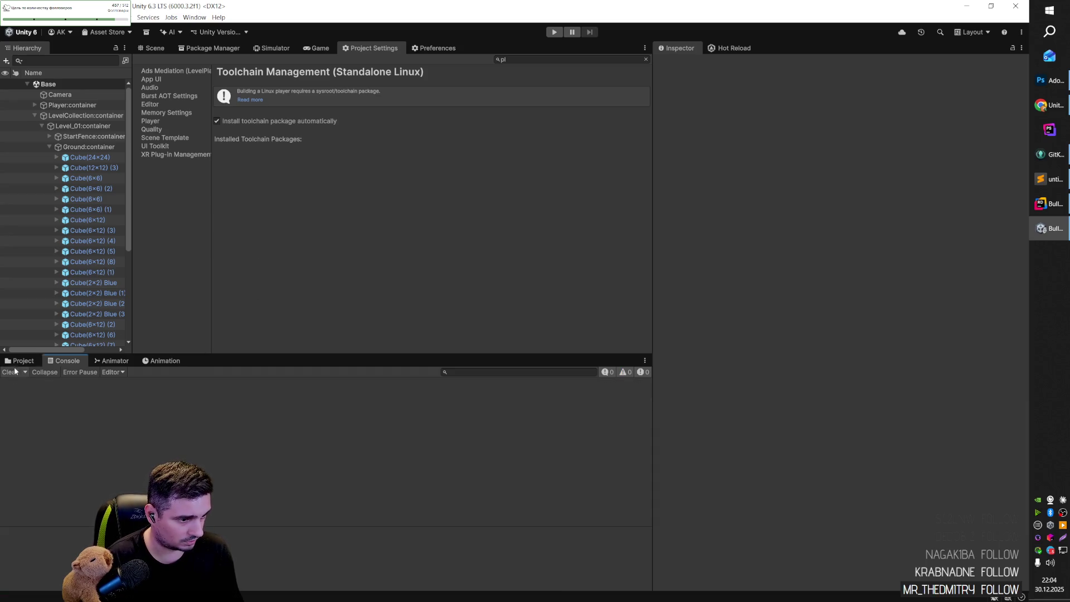
pyautogui.click(438, 48)
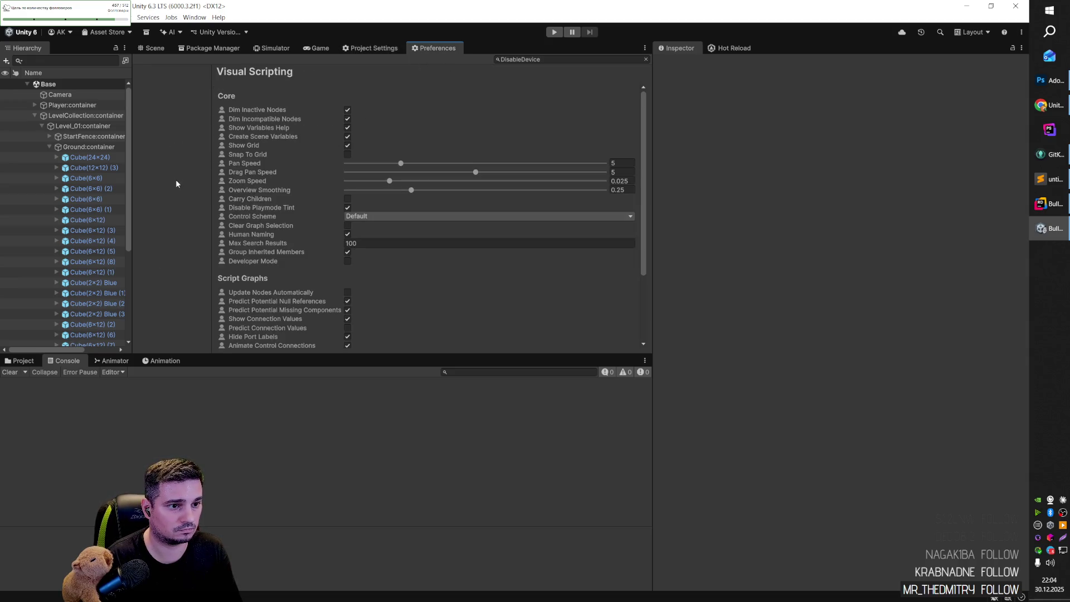
pyautogui.scroll(-4, 259, 206)
pyautogui.scroll(4, 260, 206)
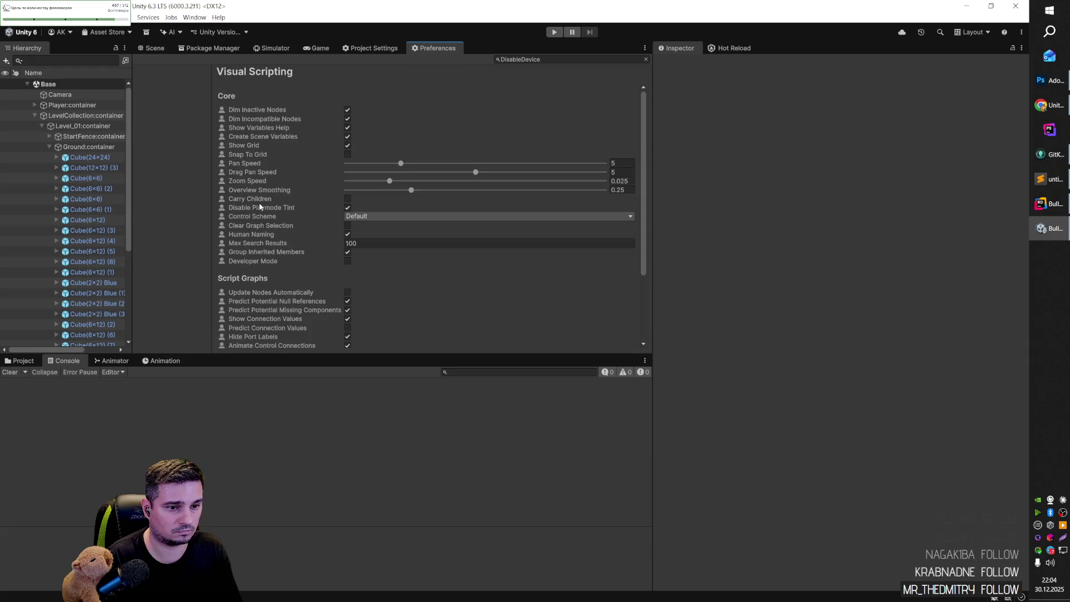
pyautogui.click(375, 50)
pyautogui.click(319, 49)
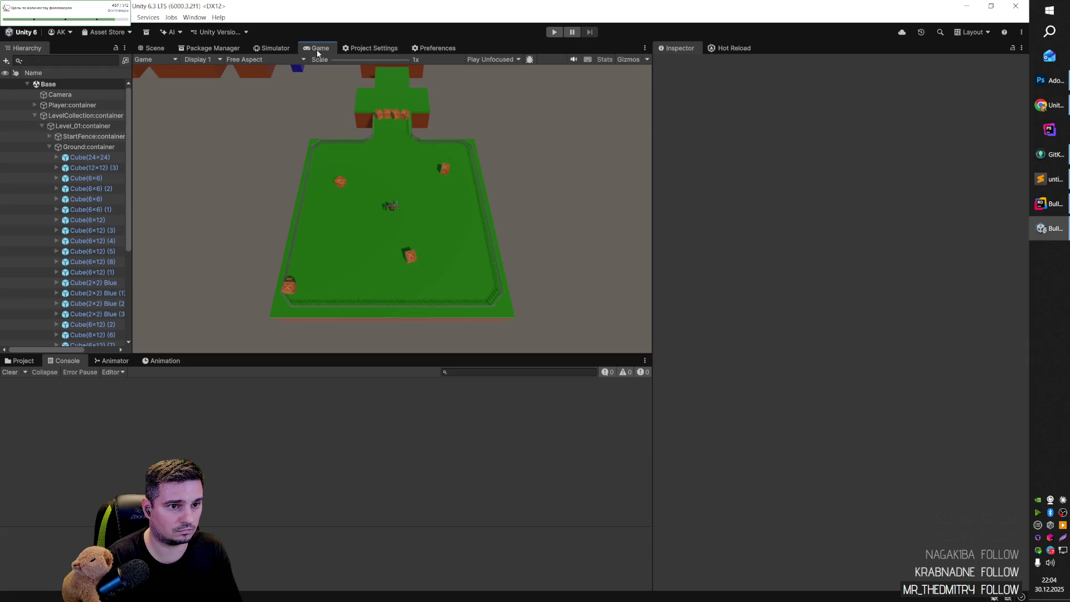
# In the Package Manager, search for 'Shader' and then 'Gra', clearing each search.
pyautogui.click(228, 49)
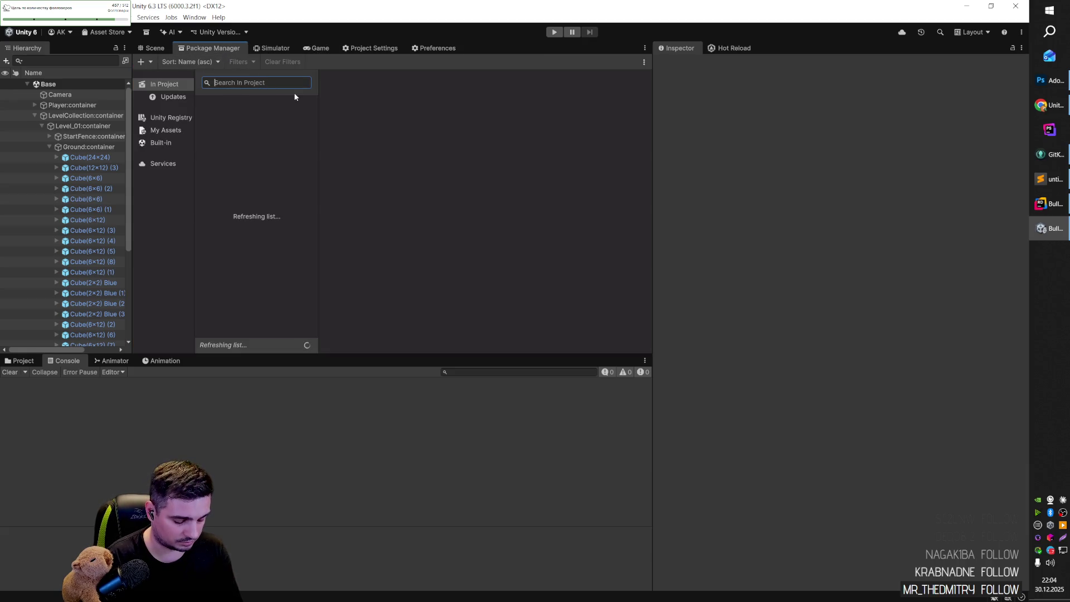
pyautogui.write('Shader')
pyautogui.hotkey('ctrl', 'a')
pyautogui.press('BackSpace')
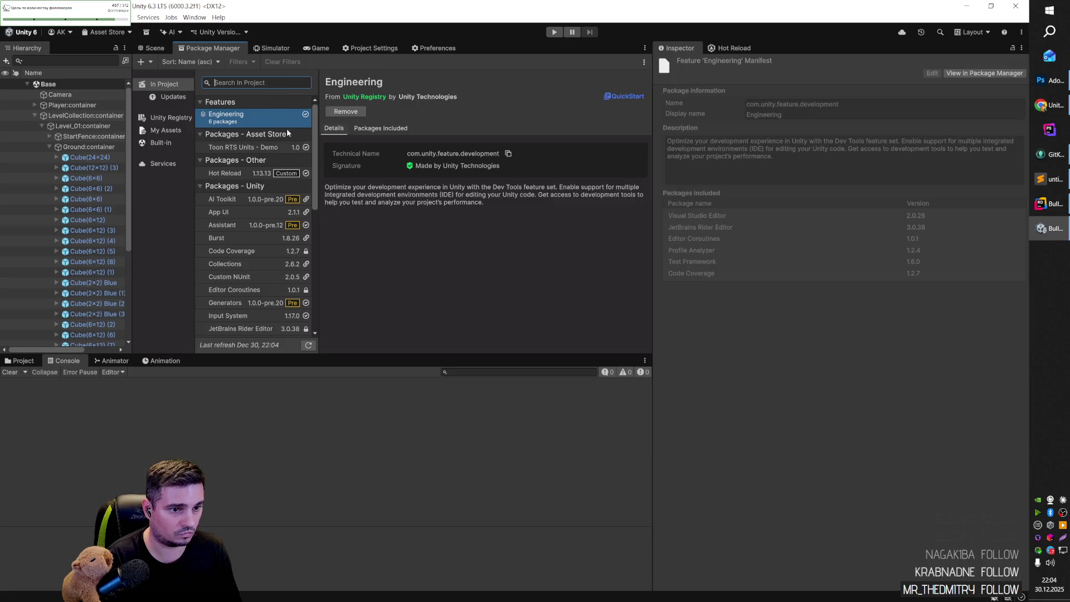
pyautogui.moveTo(315, 170); pyautogui.dragTo(309, 220)
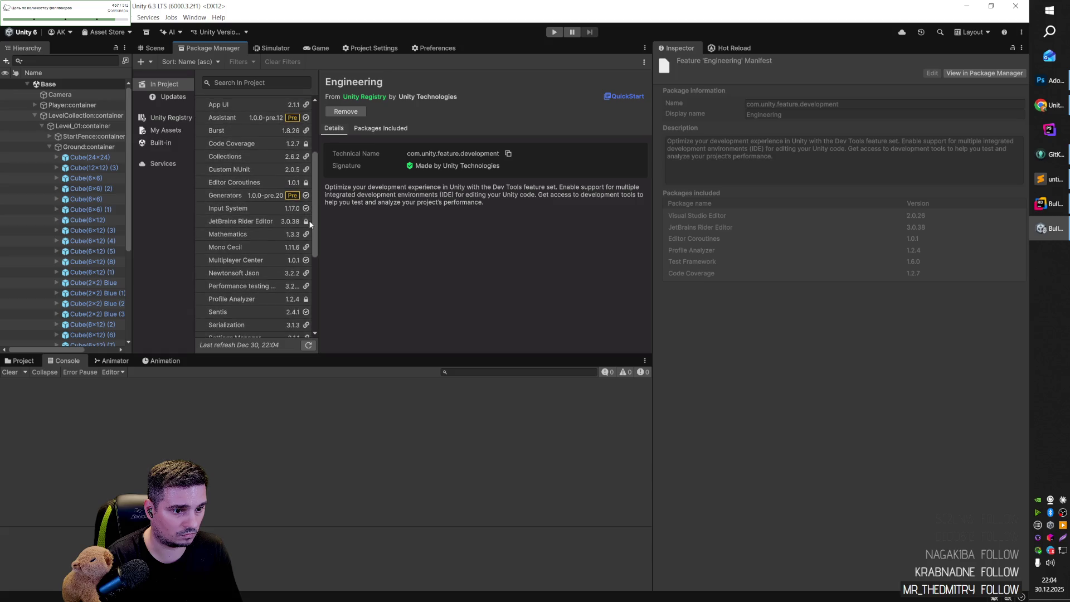
pyautogui.scroll(5, 235, 102)
pyautogui.click(235, 82)
pyautogui.write('G')
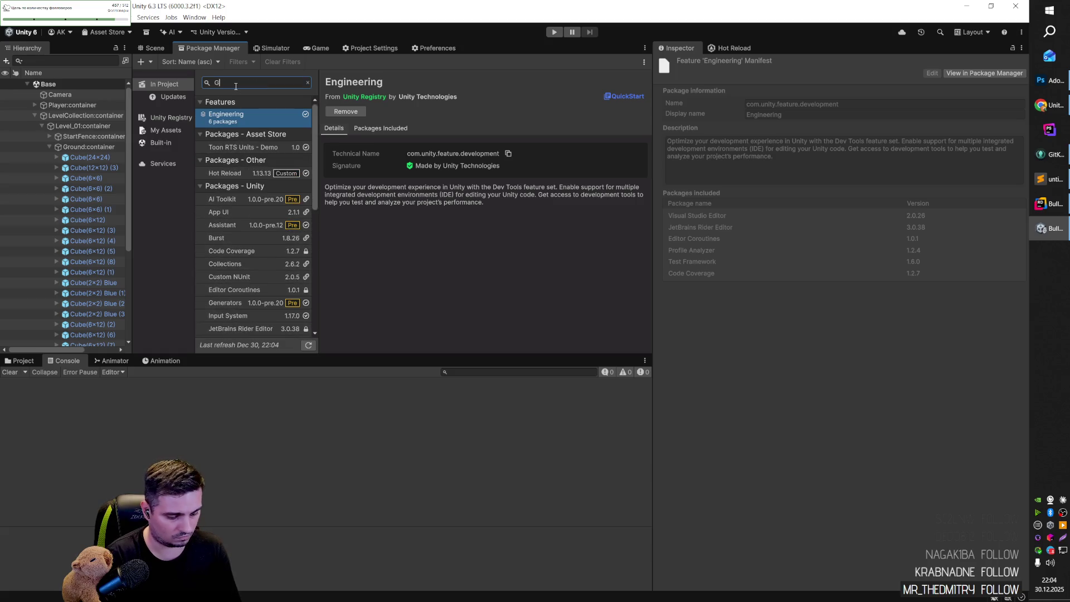
pyautogui.write('ra')
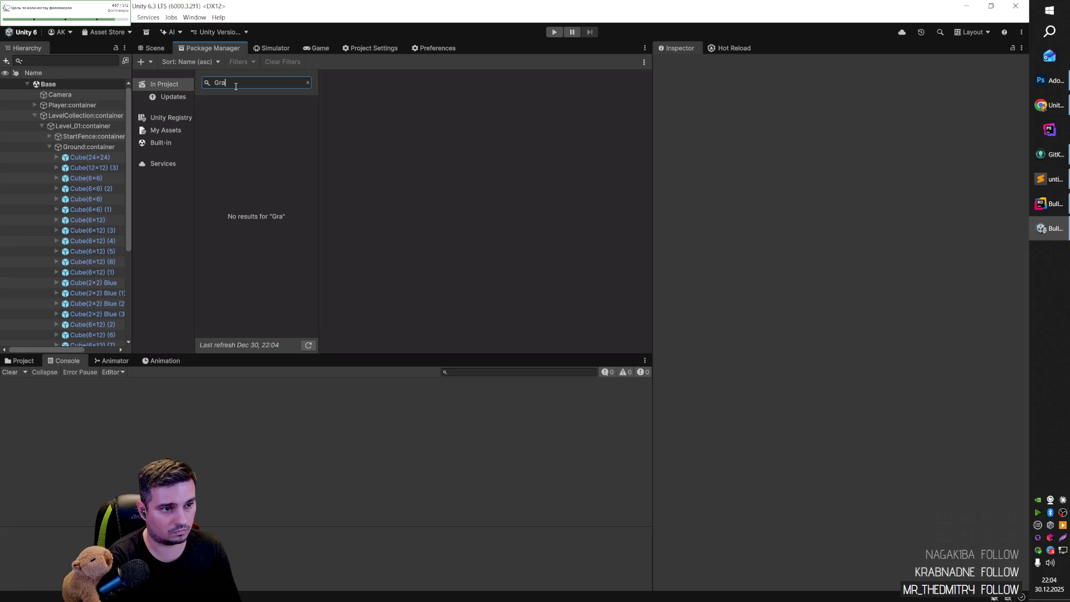
pyautogui.press('BackSpace')
pyautogui.press('BackSpace')
pyautogui.press('BackSpace')
pyautogui.hotkey('alt', 'Tab')
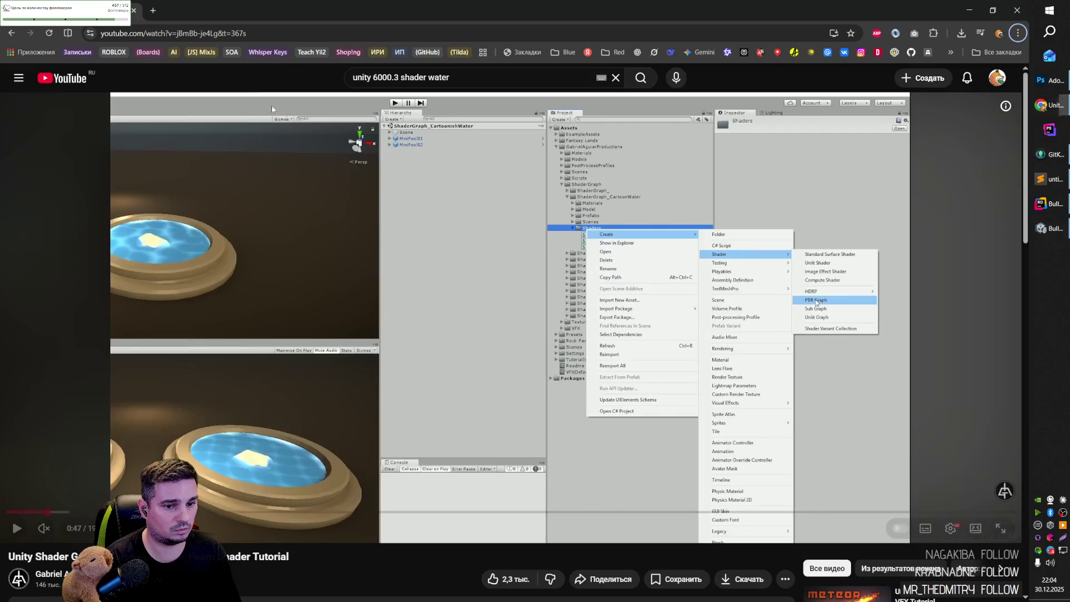
# Replay a bit of the water shader tutorial, pause it at 0:47, and open a new Chrome tab.
pyautogui.click(464, 299)
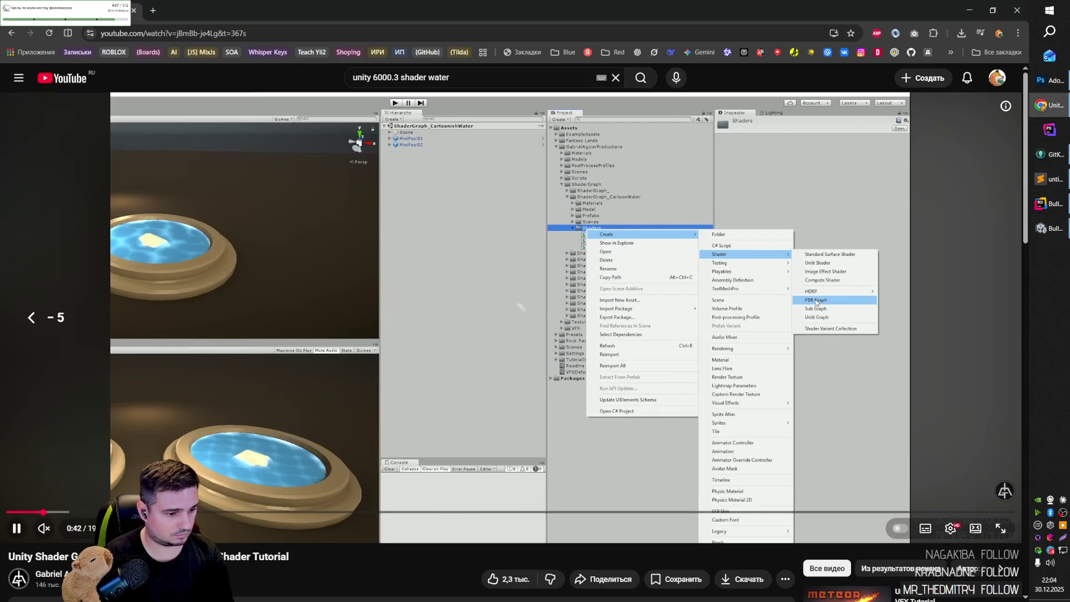
pyautogui.press('Left')
pyautogui.press('Left')
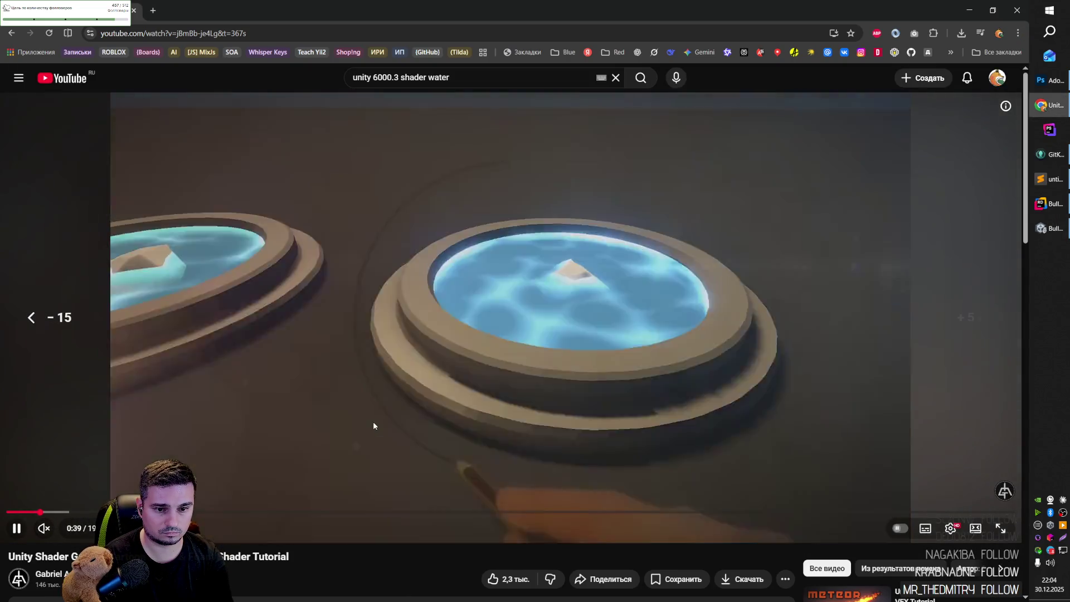
pyautogui.press('Right')
pyautogui.press('Right')
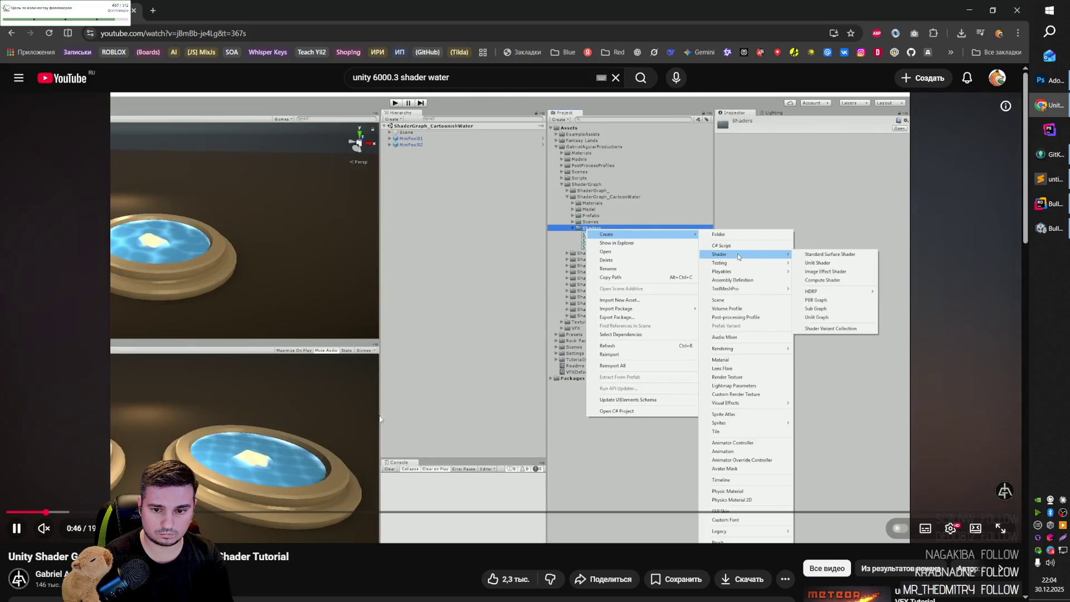
pyautogui.click(485, 375)
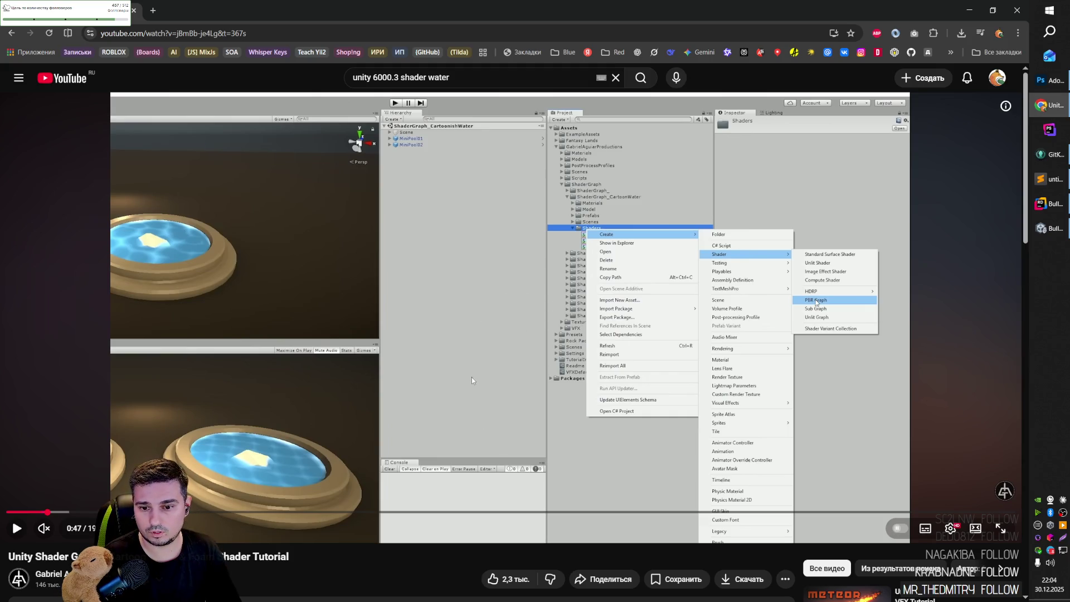
pyautogui.hotkey('alt', 'Tab')
pyautogui.hotkey('alt', 'Tab')
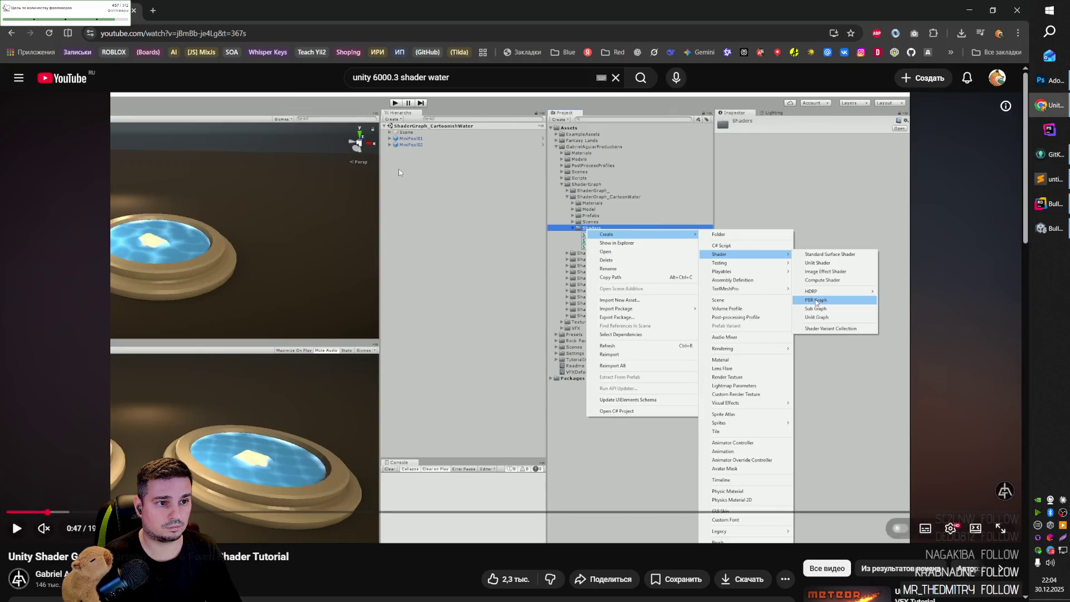
pyautogui.click(152, 11)
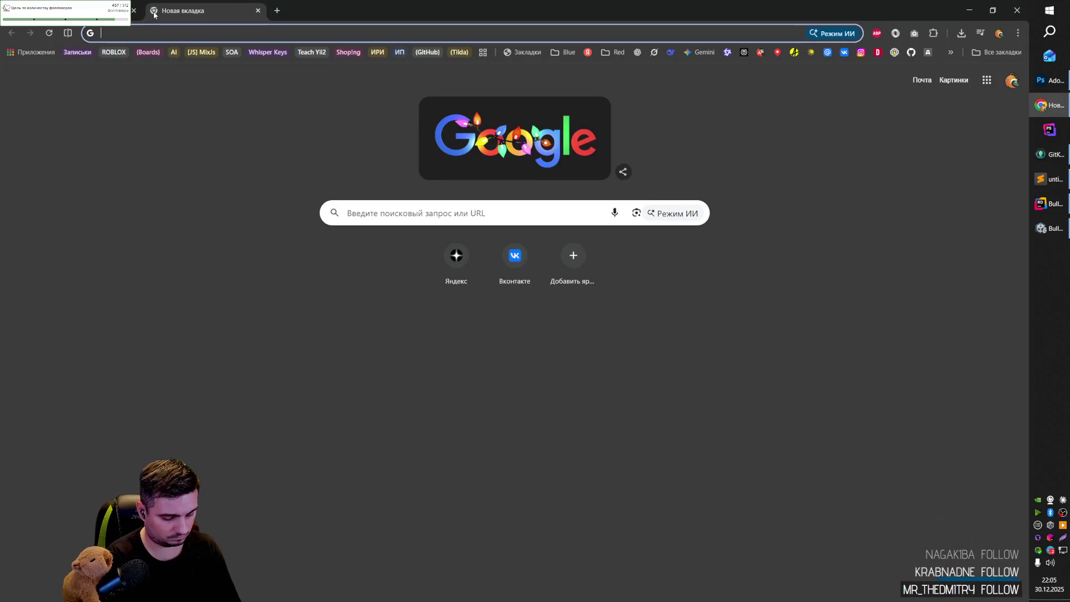
# Search Google for 'pbr shader graph unity 6' and open the top two results in background tabs.
pyautogui.write('PBR Grap')
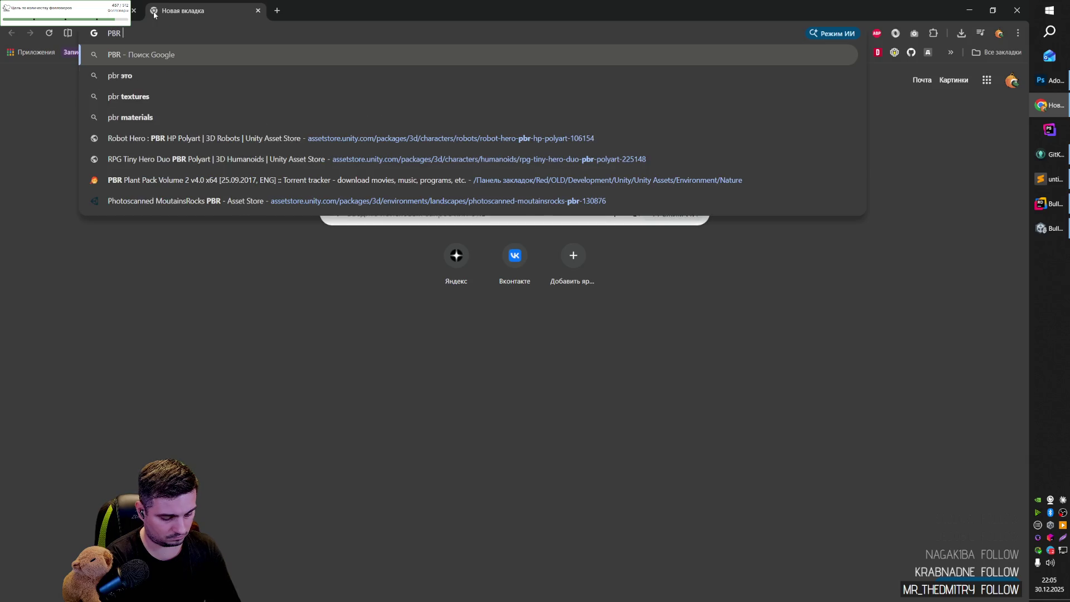
pyautogui.hotkey('ctrl', 'Left')
pyautogui.write('Shad')
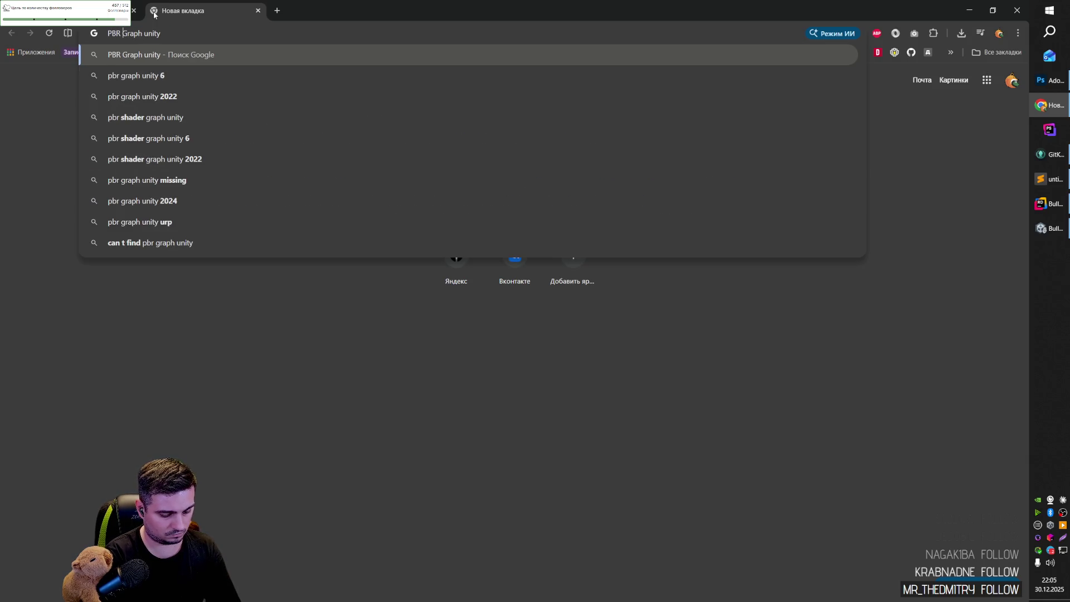
pyautogui.write('er')
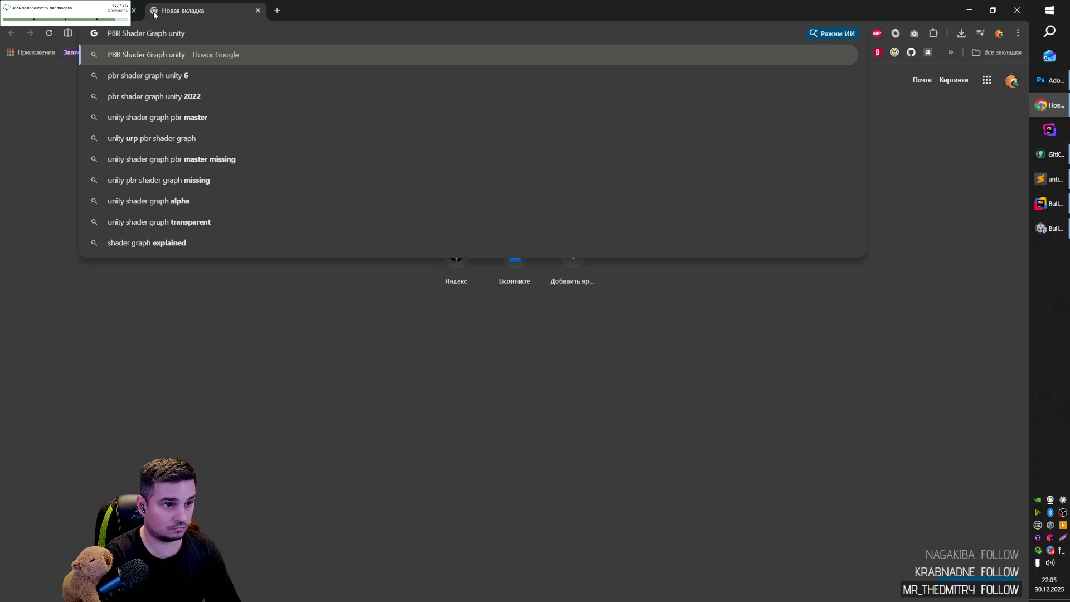
pyautogui.press('Down')
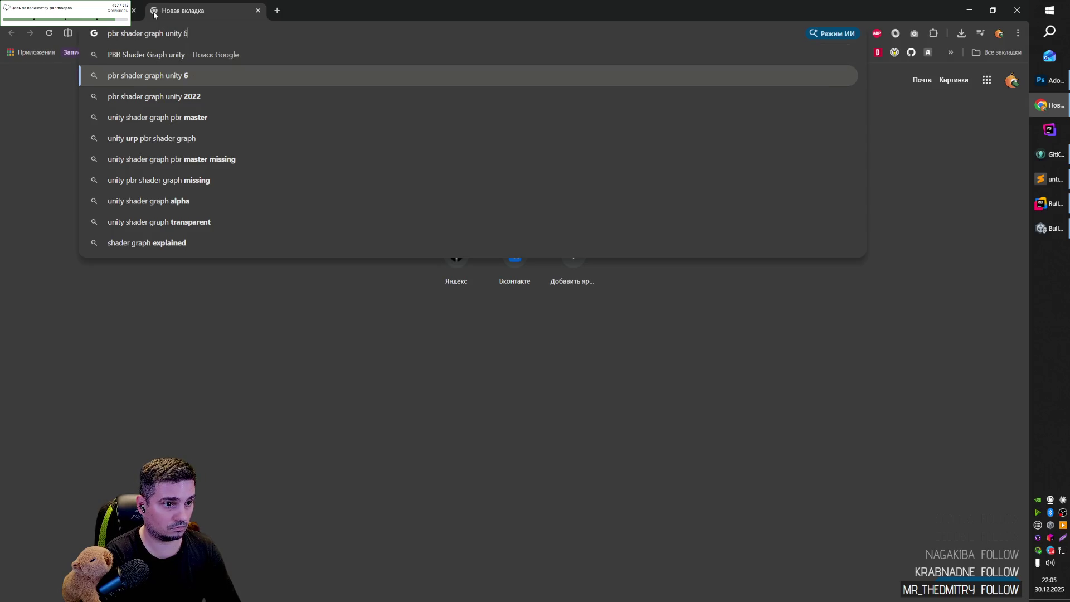
pyautogui.press('Return')
pyautogui.middleClick(217, 181)
pyautogui.middleClick(255, 255)
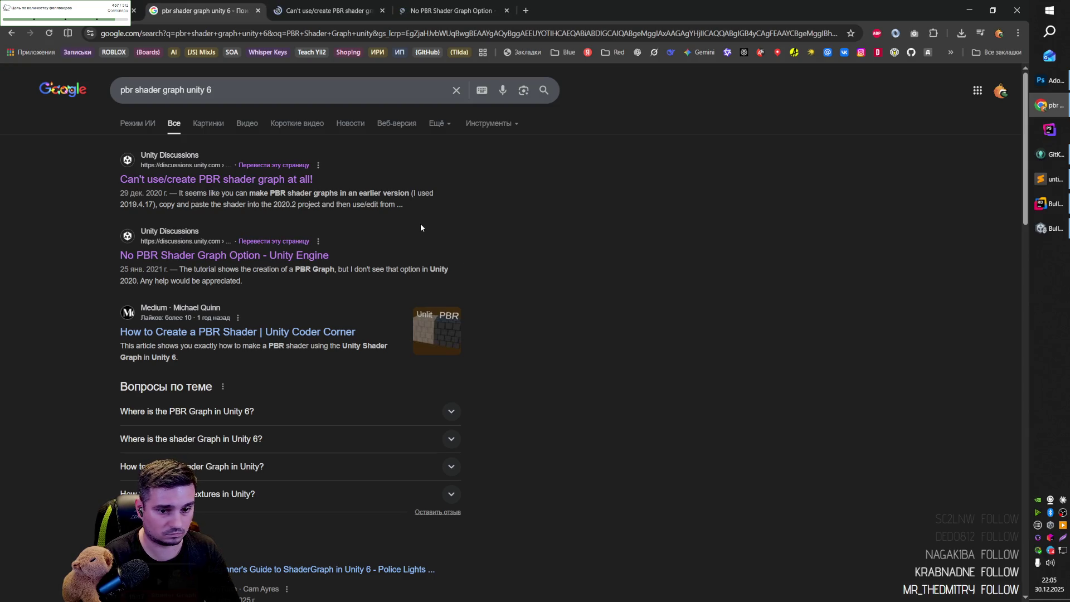
# Read the 'Can't use/create PBR shader graph at all!' thread and copy the word HDRP from a reply.
pyautogui.click(373, 11)
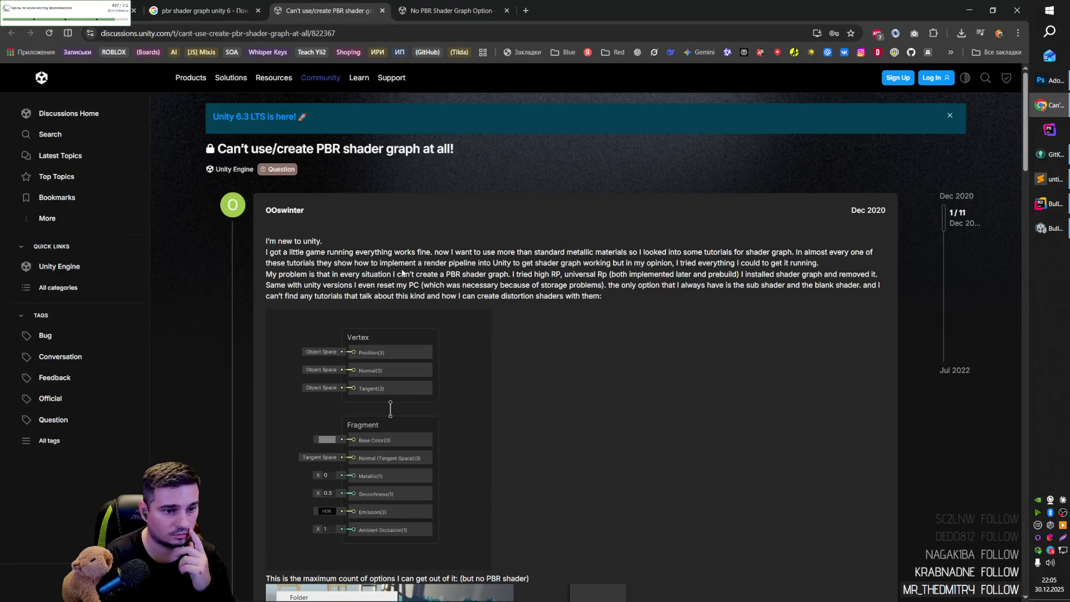
pyautogui.scroll(-6, 408, 279)
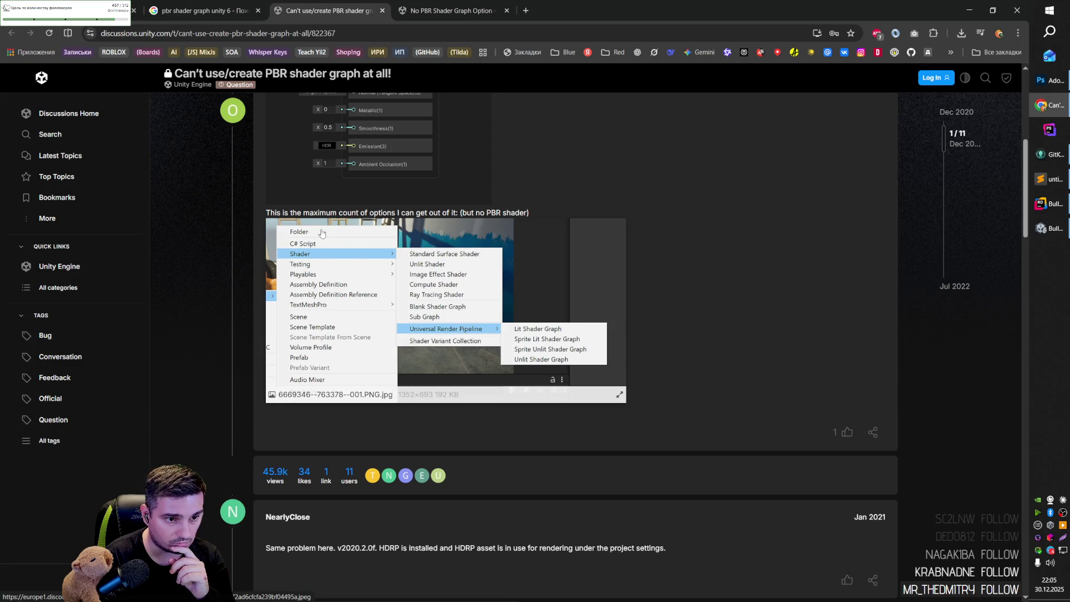
pyautogui.moveTo(275, 212); pyautogui.dragTo(558, 217)
pyautogui.click(557, 217)
pyautogui.scroll(-5, 509, 290)
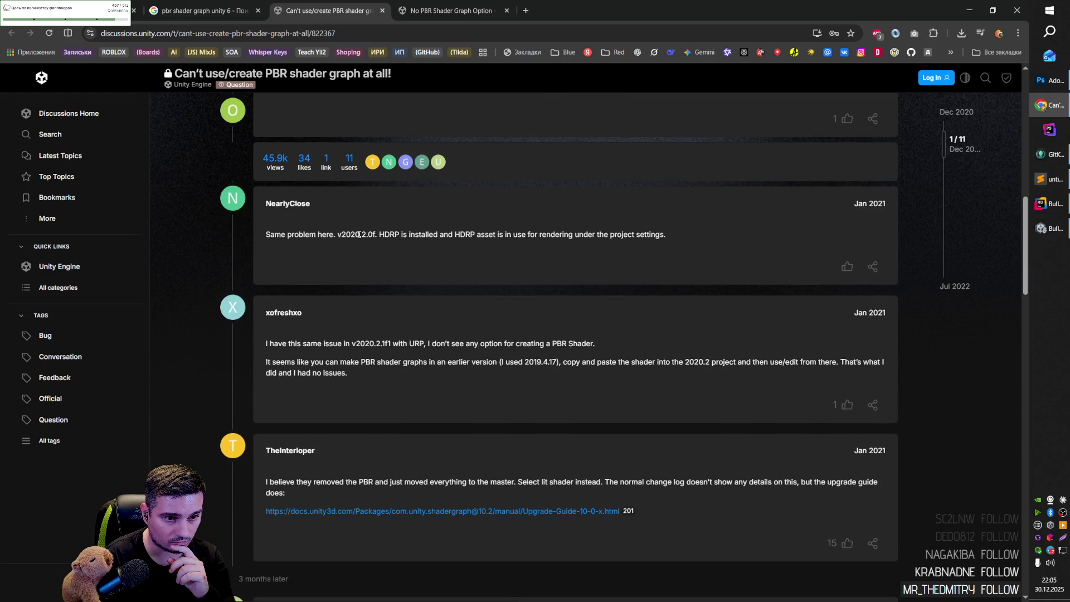
pyautogui.doubleClick(463, 235)
pyautogui.hotkey('ctrl', 'c')
pyautogui.hotkey('alt', 'Tab')
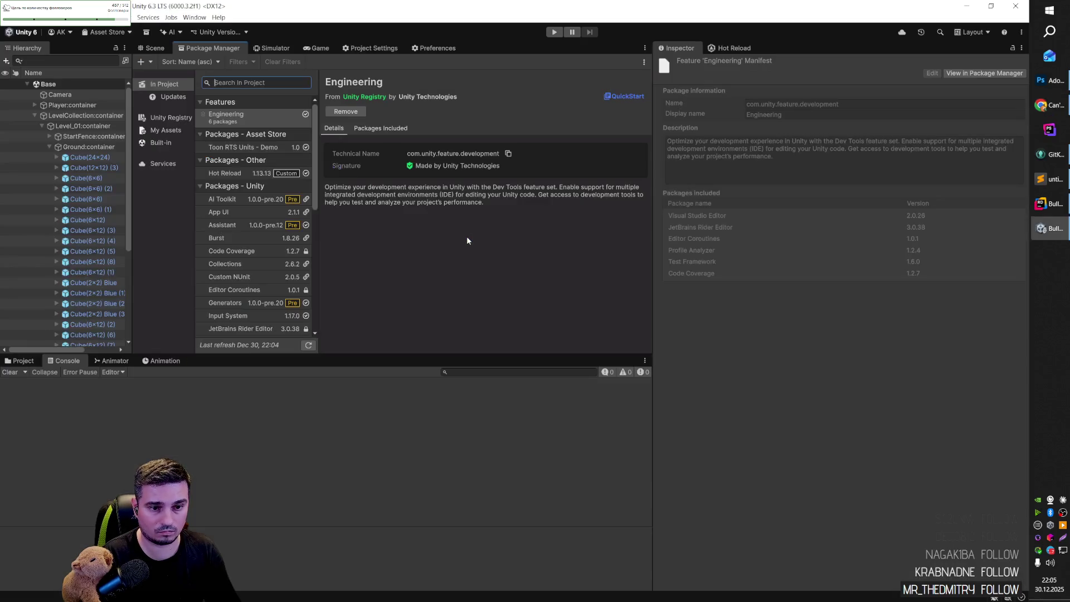
# Search the Package Manager for HDRP under Unity Registry and In Project, finding nothing.
pyautogui.click(257, 82)
pyautogui.hotkey('ctrl', 'v')
pyautogui.press('BackSpace')
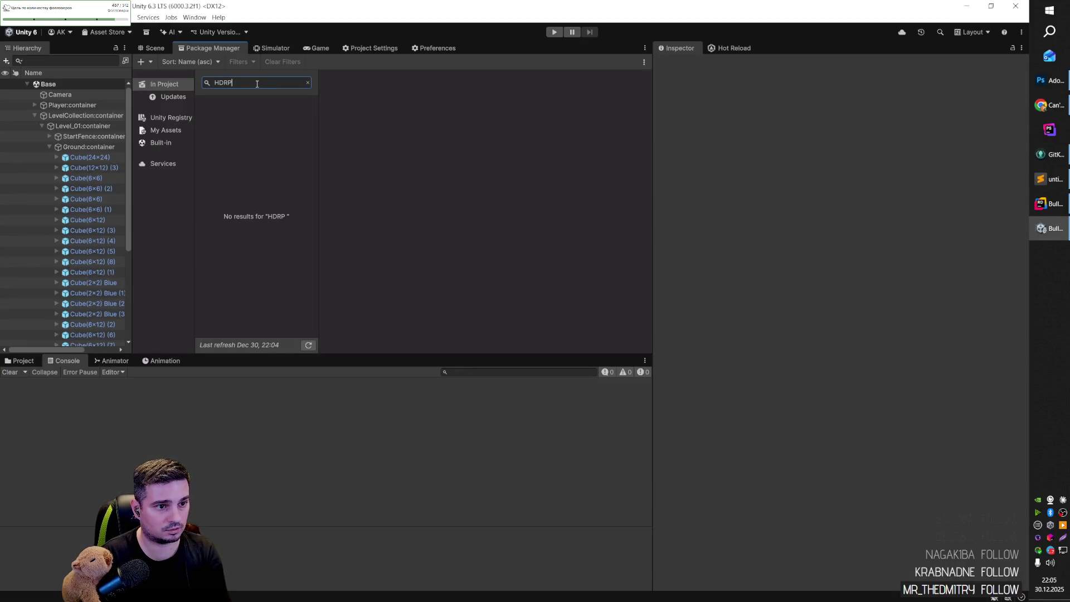
pyautogui.click(308, 345)
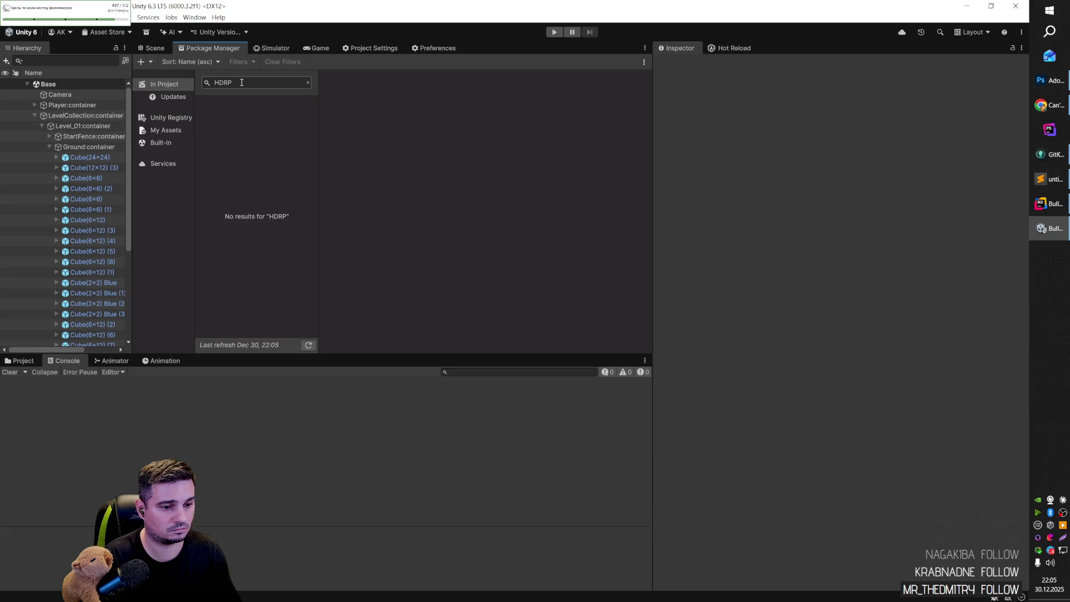
pyautogui.click(159, 118)
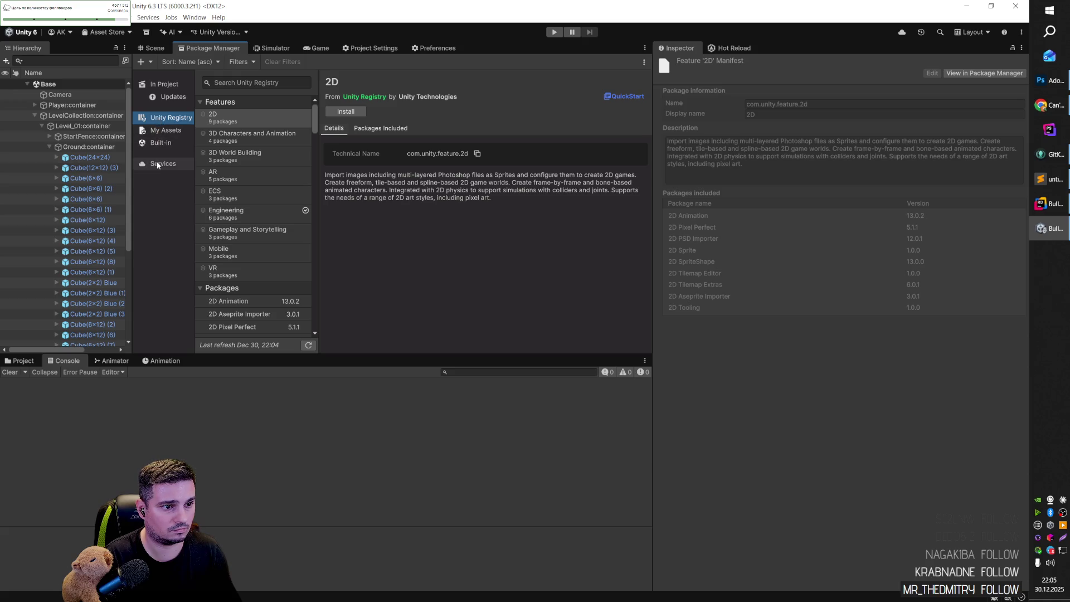
pyautogui.click(164, 84)
pyautogui.click(240, 83)
pyautogui.write('HDRP')
# From the Updates list, update Timeline from 1.8.9 to 1.8.10.
pyautogui.click(172, 96)
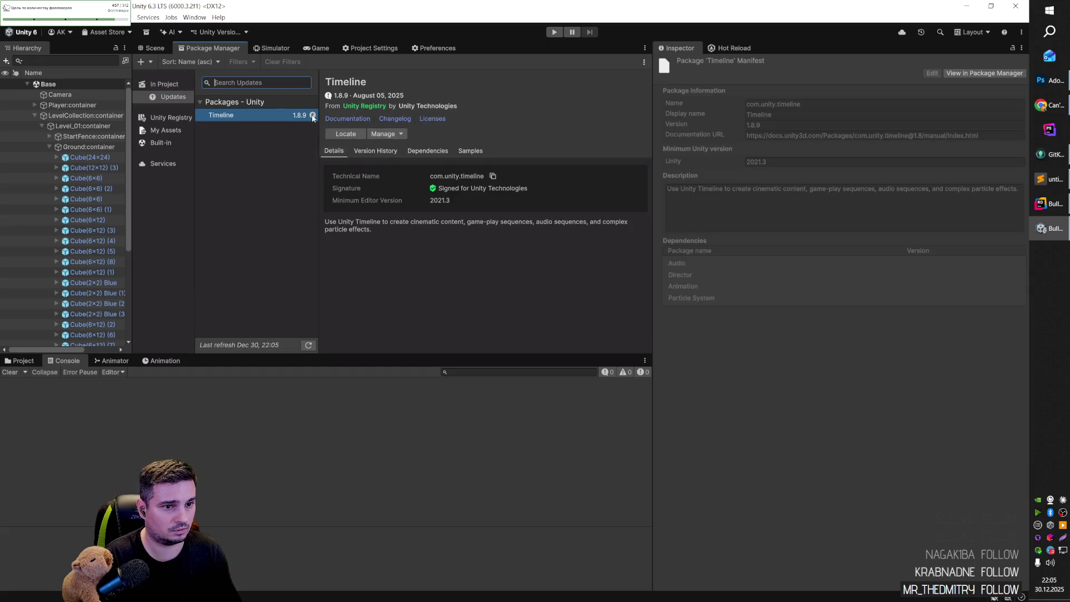
pyautogui.click(396, 136)
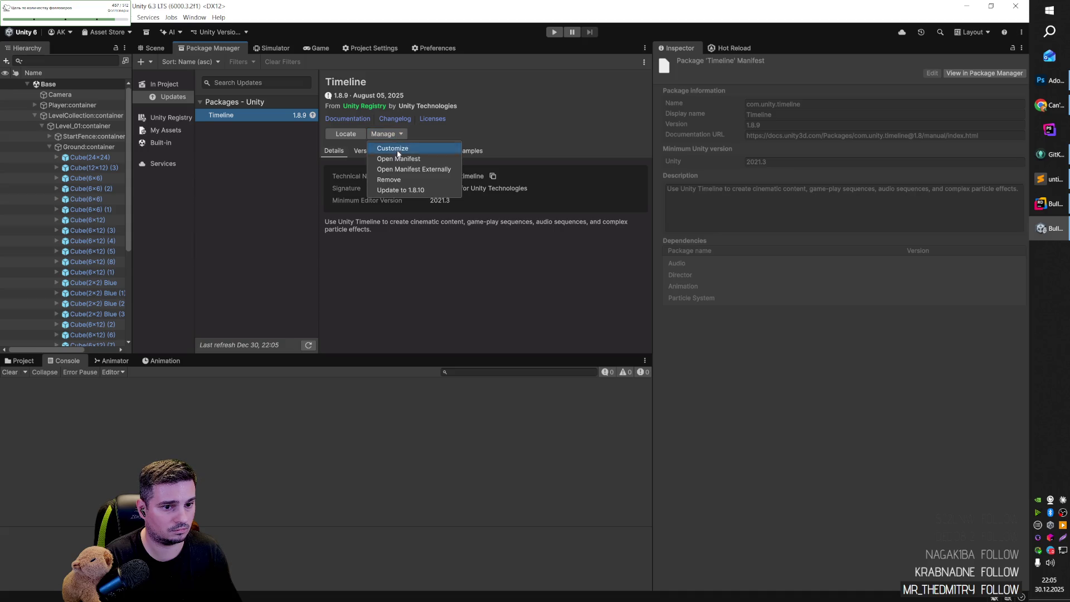
pyautogui.click(399, 189)
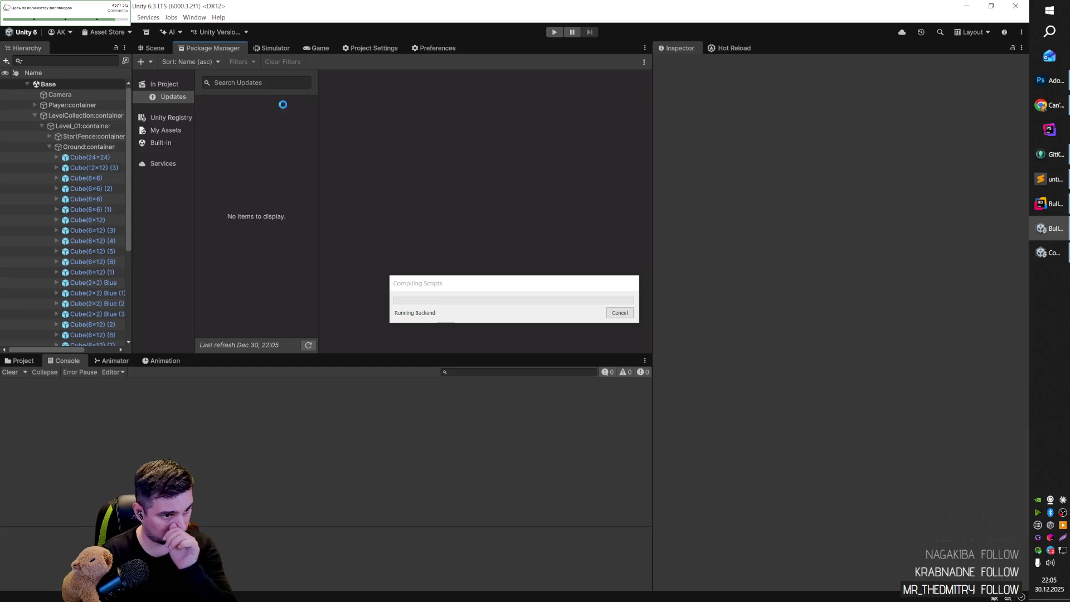
pyautogui.hotkey('alt', 'Tab')
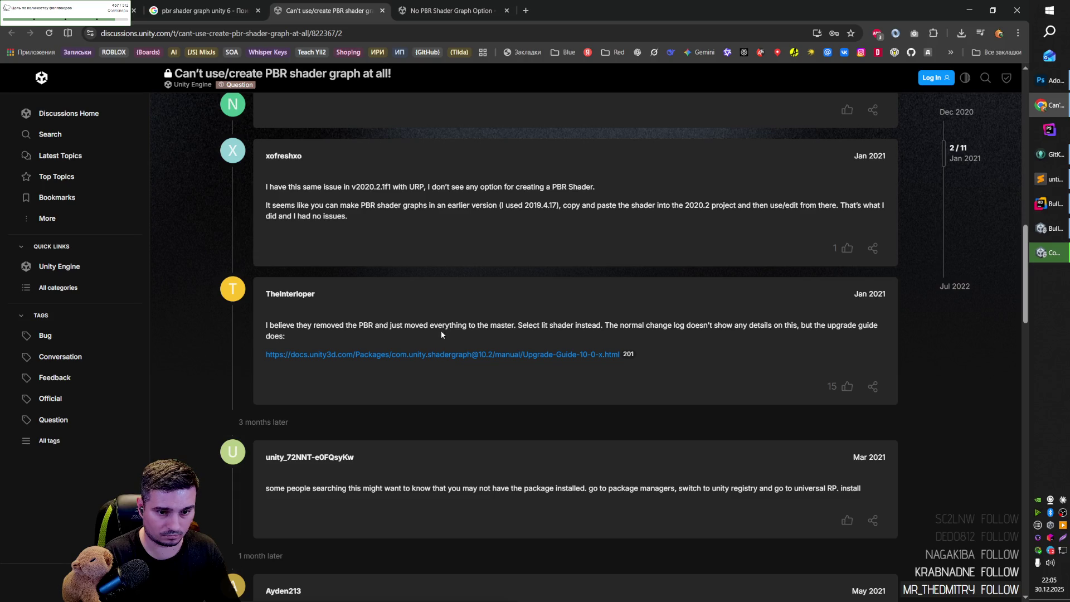
# Open the Shader Graph 10.0.x upgrade guide and copy 'Shader Graph' from its title.
pyautogui.click(457, 353)
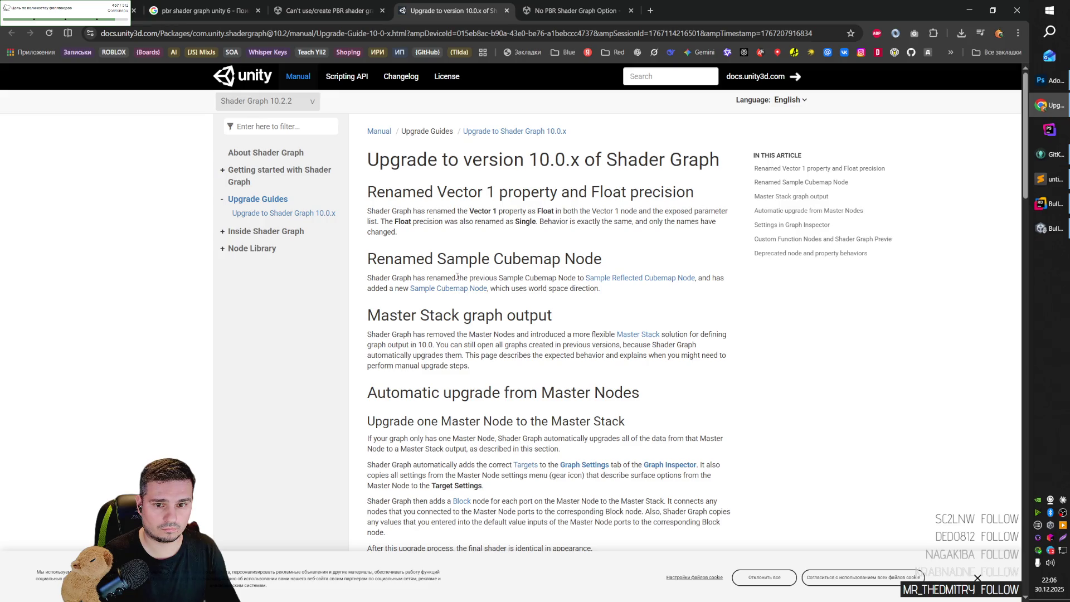
pyautogui.moveTo(722, 164); pyautogui.dragTo(610, 160)
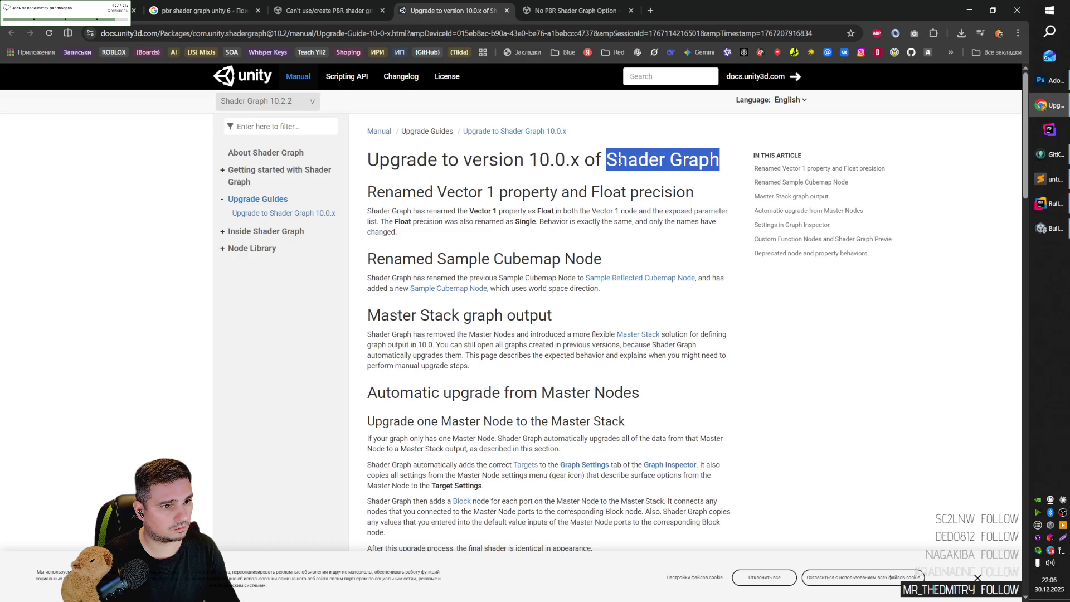
pyautogui.hotkey('ctrl', 'c')
pyautogui.hotkey('alt', 'Tab')
pyautogui.click(262, 84)
# Search for 'Shader Graph' in the In Project and My Assets package lists, finding no results.
pyautogui.hotkey('ctrl', 'v')
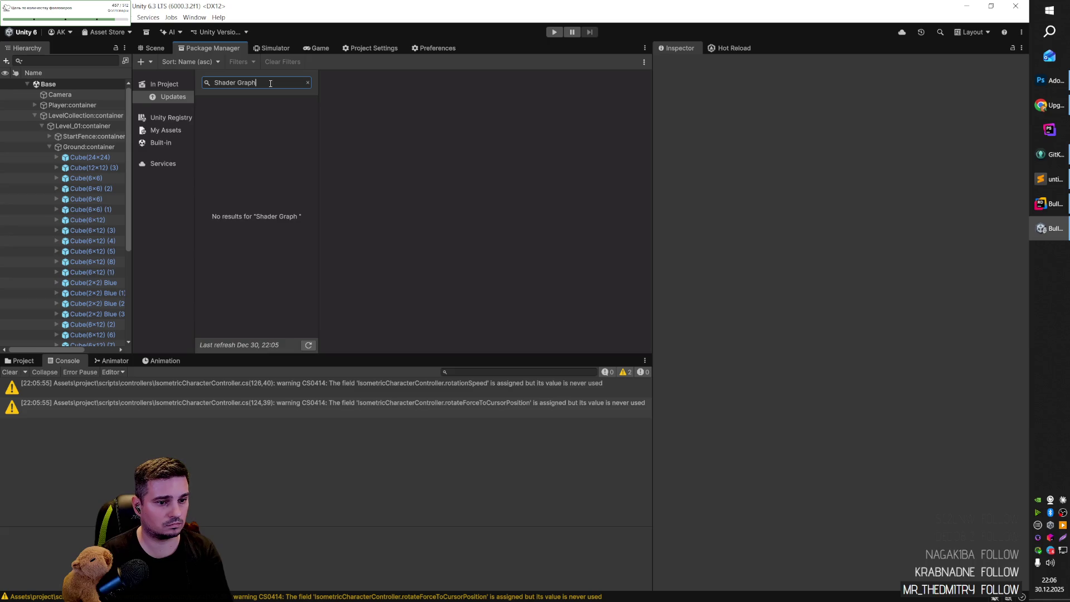
pyautogui.click(162, 84)
pyautogui.click(253, 84)
pyautogui.hotkey('ctrl', 'v')
pyautogui.hotkey('ctrl', 'a')
pyautogui.click(162, 130)
pyautogui.click(261, 85)
pyautogui.hotkey('ctrl', 'v')
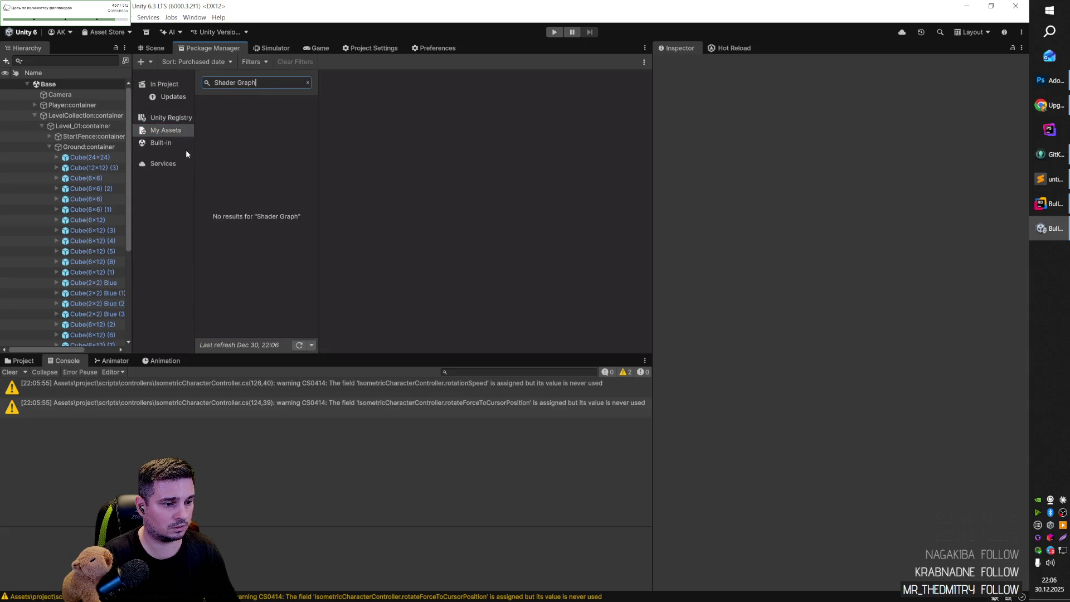
# Clear the Console warnings and return to the Shader Graph upgrade guide in Chrome.
pyautogui.click(175, 334)
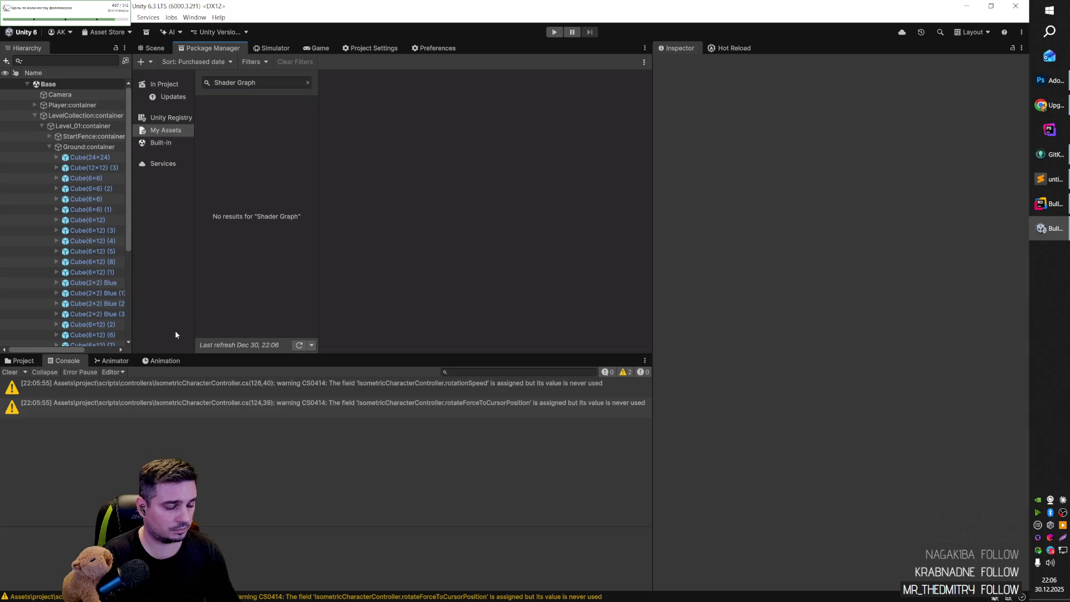
pyautogui.click(10, 371)
pyautogui.hotkey('alt', 'Tab')
pyautogui.click(432, 223)
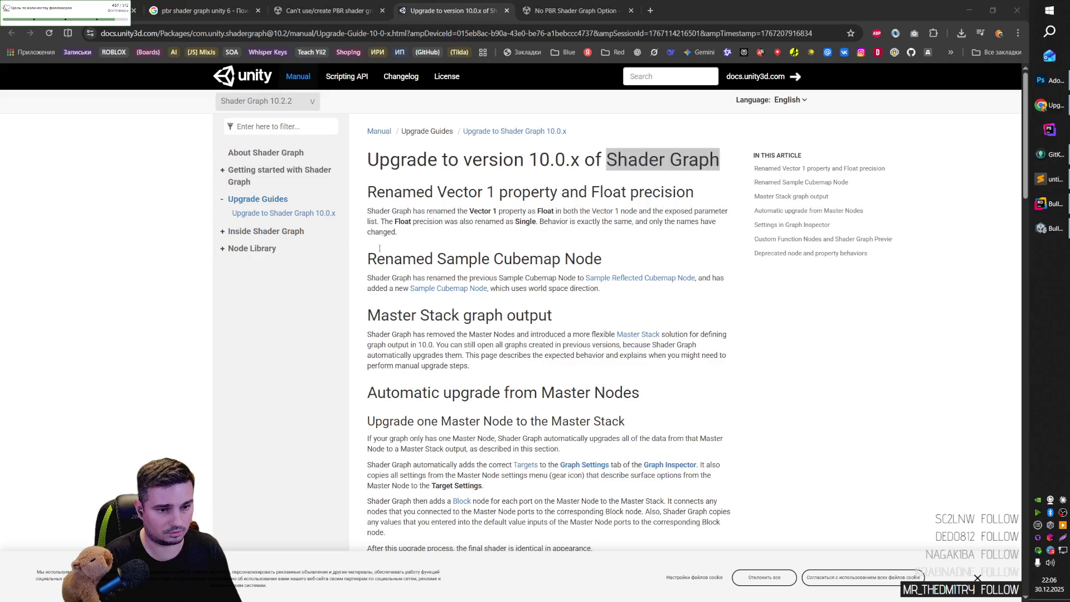
# Dismiss the cookie banner and open the Graph Settings Menu and Graph Inspector doc pages.
pyautogui.click(532, 158)
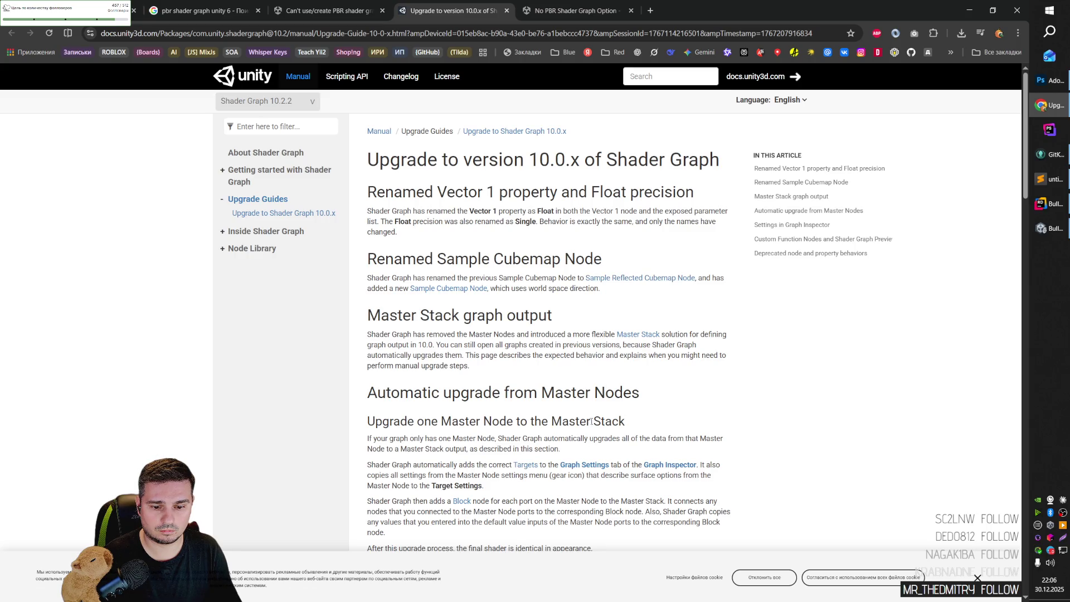
pyautogui.middleClick(588, 465)
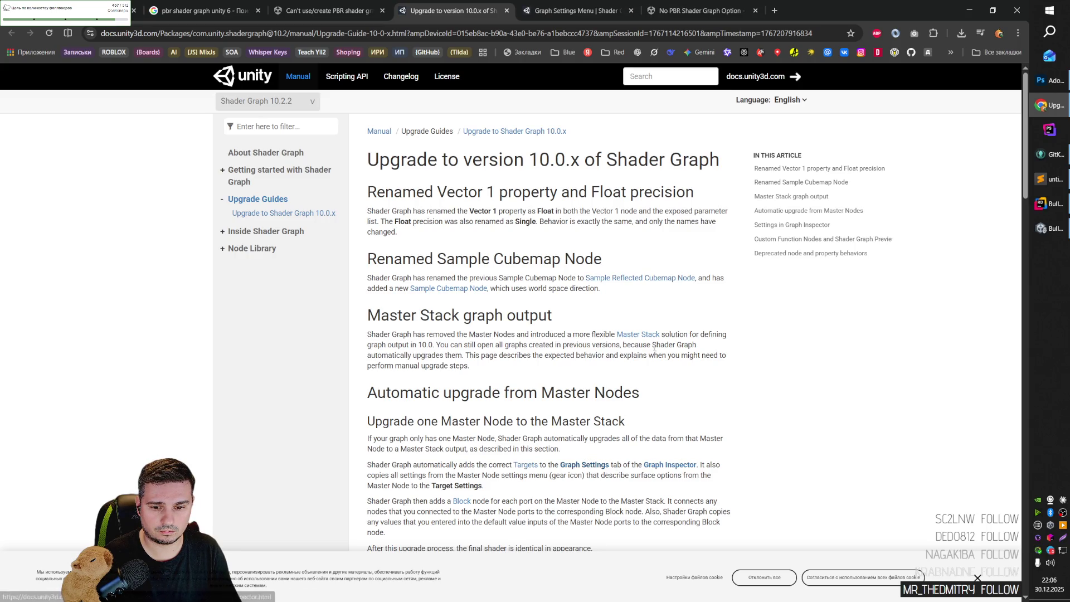
pyautogui.scroll(-5, 655, 347)
pyautogui.scroll(6, 613, 384)
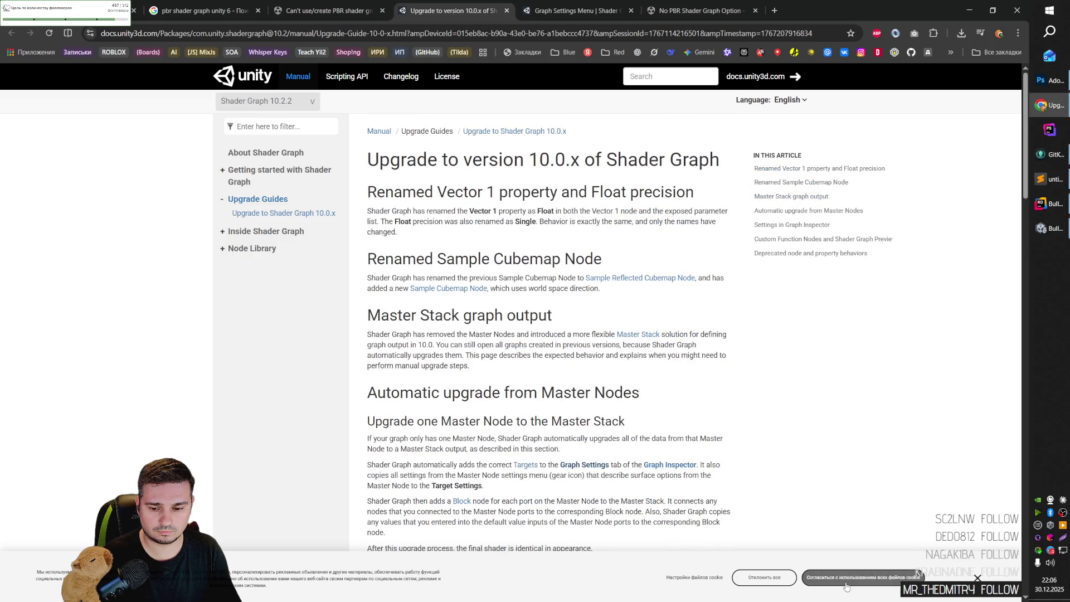
pyautogui.click(862, 577)
pyautogui.scroll(-12, 610, 482)
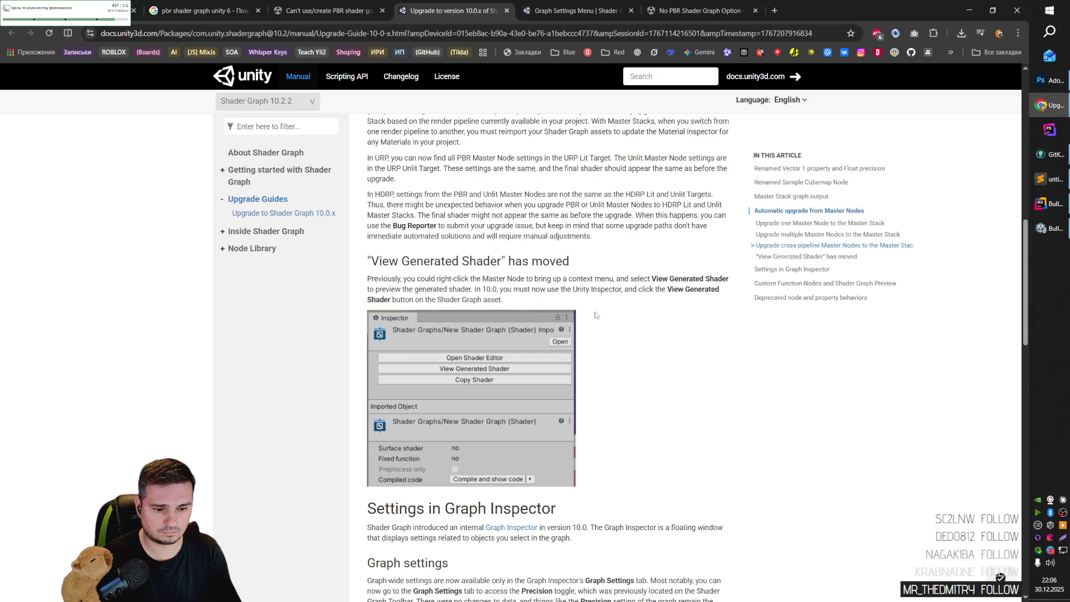
pyautogui.scroll(-4, 595, 315)
pyautogui.middleClick(534, 322)
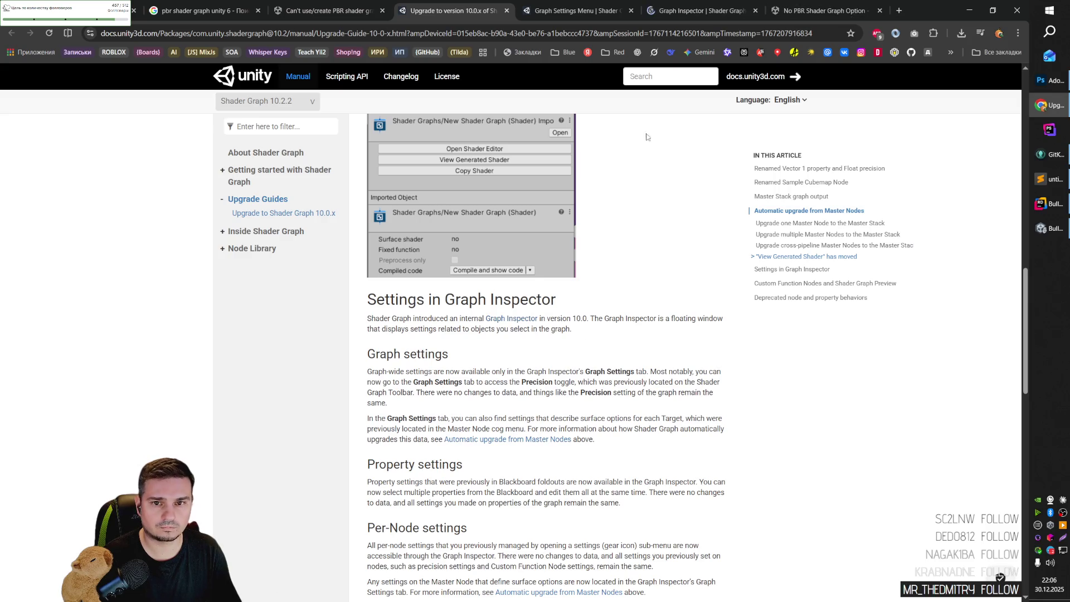
pyautogui.click(651, 4)
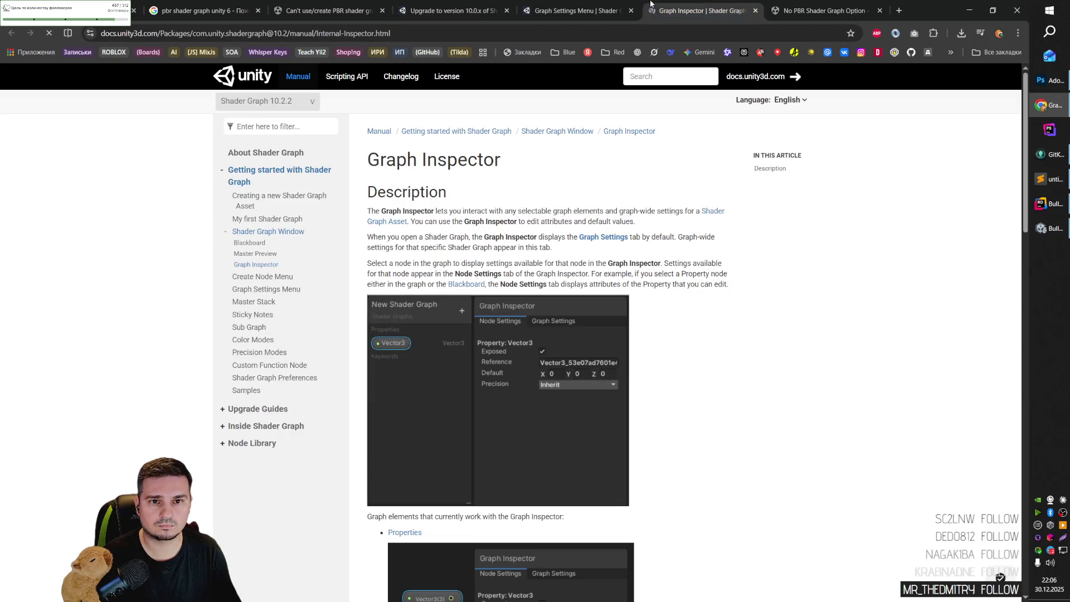
pyautogui.click(614, 4)
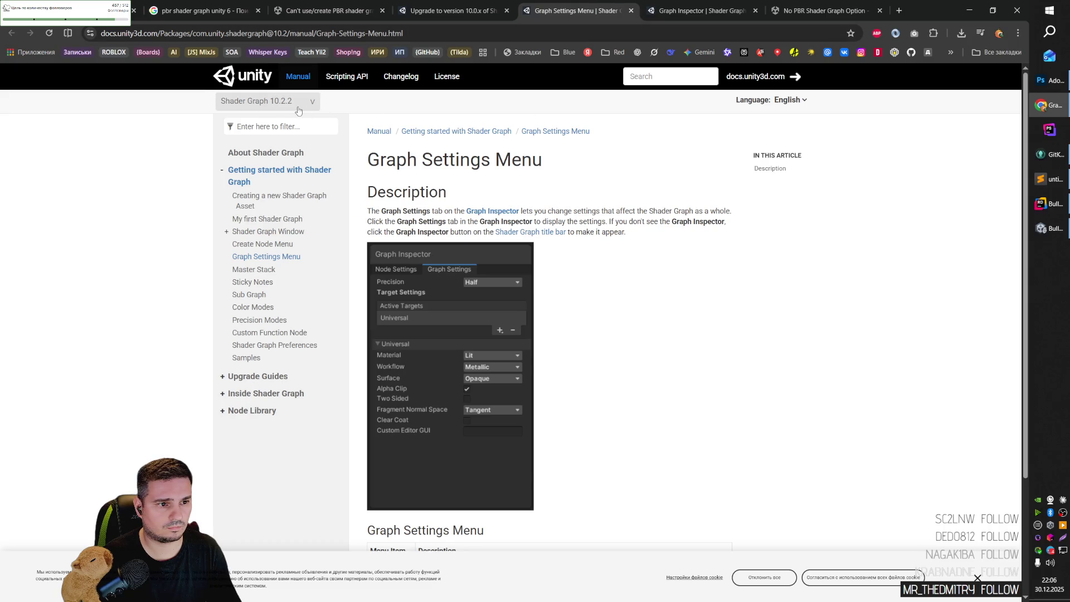
# Switch the Shader Graph documentation to version 17.3.
pyautogui.click(299, 109)
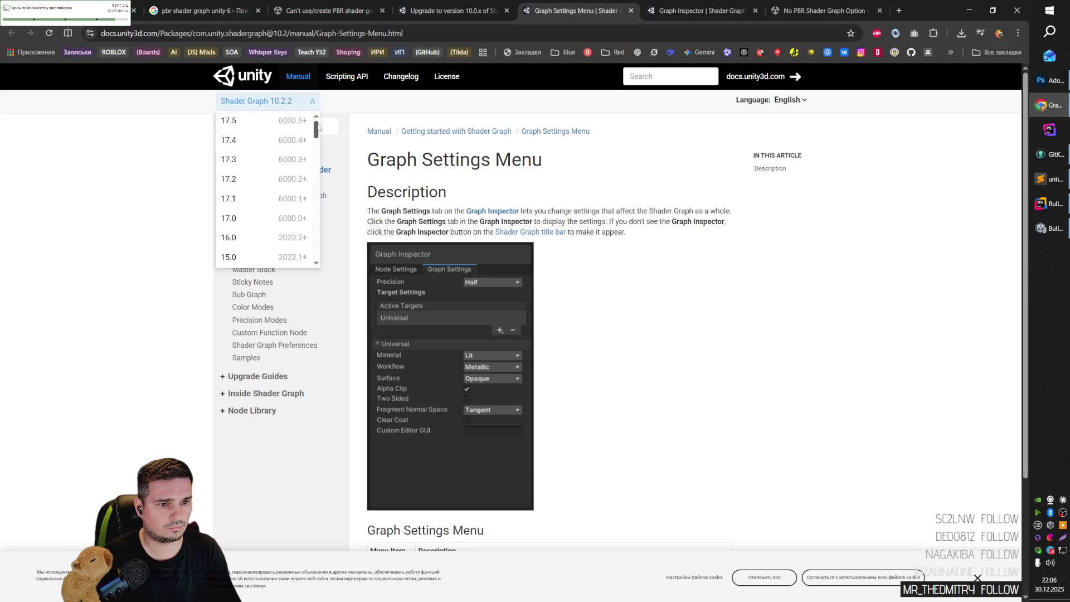
pyautogui.click(266, 107)
pyautogui.click(265, 107)
pyautogui.scroll(-3, 246, 172)
pyautogui.scroll(3, 249, 176)
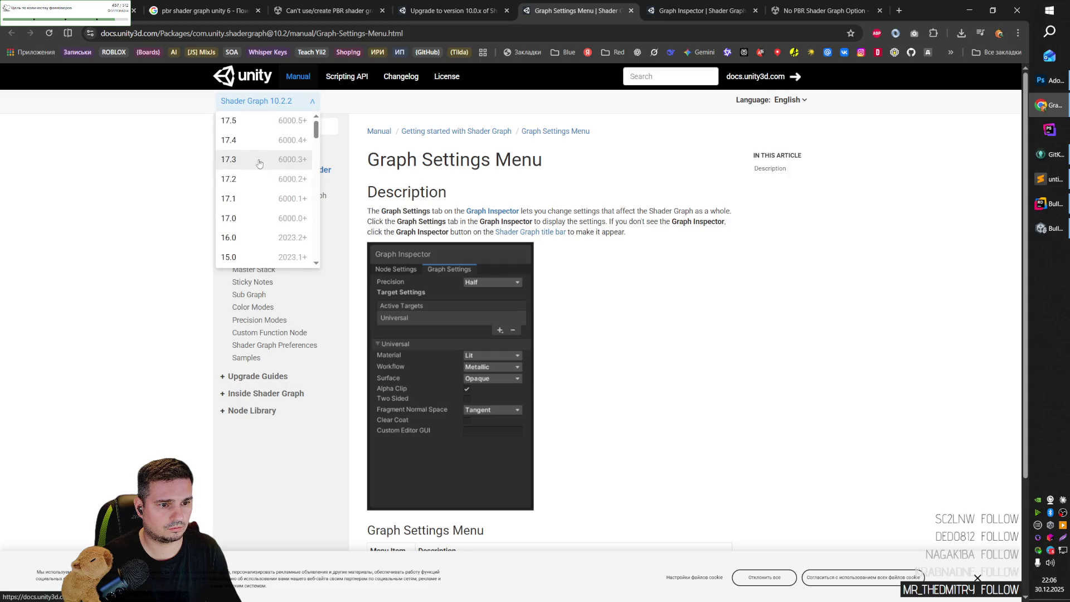
pyautogui.click(279, 163)
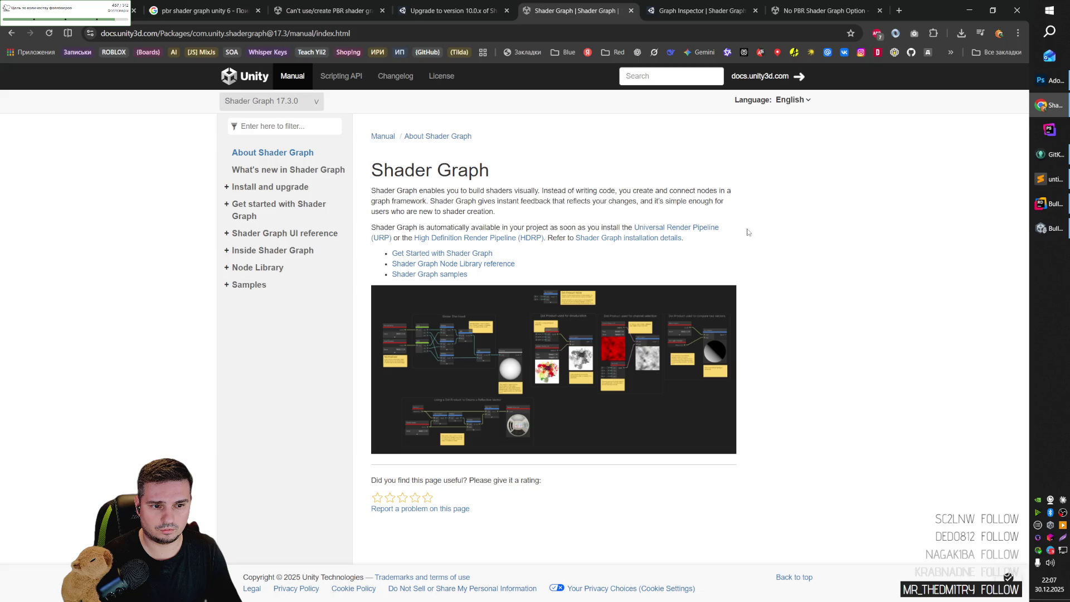
pyautogui.hotkey('alt', 'Tab')
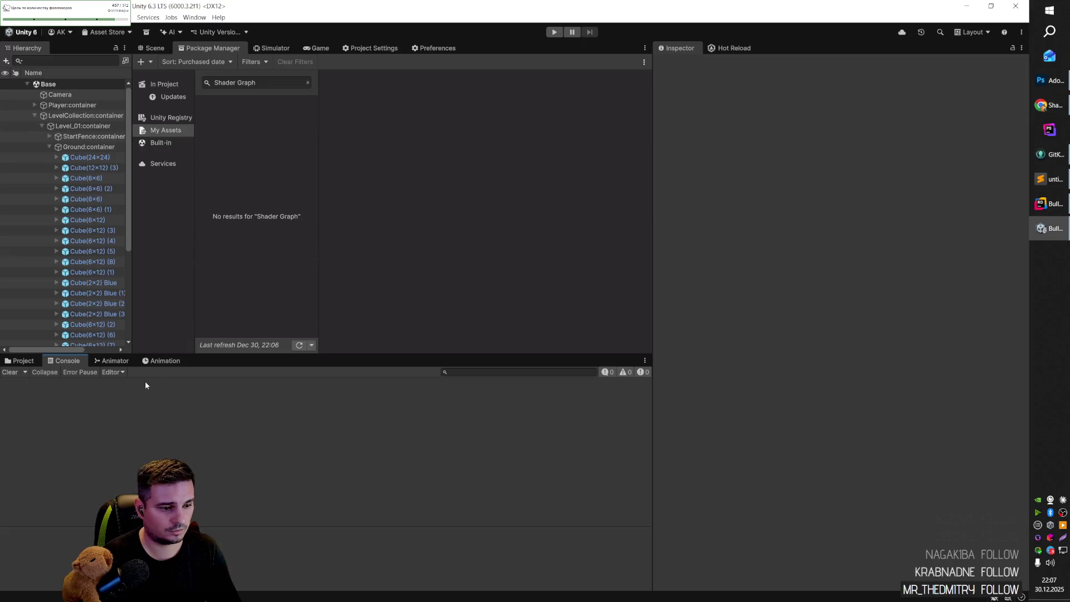
# Show the Project panel's shaders folder, then open and close the generated-assets search window.
pyautogui.click(19, 361)
pyautogui.rightClick(249, 423)
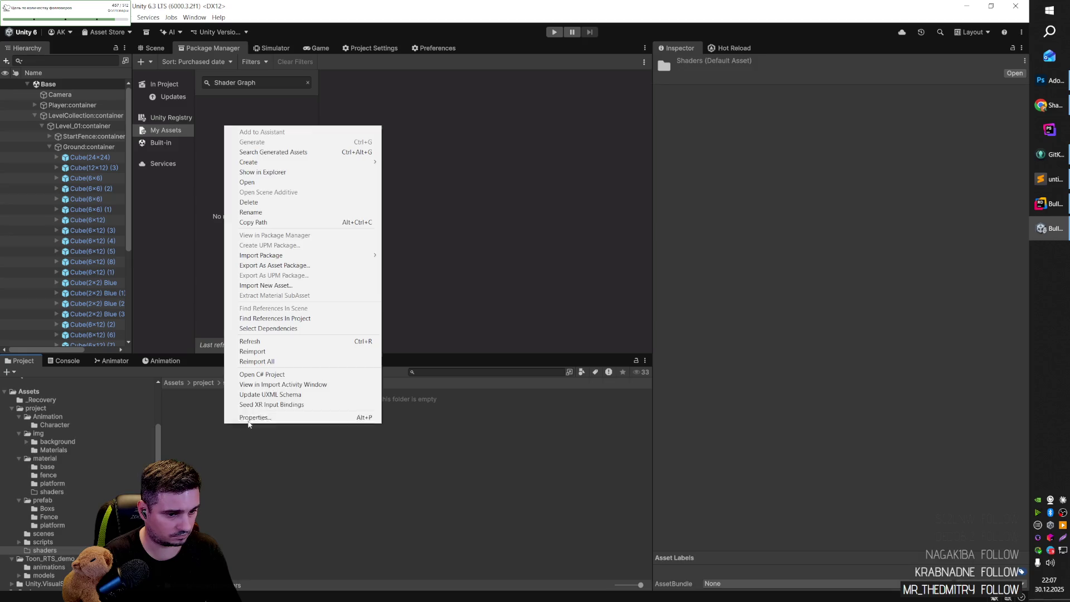
pyautogui.click(273, 152)
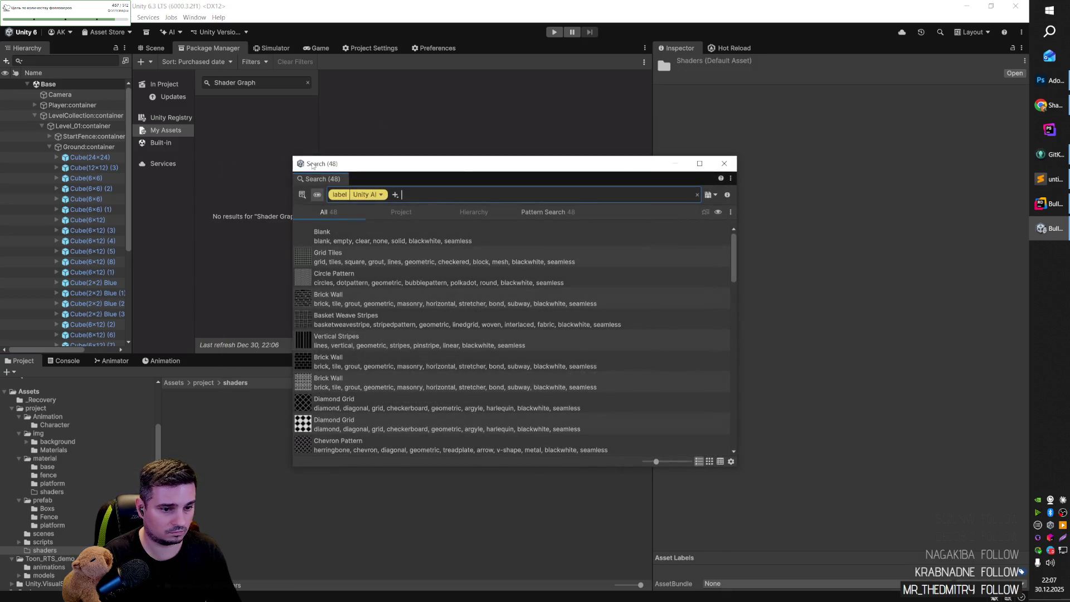
pyautogui.click(728, 166)
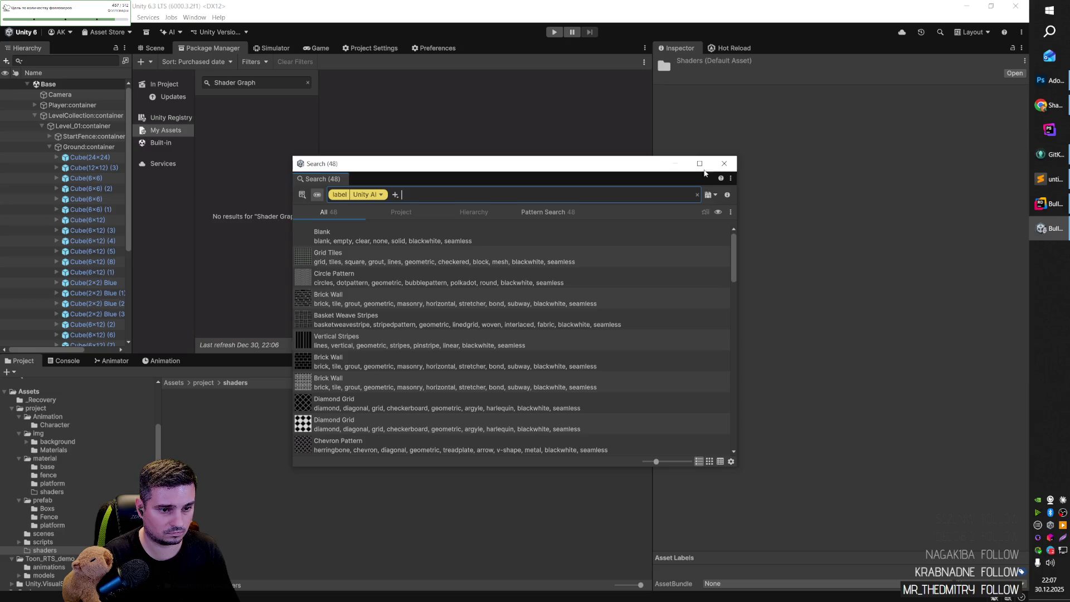
pyautogui.write('URP')
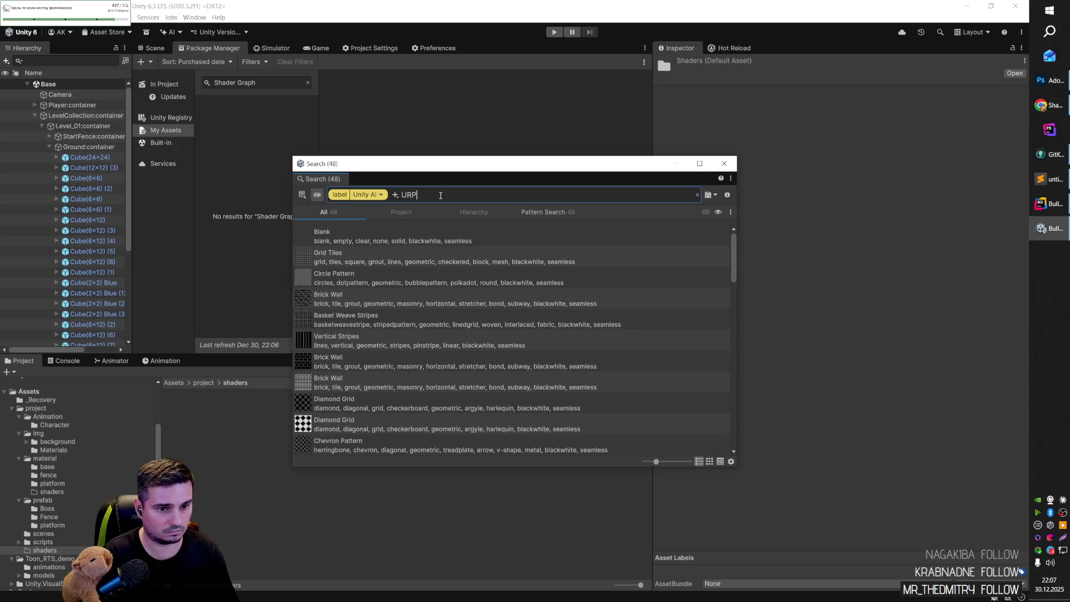
pyautogui.click(724, 164)
# Check the Create > Shader options in the shaders folder without creating anything.
pyautogui.rightClick(266, 417)
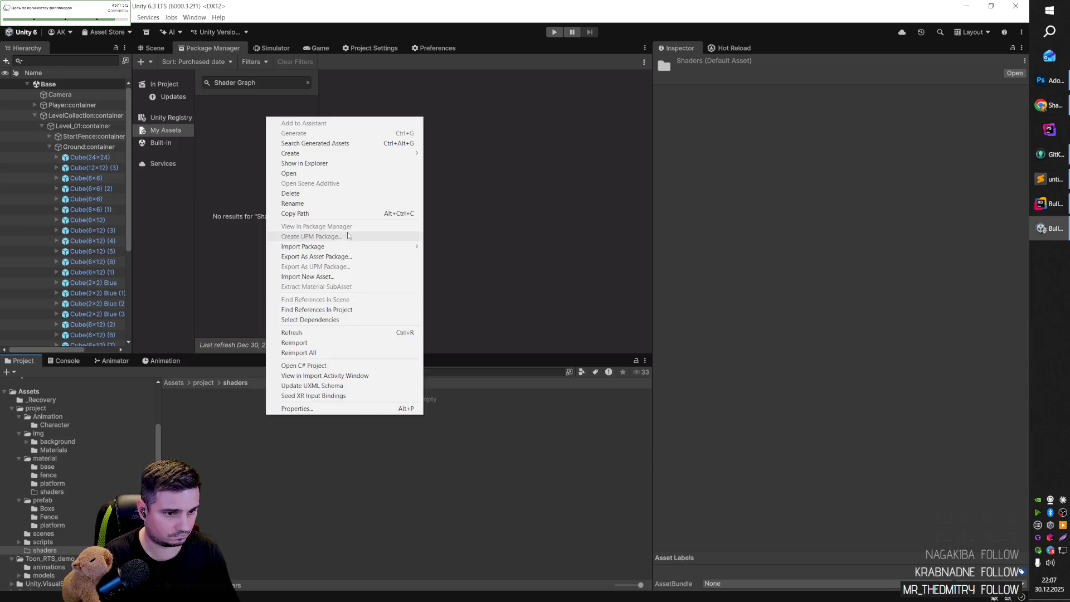
pyautogui.moveTo(348, 154)
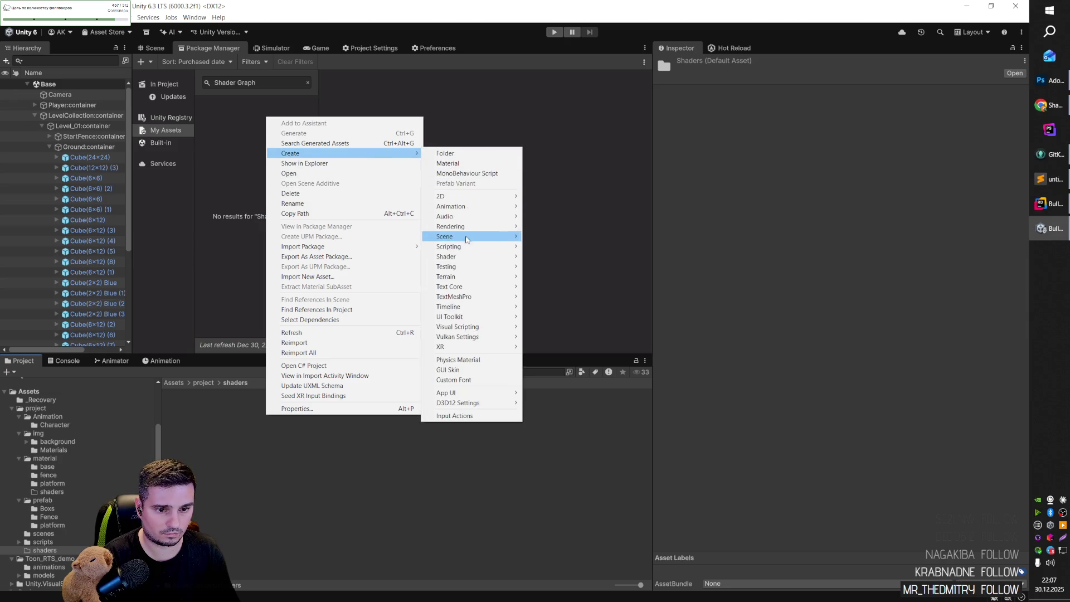
pyautogui.moveTo(497, 259)
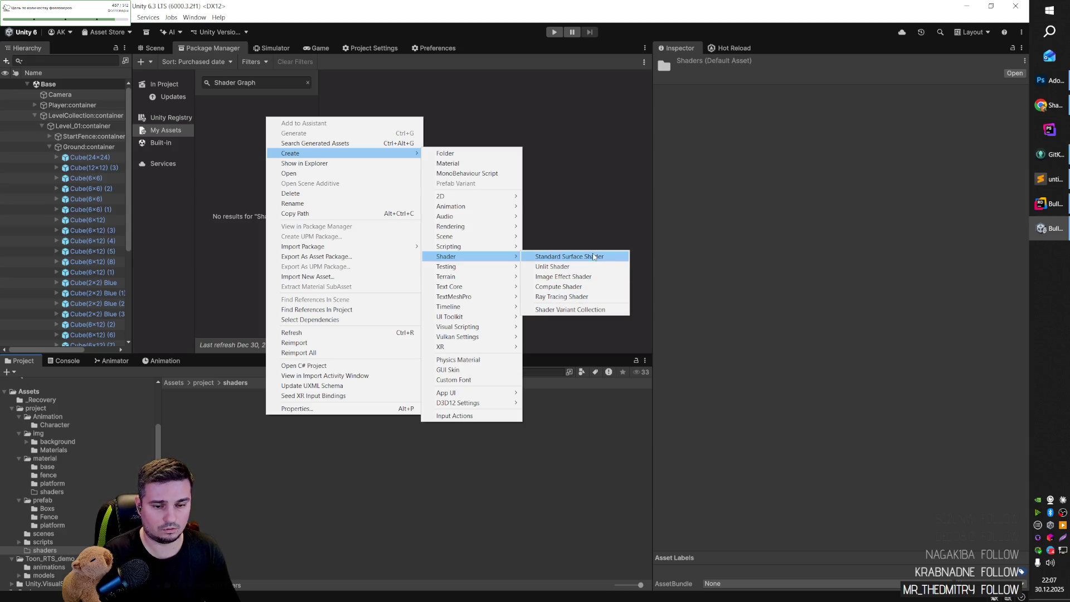
pyautogui.press('Escape')
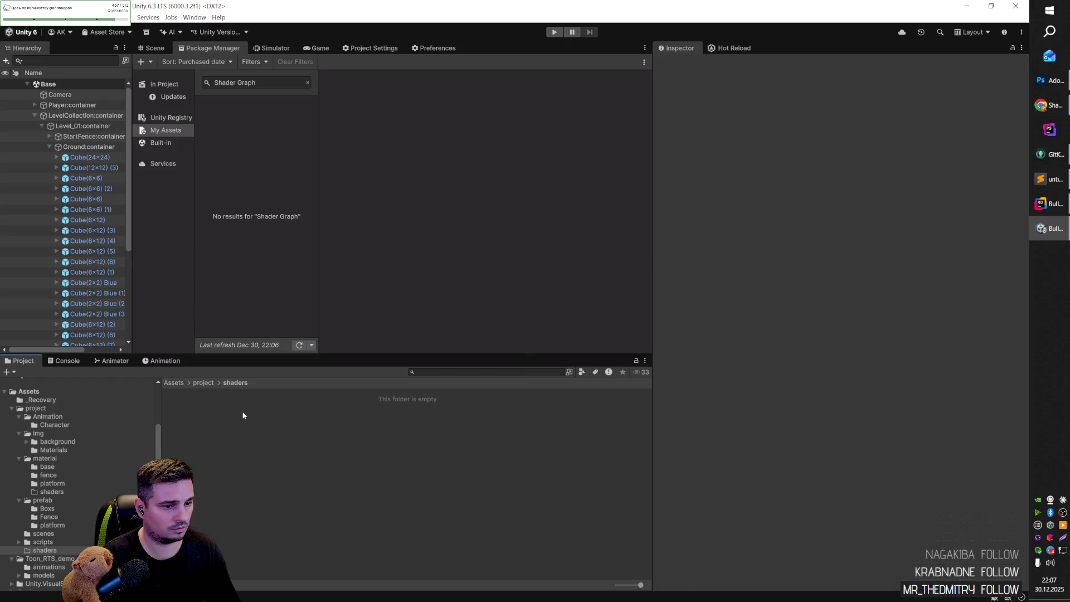
pyautogui.hotkey('alt', 'Tab')
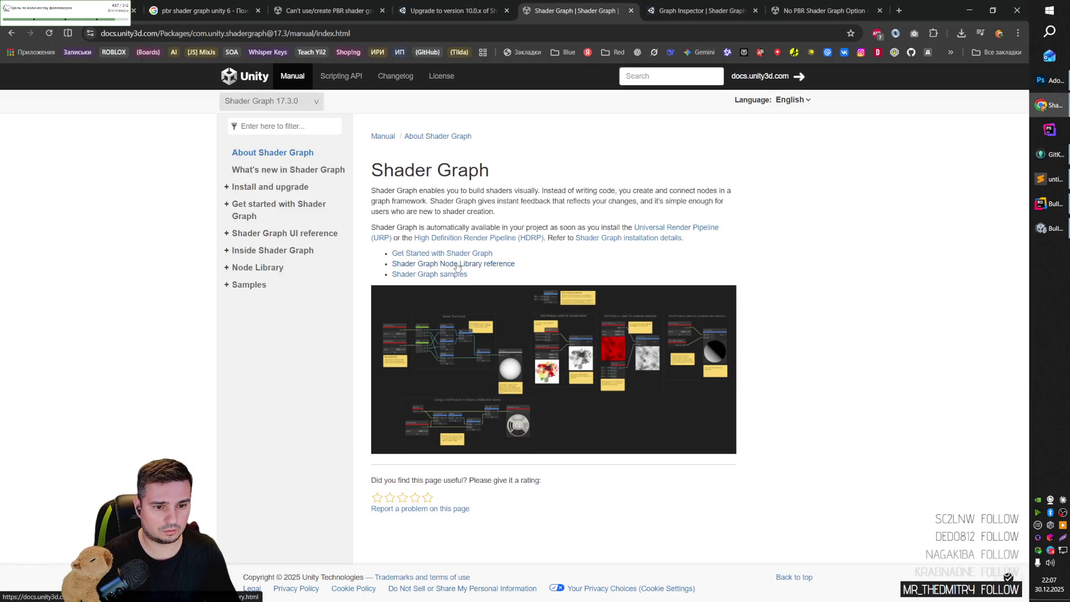
# Open the Get started, Node library and Shader Graph samples doc pages in new tabs.
pyautogui.middleClick(464, 253)
pyautogui.middleClick(453, 263)
pyautogui.middleClick(429, 274)
pyautogui.middleClick(646, 237)
# Look through the Get started, Node library and Shader Graph samples tabs, then return to Unity.
pyautogui.click(468, 10)
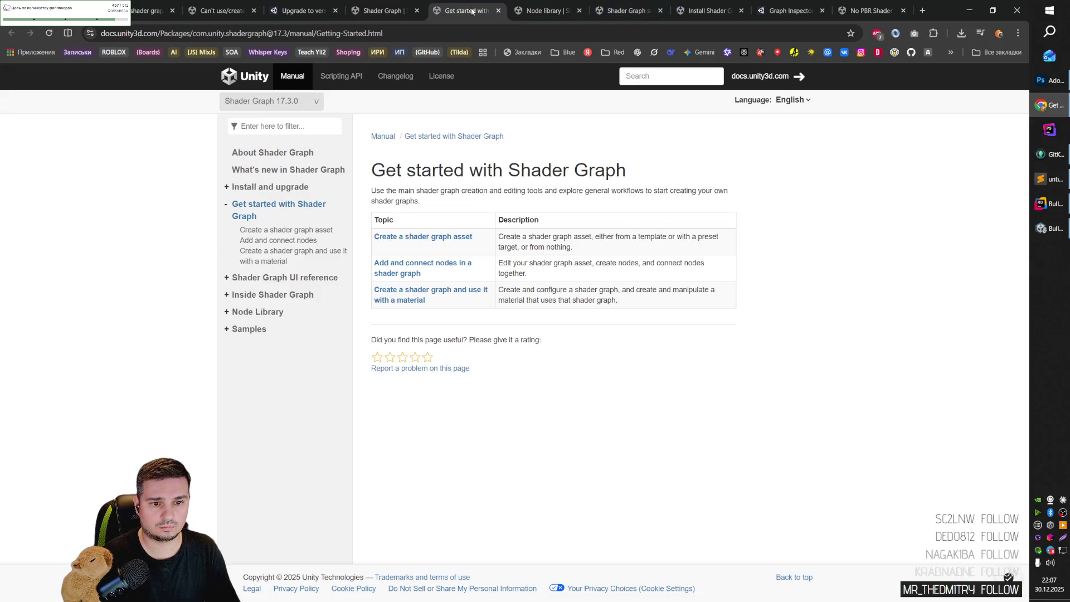
pyautogui.click(544, 9)
pyautogui.click(602, 9)
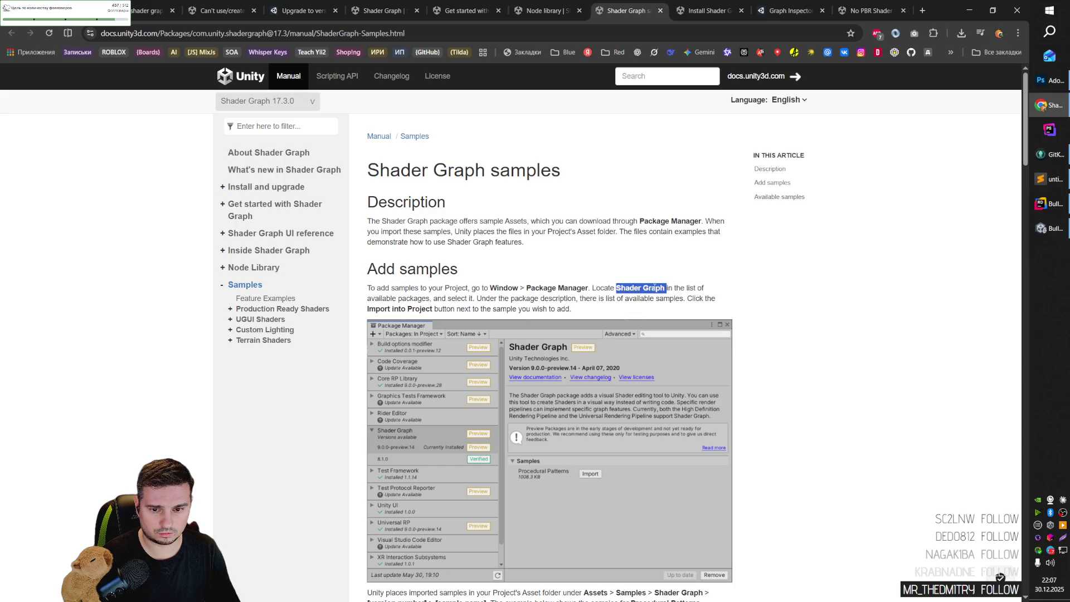
pyautogui.hotkey('alt', 'Tab')
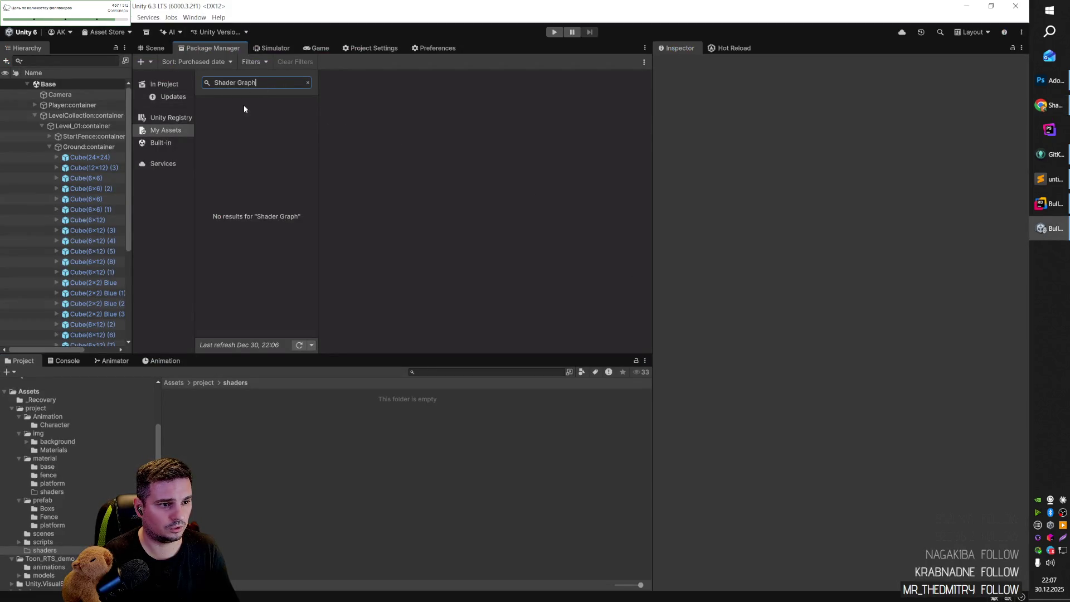
# Install Shader Graph 17.3.0 from the Unity Registry and return to the Scene view.
pyautogui.click(171, 118)
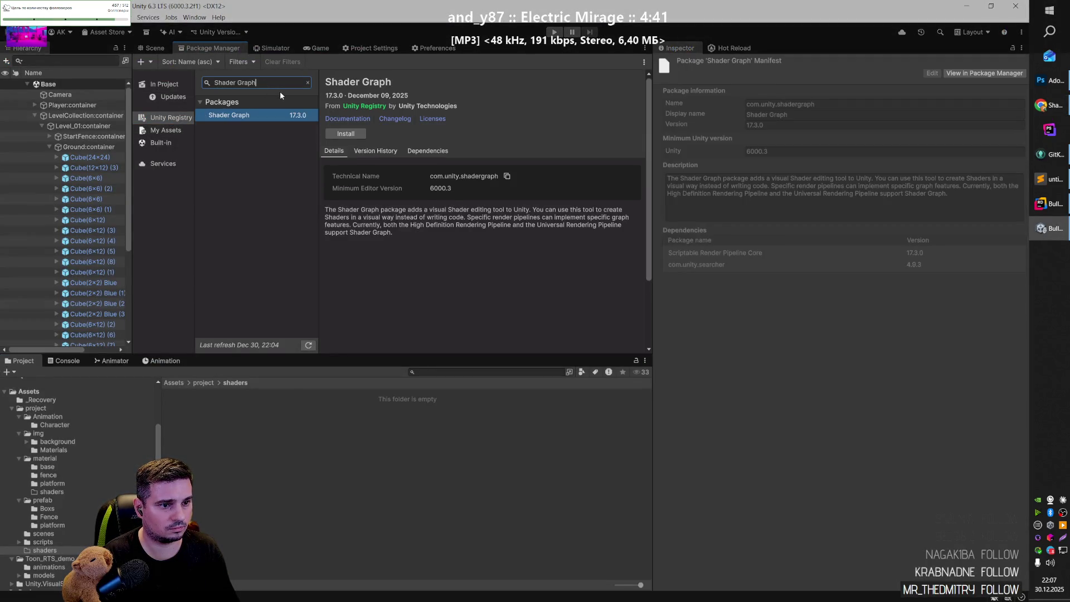
pyautogui.click(353, 134)
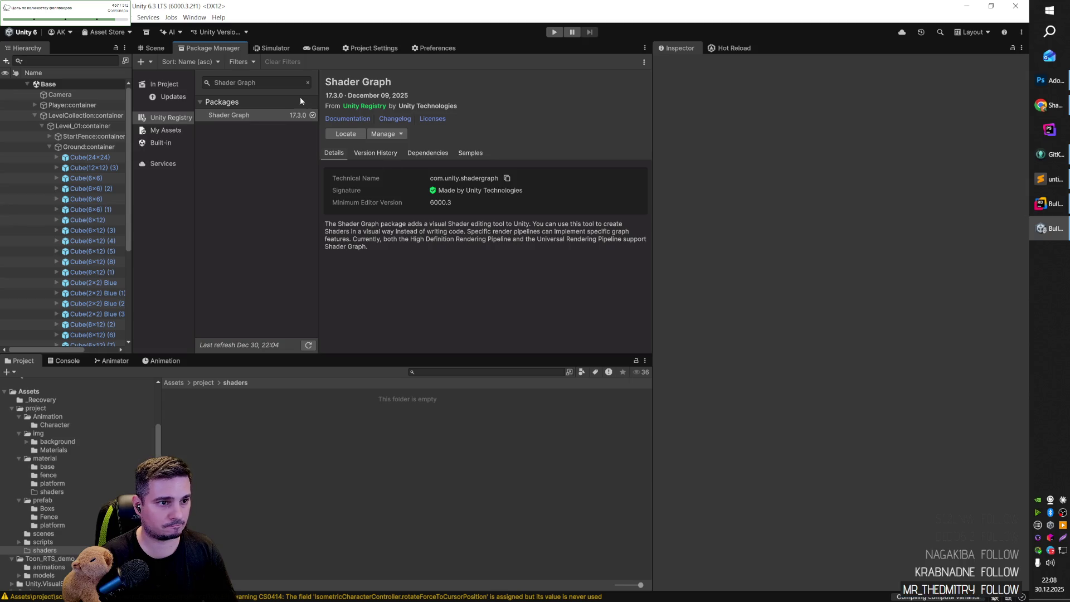
pyautogui.click(155, 49)
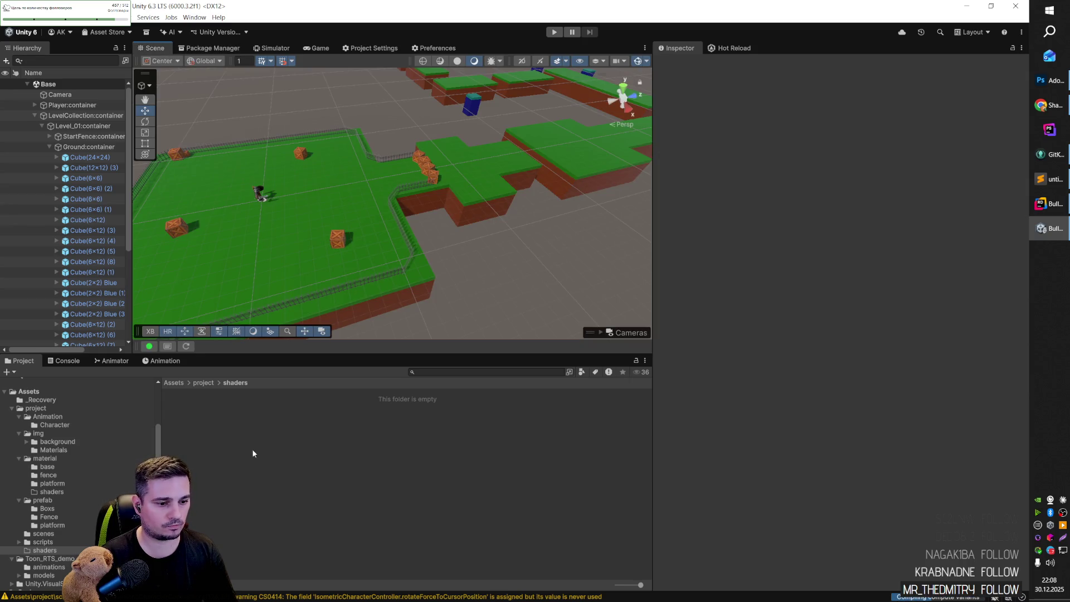
# Create a New Shader Sub Graph asset in the shaders folder.
pyautogui.rightClick(225, 429)
pyautogui.moveTo(331, 167)
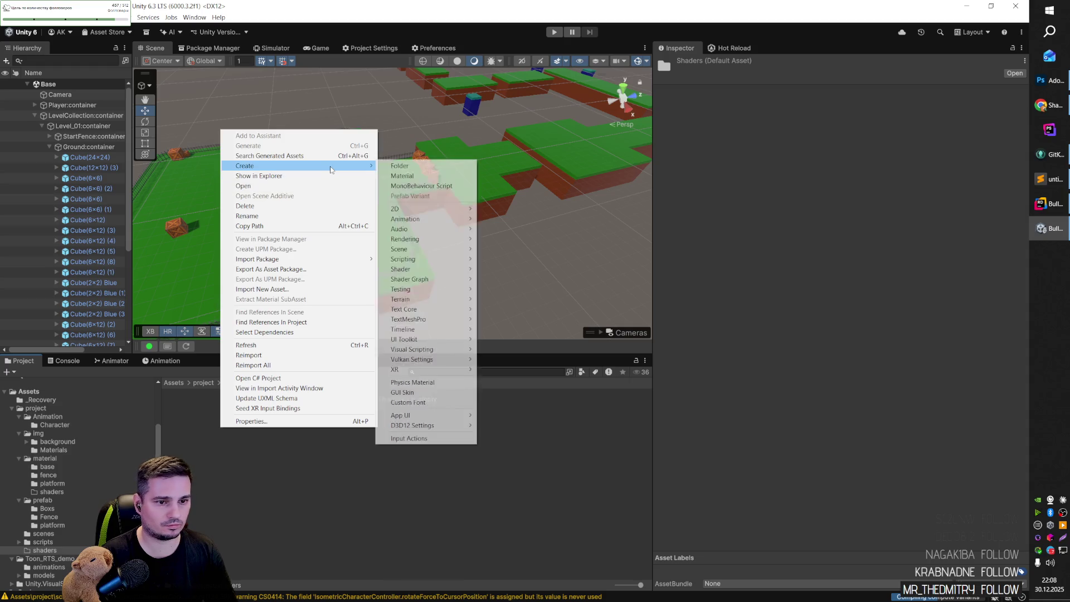
pyautogui.moveTo(439, 275)
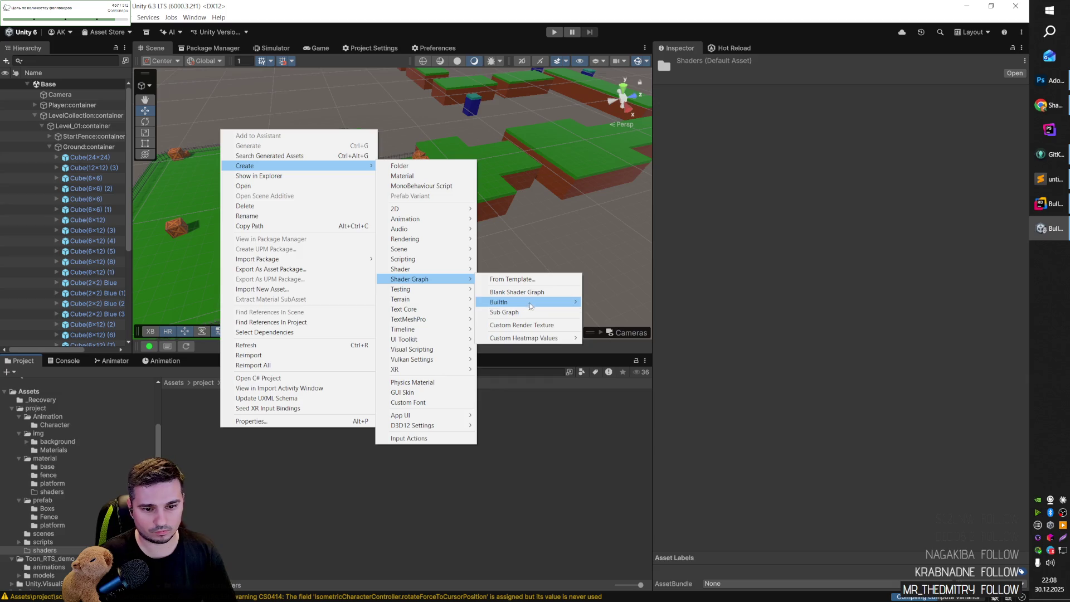
pyautogui.moveTo(529, 306)
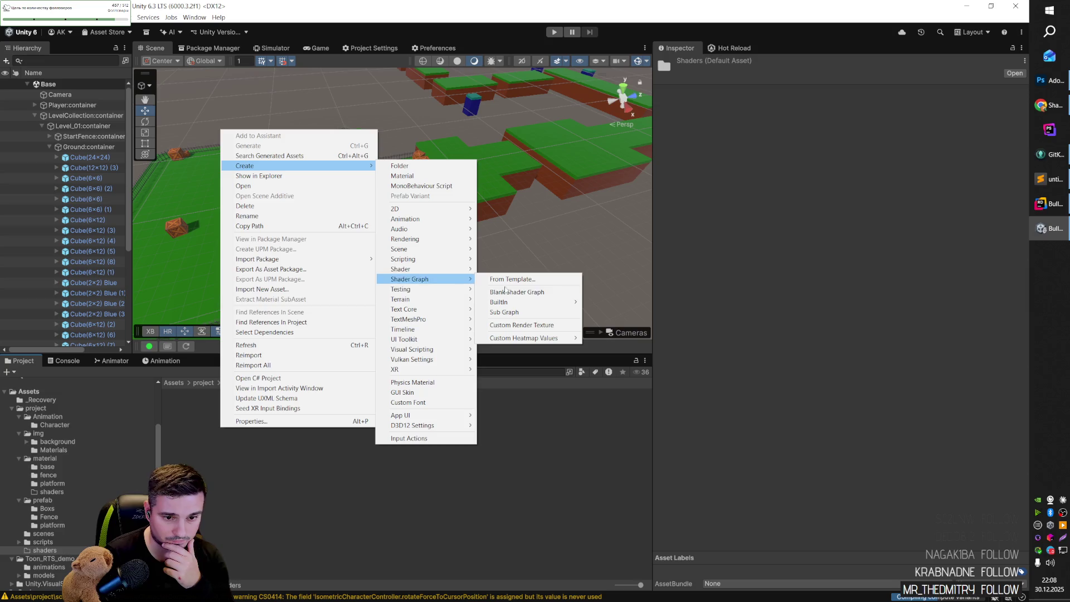
pyautogui.click(556, 313)
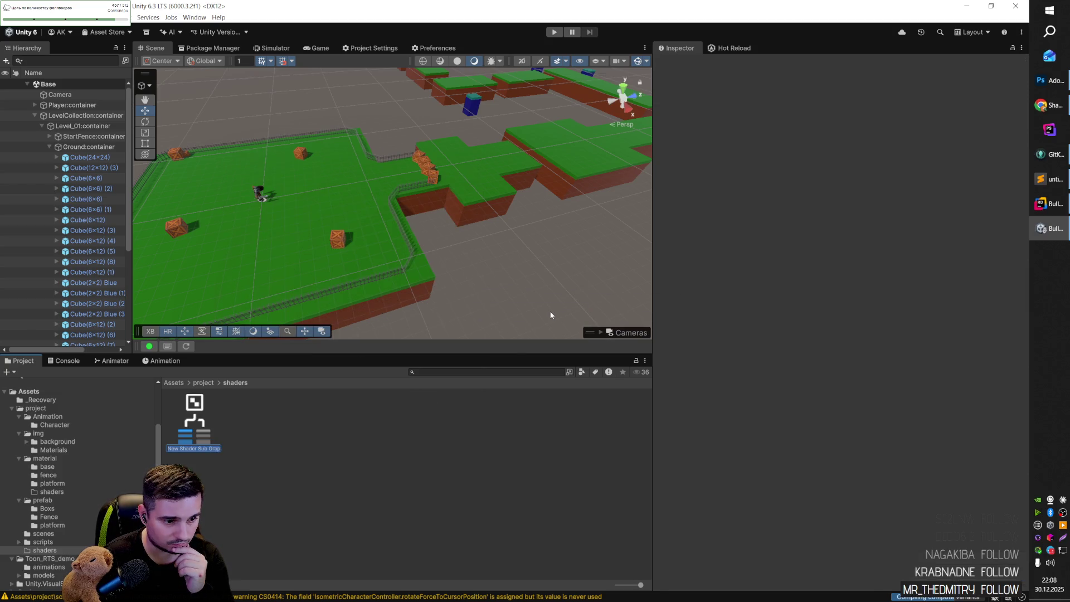
# Add a Blank Shader Graph named New Shader Graph and delete the New Shader Sub Graph.
pyautogui.rightClick(241, 425)
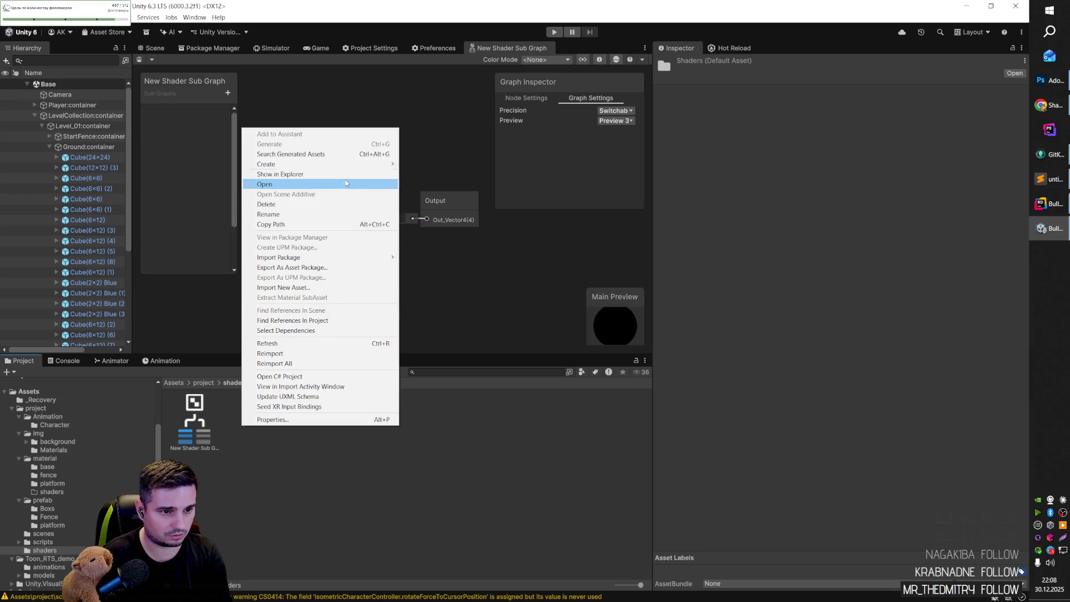
pyautogui.moveTo(450, 278)
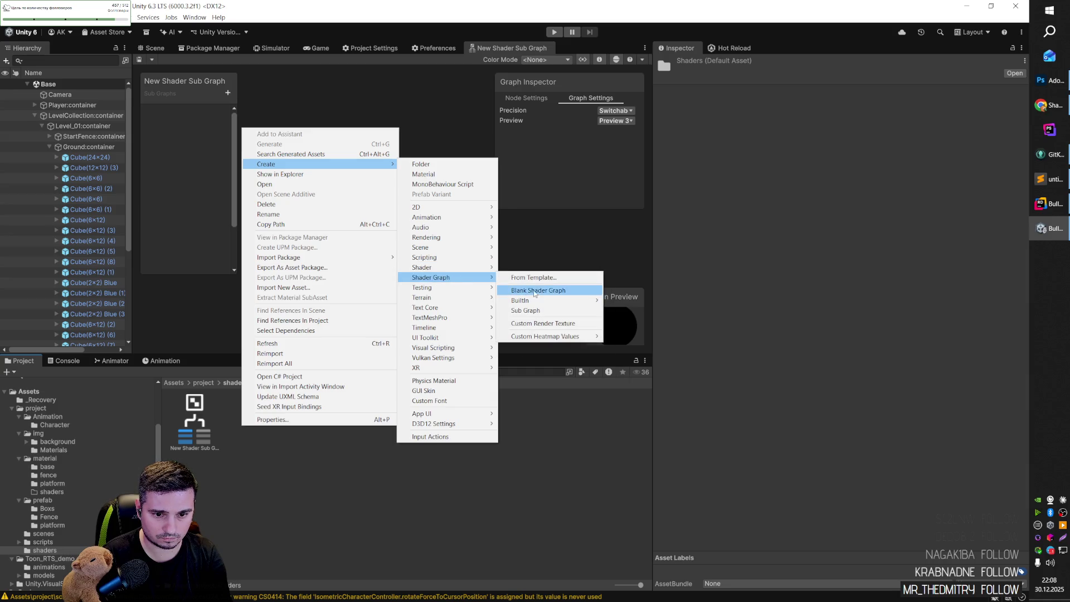
pyautogui.click(537, 290)
pyautogui.press('Return')
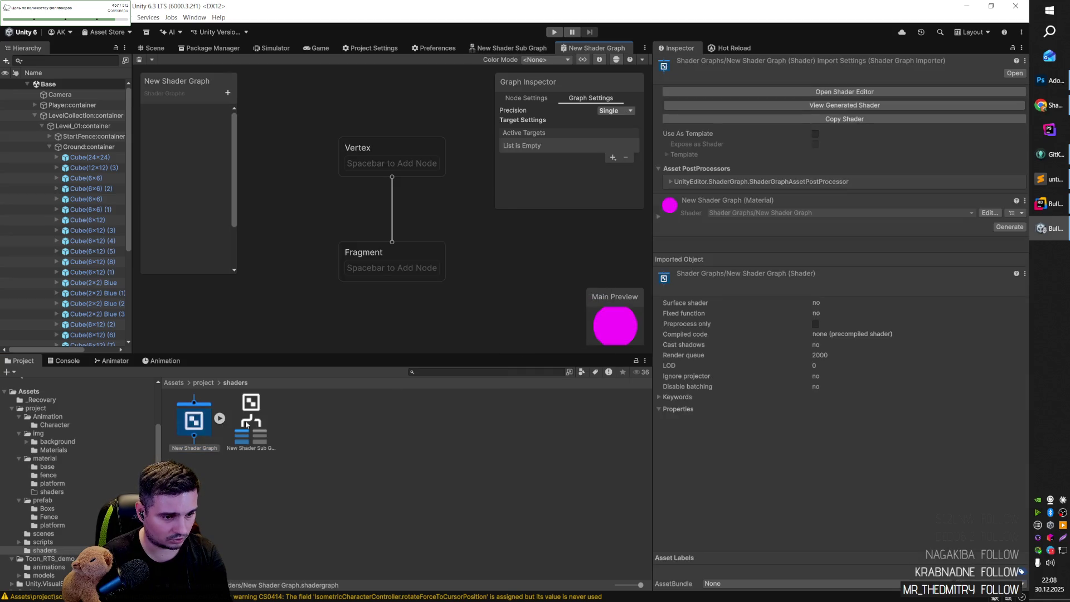
pyautogui.click(246, 421)
pyautogui.press('Delete')
pyautogui.press('Return')
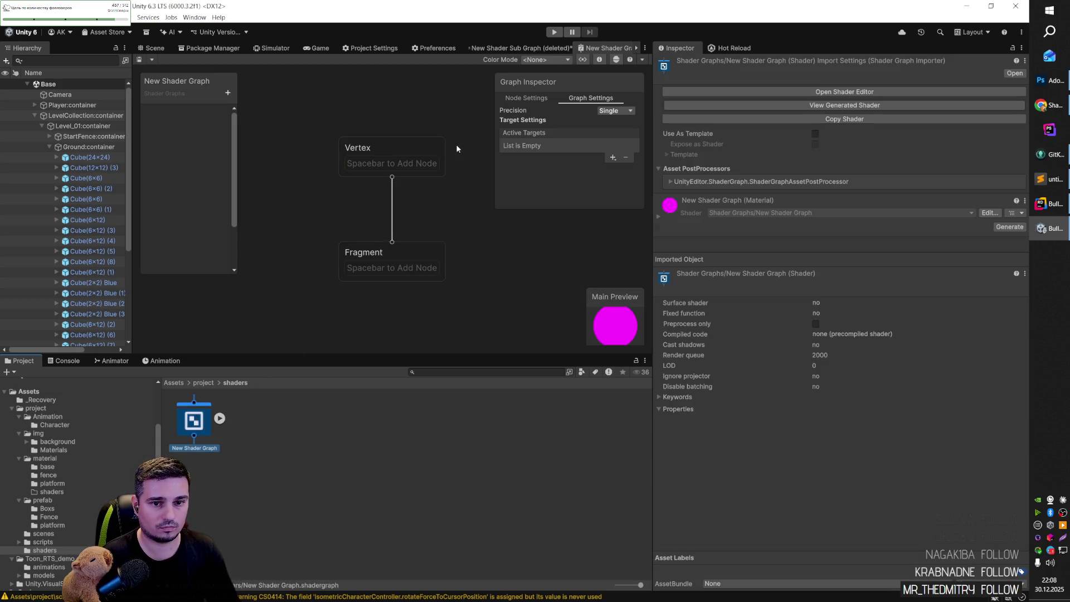
pyautogui.rightClick(249, 424)
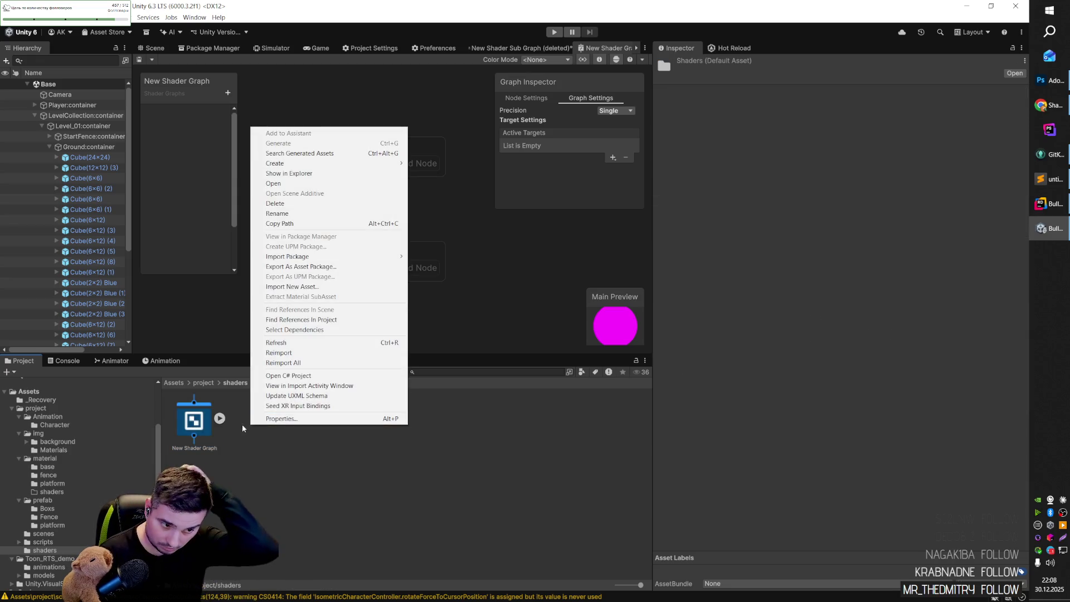
# Create another Shader Sub Graph, keeping the open graph without reloading it.
pyautogui.moveTo(384, 164)
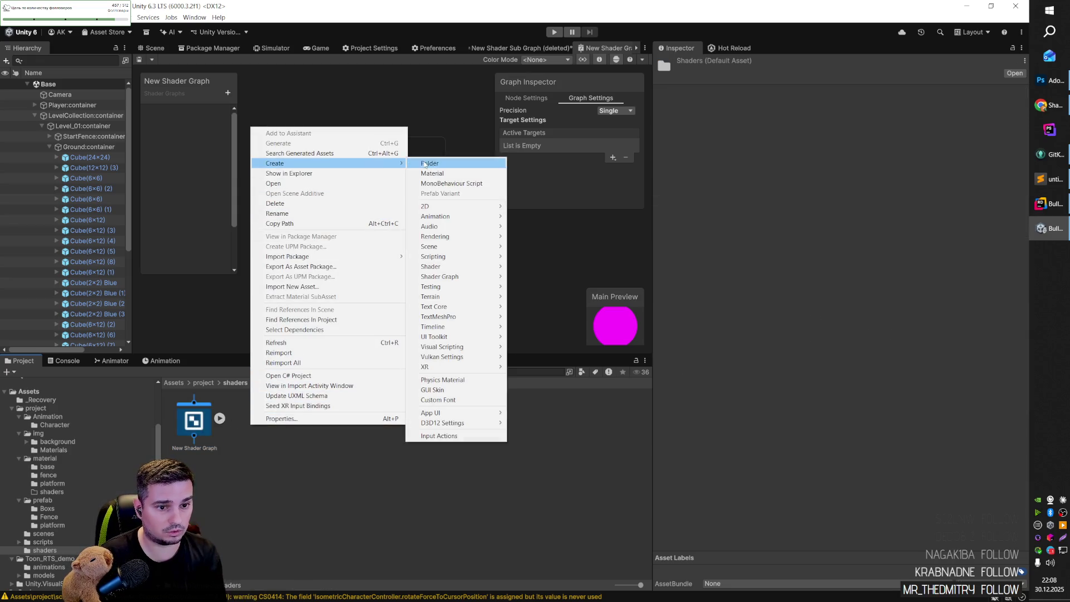
pyautogui.moveTo(446, 276)
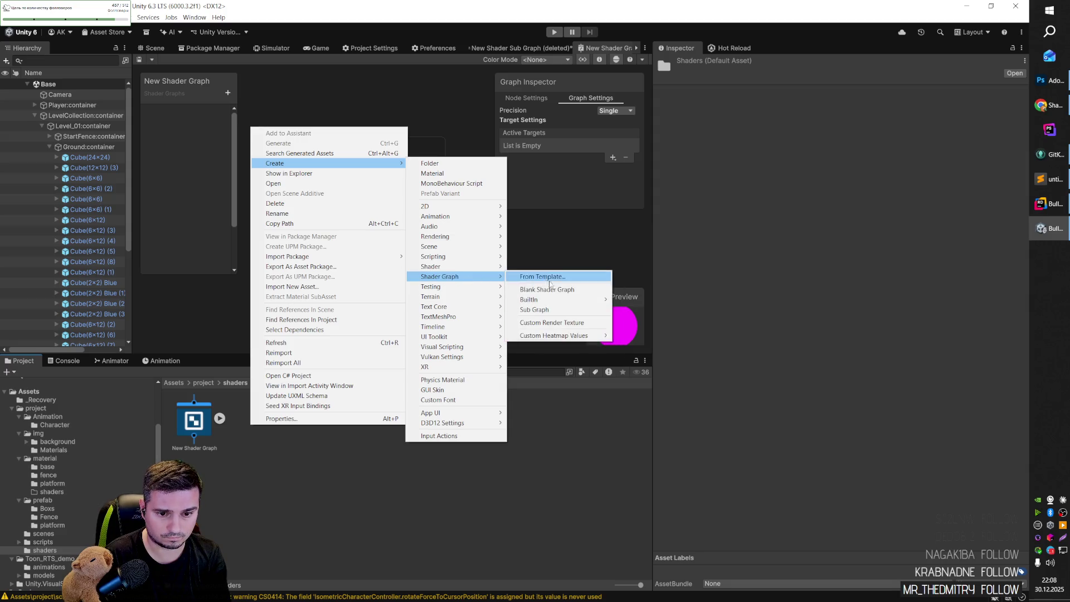
pyautogui.click(534, 309)
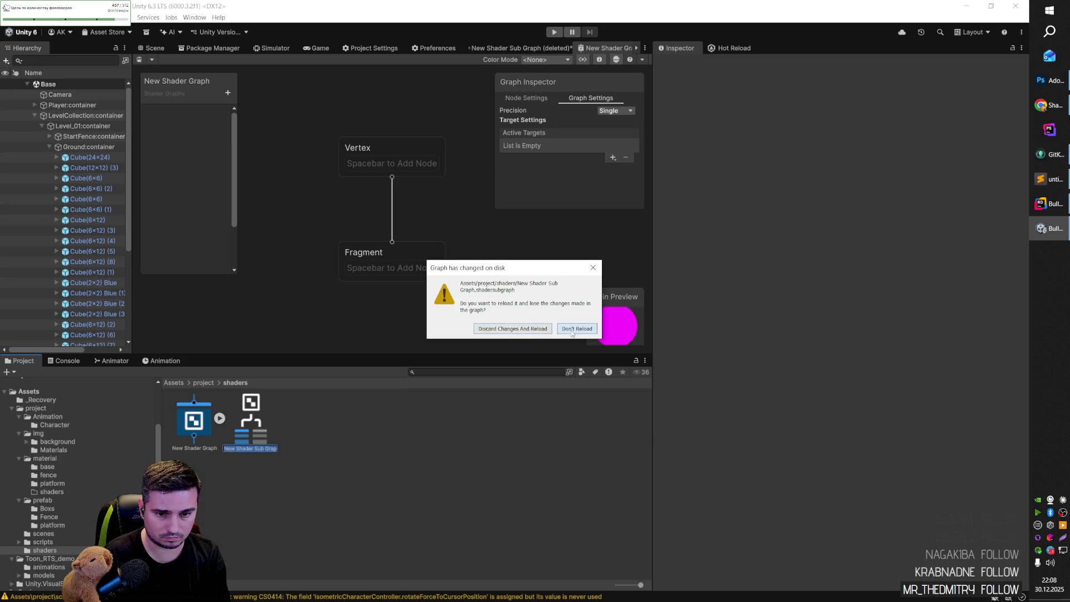
pyautogui.click(572, 334)
pyautogui.click(578, 333)
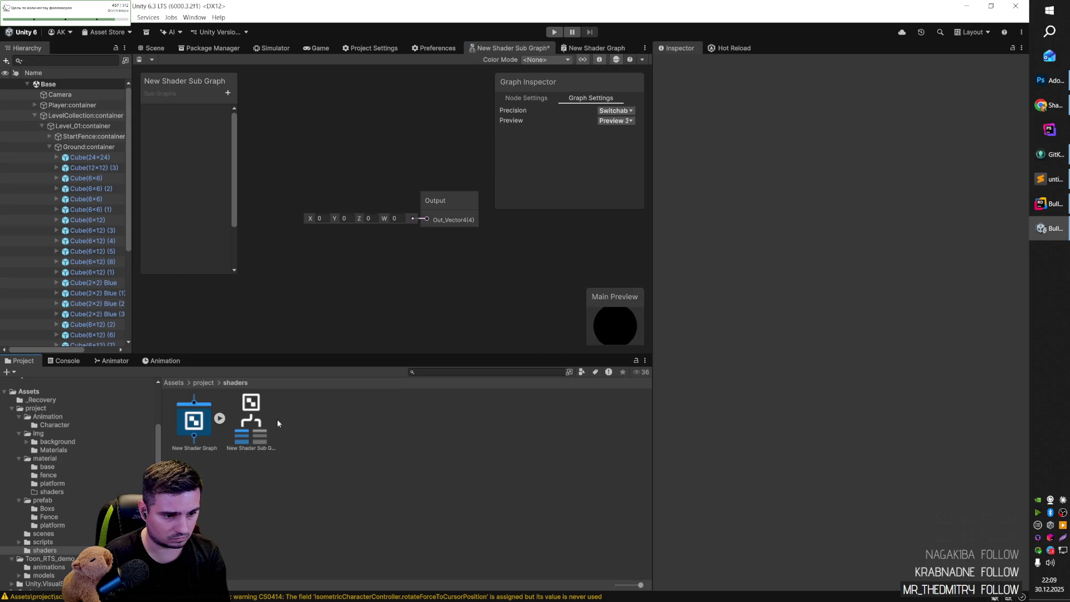
# Delete both the New Shader Sub Graph and New Shader Graph assets from the shaders folder.
pyautogui.click(249, 423)
pyautogui.press('Delete')
pyautogui.press('Return')
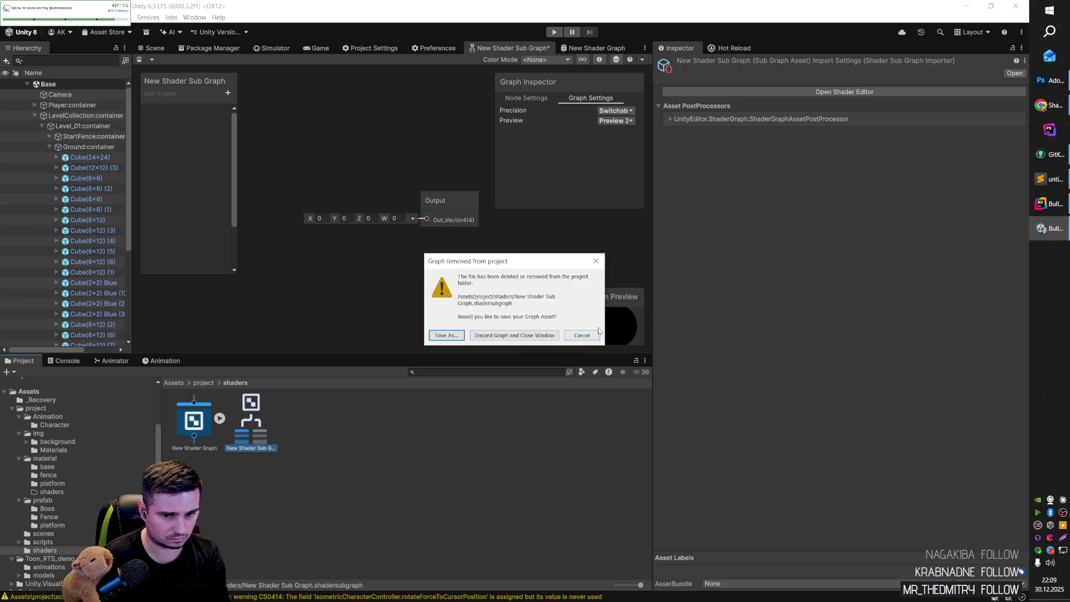
pyautogui.click(598, 331)
pyautogui.click(195, 420)
pyautogui.press('Delete')
pyautogui.press('Return')
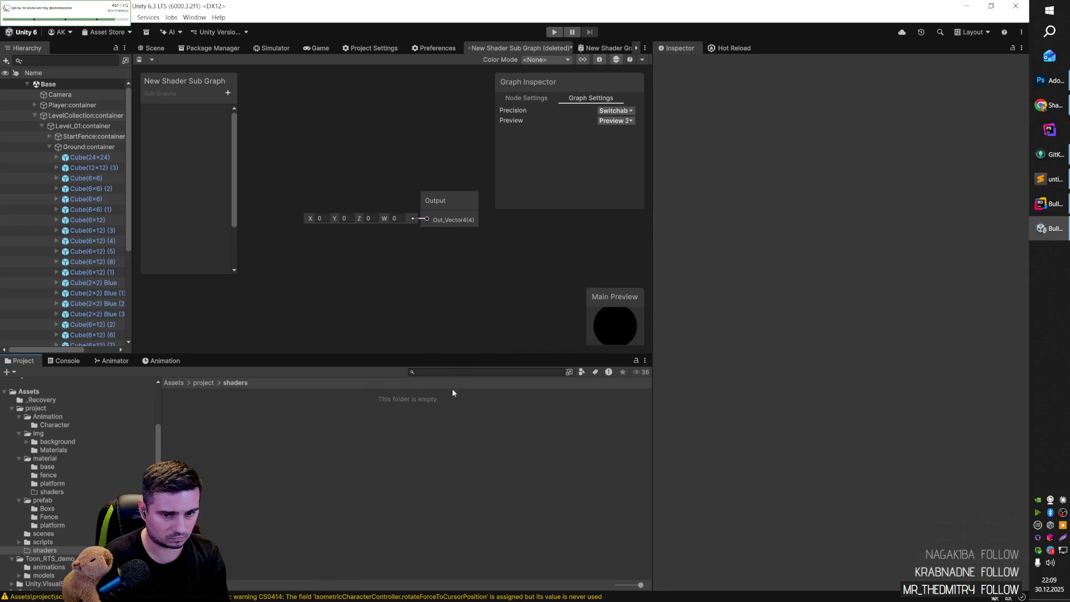
# Discard the removed New Shader Graph, close its editor, and re-dock the sub graph editor.
pyautogui.rightClick(453, 390)
pyautogui.press('Escape')
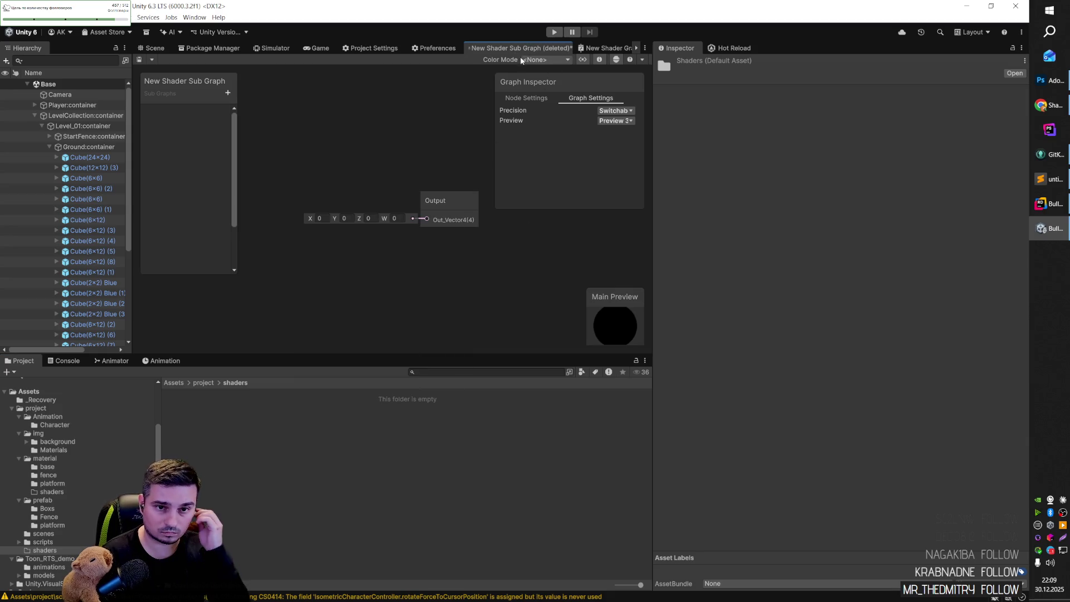
pyautogui.click(606, 53)
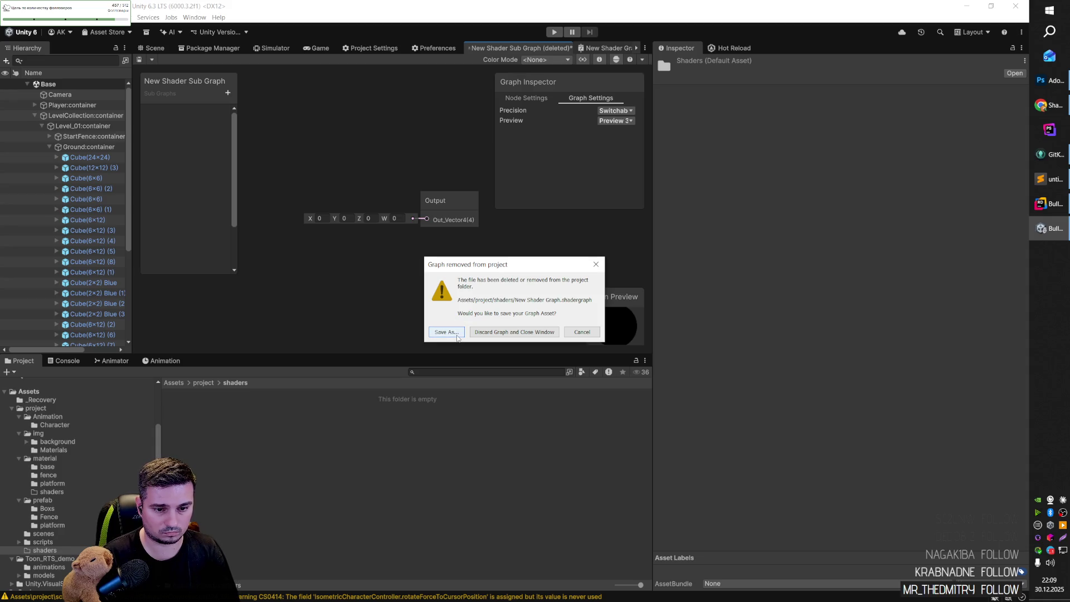
pyautogui.click(456, 331)
pyautogui.click(463, 286)
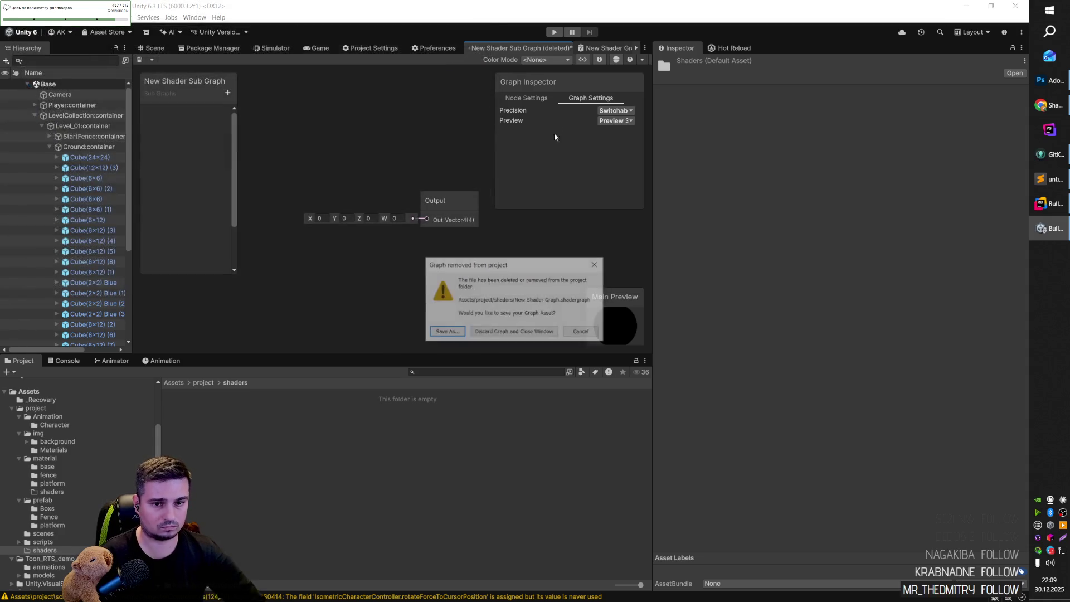
pyautogui.click(532, 332)
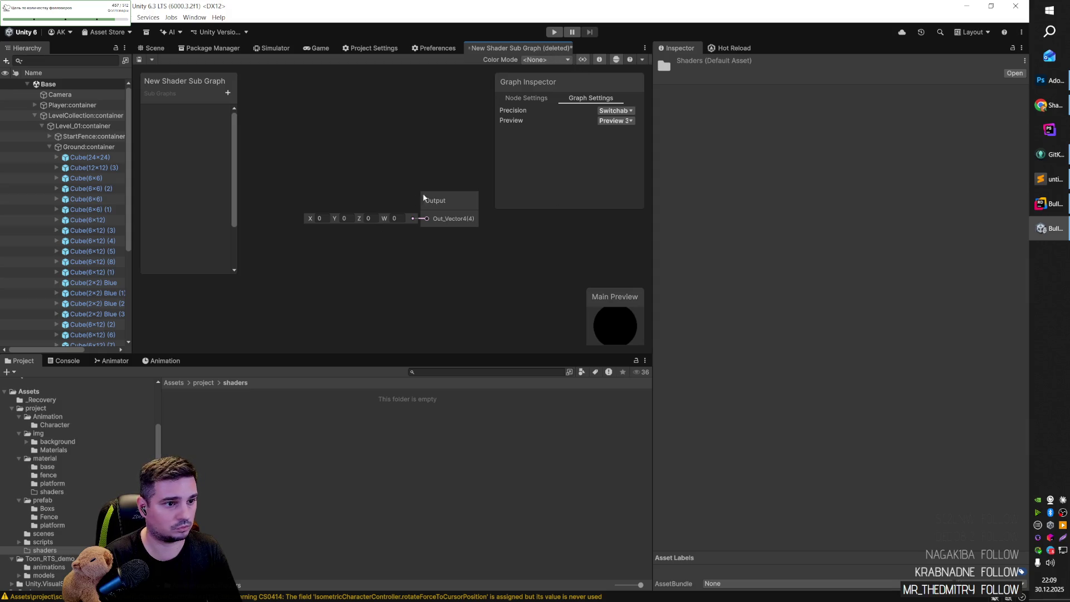
pyautogui.moveTo(458, 210)
pyautogui.mouseDown()
pyautogui.moveTo(383, 138)
pyautogui.moveTo(457, 219)
pyautogui.moveTo(456, 272)
pyautogui.moveTo(750, 148)
pyautogui.moveTo(827, 50)
pyautogui.moveTo(802, 54)
pyautogui.moveTo(783, 81)
pyautogui.moveTo(518, 48)
pyautogui.mouseUp()
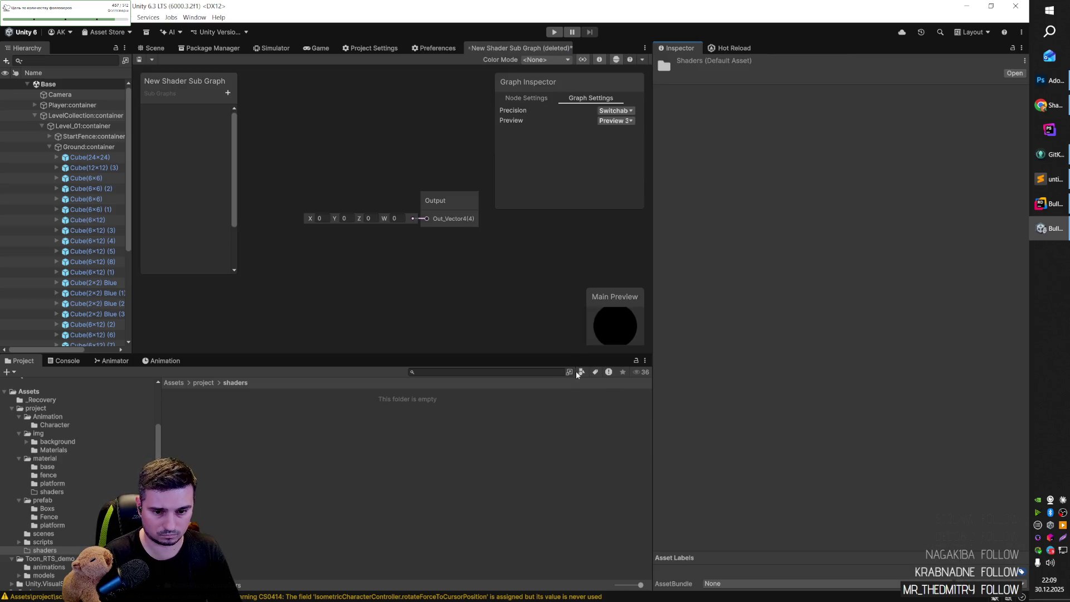
# Shrink the Project panel, move the Output node up-left, and add a Float blackboard property.
pyautogui.moveTo(573, 354); pyautogui.dragTo(572, 421)
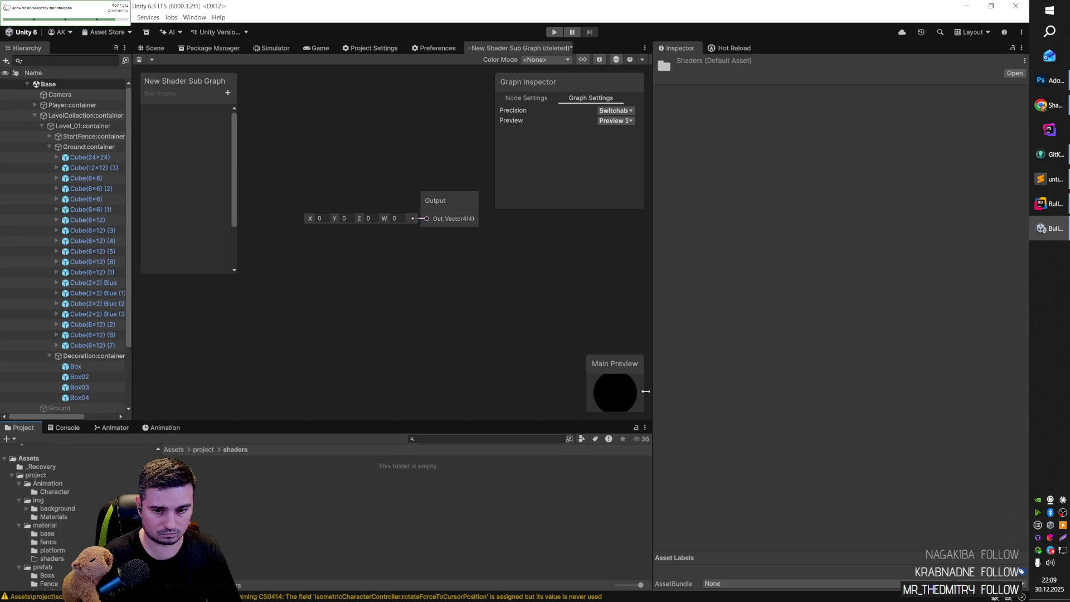
pyautogui.moveTo(456, 198); pyautogui.dragTo(445, 159)
pyautogui.click(239, 92)
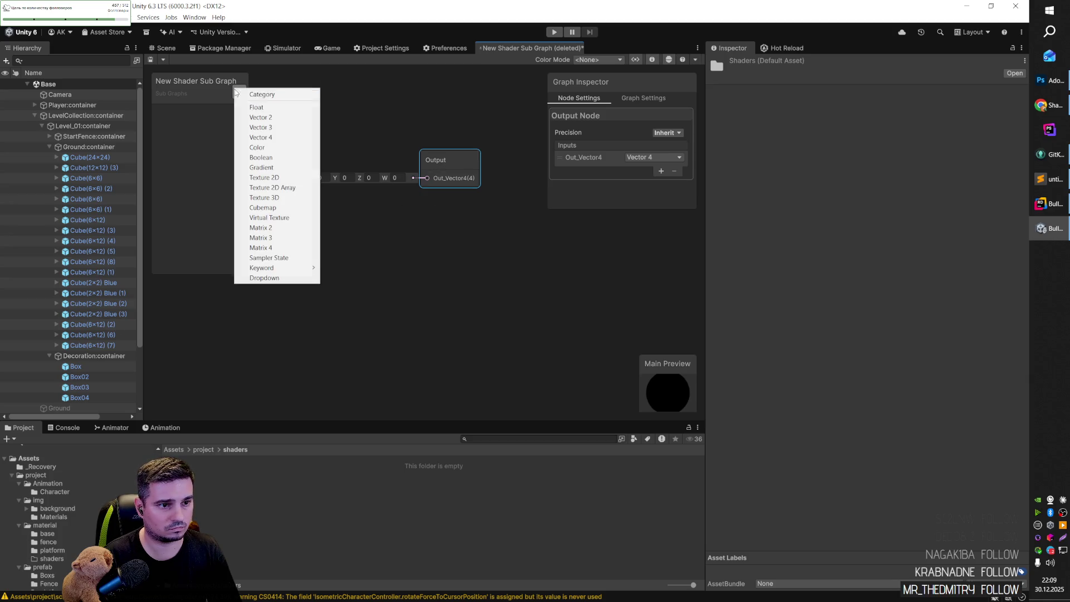
pyautogui.click(276, 108)
pyautogui.hotkey('alt', 'Tab')
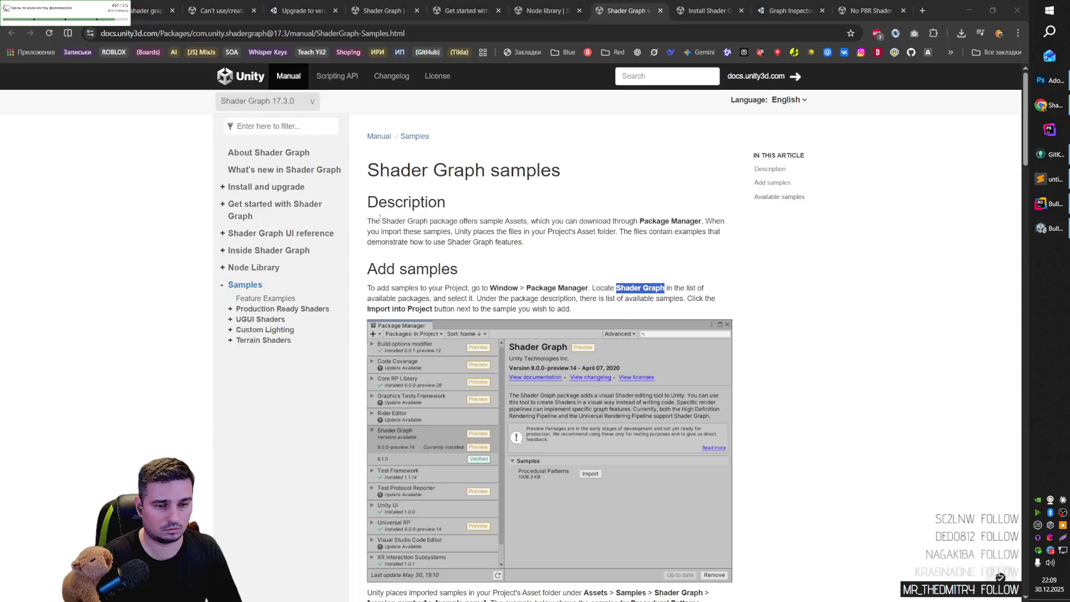
pyautogui.hotkey('alt', 'Tab')
pyautogui.click(437, 179)
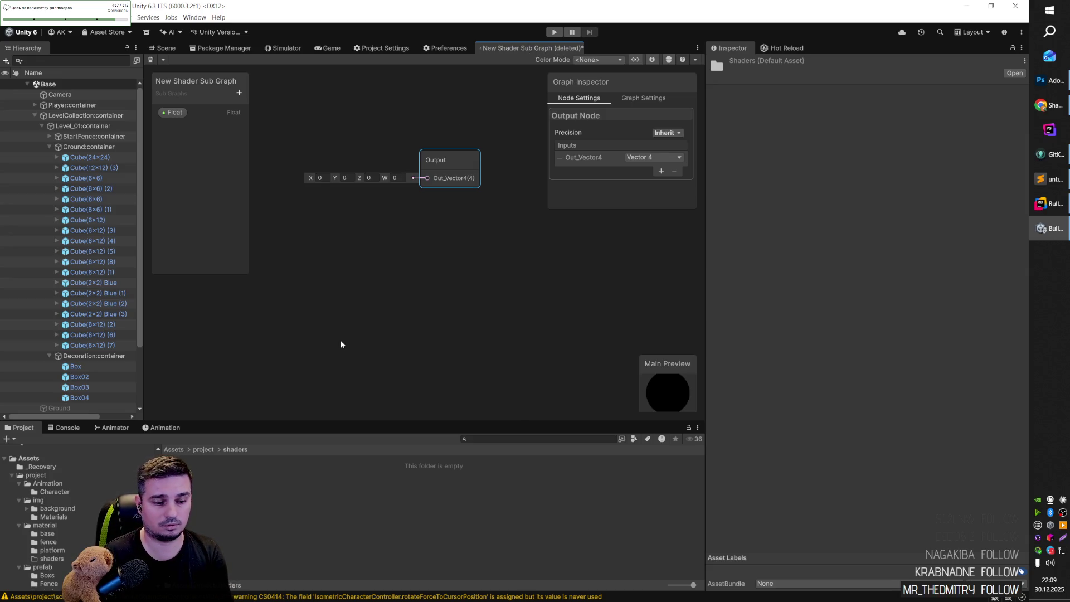
pyautogui.rightClick(256, 478)
# Create a new shader asset and a Standard Surface Shader in the shaders folder.
pyautogui.moveTo(334, 214)
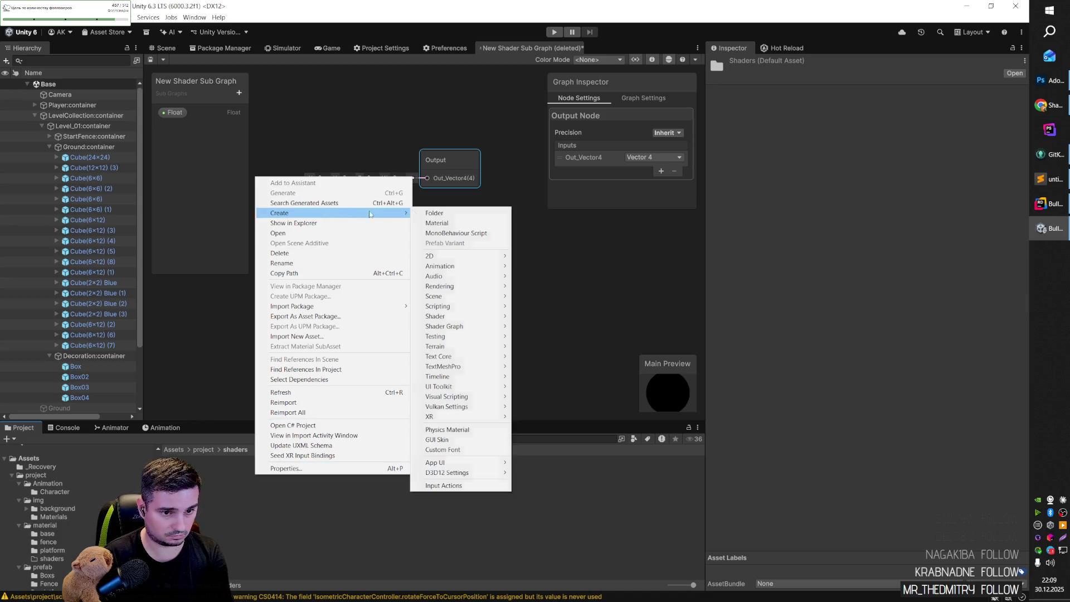
pyautogui.moveTo(474, 316)
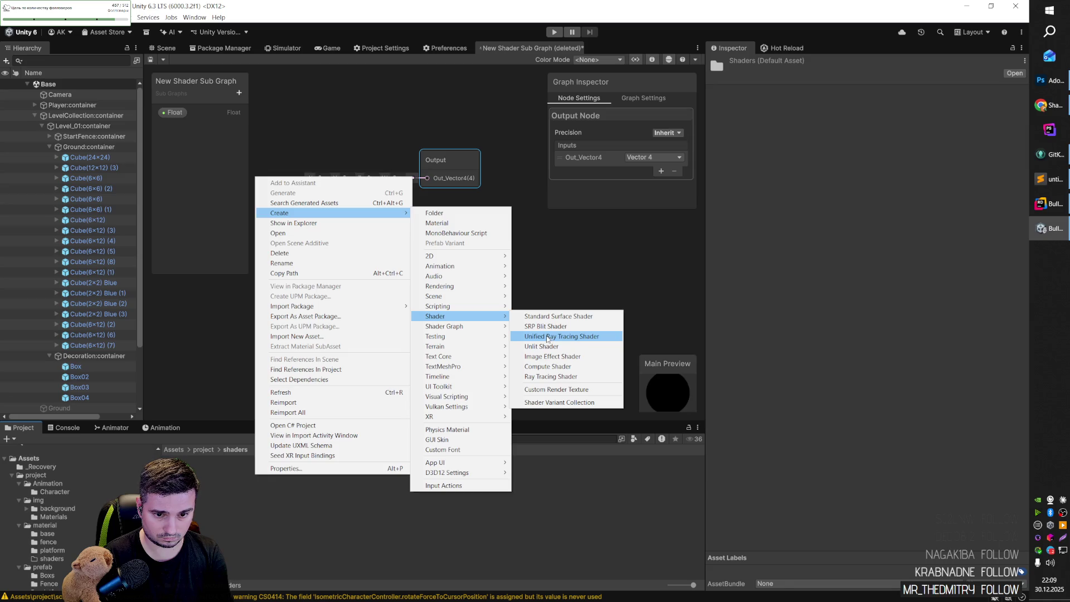
pyautogui.click(548, 336)
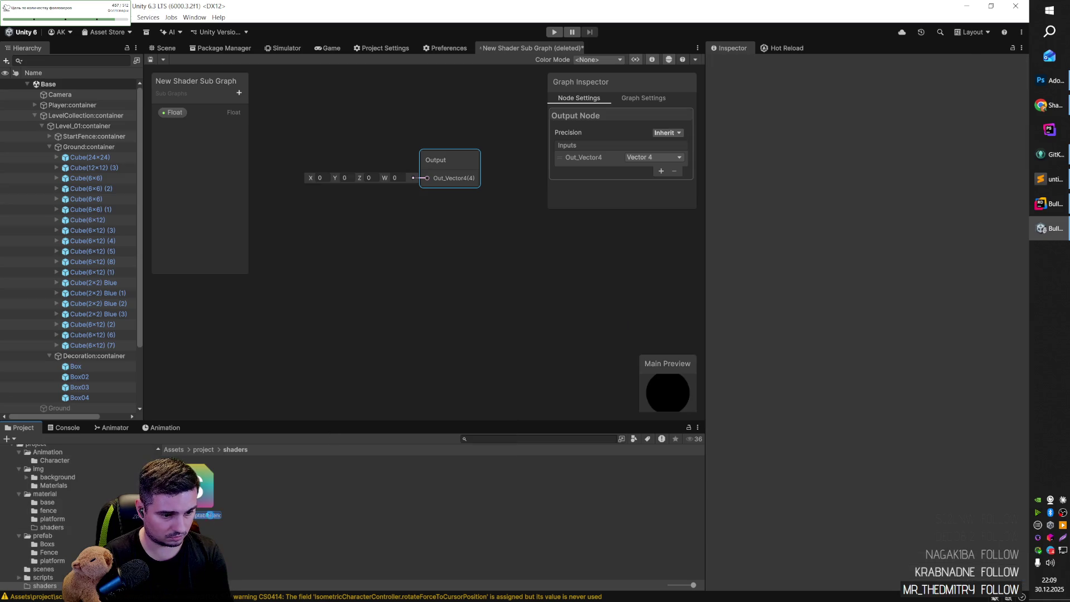
pyautogui.press('Return')
pyautogui.rightClick(260, 493)
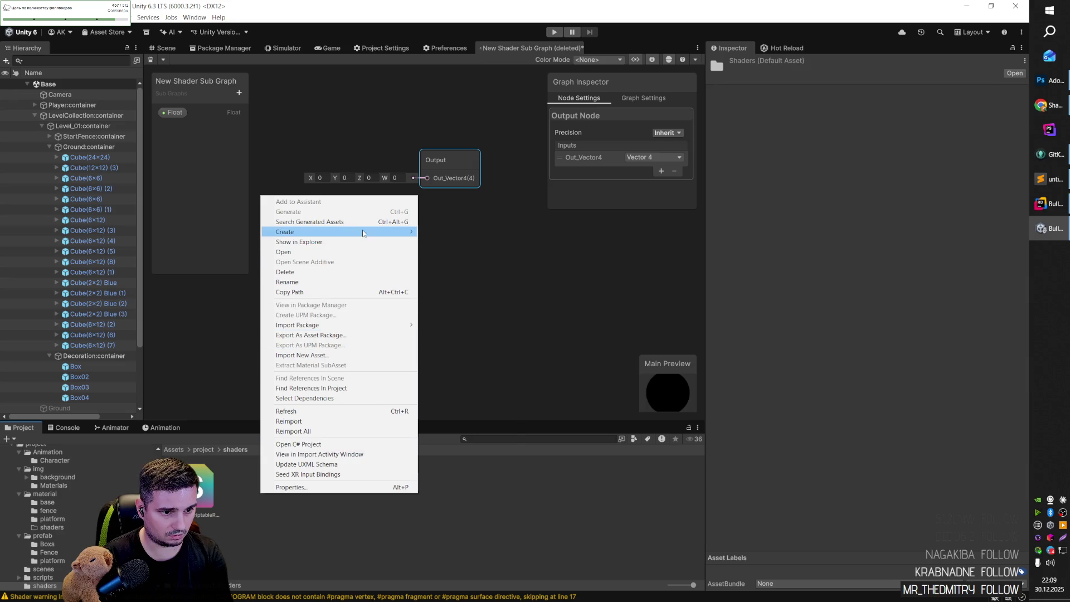
pyautogui.moveTo(363, 233)
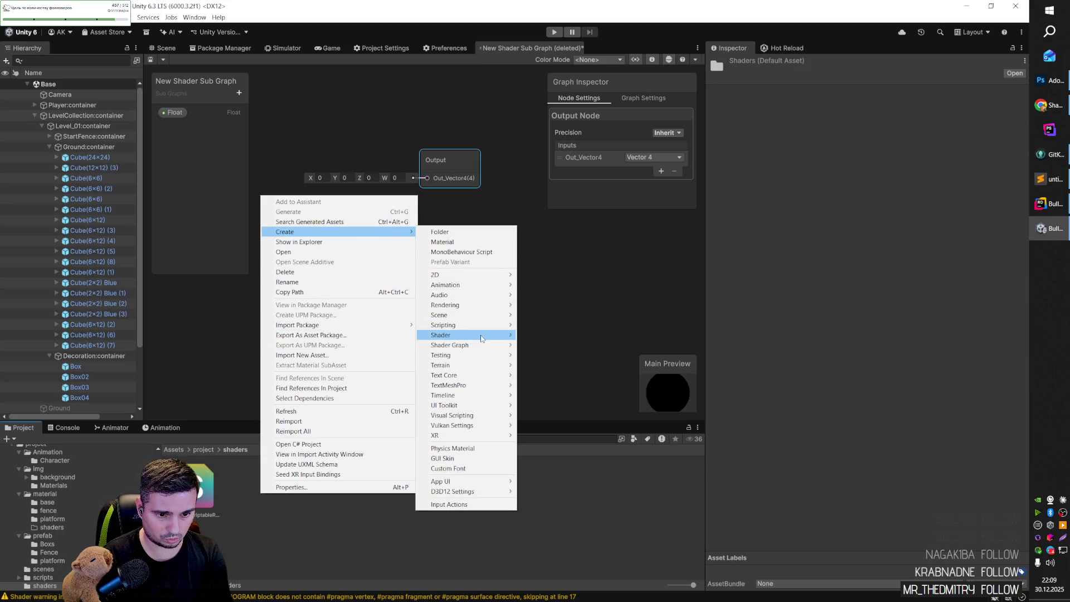
pyautogui.moveTo(482, 338)
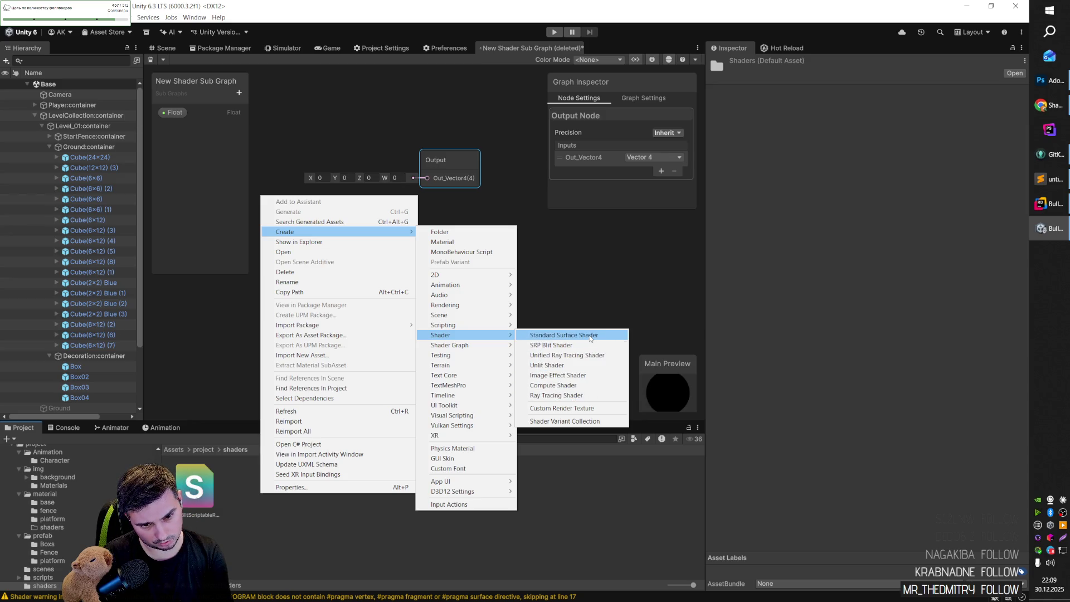
pyautogui.click(580, 335)
# Create a Unified Ray Tracing shader and an Unlit shader in the shaders folder.
pyautogui.rightClick(332, 483)
pyautogui.moveTo(426, 223)
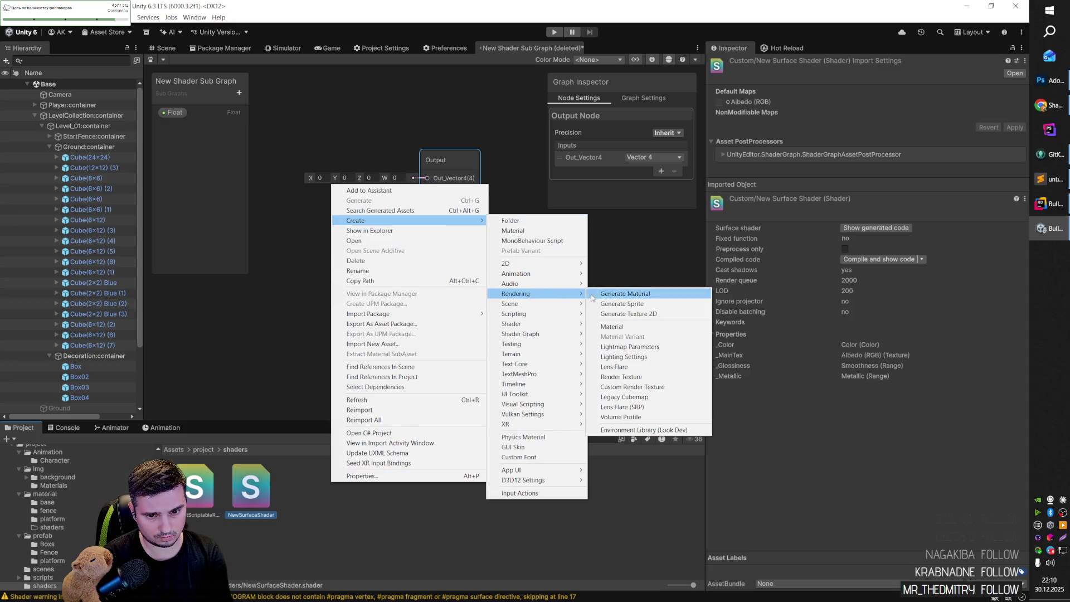
pyautogui.moveTo(561, 313)
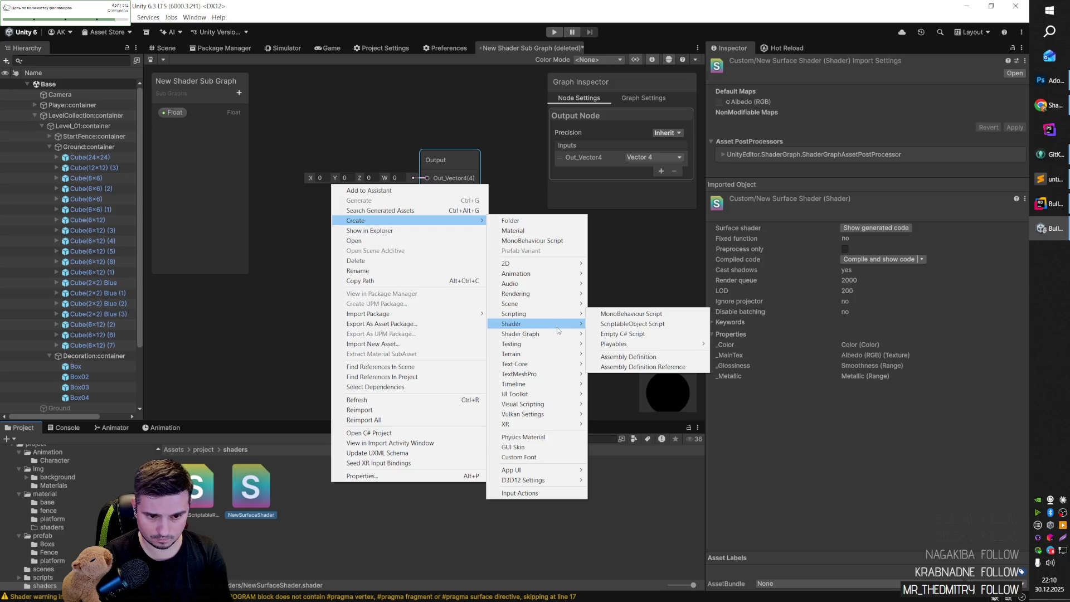
pyautogui.click(619, 344)
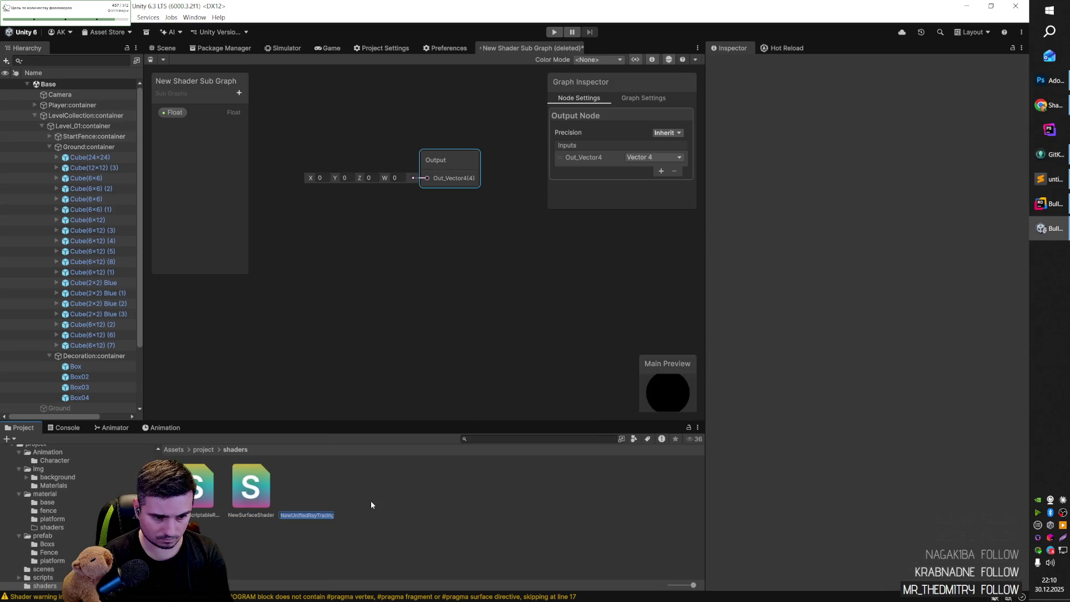
pyautogui.press('Return')
pyautogui.rightClick(371, 500)
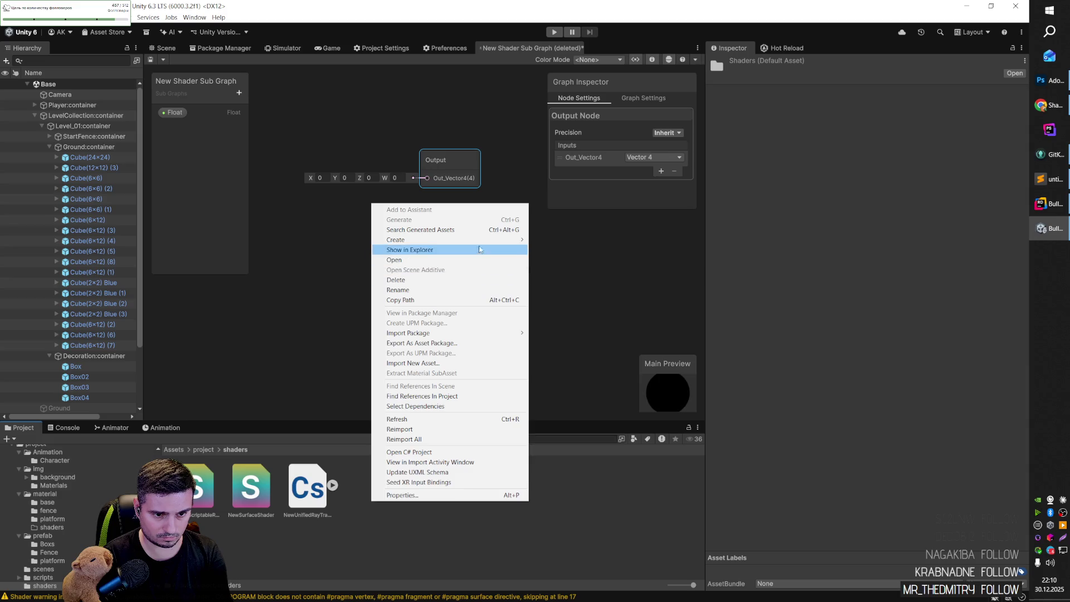
pyautogui.moveTo(424, 240)
pyautogui.moveTo(580, 344)
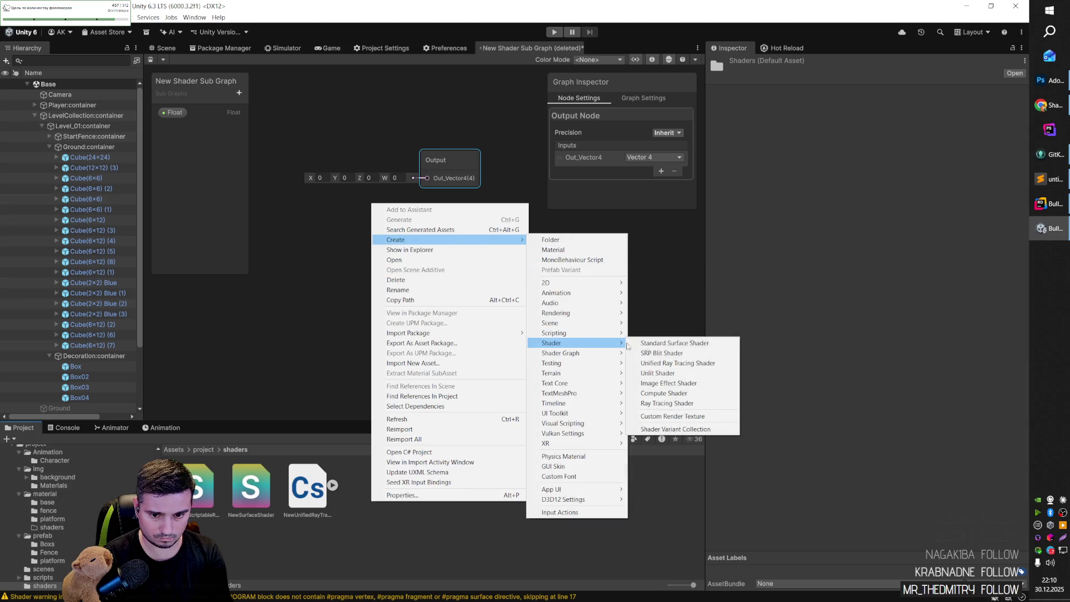
pyautogui.click(662, 372)
pyautogui.press('Return')
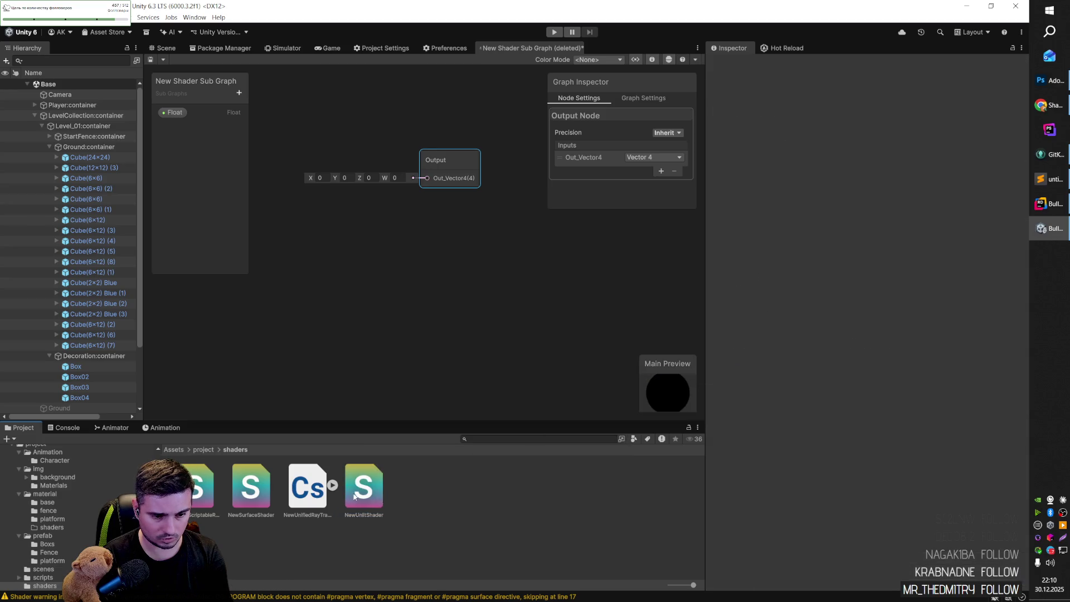
# Delete all four test shader assets, leaving the shaders folder empty.
pyautogui.press('Delete')
pyautogui.press('Return')
pyautogui.press('Delete')
pyautogui.press('Return')
pyautogui.press('Delete')
pyautogui.press('Return')
pyautogui.press('Delete')
pyautogui.press('Return')
pyautogui.rightClick(247, 496)
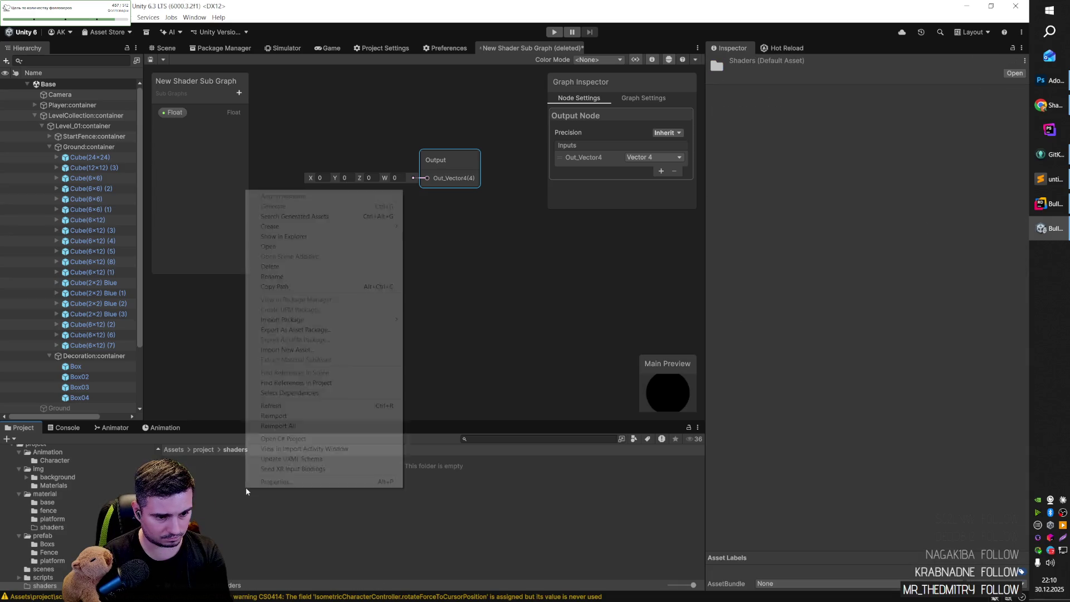
# Create and open a New Shader Graph, moving its Fragment block up-left.
pyautogui.moveTo(300, 226)
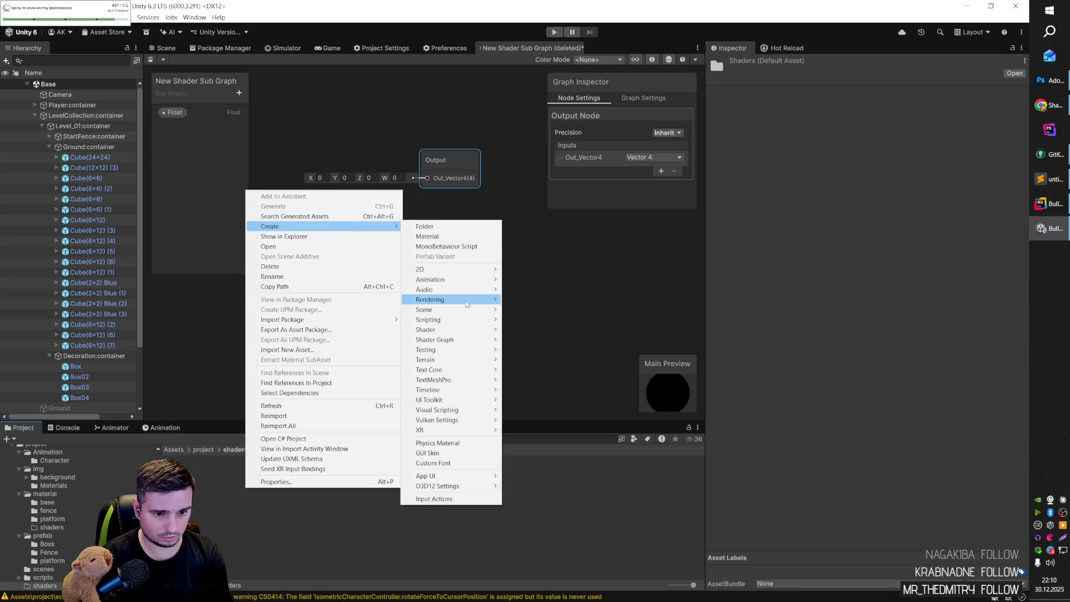
pyautogui.moveTo(440, 339)
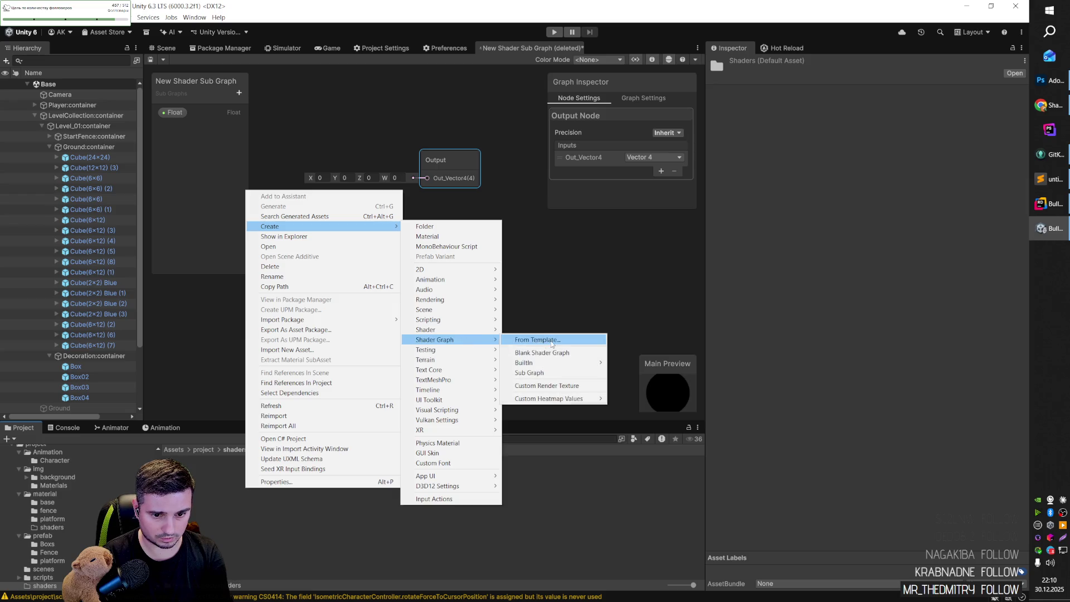
pyautogui.click(555, 386)
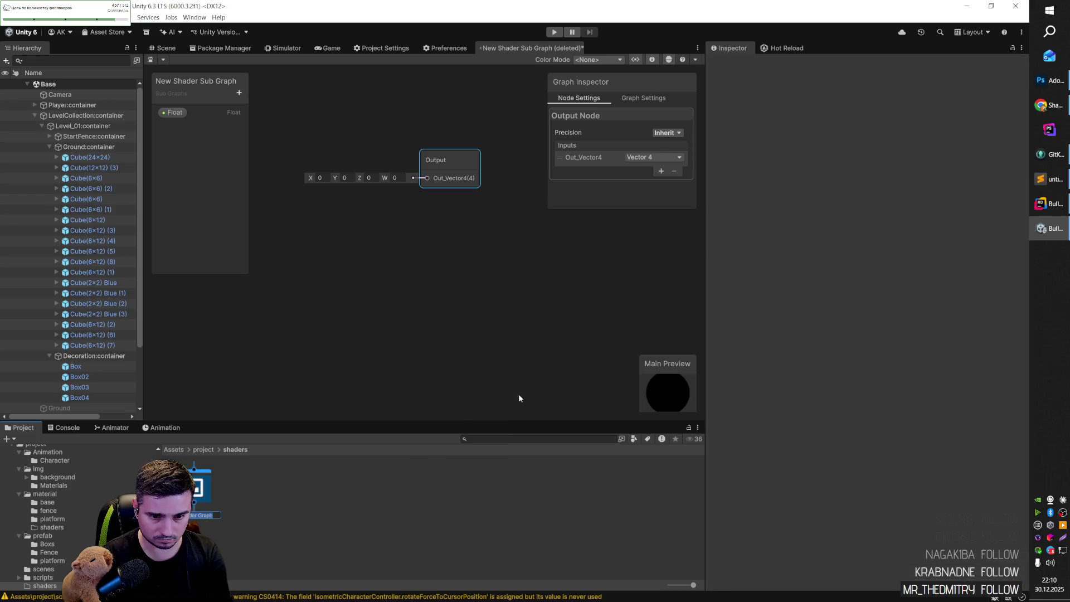
pyautogui.press('Return')
pyautogui.moveTo(465, 270)
pyautogui.mouseDown()
pyautogui.moveTo(394, 263)
pyautogui.moveTo(424, 299)
pyautogui.mouseUp()
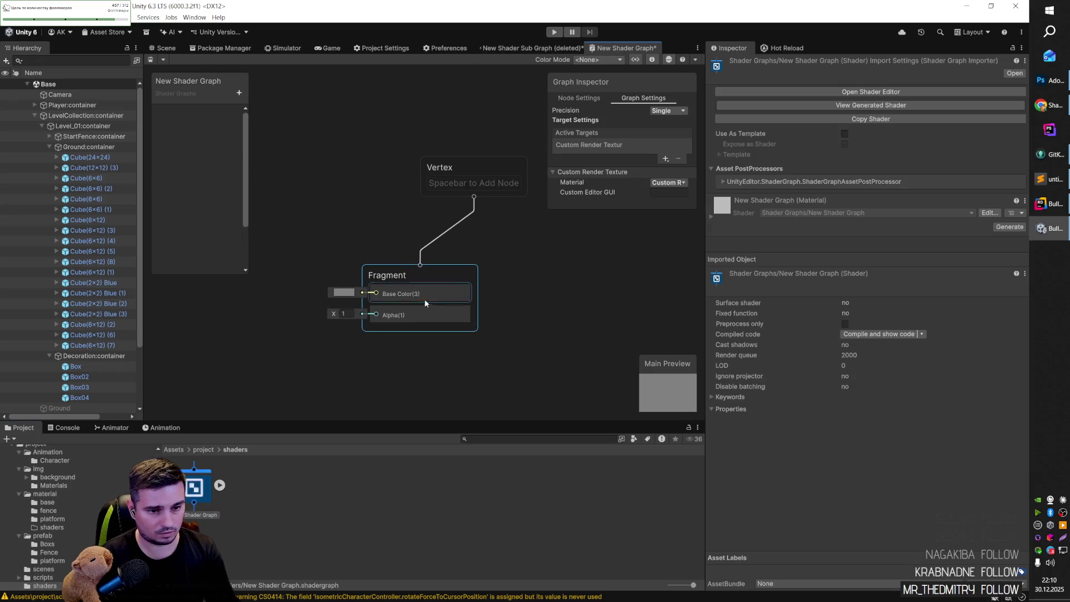
pyautogui.hotkey('alt', 'Tab')
pyautogui.hotkey('alt', 'Tab')
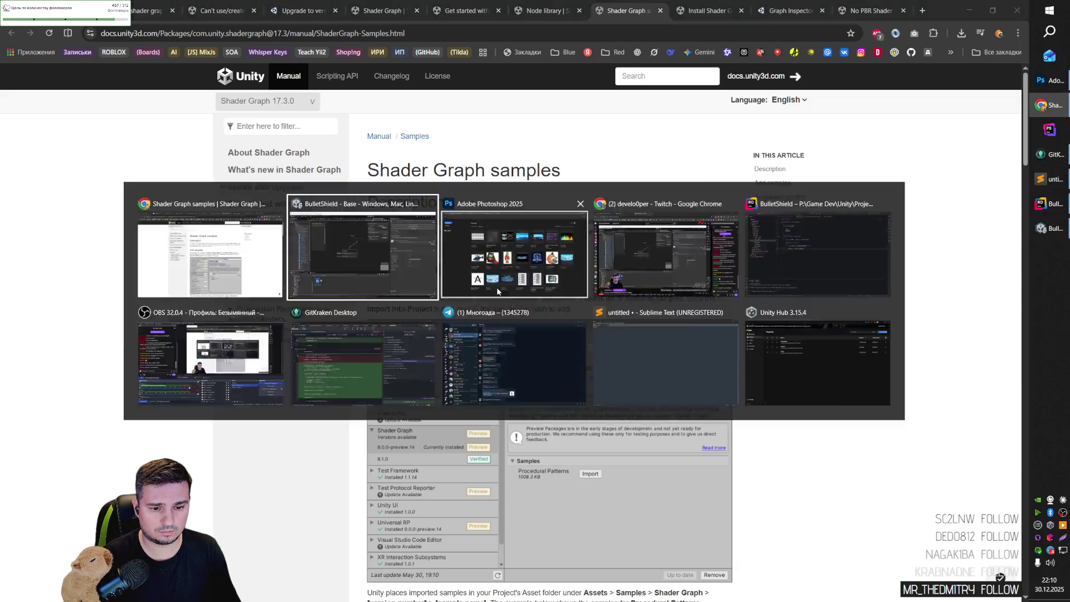
# Create a BuiltIn Lit Shader Graph and open New Shader Graph 1 in the graph editor.
pyautogui.rightClick(280, 463)
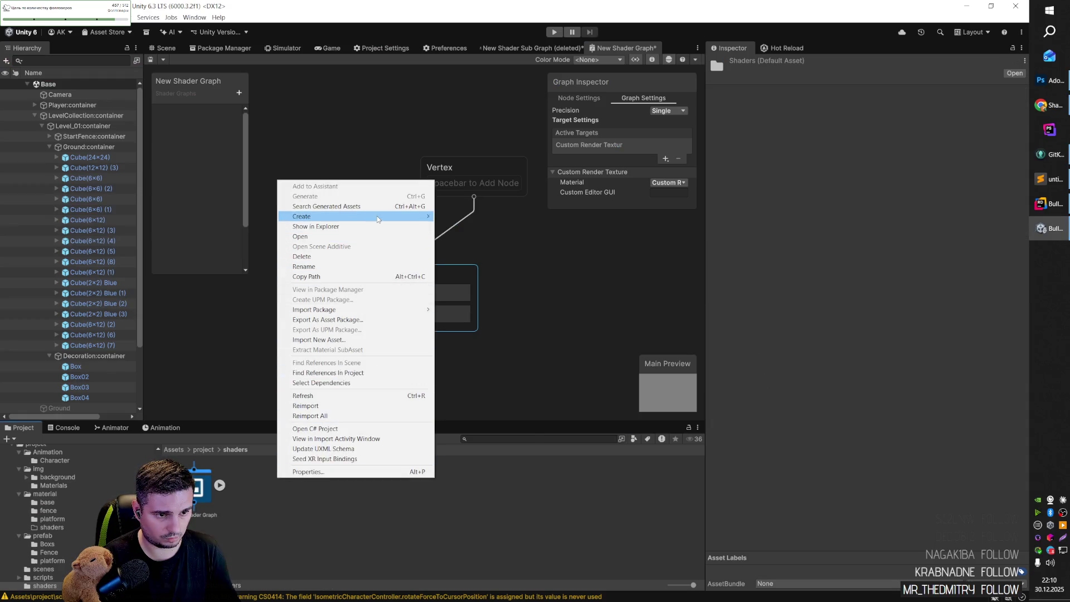
pyautogui.moveTo(401, 217)
pyautogui.moveTo(488, 333)
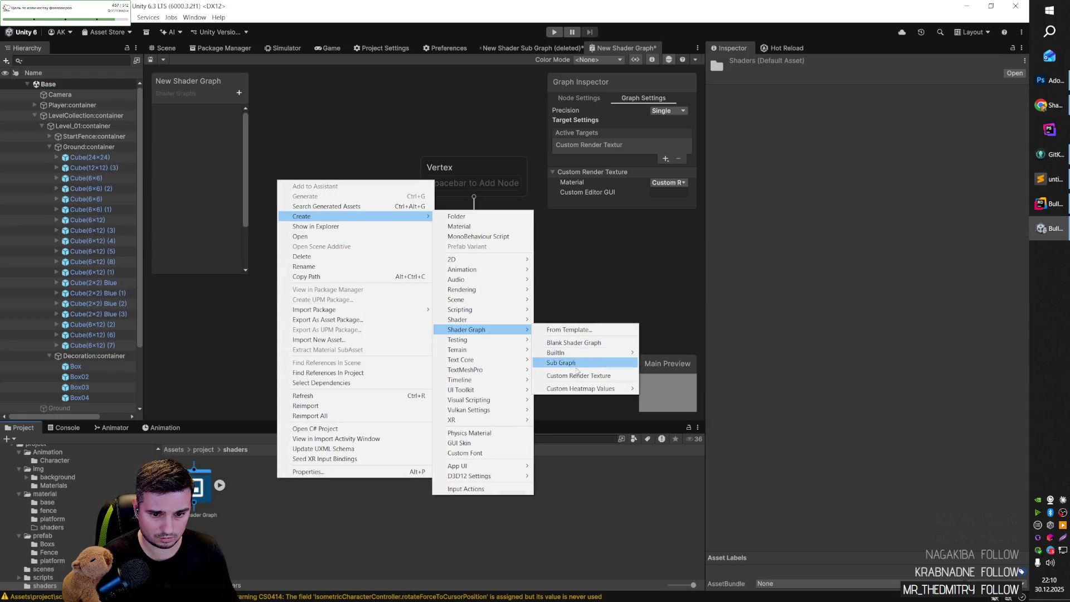
pyautogui.moveTo(578, 389)
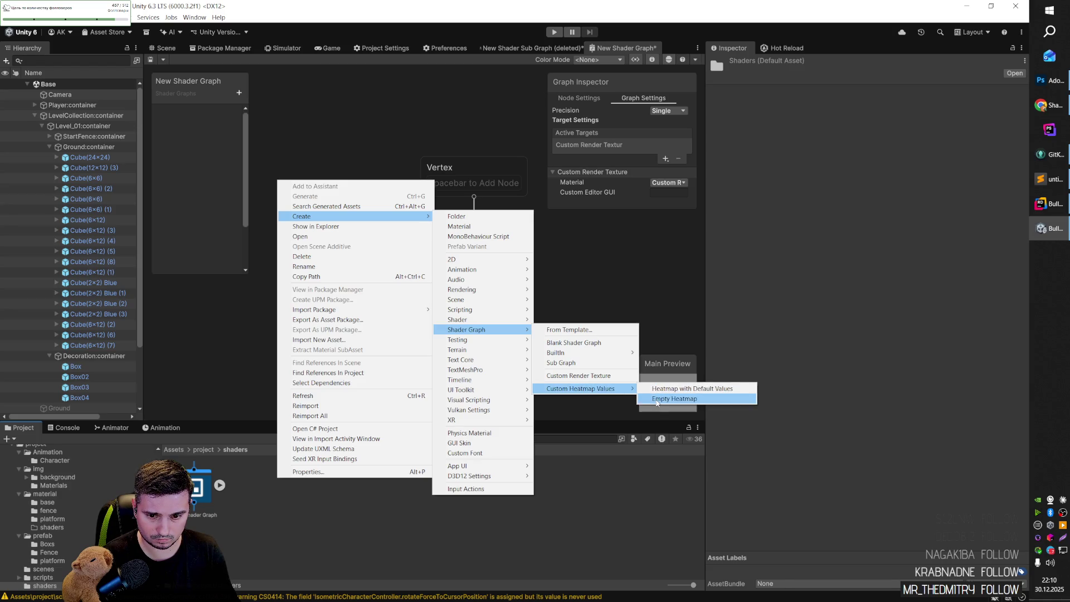
pyautogui.moveTo(619, 353)
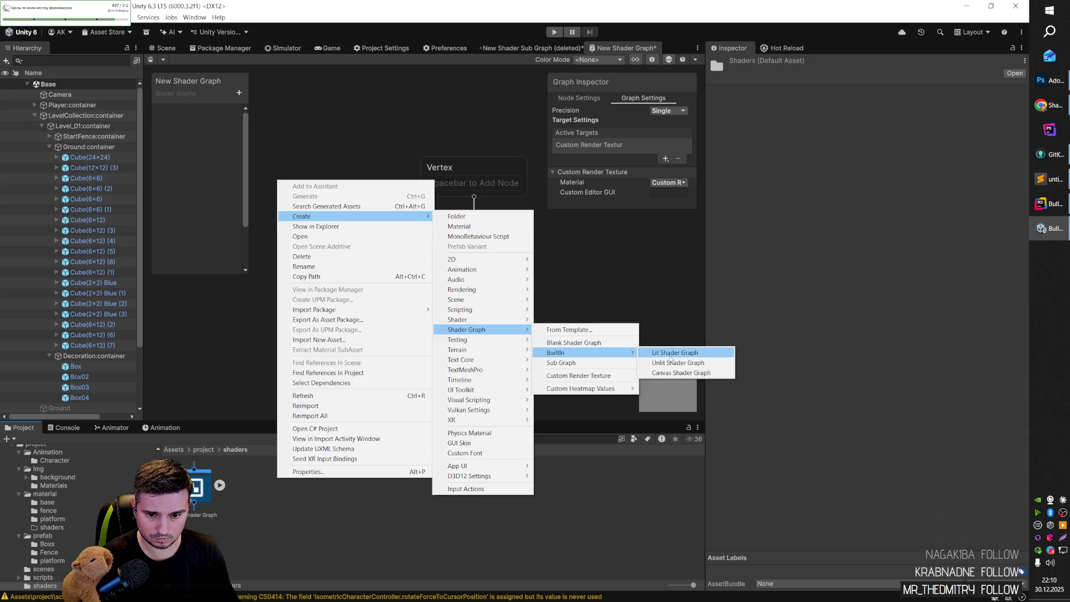
pyautogui.click(670, 353)
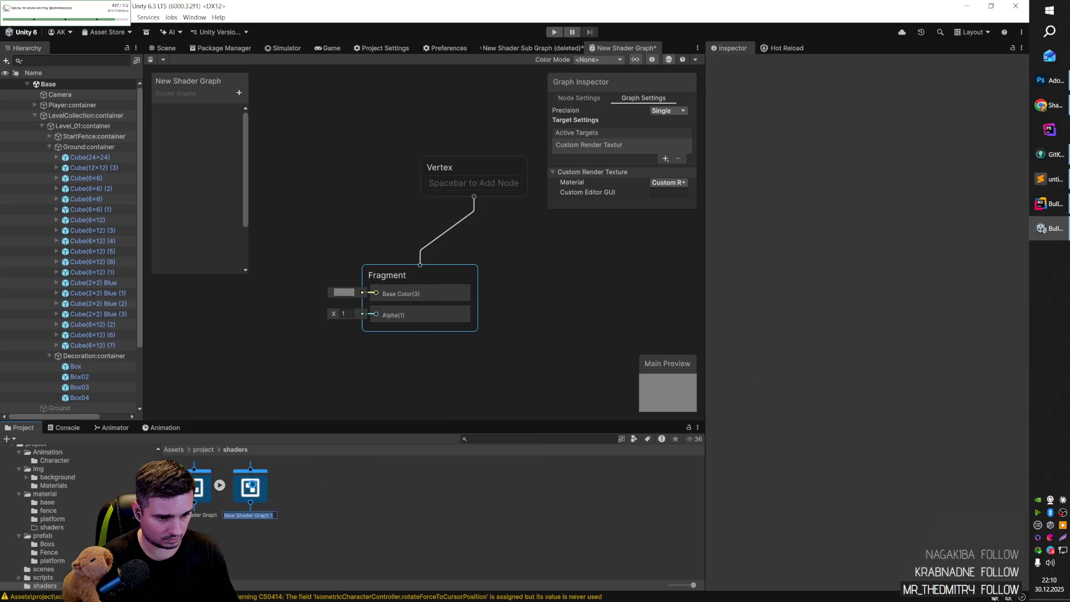
pyautogui.doubleClick(253, 488)
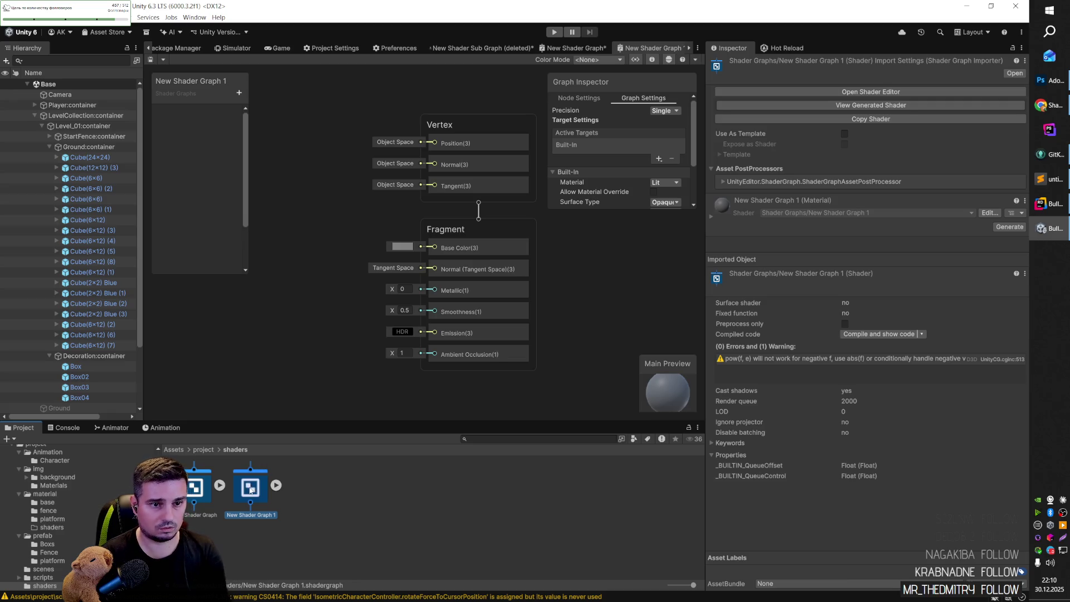
# Delete the earlier New Shader Graph asset.
pyautogui.click(206, 496)
pyautogui.press('Delete')
pyautogui.press('Return')
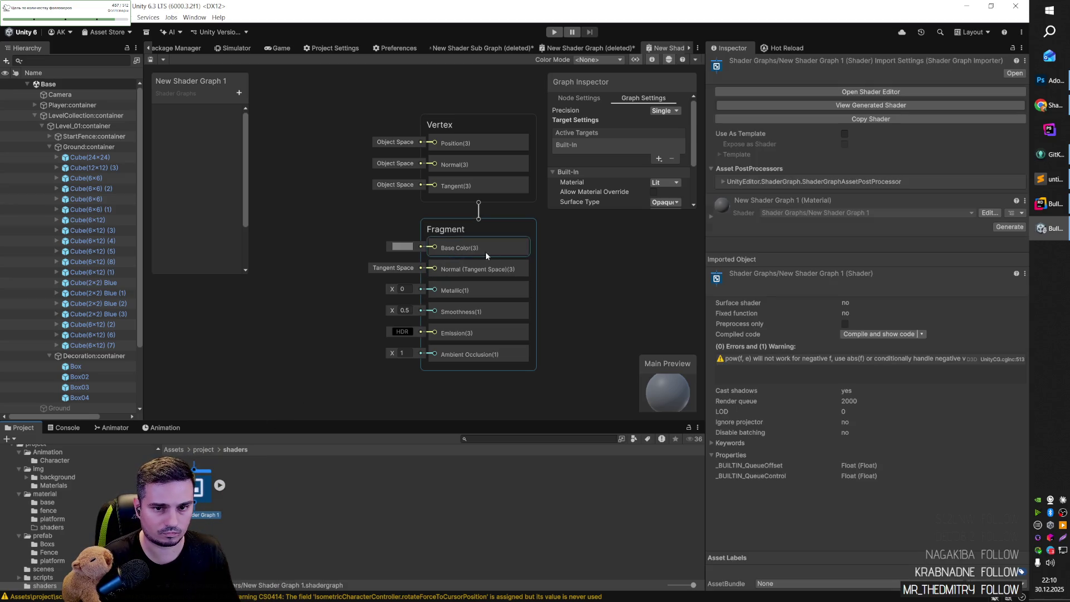
# Switch to Chrome's Shader Graph samples page and close the documentation tabs.
pyautogui.hotkey('alt', 'Tab')
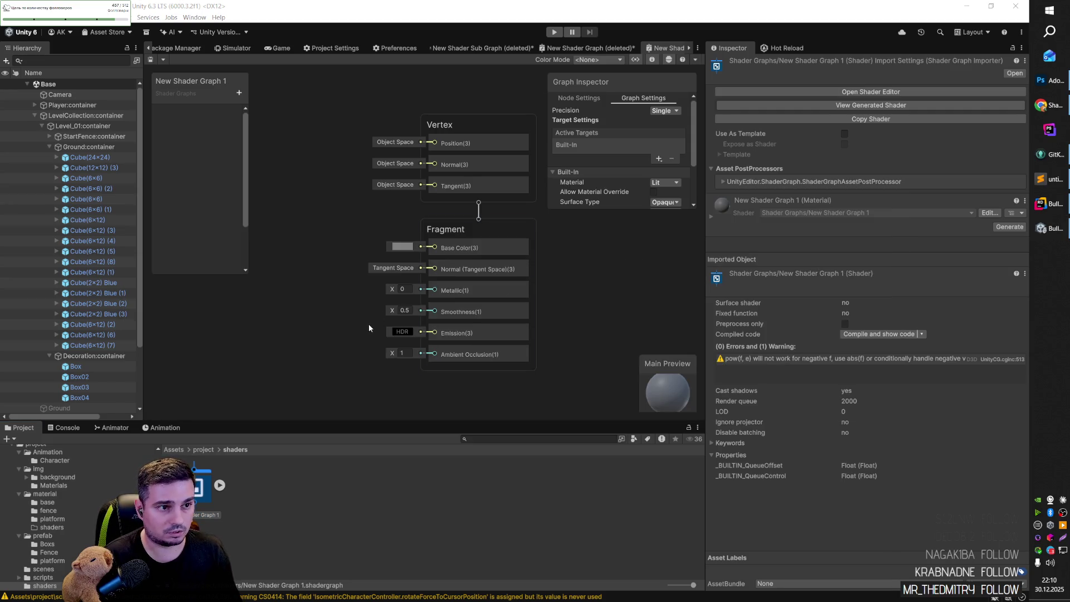
pyautogui.hotkey('alt', 'Tab')
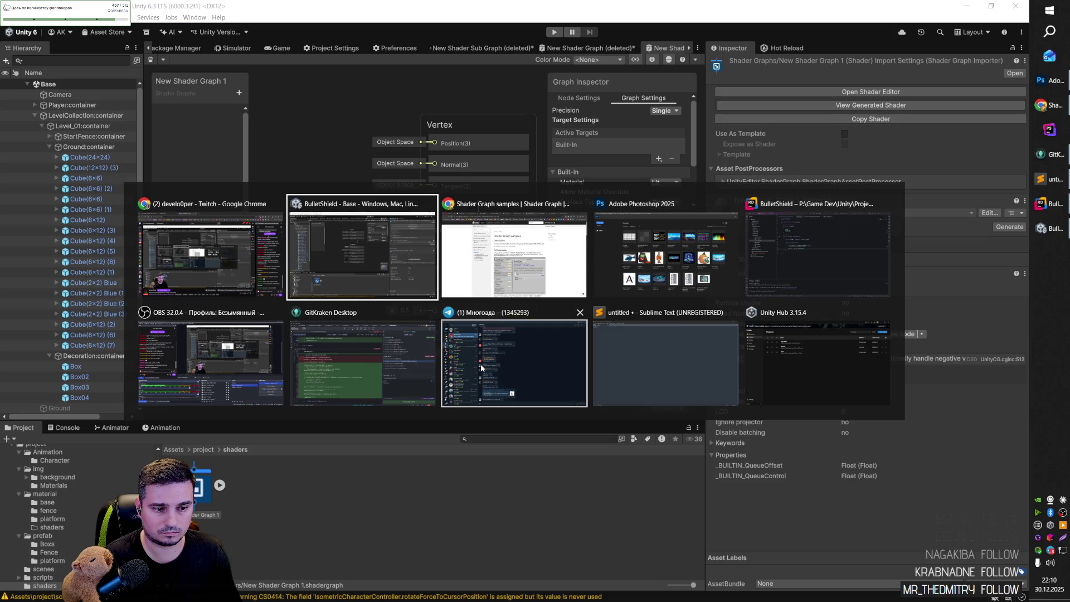
pyautogui.click(514, 253)
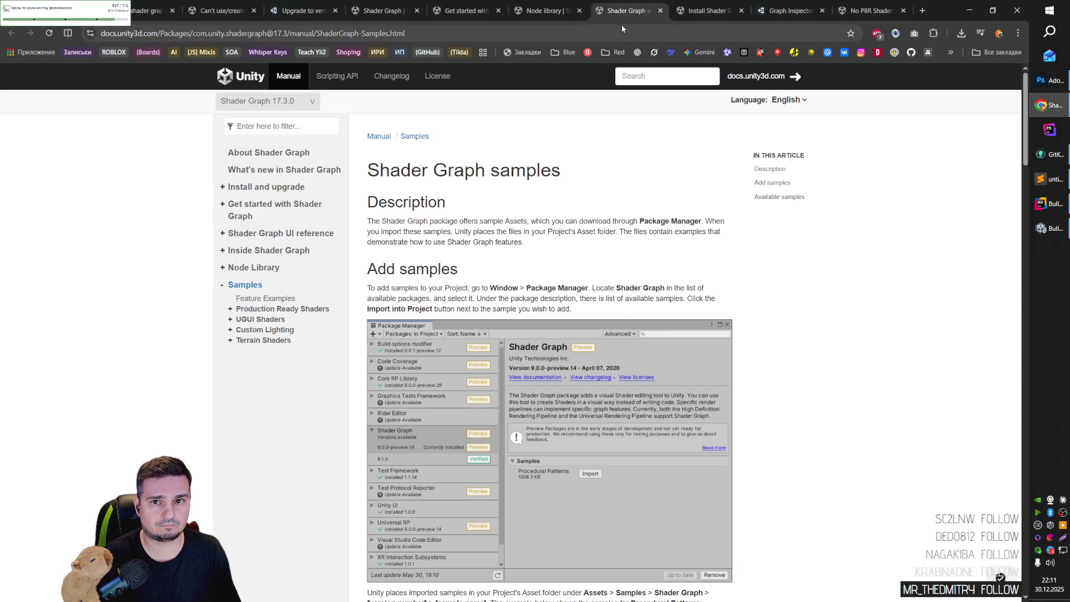
pyautogui.hotkey('ctrl', 'w')
pyautogui.hotkey('ctrl', 'w')
pyautogui.hotkey('ctrl', 'w')
pyautogui.hotkey('ctrl', 'w')
pyautogui.hotkey('ctrl', 'w')
pyautogui.hotkey('ctrl', 'w')
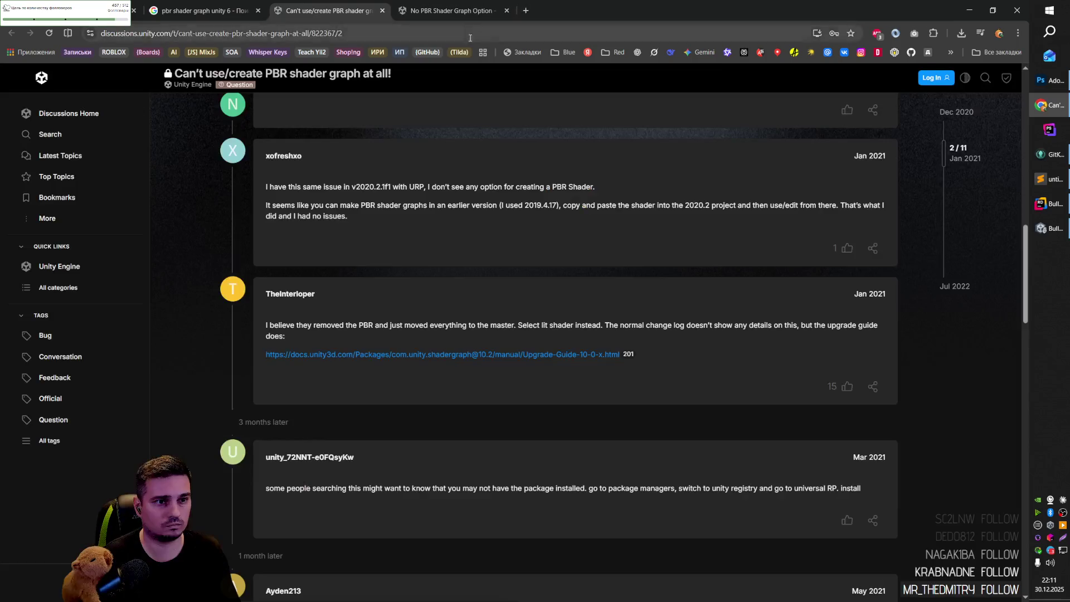